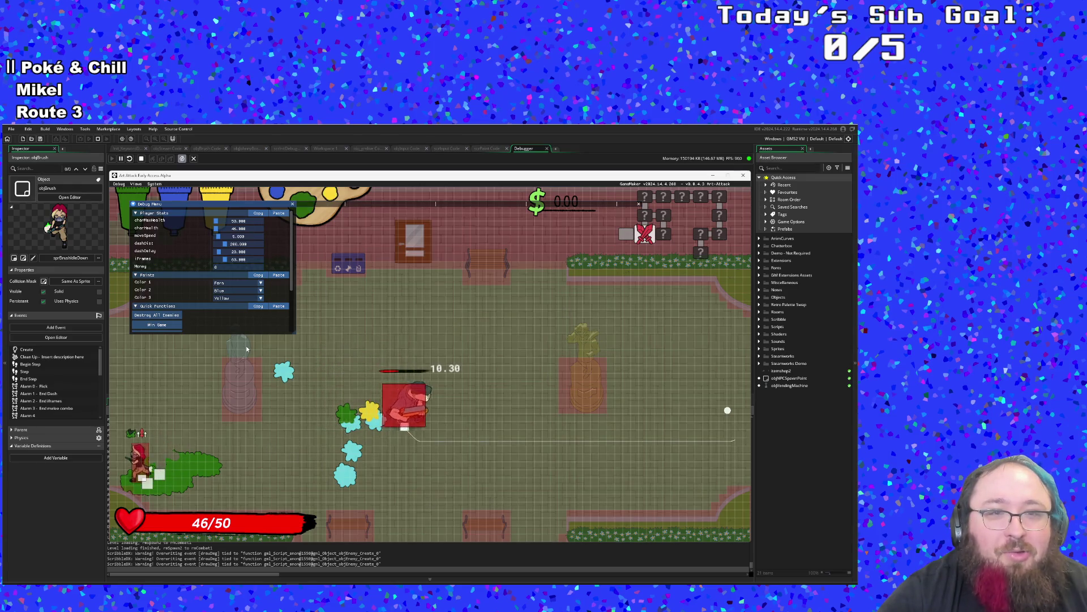
Collapse and re-expand the in-game debug menu with F1, then hide the debug overlay.
key(F1)
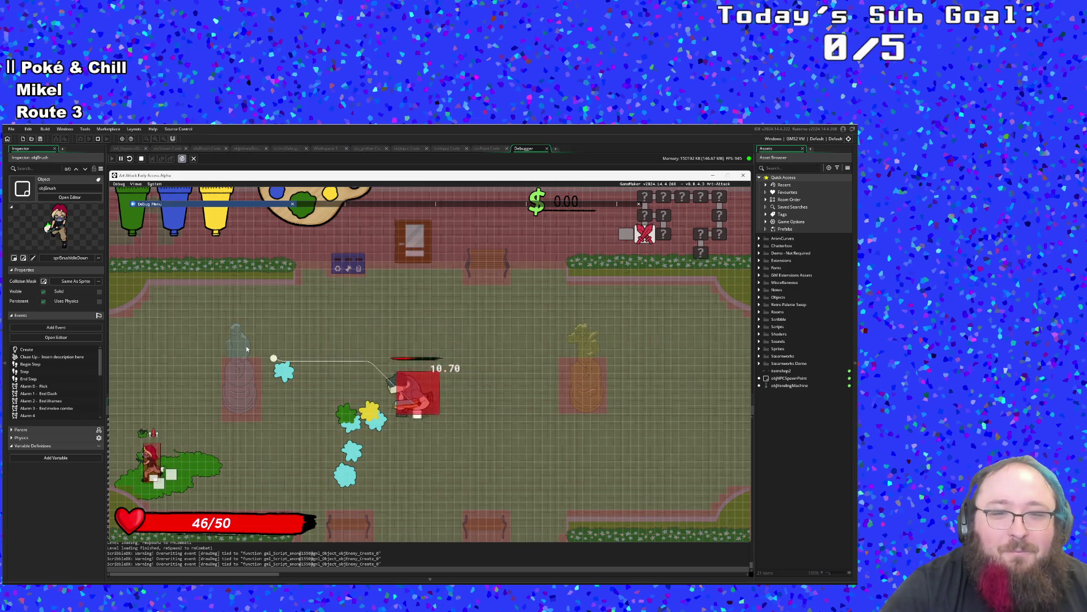
key(F1)
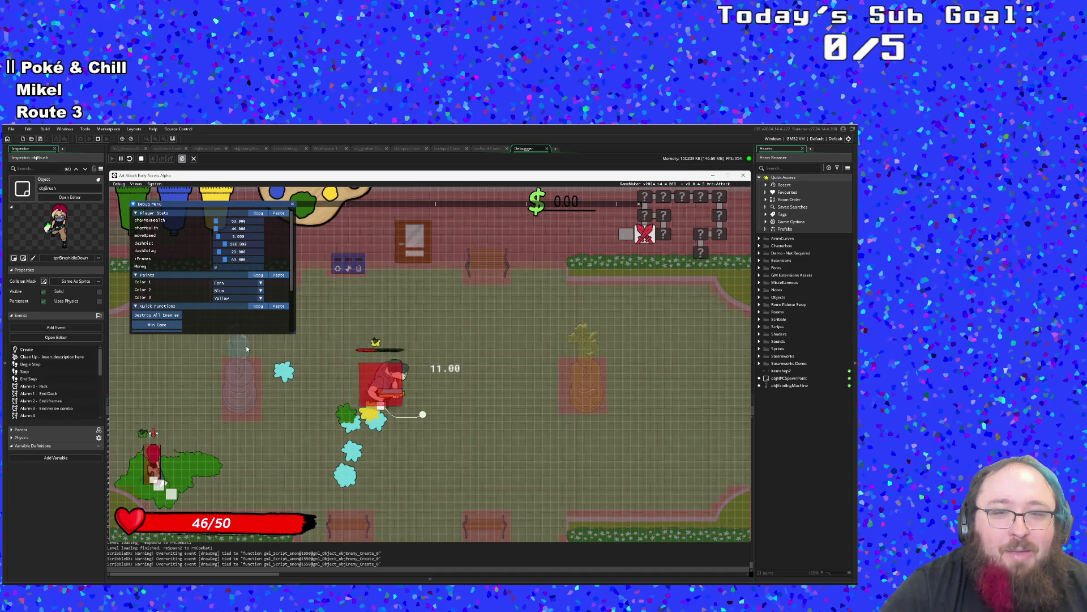
key(d)
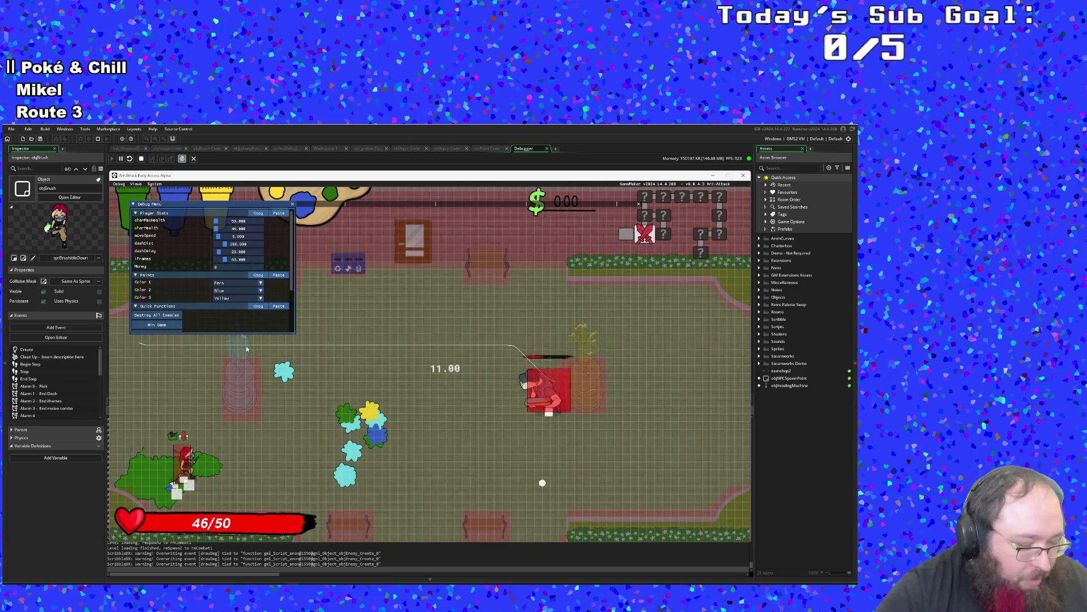
key(F1)
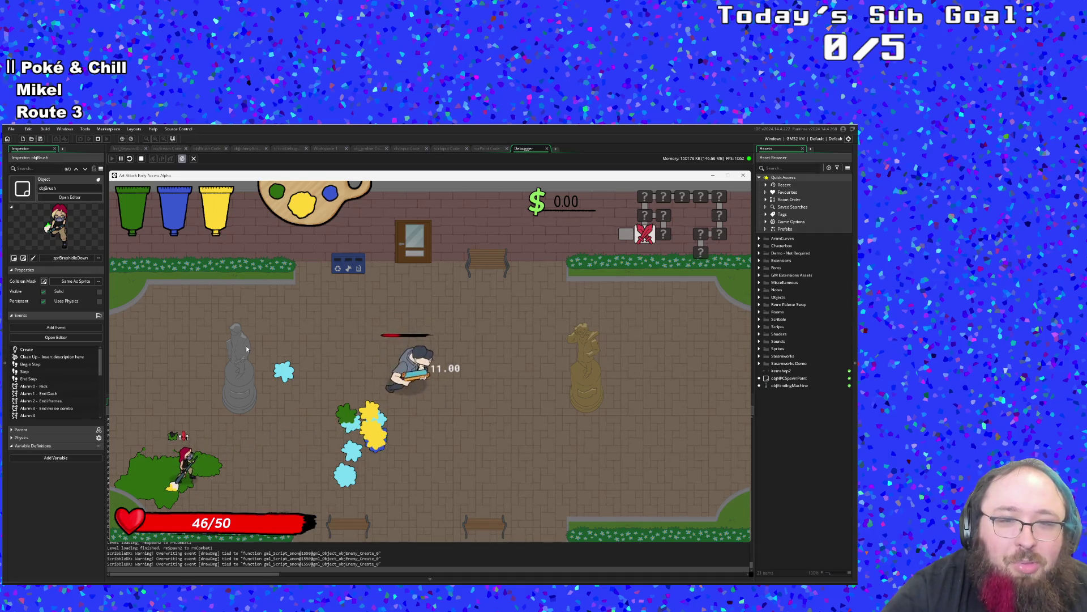
Defeat the enemy with brush swings and a paint shot while dashing left and right.
click(246, 349)
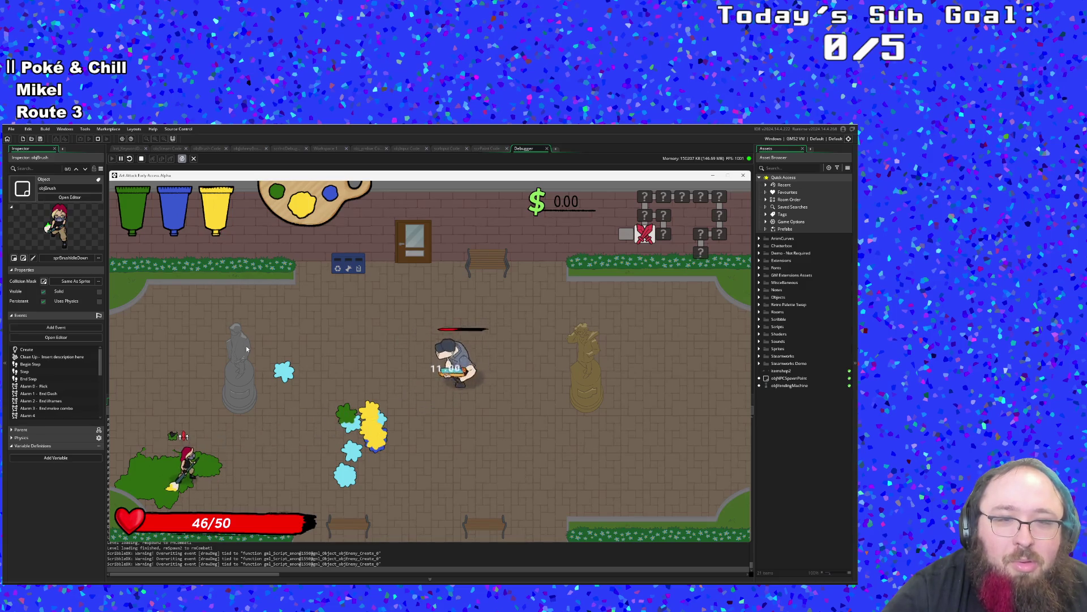
click(246, 349)
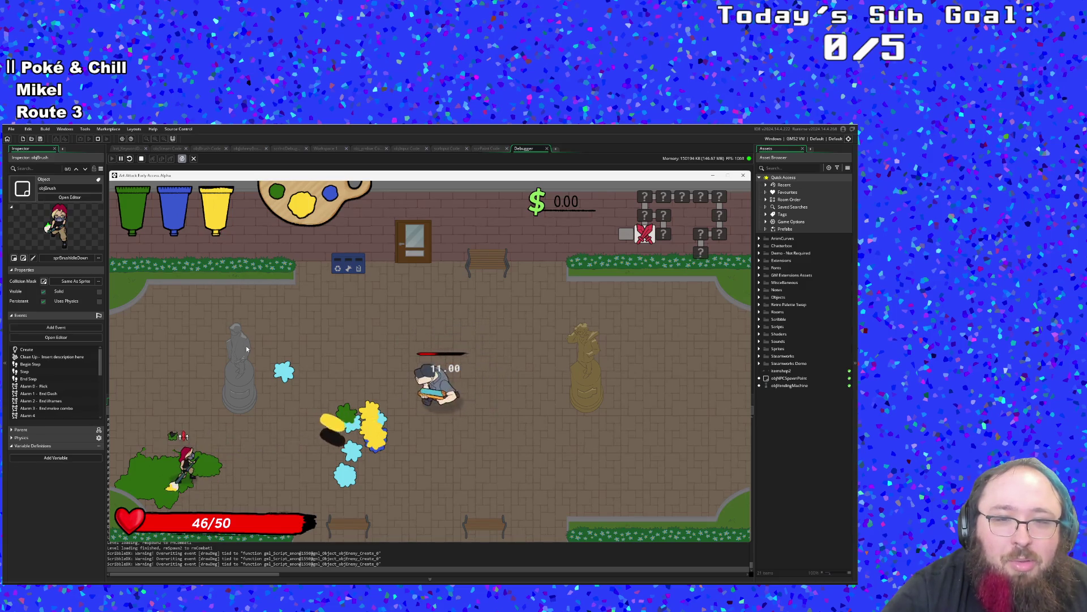
click(246, 349)
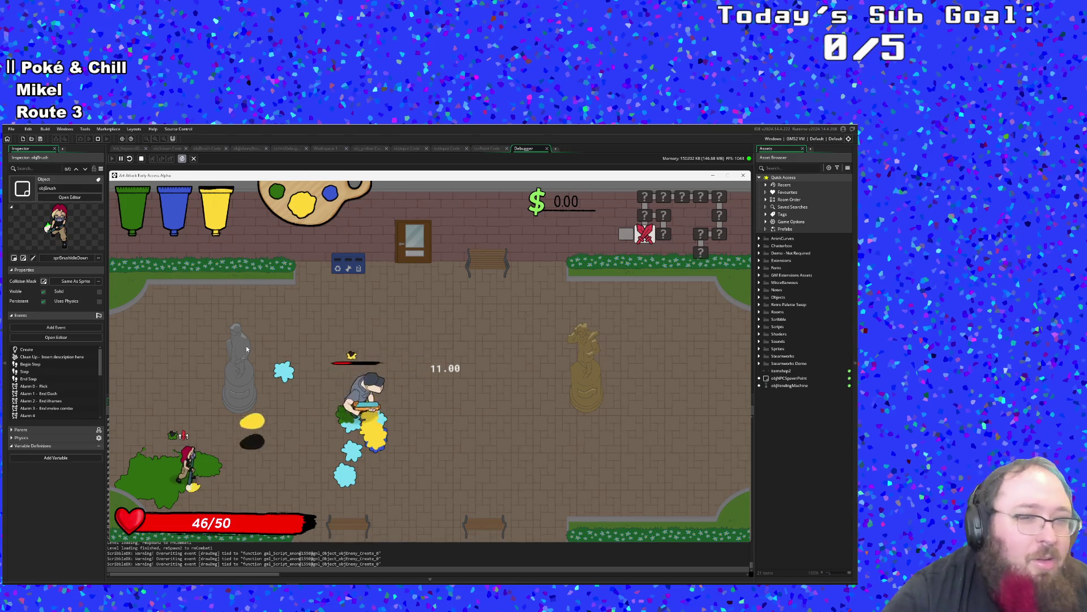
key(d)
key(w)
key(a)
key(d)
key(a)
click(246, 349)
Move the player back to mid-screen and stop the running game.
key(d)
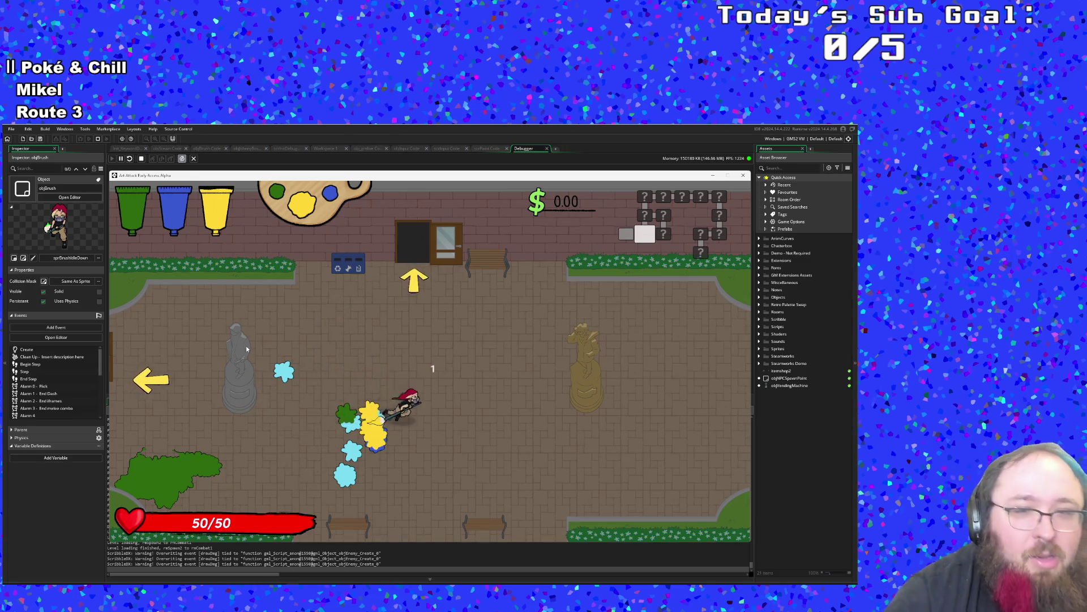
key(a)
key(d)
key(d)
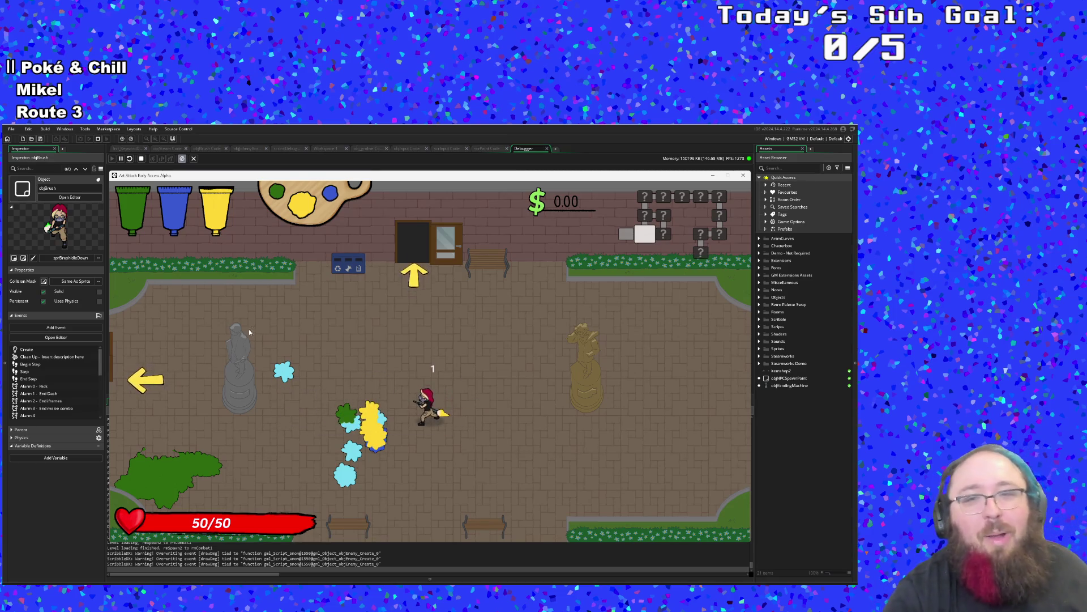
click(743, 175)
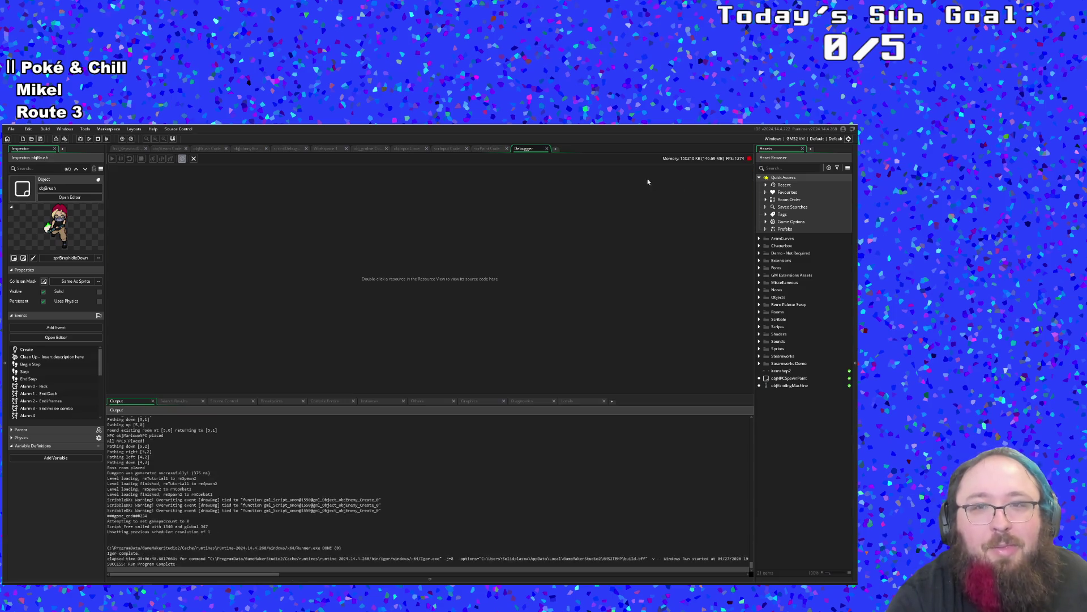
Lower the fernBuff cap on line 239 of objBrush's Step code from 10 to 9.
click(548, 149)
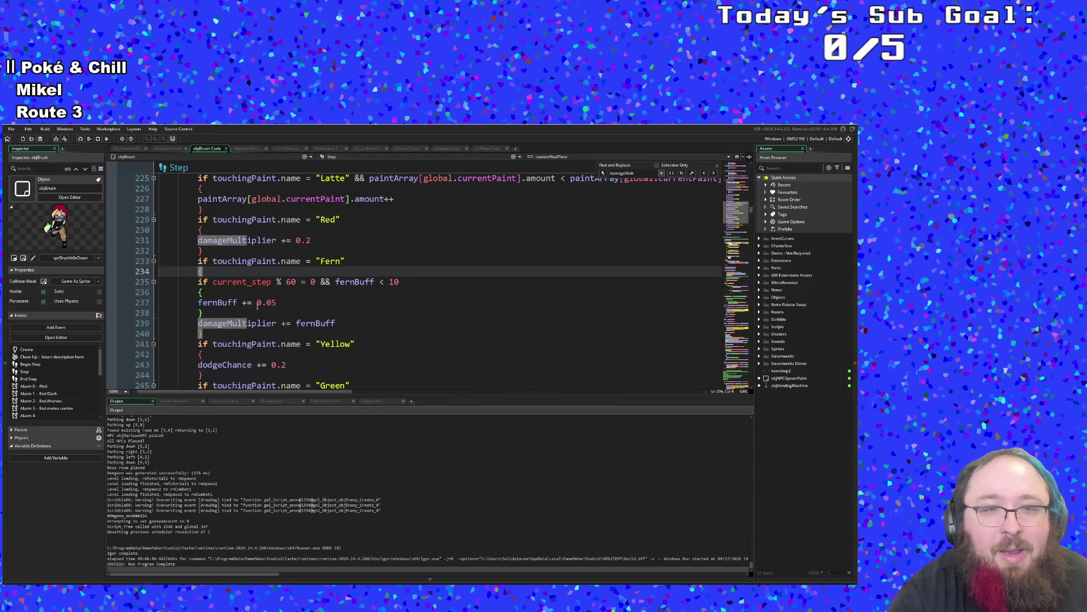
click(400, 281)
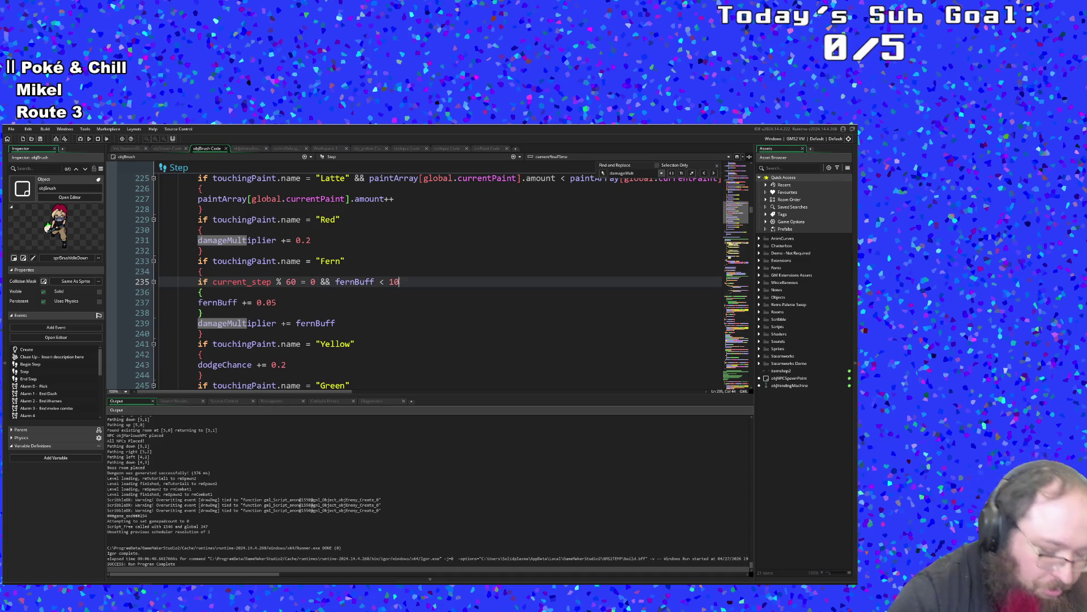
text(9)
click(350, 313)
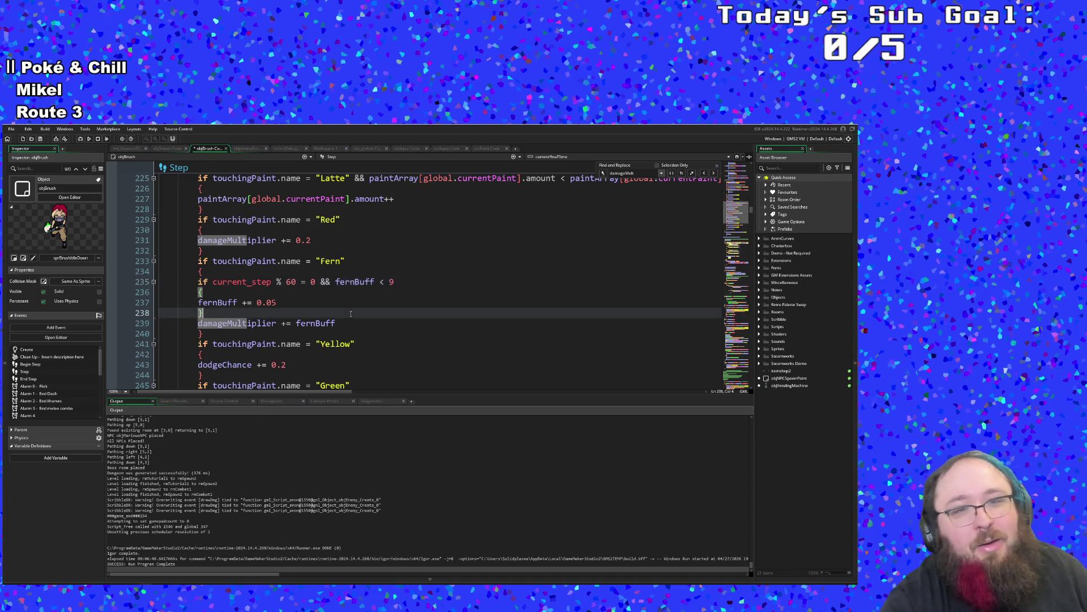
scroll(350, 325, down, 2)
scroll(348, 325, up, 4)
click(347, 320)
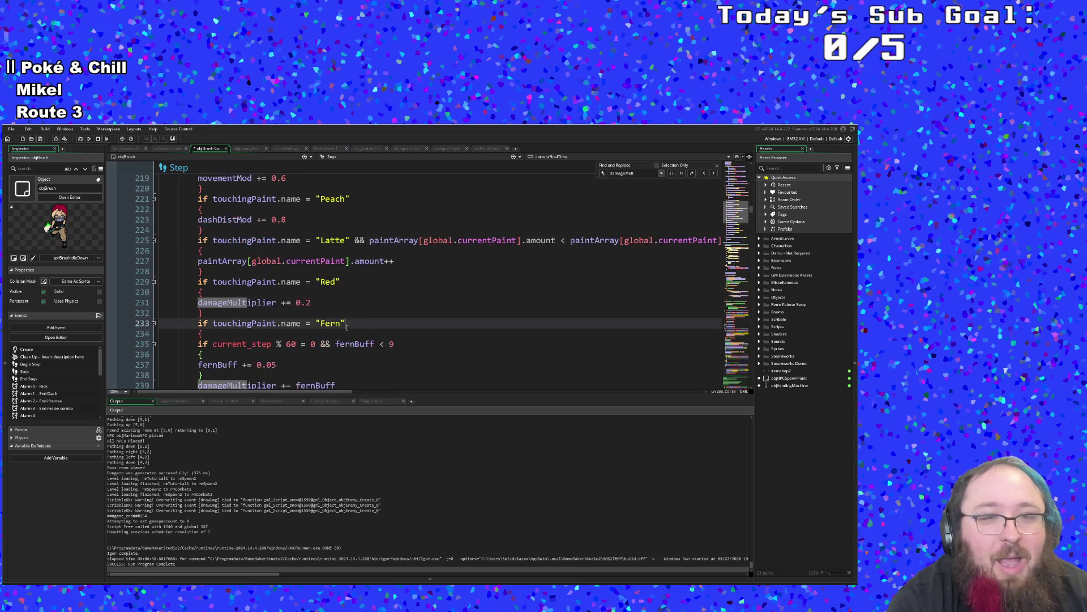
scroll(346, 328, down, 2)
click(346, 330)
scroll(346, 330, down, 2)
scroll(346, 330, up, 2)
click(332, 324)
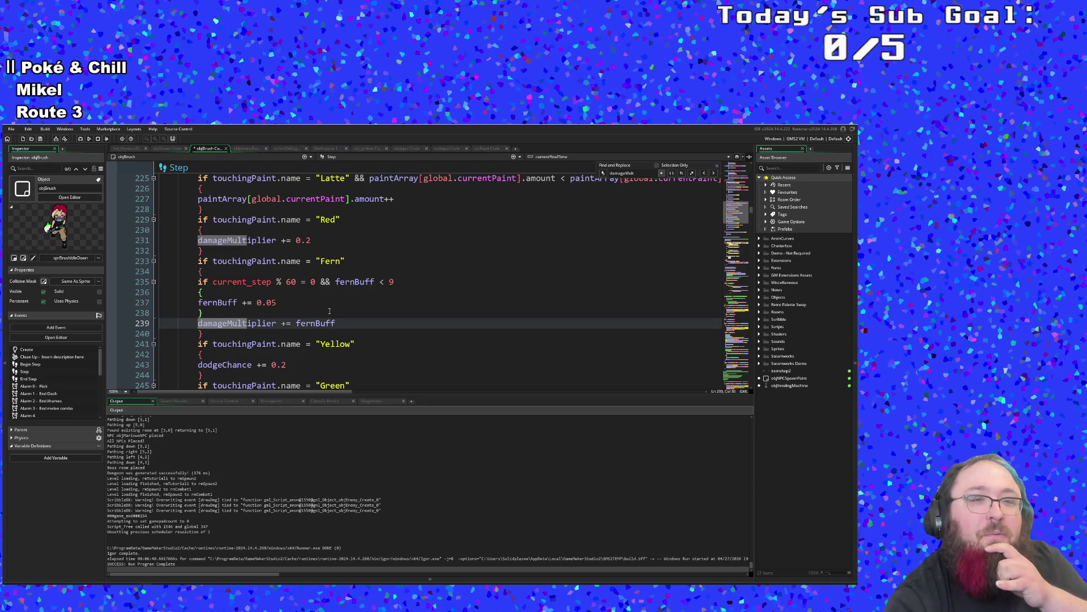
Search the assets for 'objen' and open objEnemy's code.
key(ctrl+t)
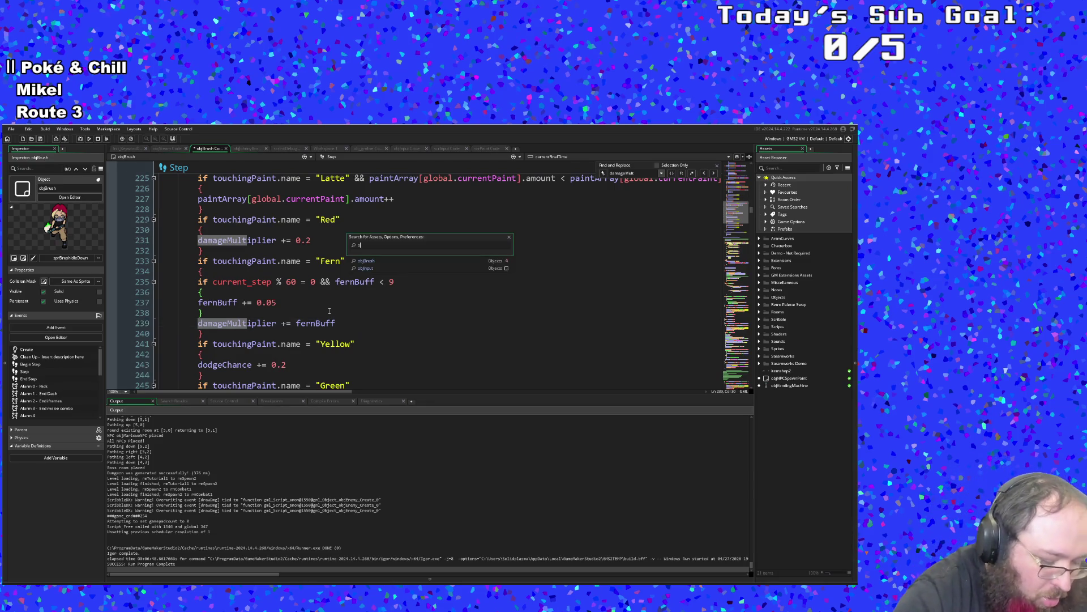
text(obj)
text(em)
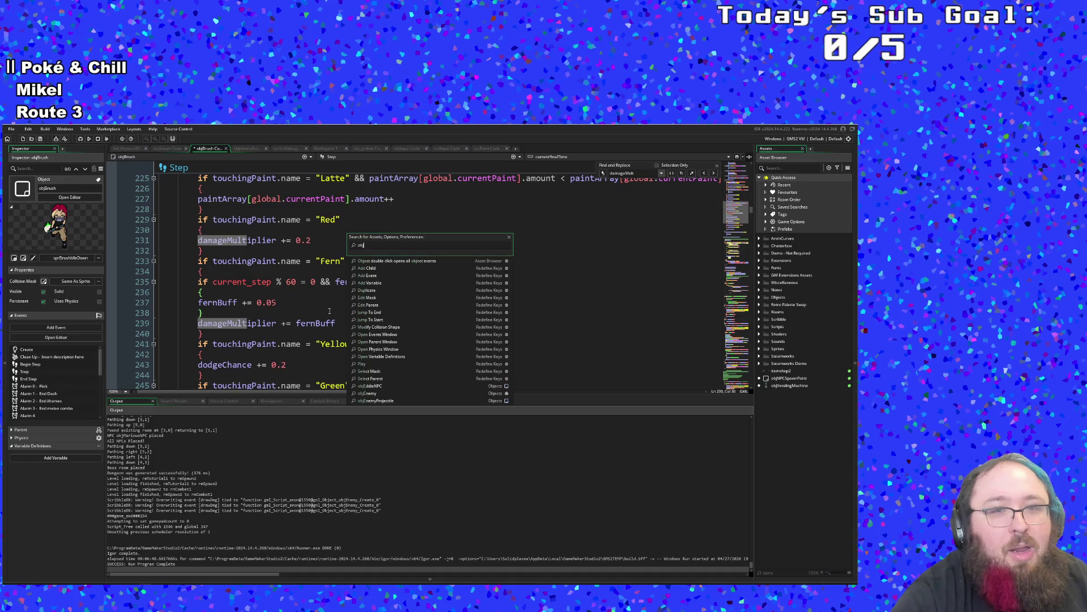
key(BackSpace)
text(nem)
key(Down)
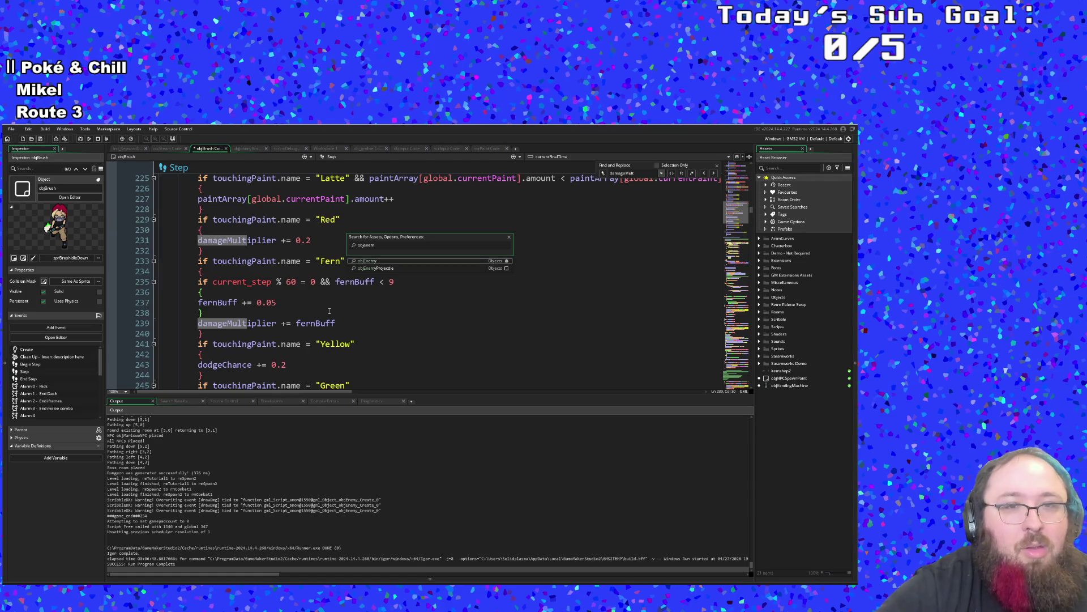
key(Return)
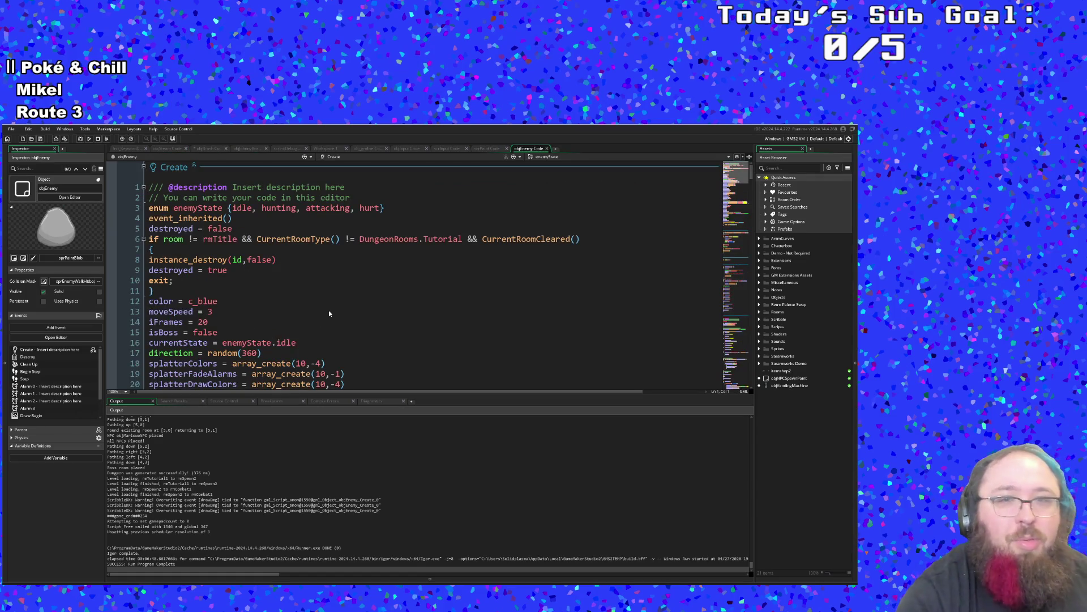
Inspect objEnemy's Create code idle state and the alarm[1] = 15 line in its Step event.
click(328, 311)
click(558, 261)
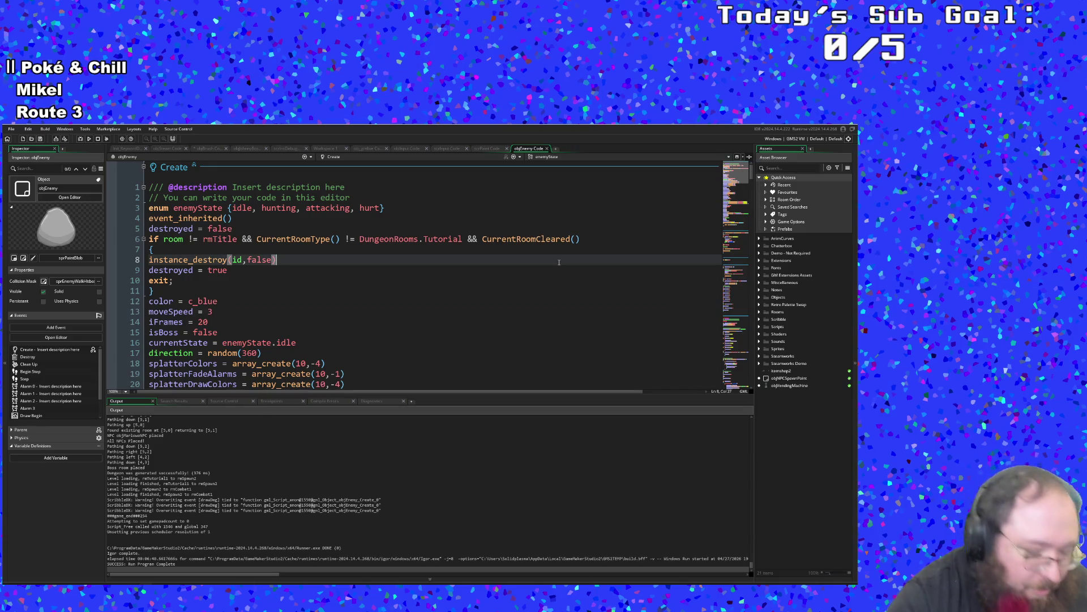
key(ctrl+t)
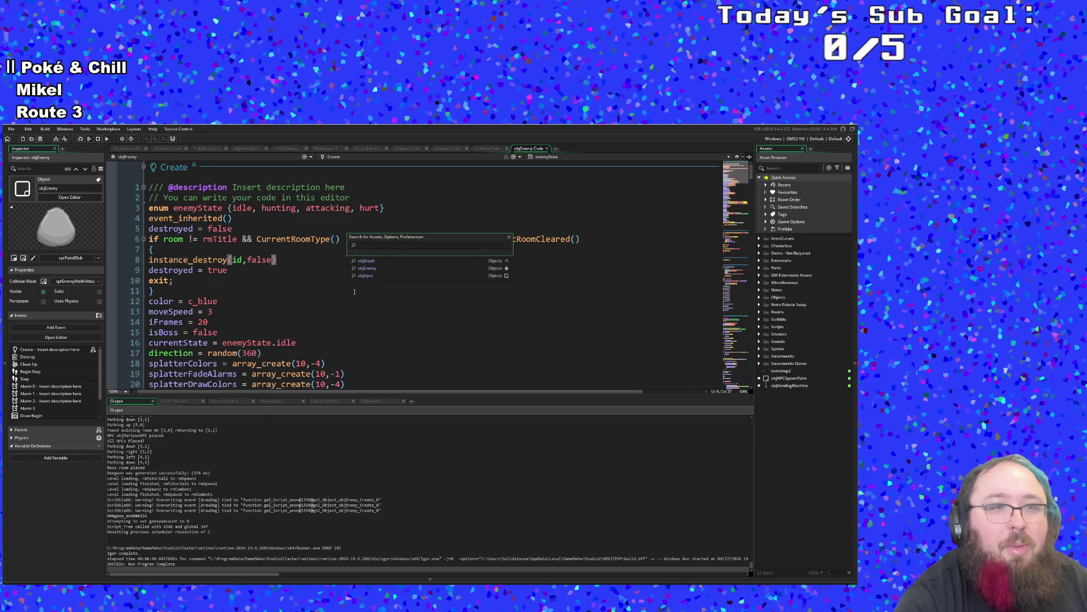
click(281, 343)
click(333, 157)
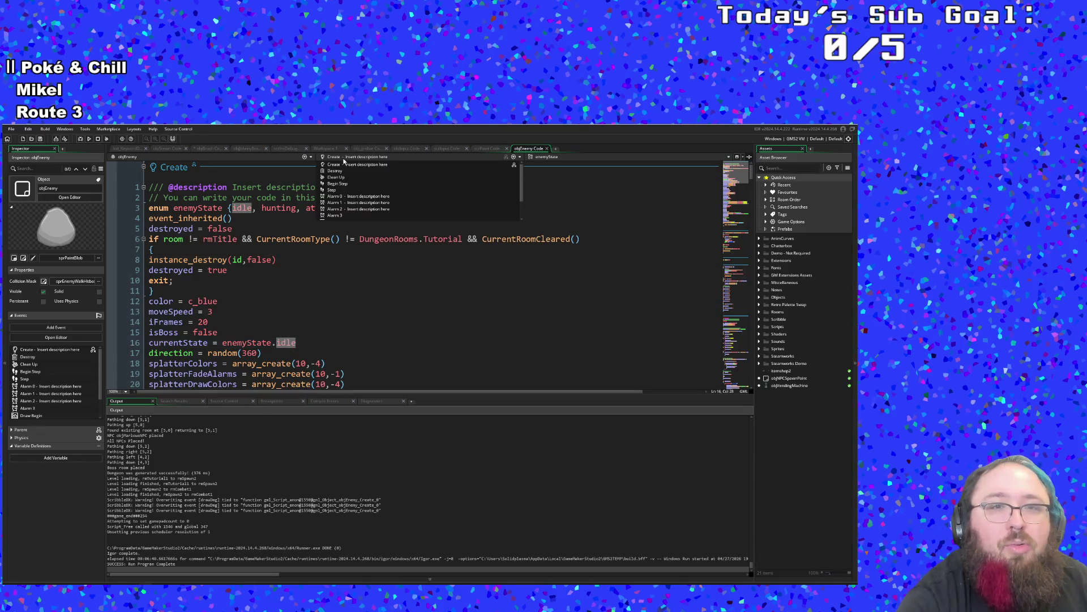
click(332, 190)
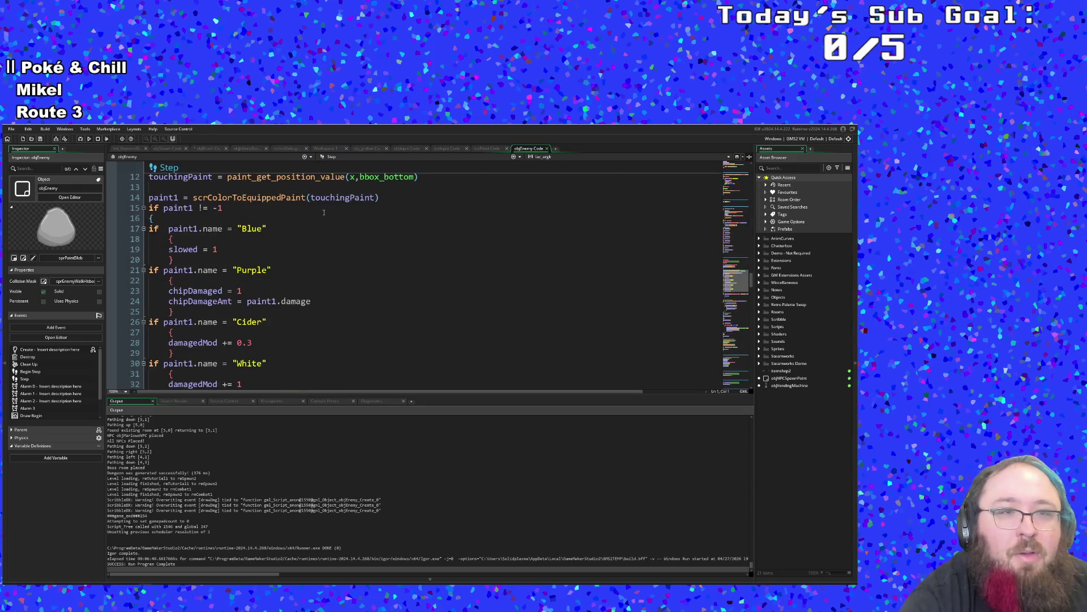
scroll(324, 212, down, 20)
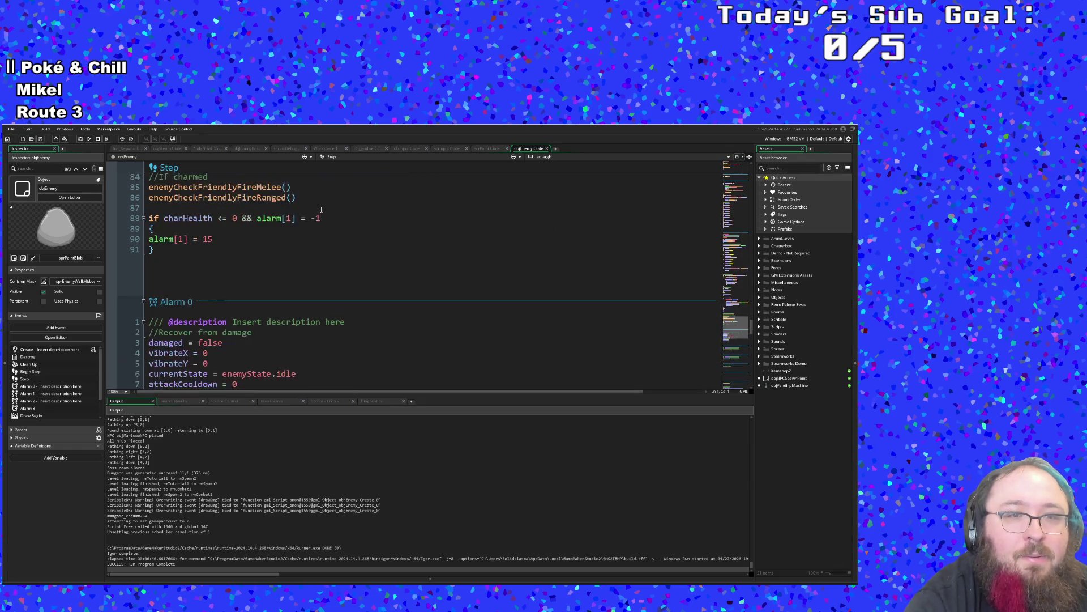
click(252, 242)
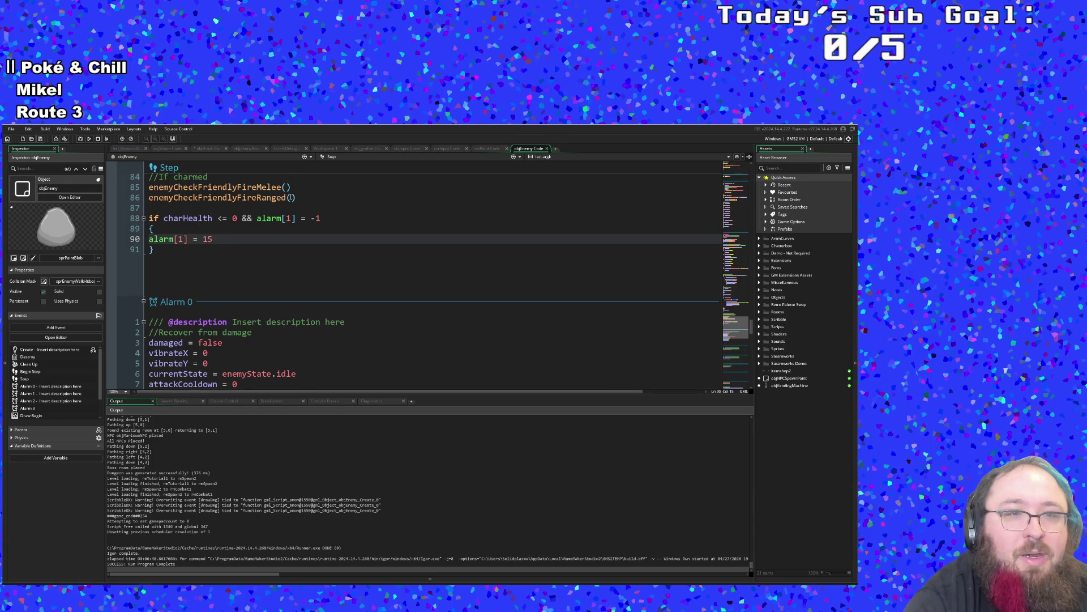
Review the instance_destroy(self) line in objEnemy's Alarm 1 event.
click(331, 157)
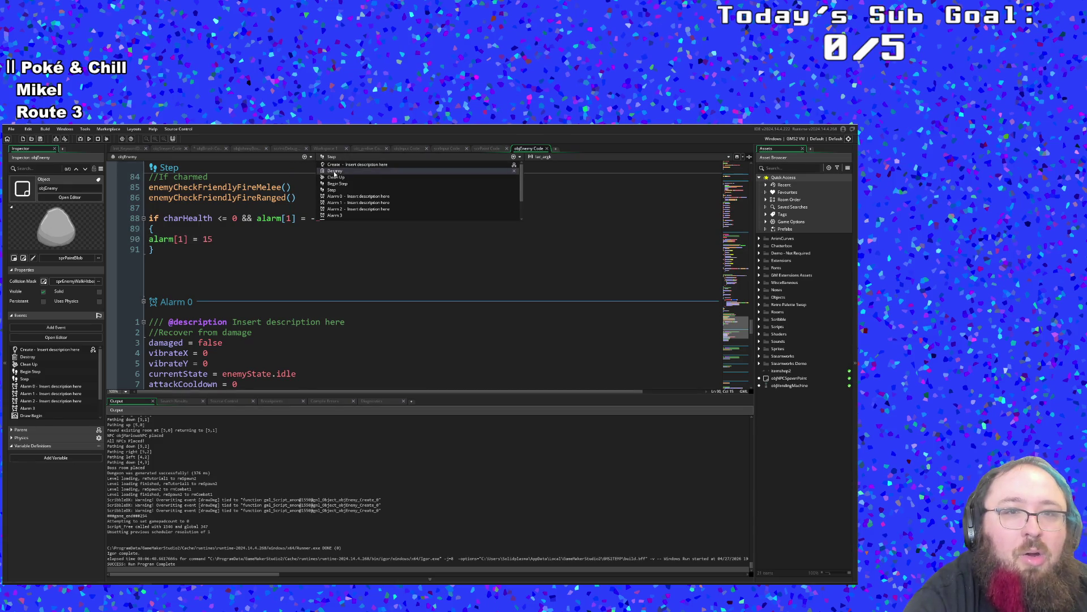
click(333, 203)
click(319, 211)
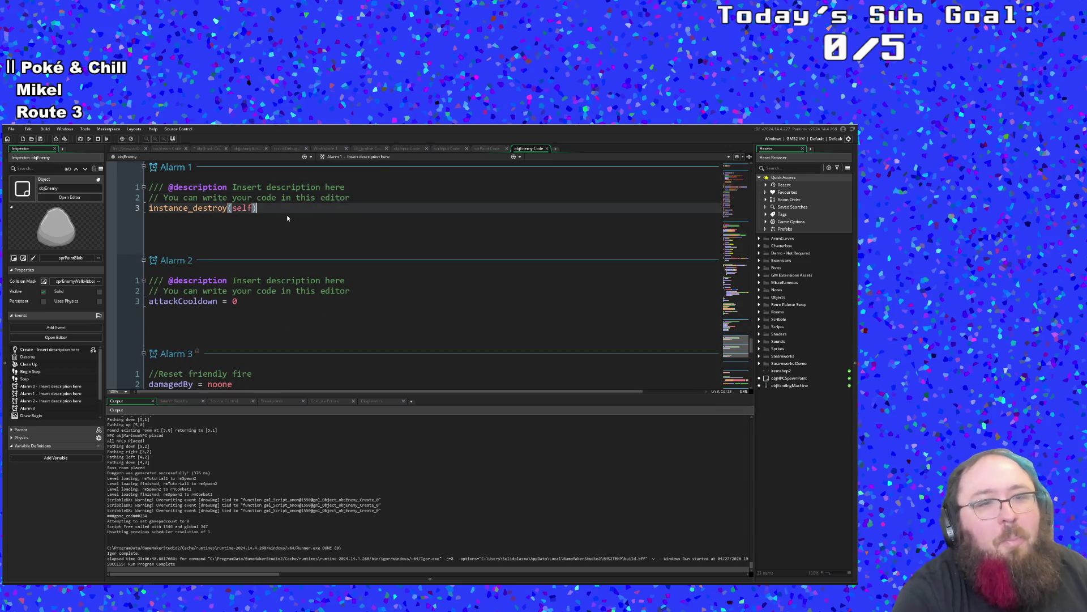
scroll(273, 232, up, 2)
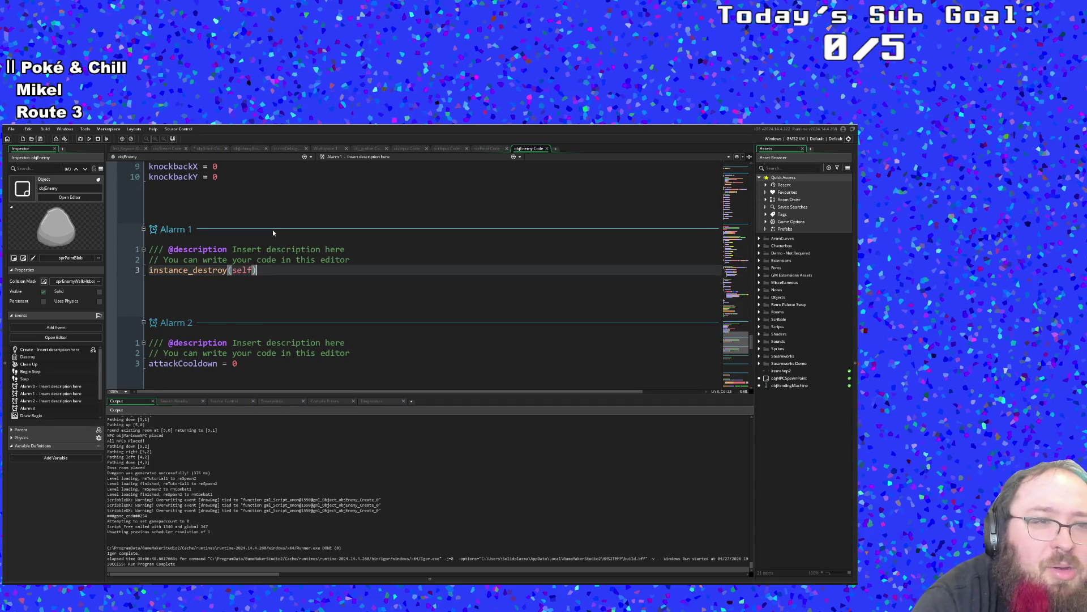
scroll(303, 217, down, 4)
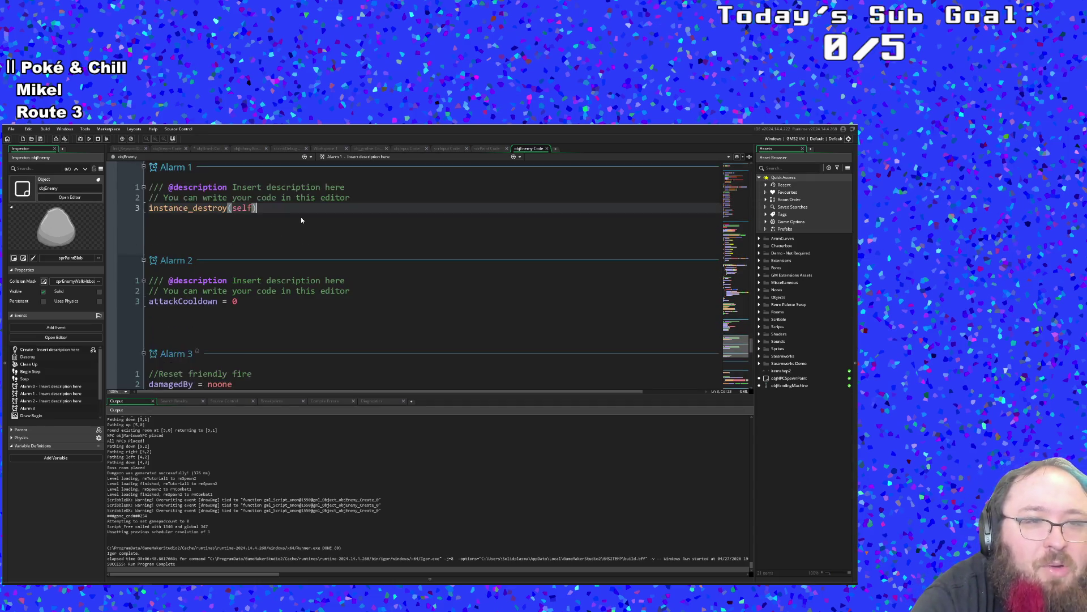
scroll(301, 220, up, 10)
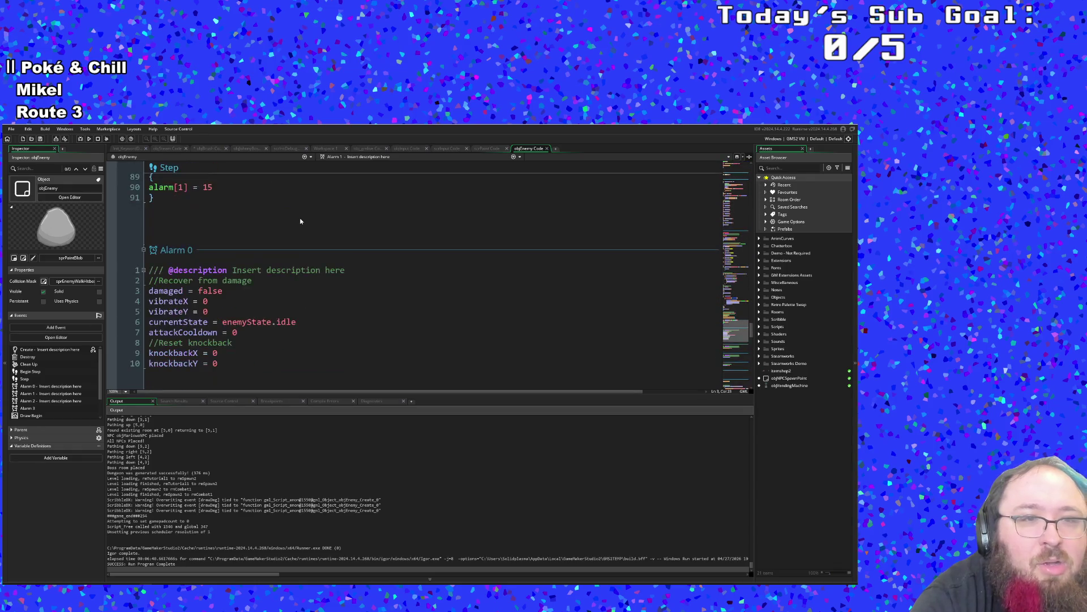
scroll(301, 221, down, 10)
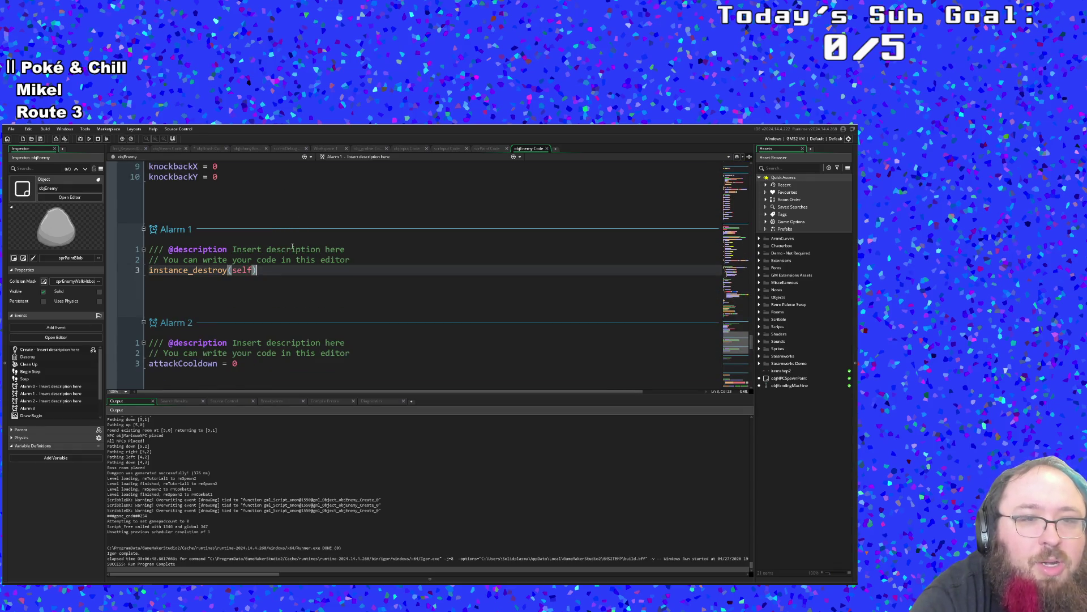
scroll(292, 249, down, 3)
scroll(295, 241, up, 12)
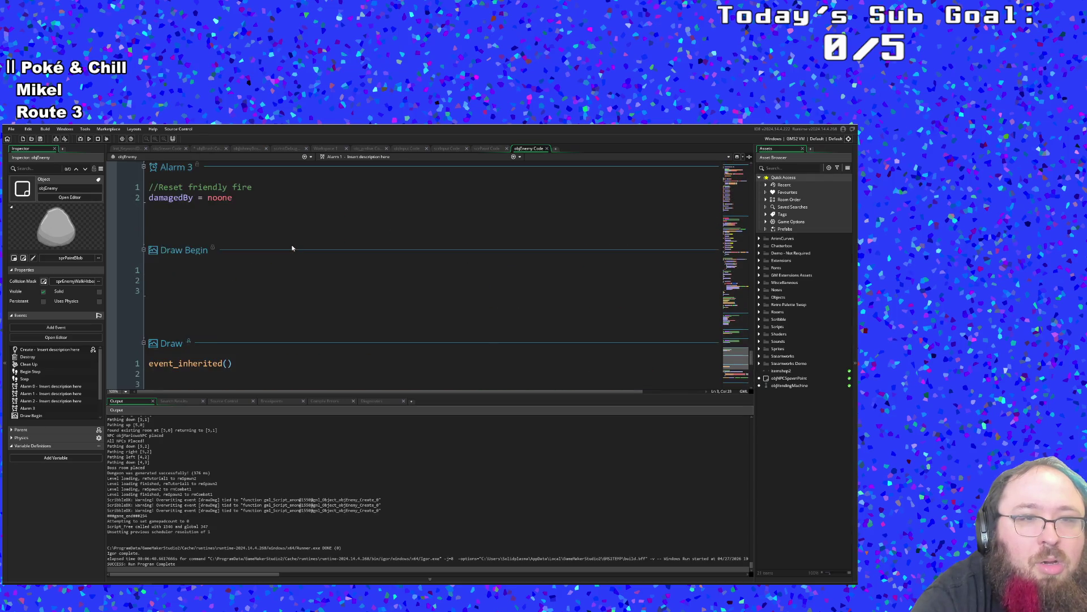
scroll(296, 239, down, 4)
Search the assets for 'objSecu' and open objSecurityMelee's code.
click(295, 238)
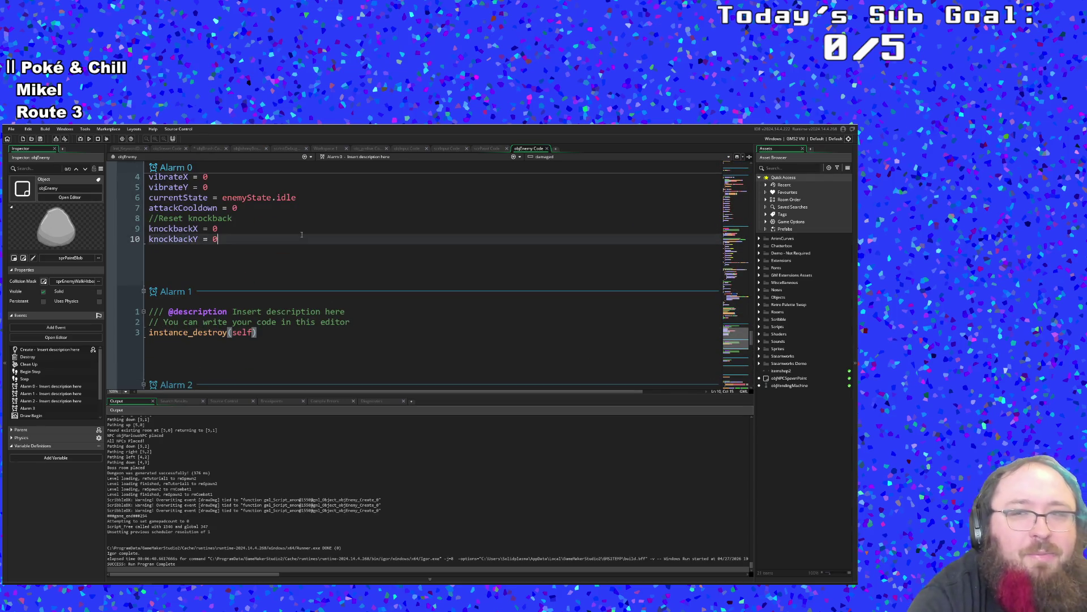
key(ctrl+t)
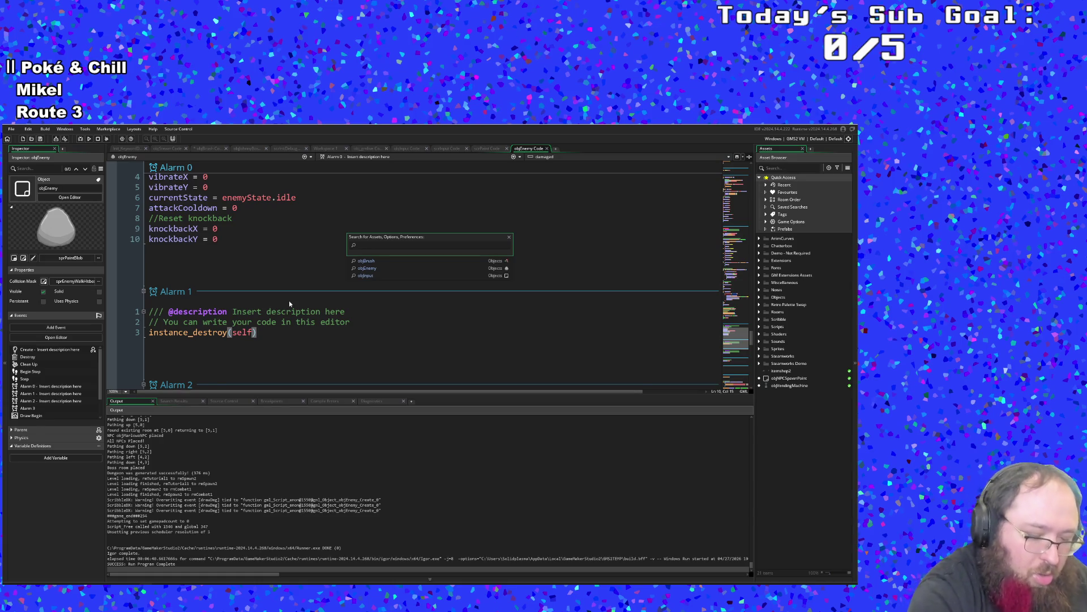
text(obj)
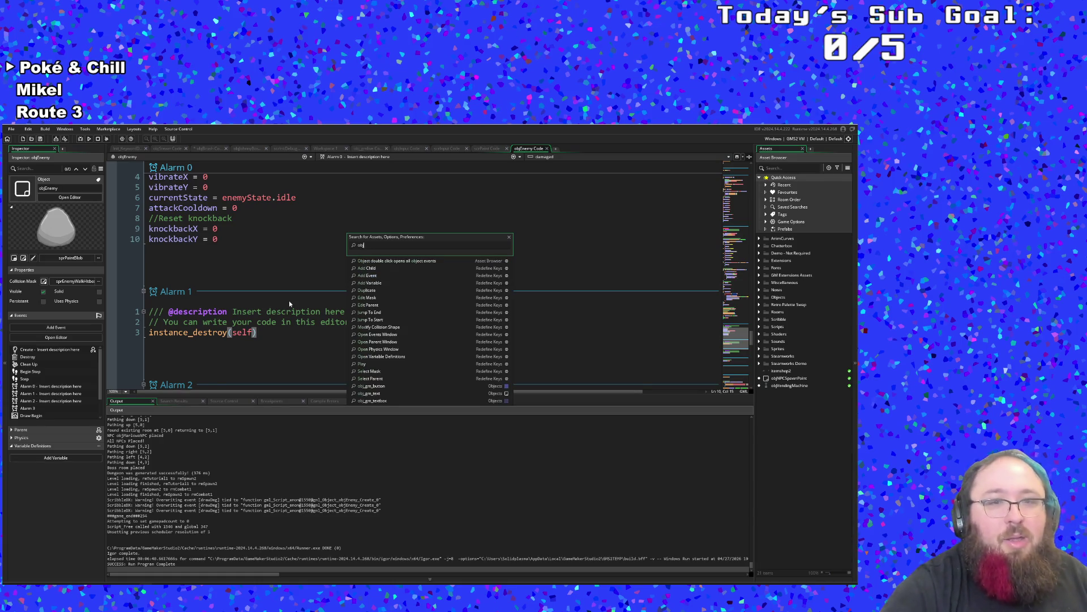
text(EnemyS)
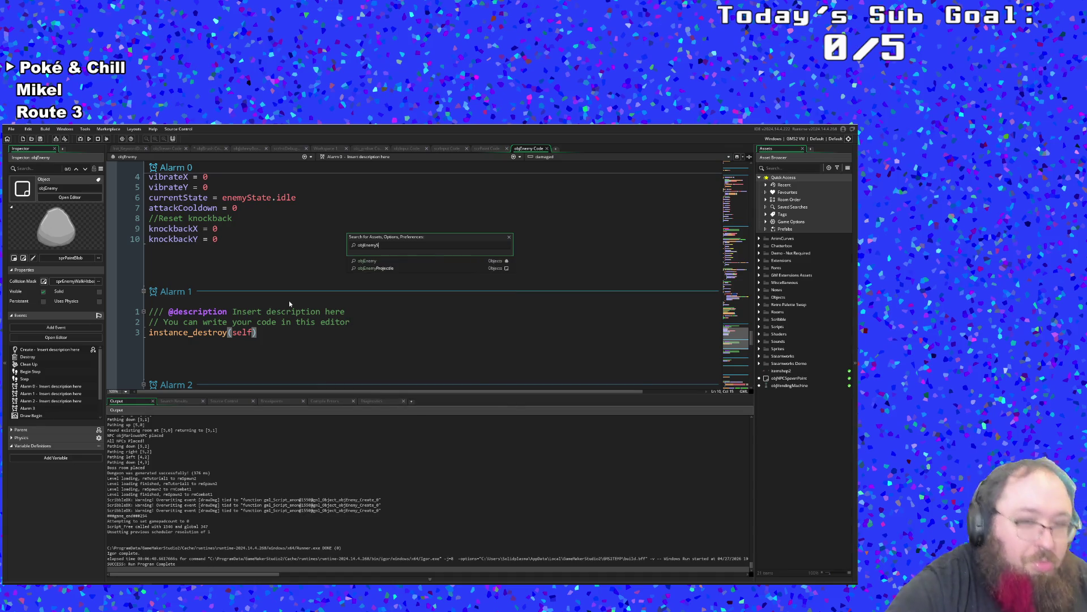
key(BackSpace)
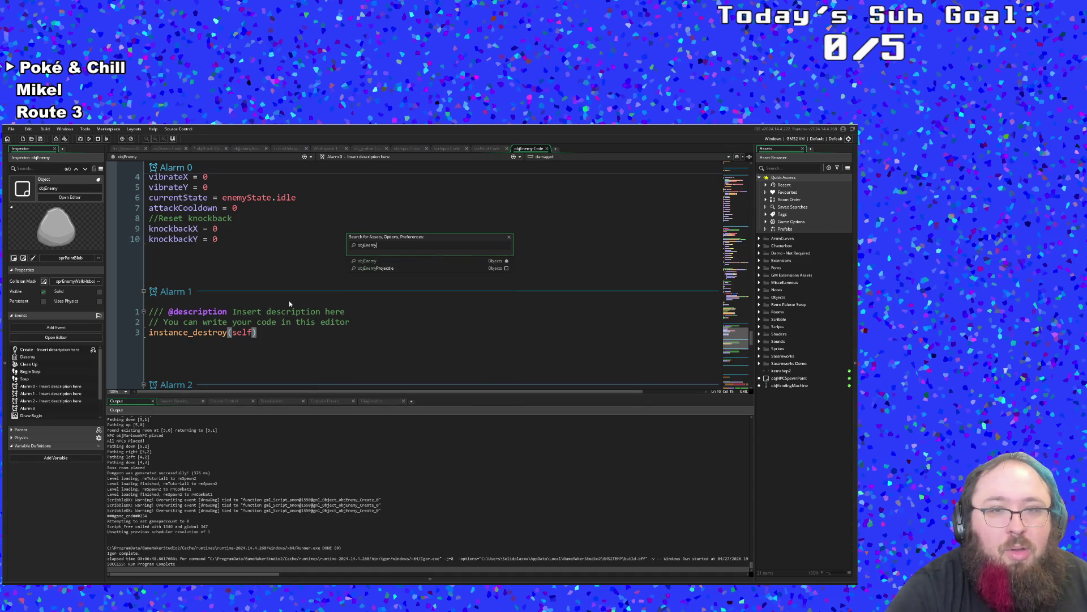
key(BackSpace)
key(BackSpace)
key(BackSpace)
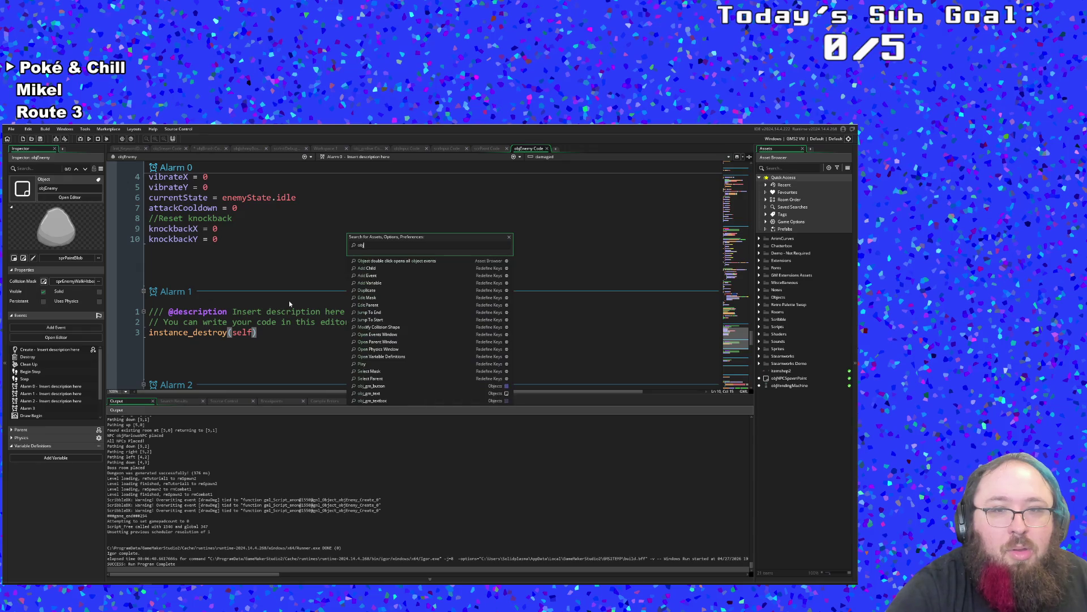
text(Secu)
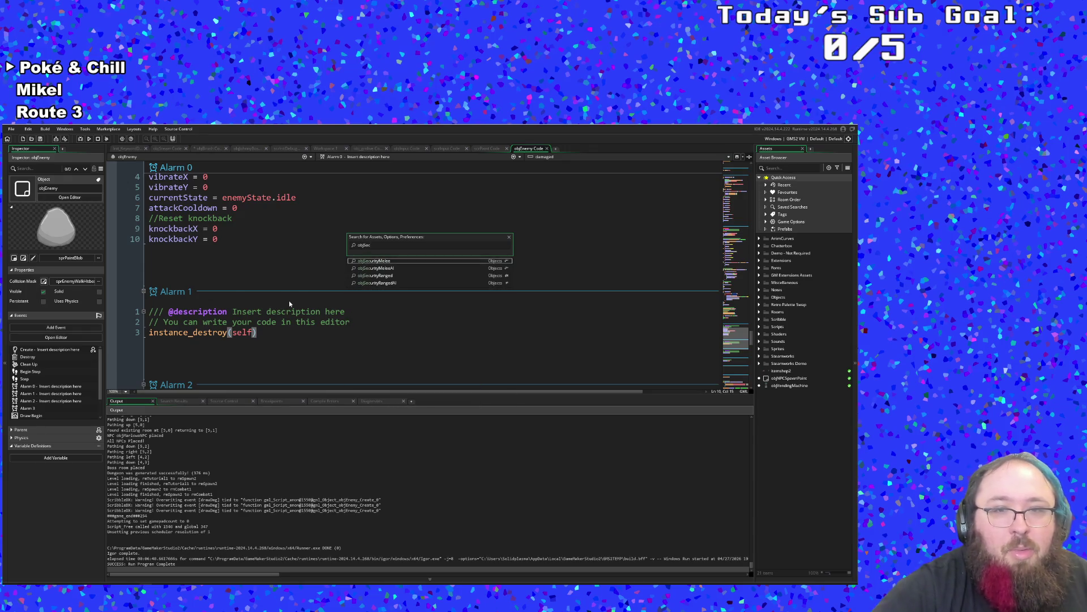
key(Return)
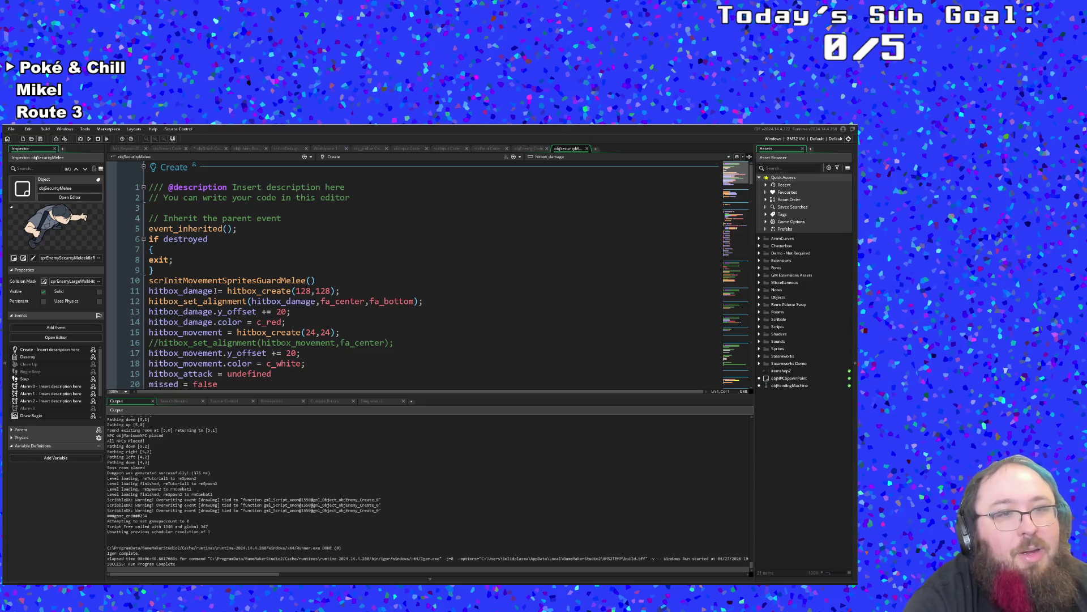
scroll(215, 290, down, 10)
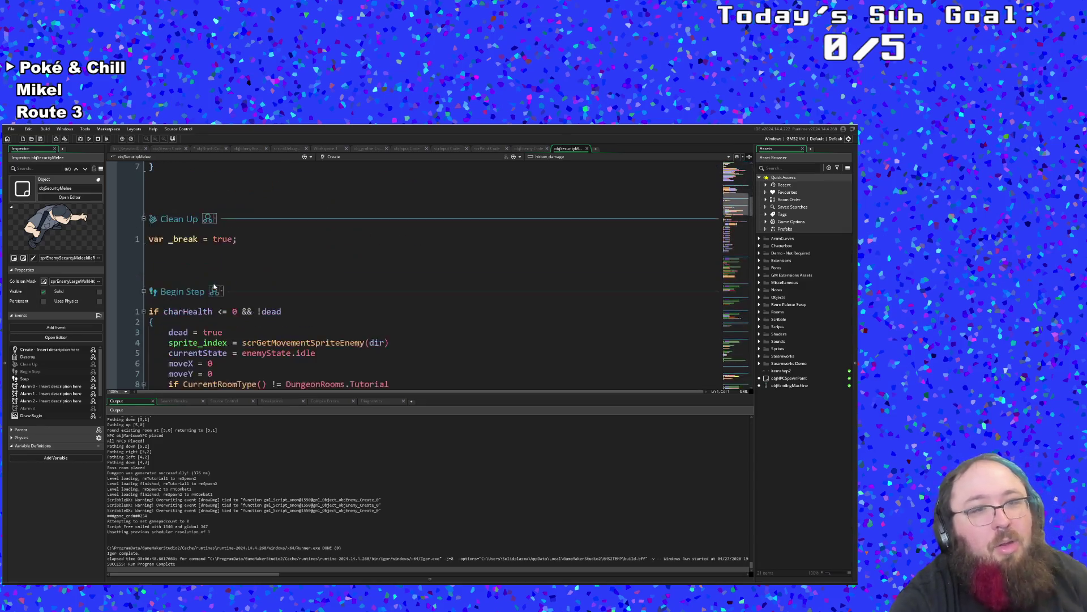
scroll(215, 283, up, 4)
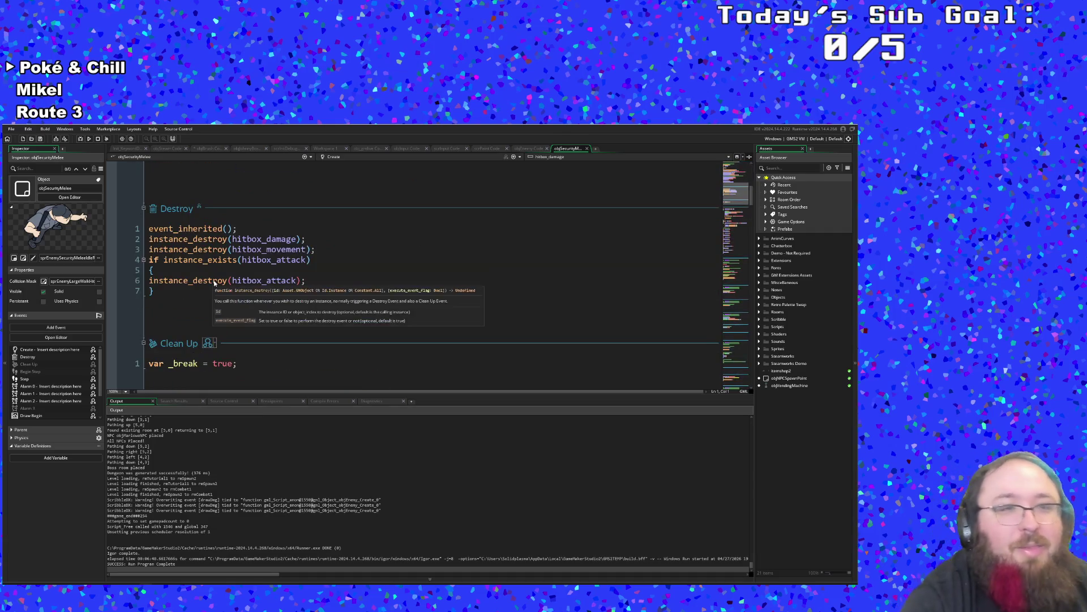
click(188, 249)
middle_click(185, 228)
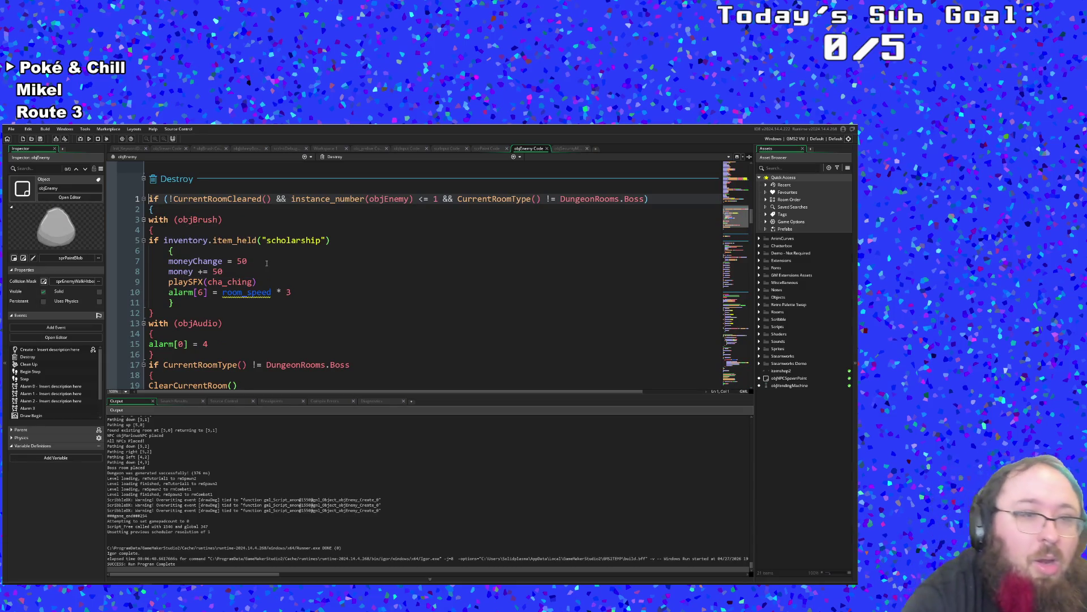
scroll(266, 263, down, 4)
scroll(264, 265, up, 4)
scroll(265, 265, up, 2)
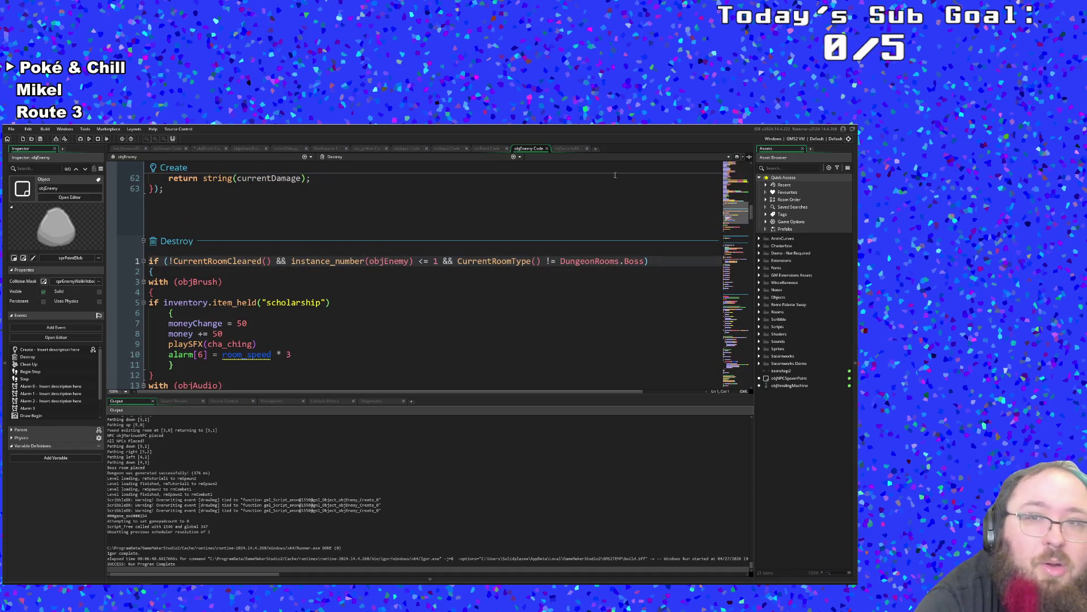
click(547, 148)
click(337, 280)
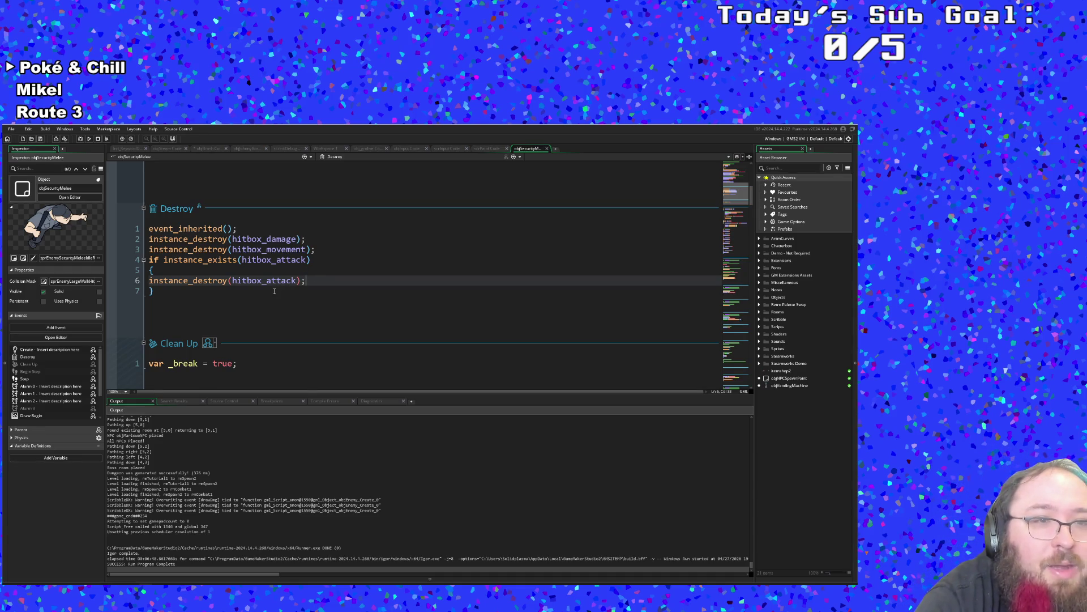
scroll(274, 290, down, 10)
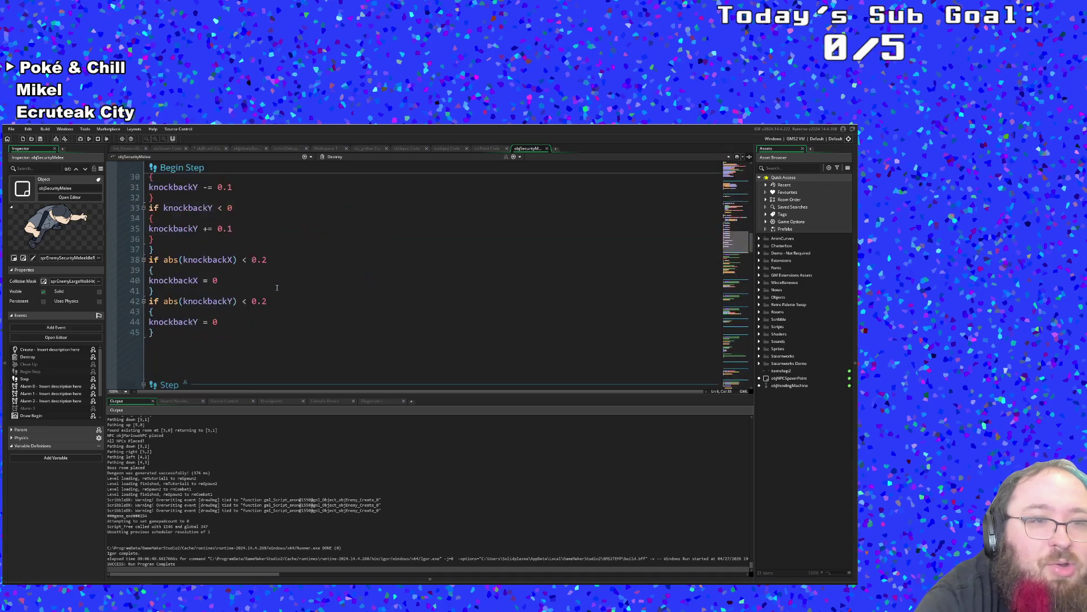
scroll(278, 281, down, 6)
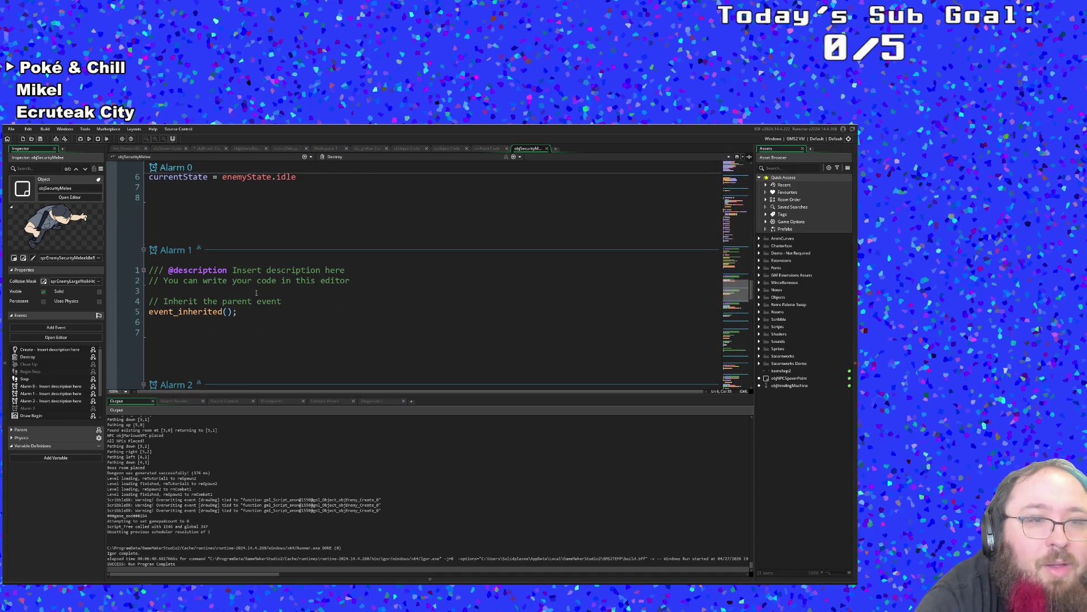
middle_click(213, 313)
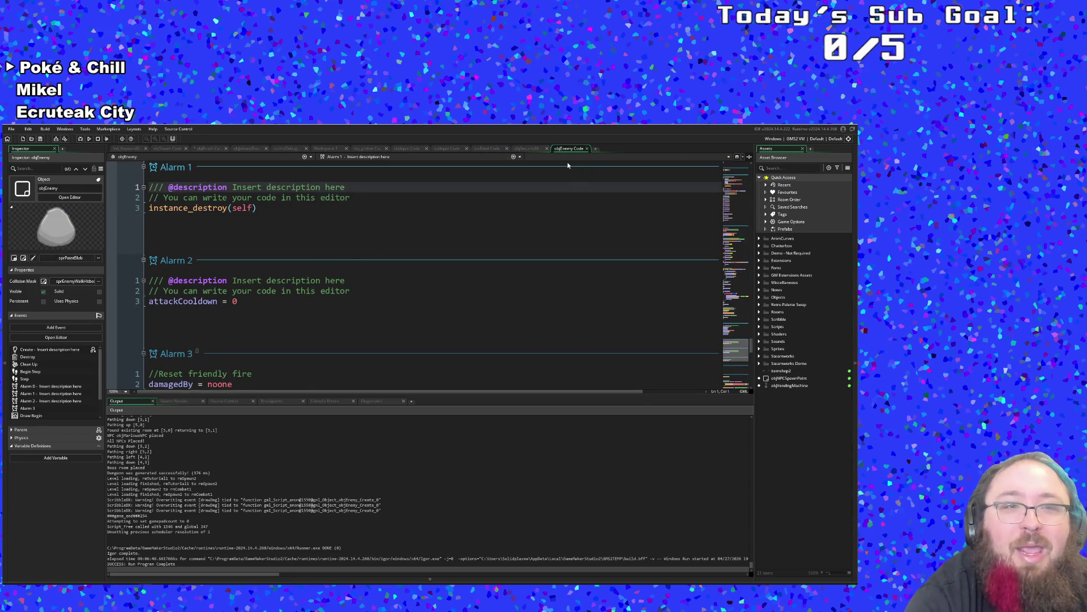
click(587, 148)
scroll(433, 229, up, 15)
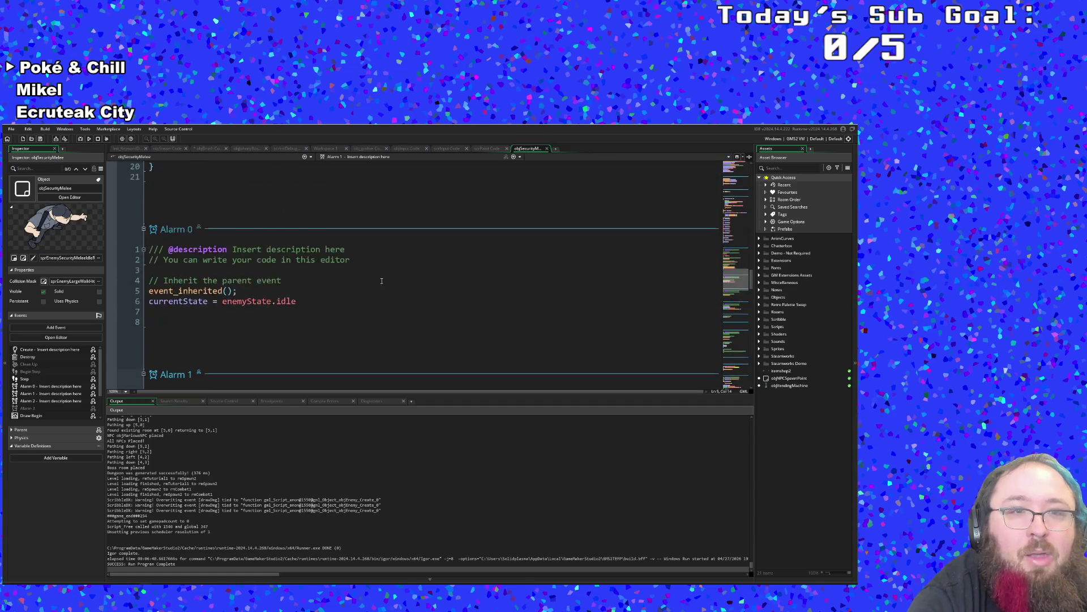
scroll(381, 279, up, 5)
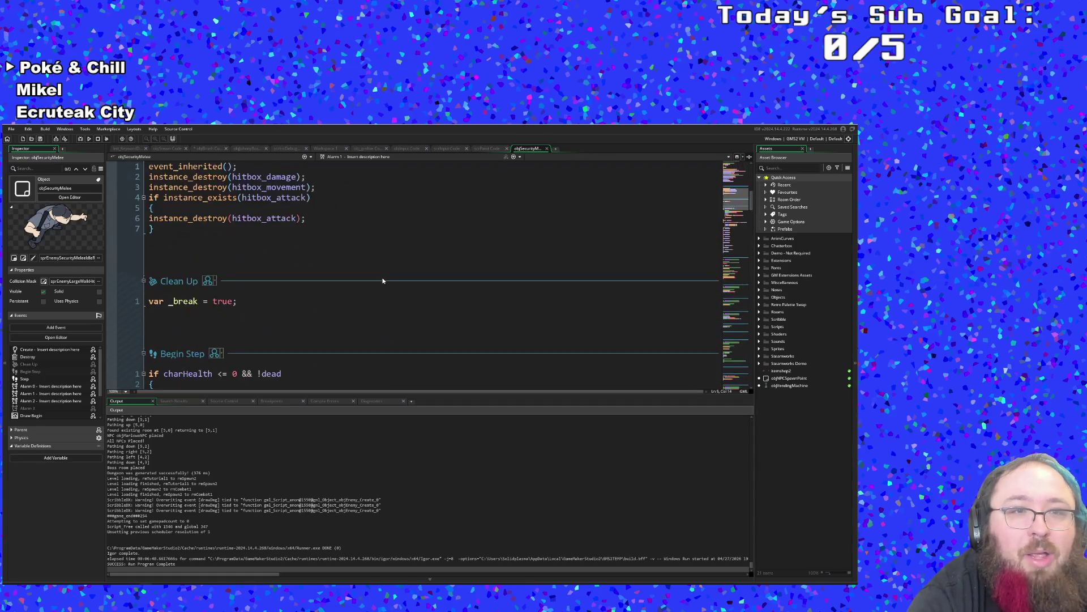
scroll(381, 279, up, 2)
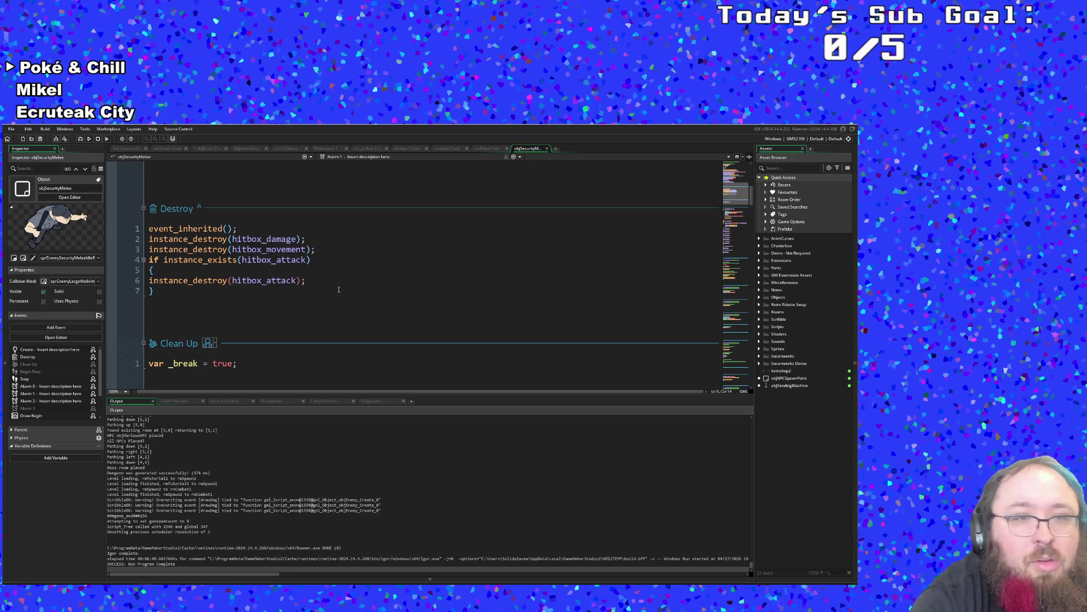
scroll(341, 286, down, 15)
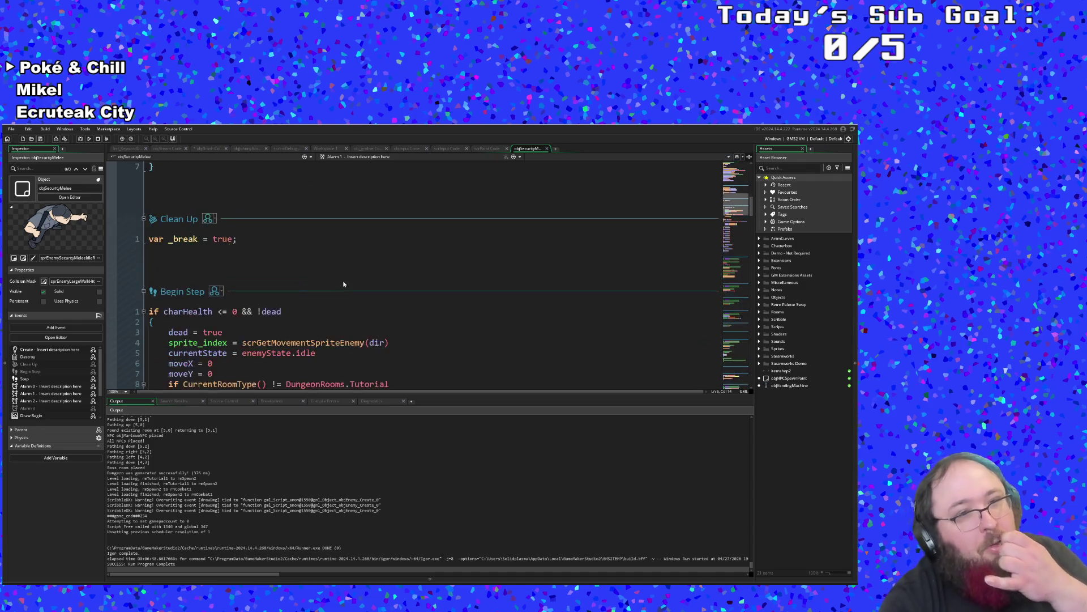
scroll(345, 279, down, 5)
scroll(343, 278, down, 15)
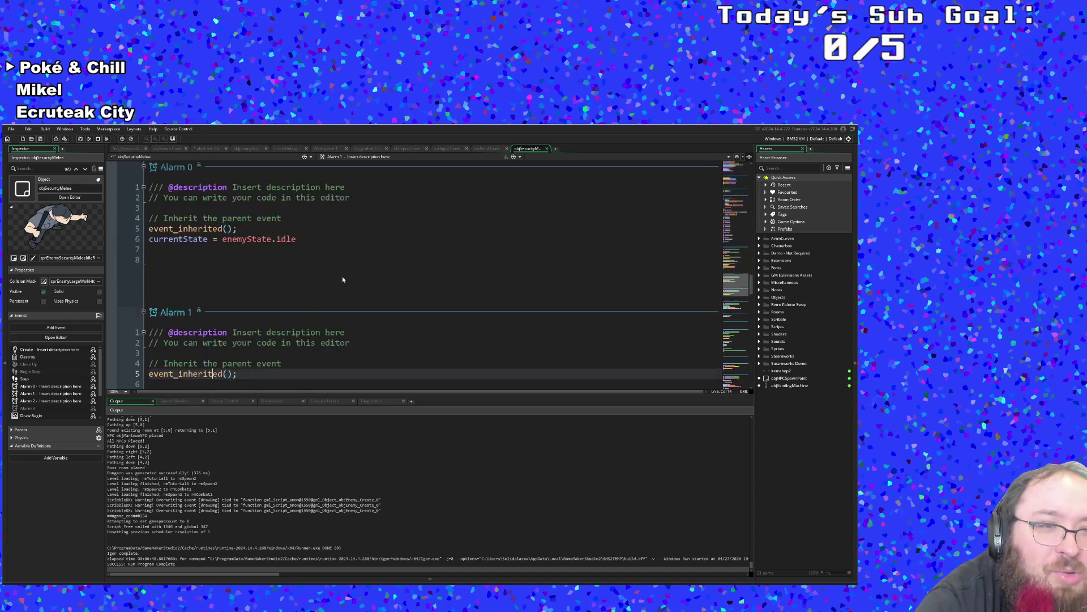
scroll(343, 275, down, 15)
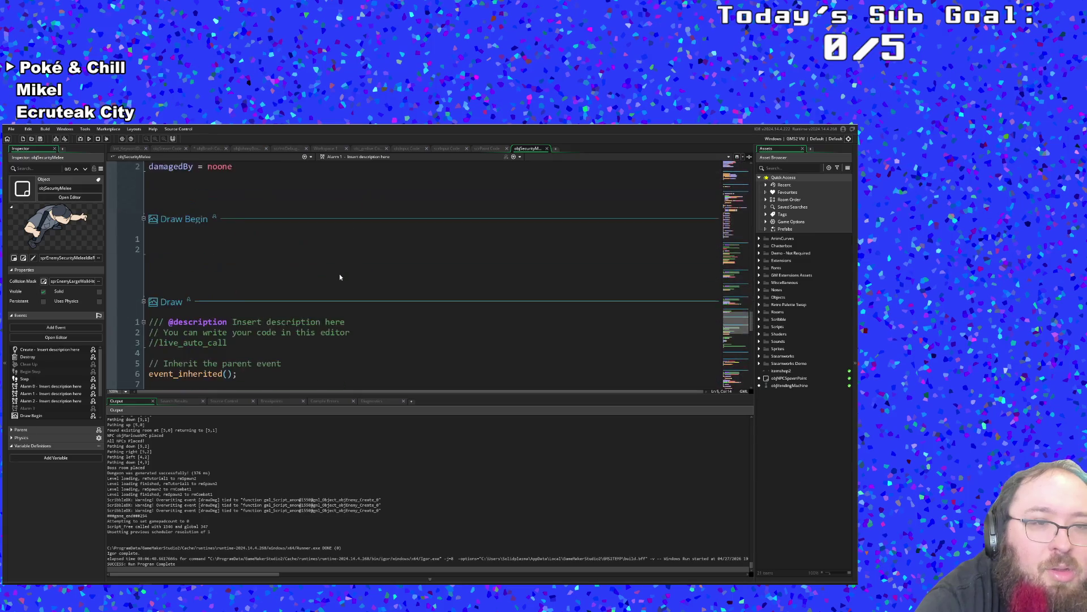
scroll(339, 275, down, 15)
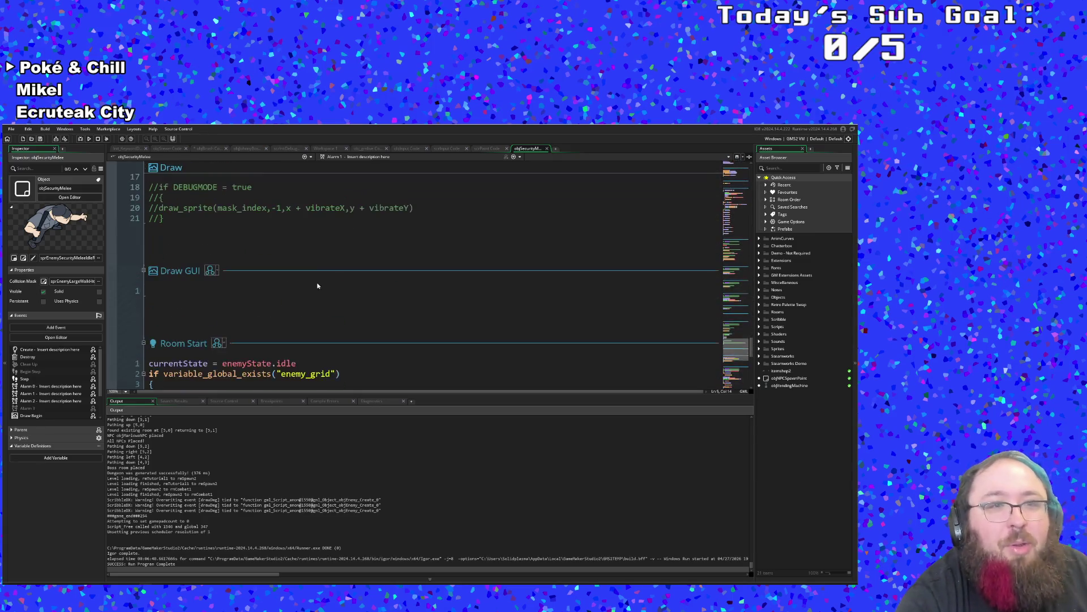
scroll(296, 282, up, 2)
click(242, 280)
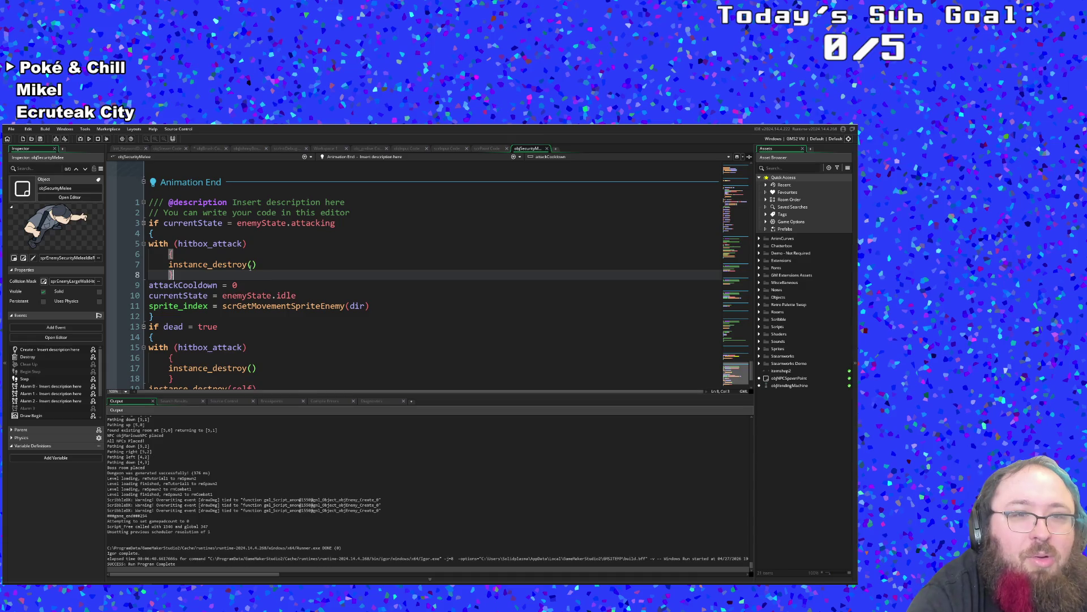
Check the braces of the hitbox_attack block and where the dead block closes.
scroll(242, 279, down, 2)
click(230, 292)
click(215, 274)
click(214, 285)
click(209, 295)
click(204, 306)
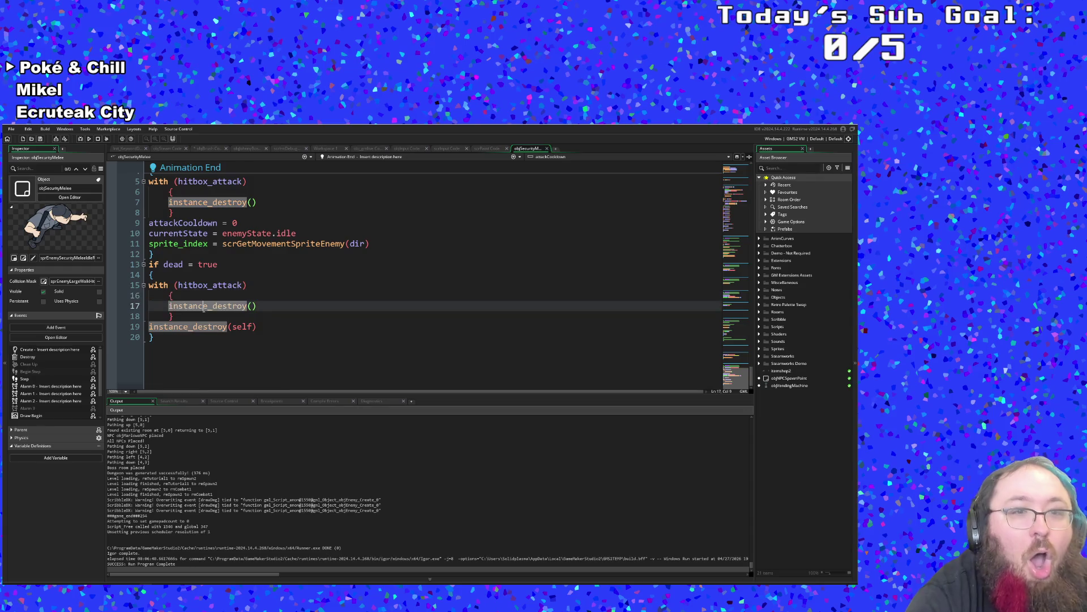
click(201, 316)
click(199, 326)
click(195, 336)
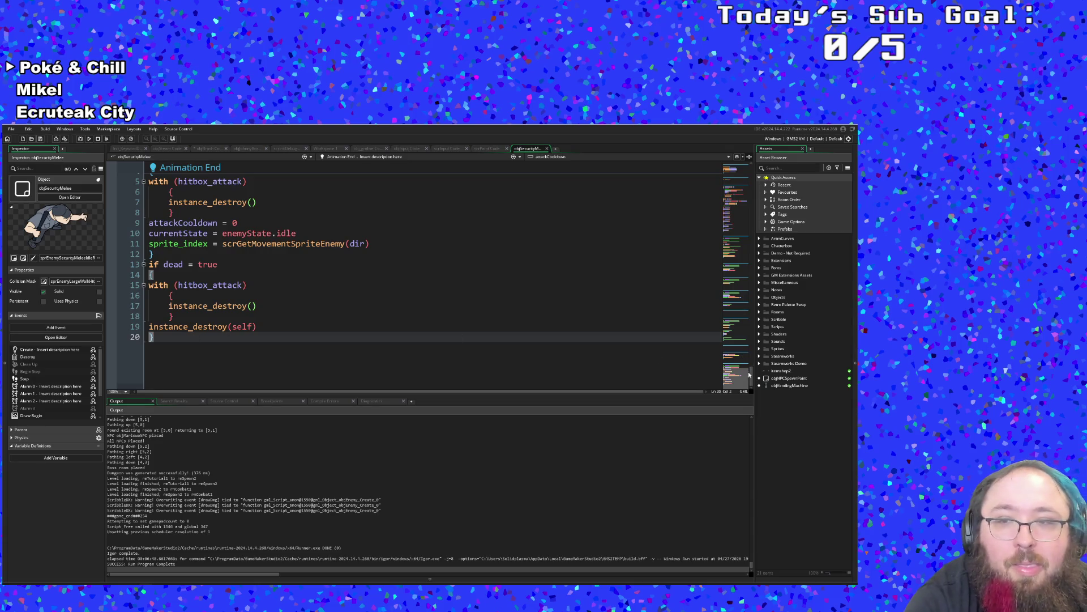
Inspect the instance_destroy self-destroy line in the Animation End code.
mouse_move(749, 374)
mouse_down()
mouse_move(718, 174)
mouse_move(711, 194)
mouse_up()
scroll(703, 206, down, 20)
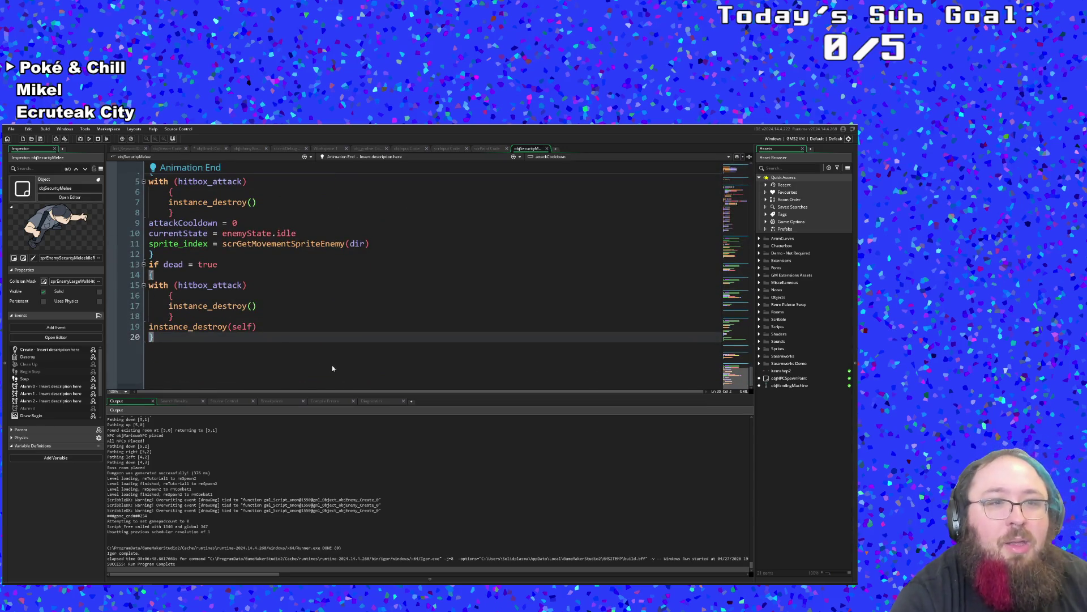
click(267, 328)
double_click(216, 306)
scroll(216, 304, up, 2)
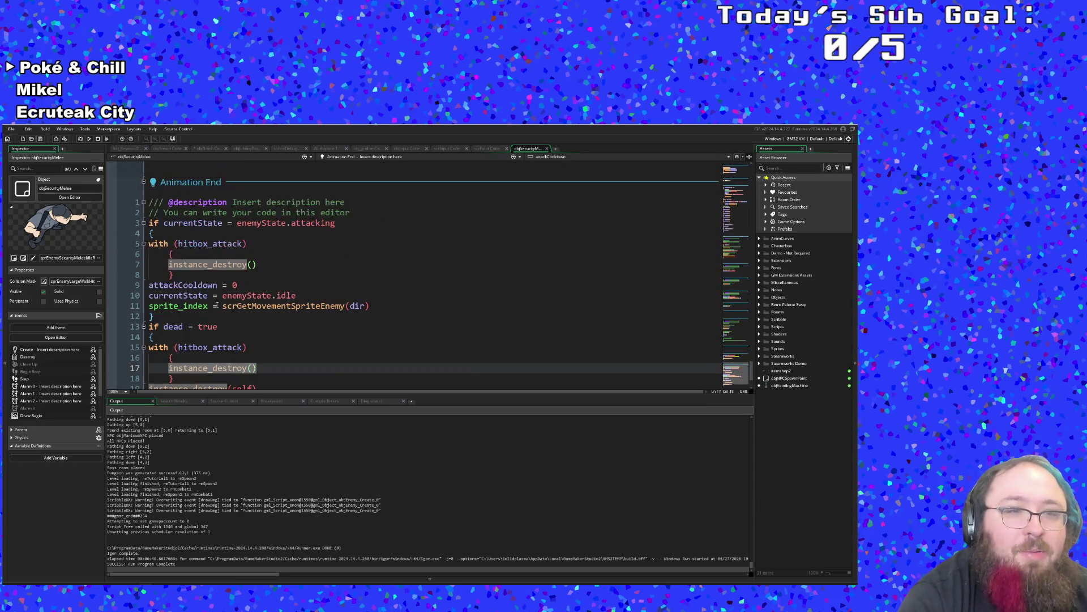
Extend line 13 to 'if dead = true && sprite' and open the scrGetMovementSpriteEnemy definition.
click(165, 338)
click(221, 328)
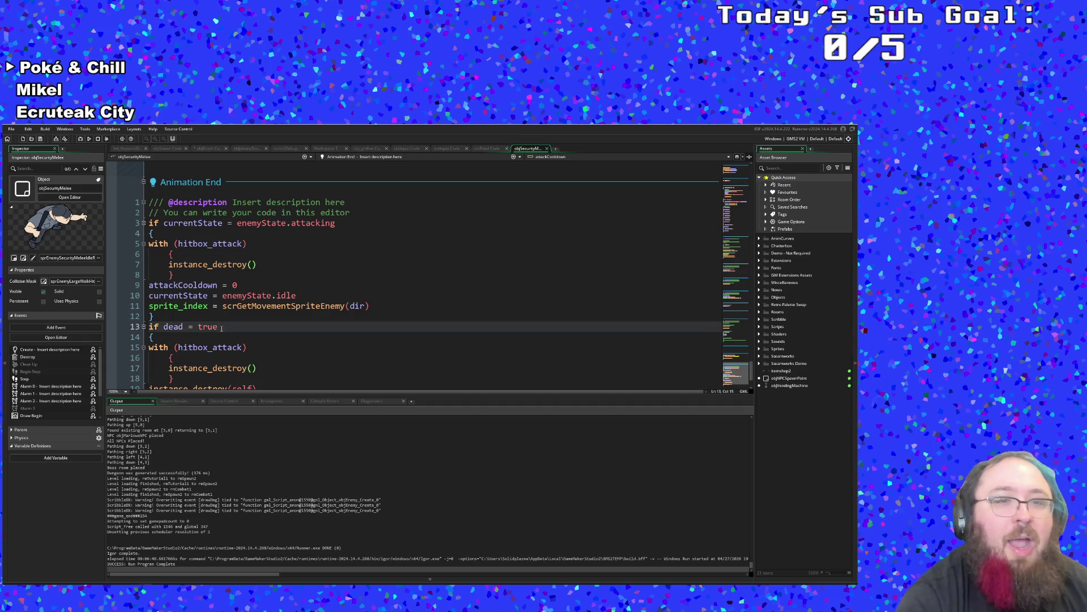
text( &&)
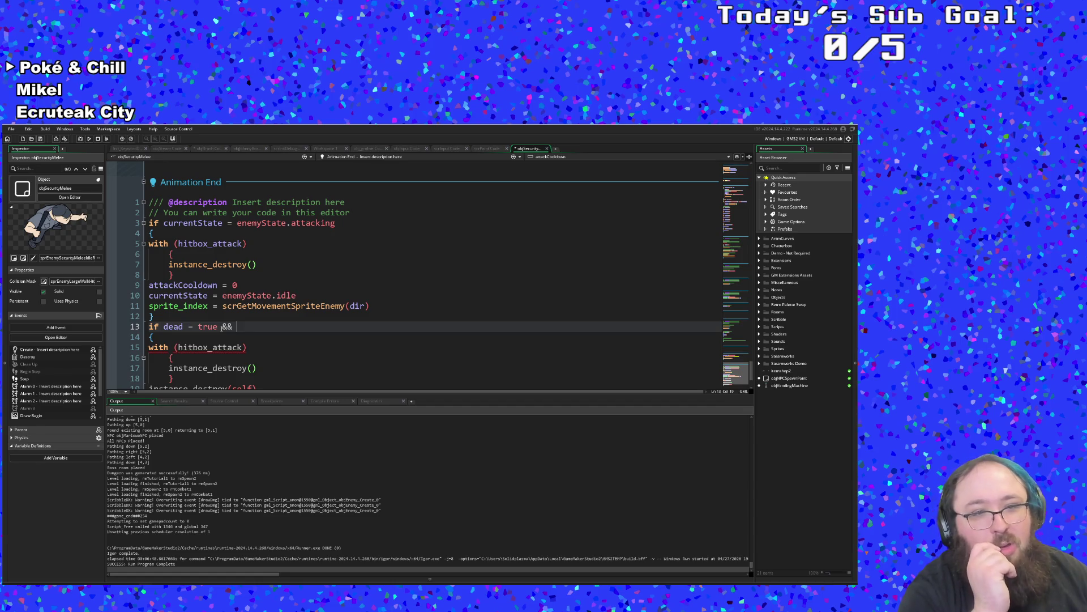
text(sprit)
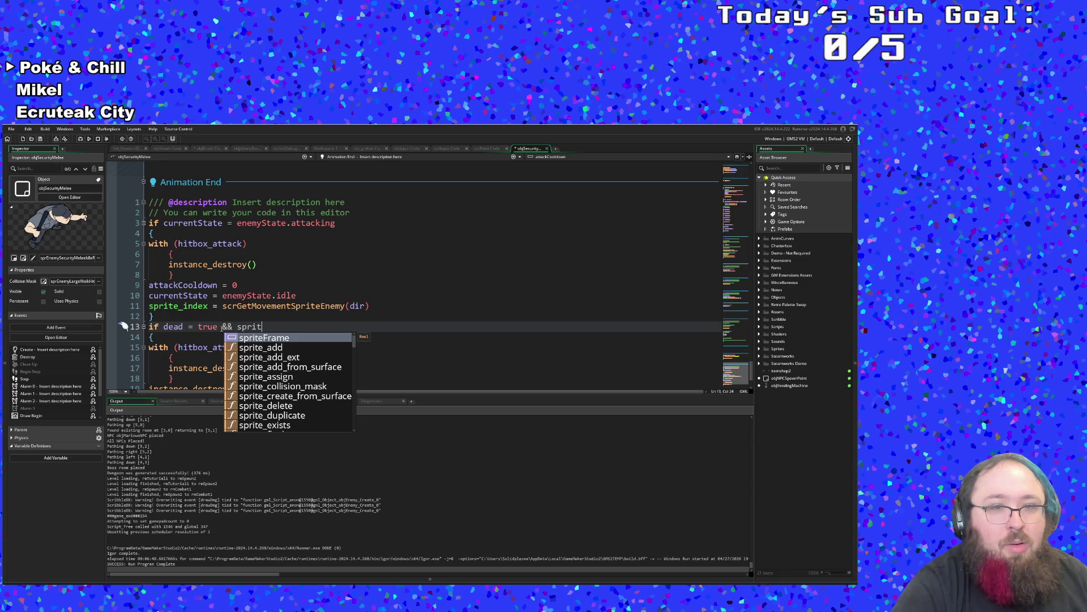
text(e)
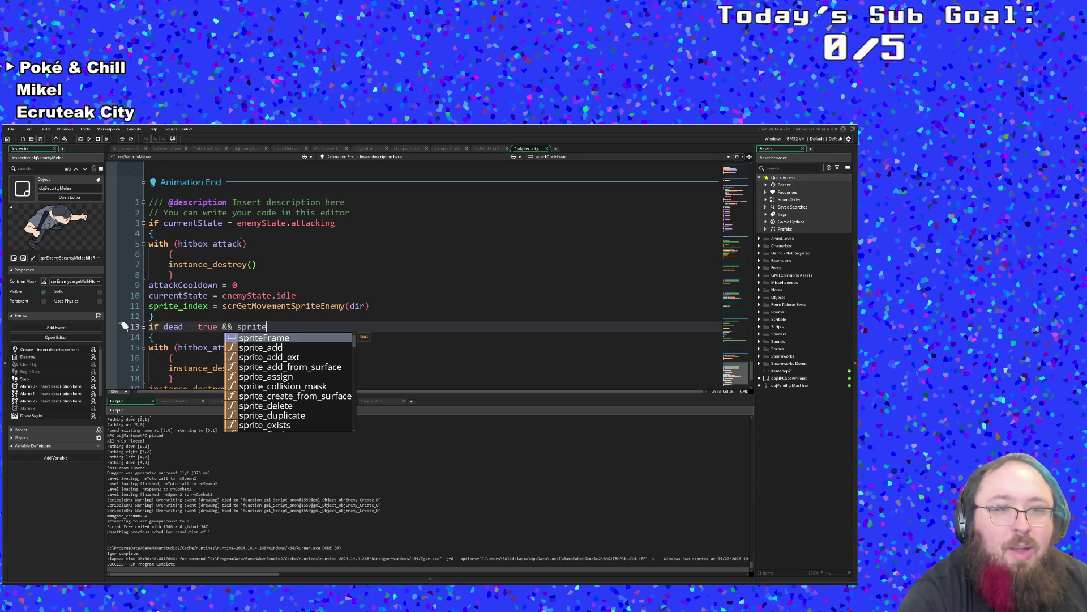
click(273, 306)
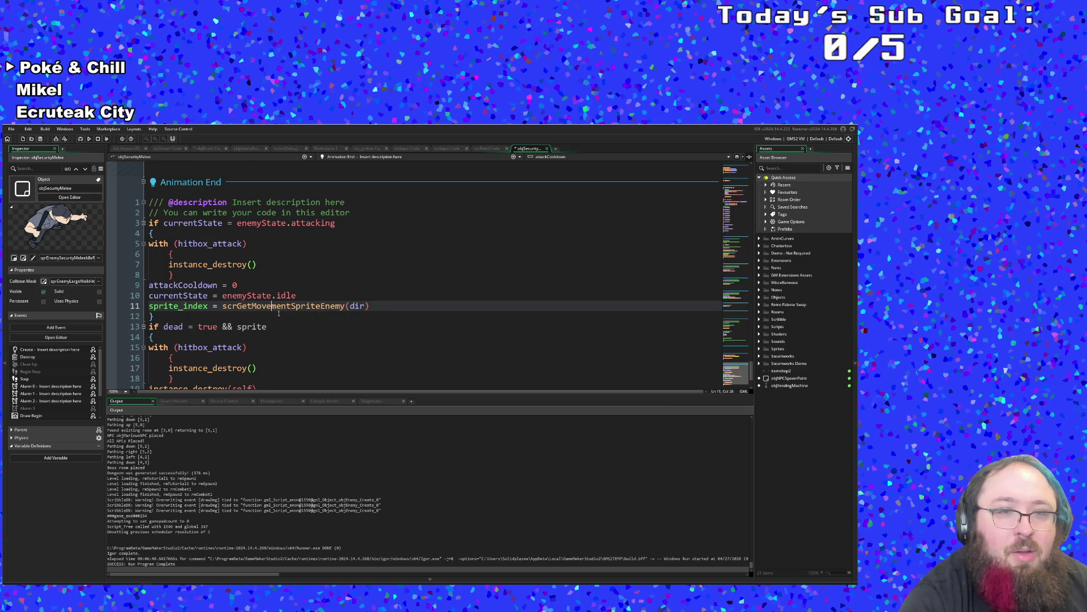
middle_click(290, 306)
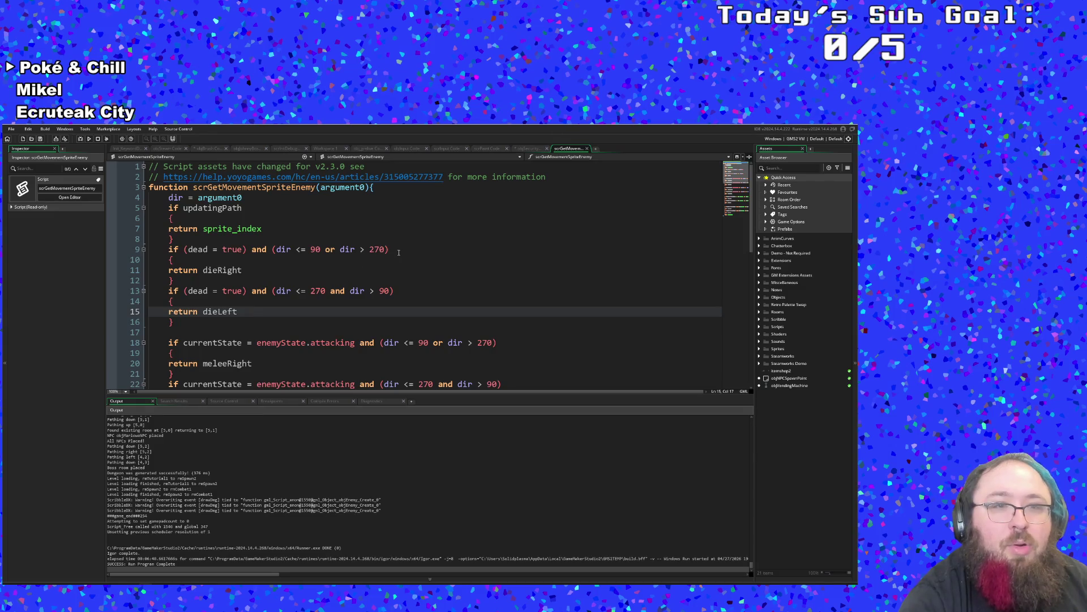
click(271, 229)
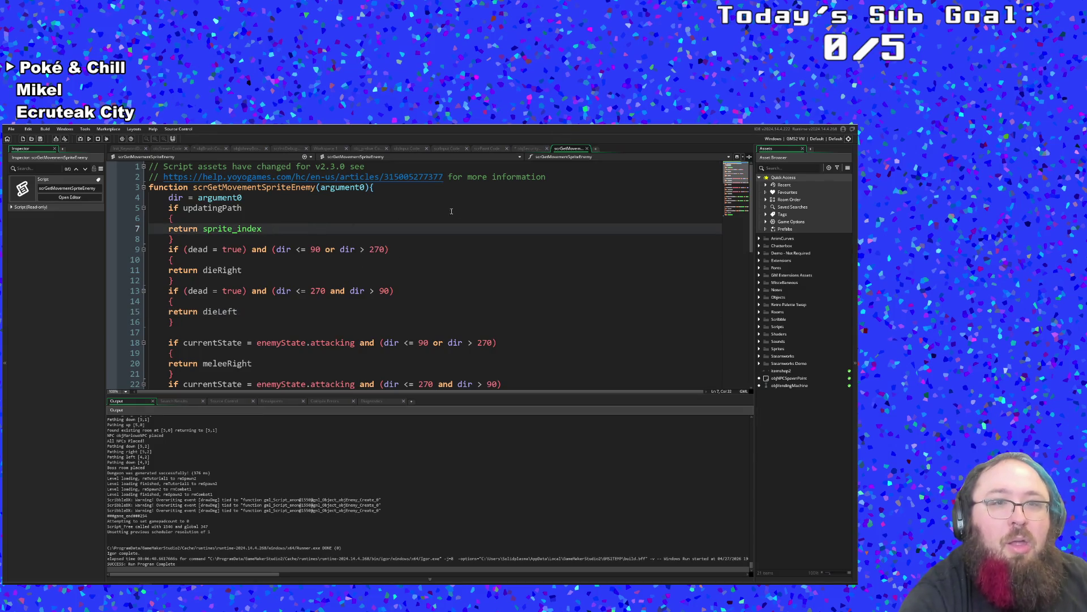
click(587, 148)
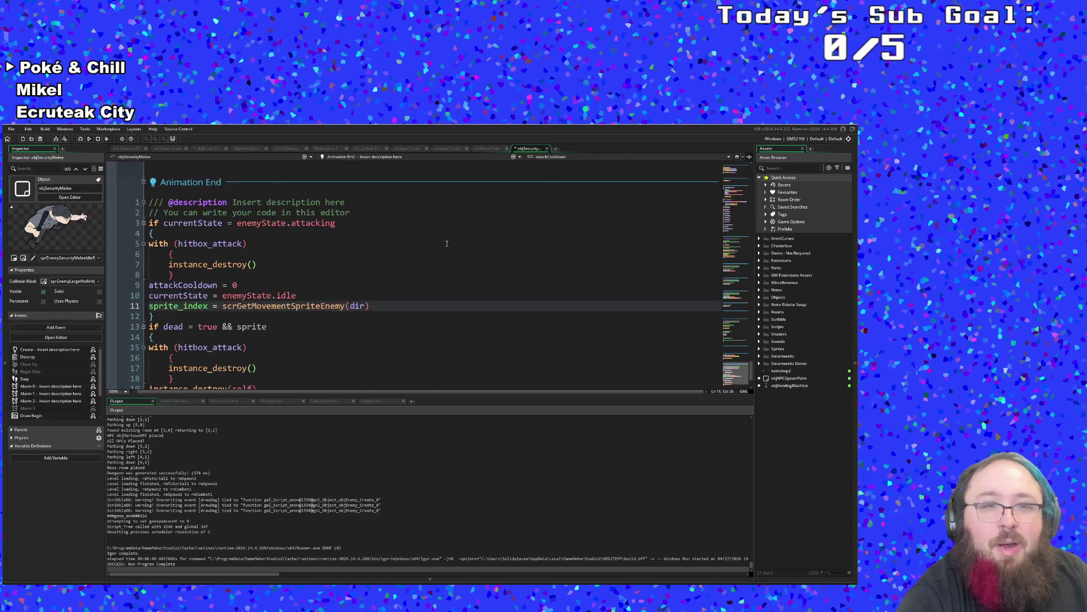
click(278, 318)
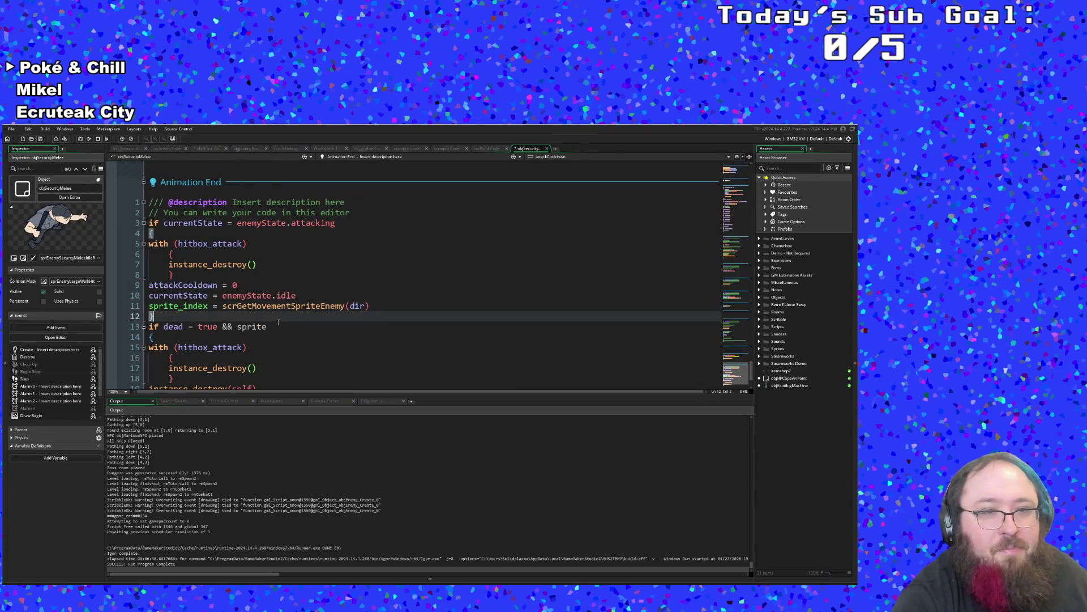
scroll(278, 319, down, 2)
scroll(278, 312, up, 2)
Continue line 13 with 'sprite_index = dieLeft' using autocomplete.
click(256, 326)
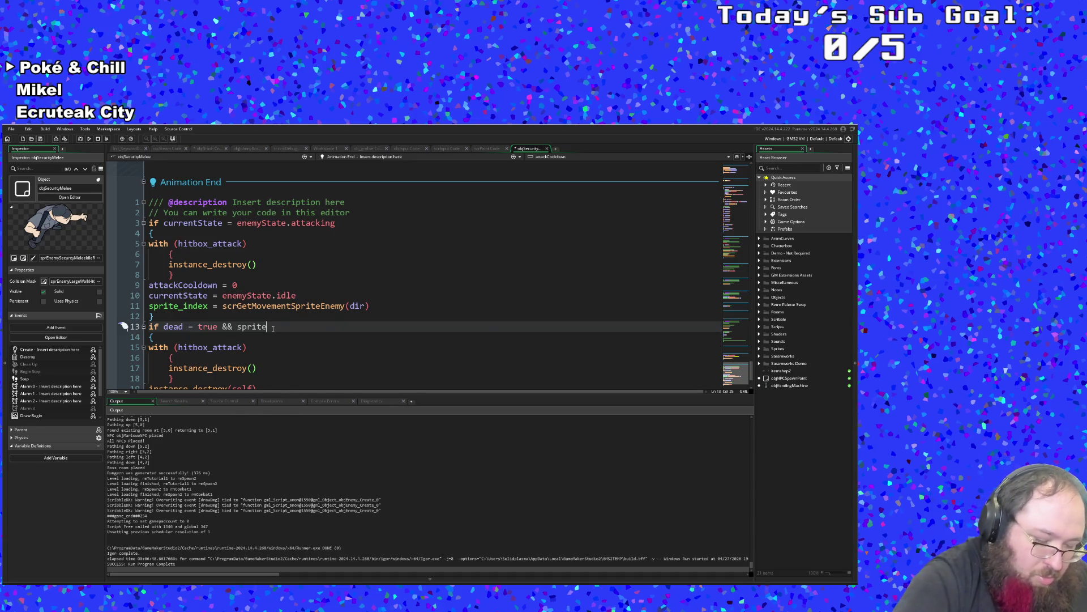
text(_ind)
key(Return)
text(= die)
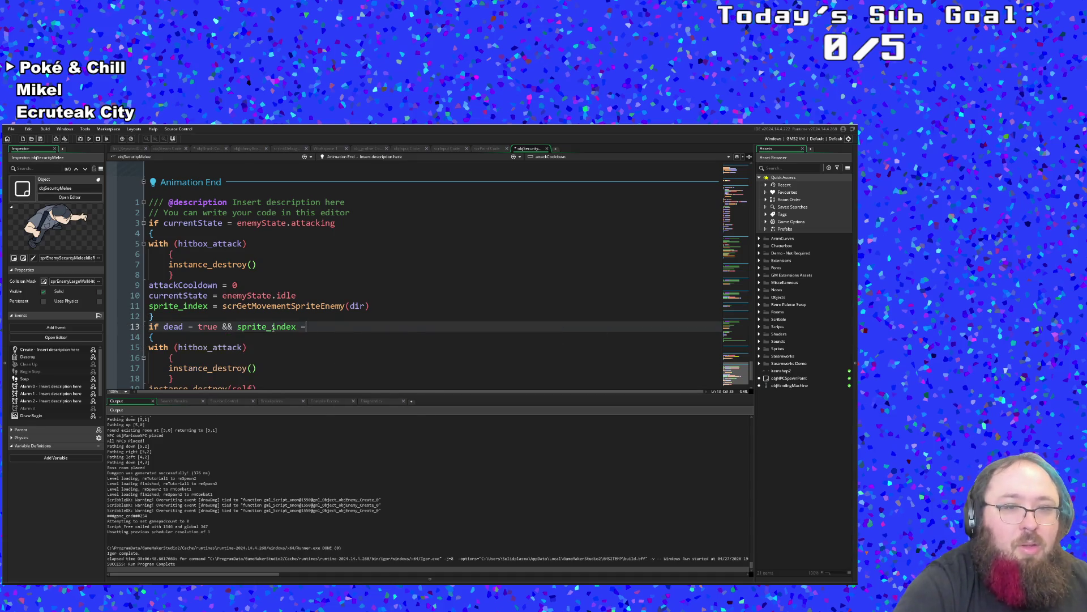
key(Return)
Add '|| sprite_index = dieRight' and wrap both sprite comparisons in parentheses.
text(|| sprite)
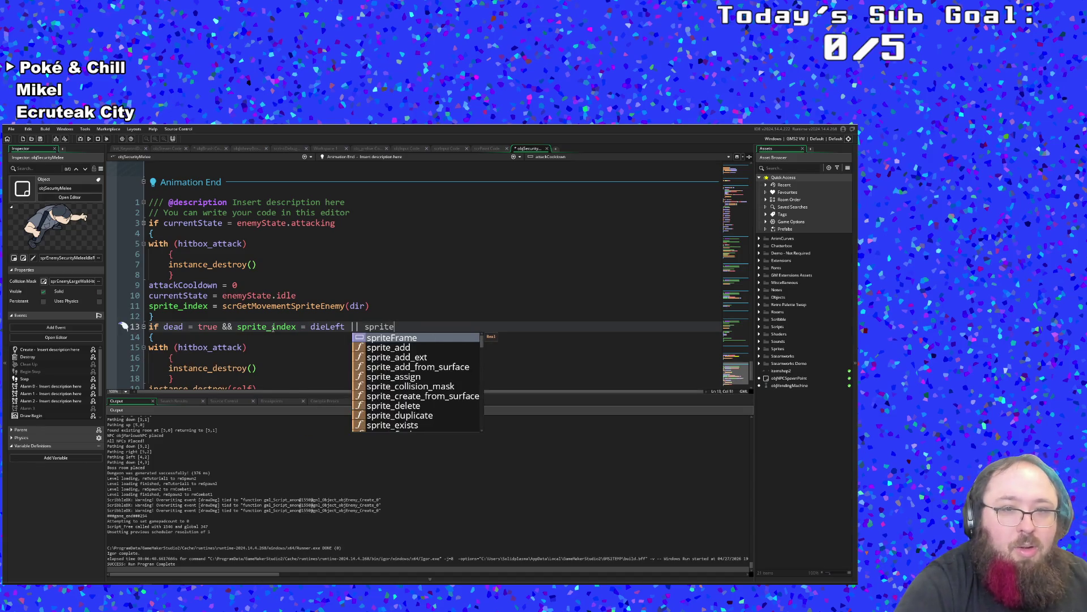
text(_index)
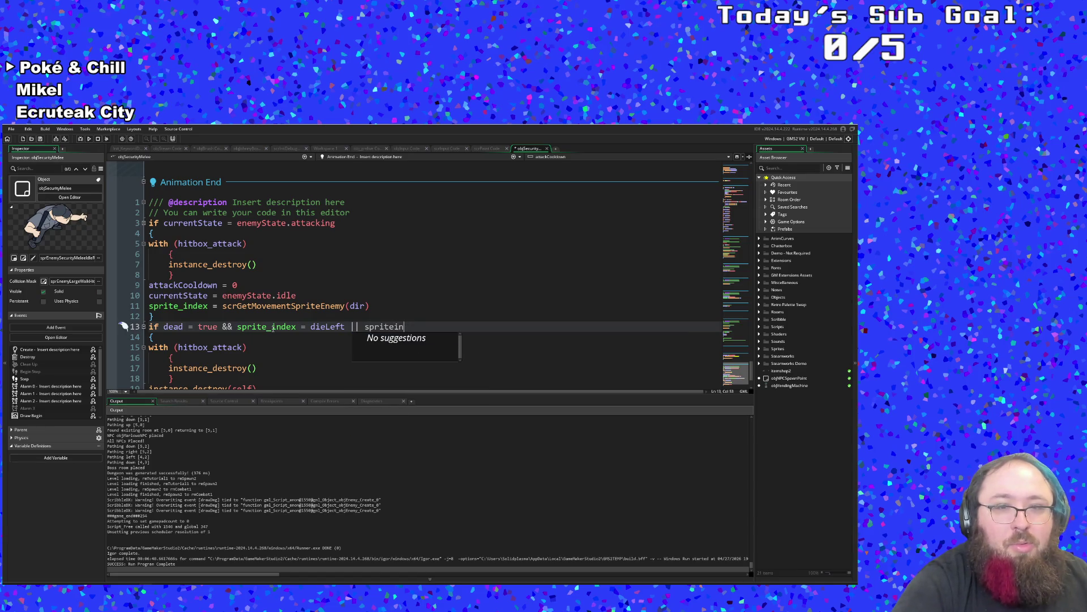
key(ctrl+z)
text(_ind)
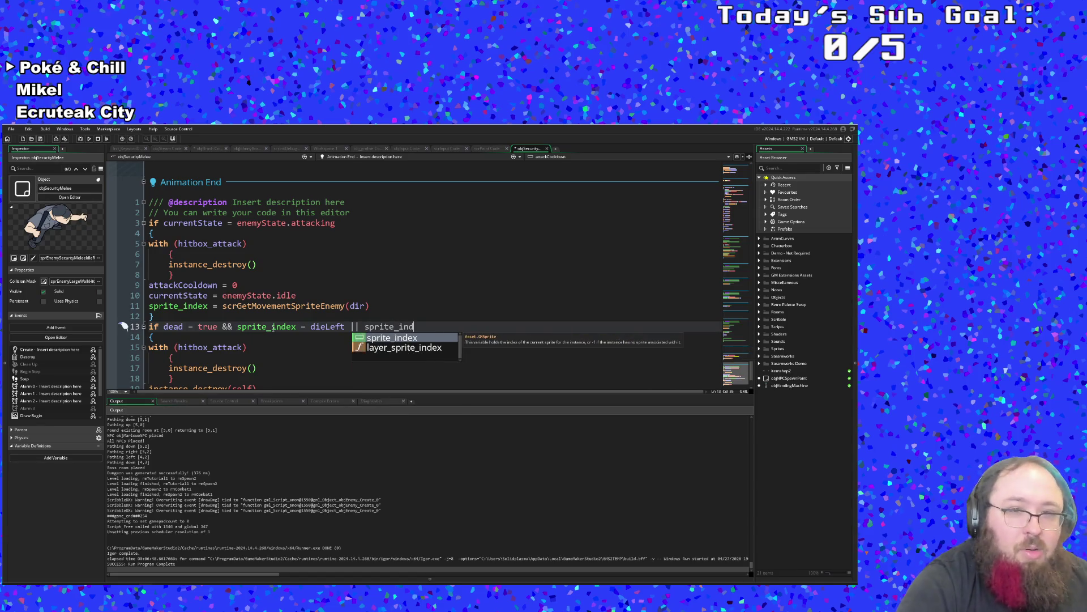
key(Return)
text(= die)
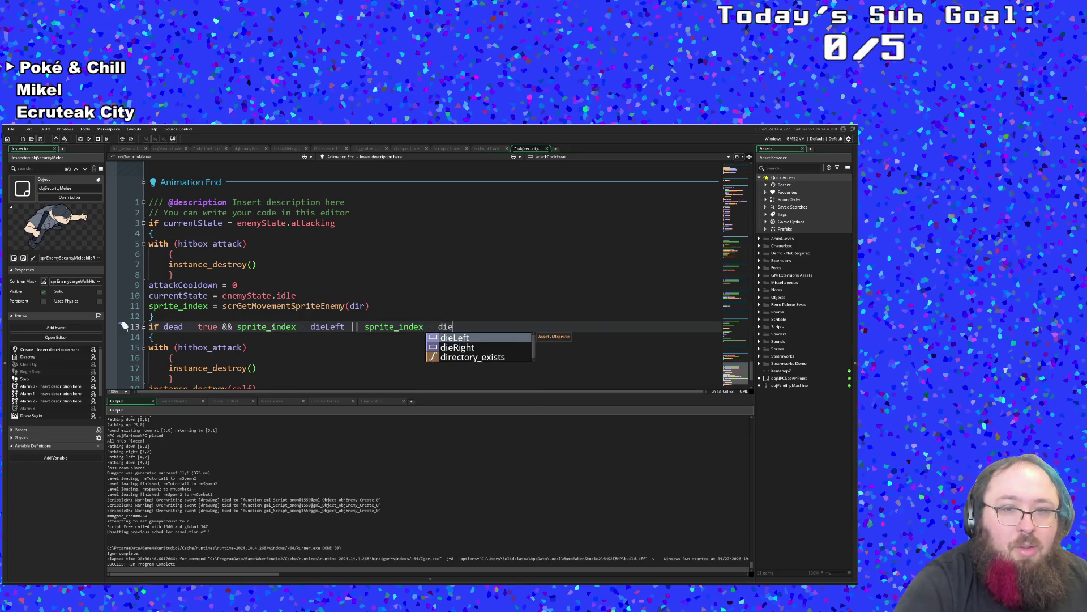
key(Down)
key(Return)
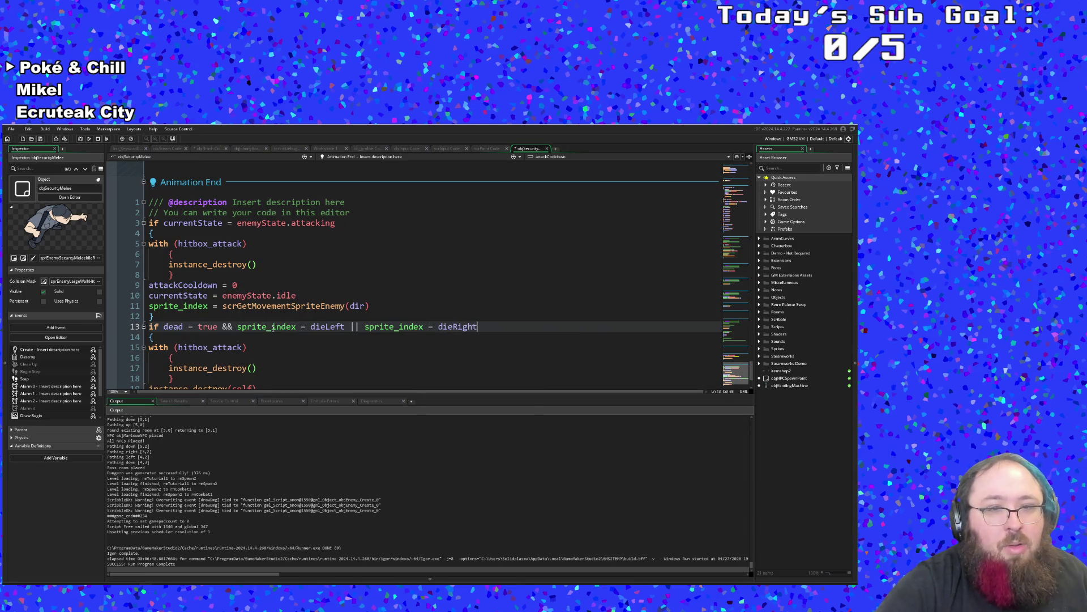
key(Left)
key(Left)
key(Left)
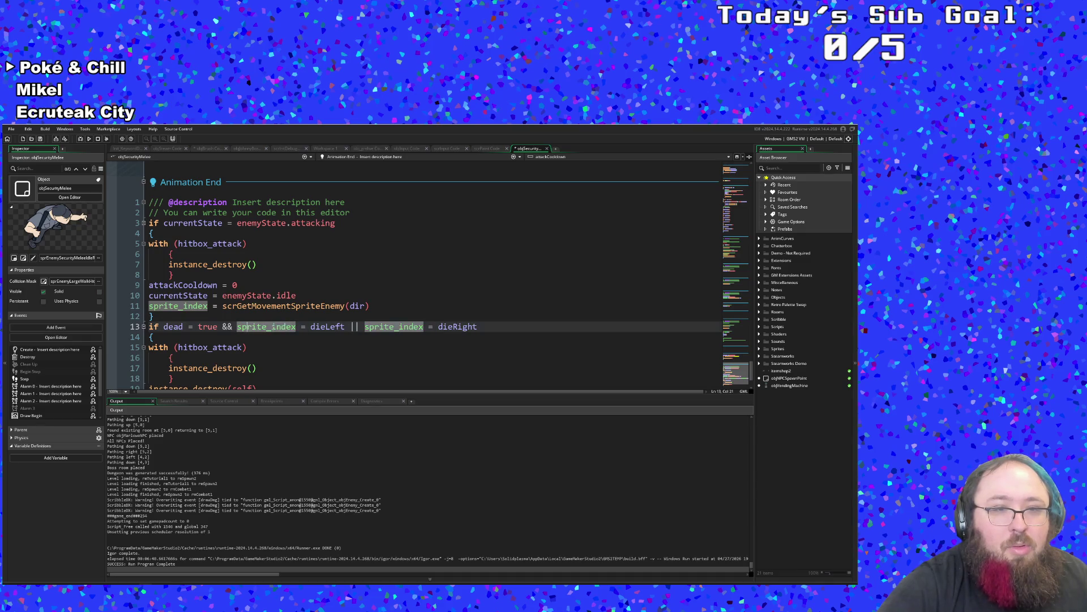
text(()
key(Down)
key(Left)
key(Left)
text())
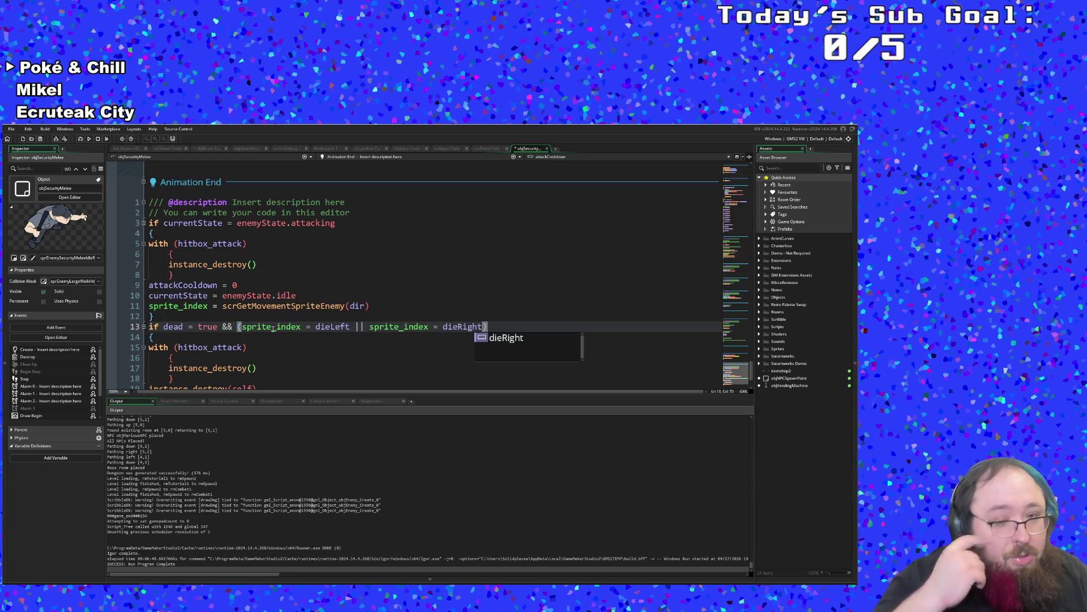
Review the dead block's instance_destroy calls and open project-wide search and replace.
click(202, 368)
scroll(231, 323, down, 2)
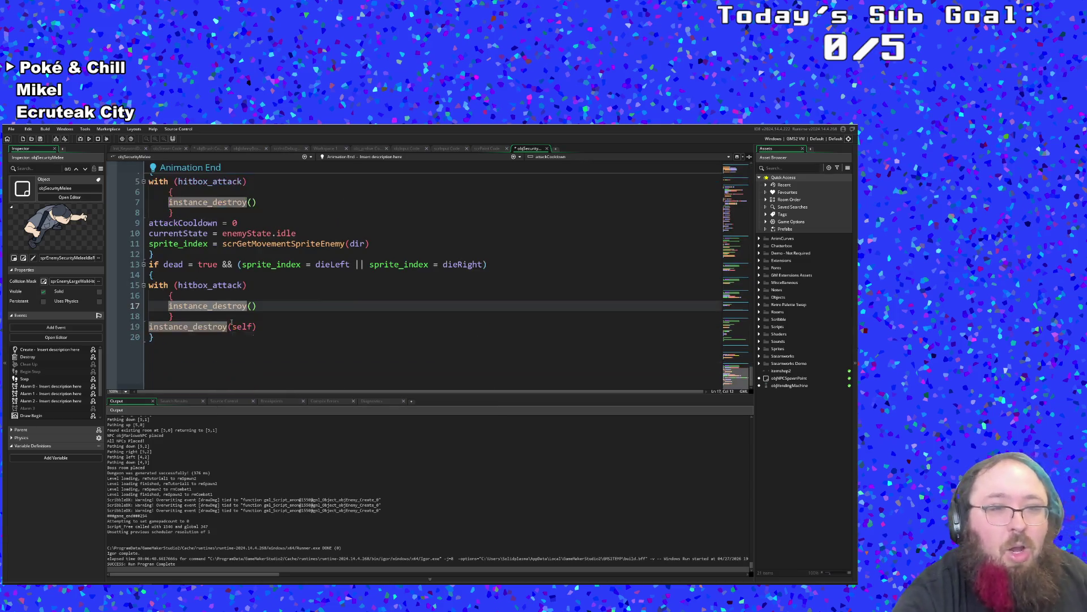
scroll(226, 334, up, 2)
key(Up)
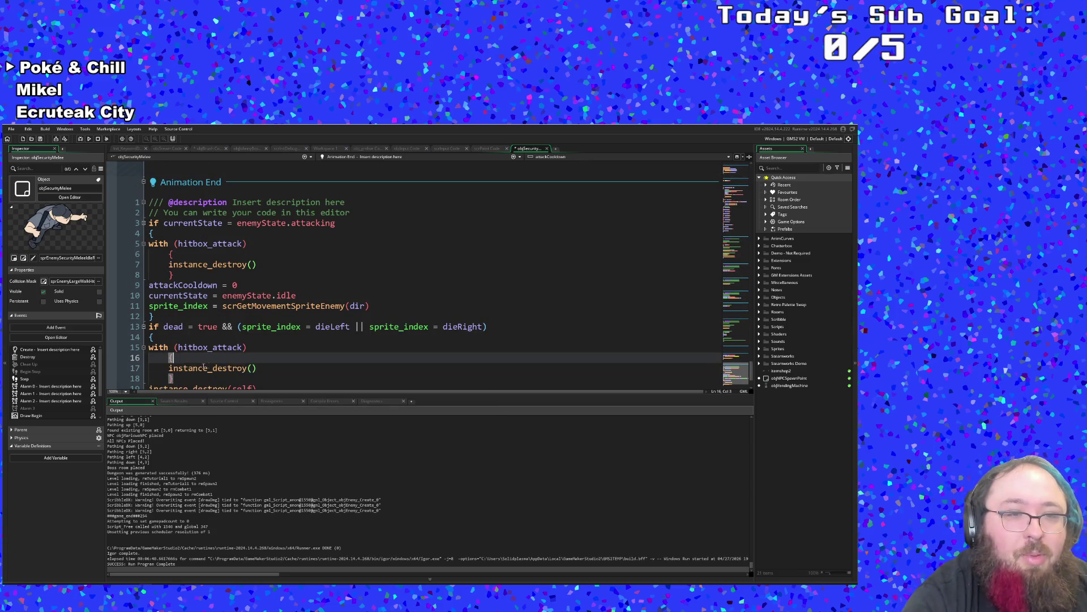
click(188, 337)
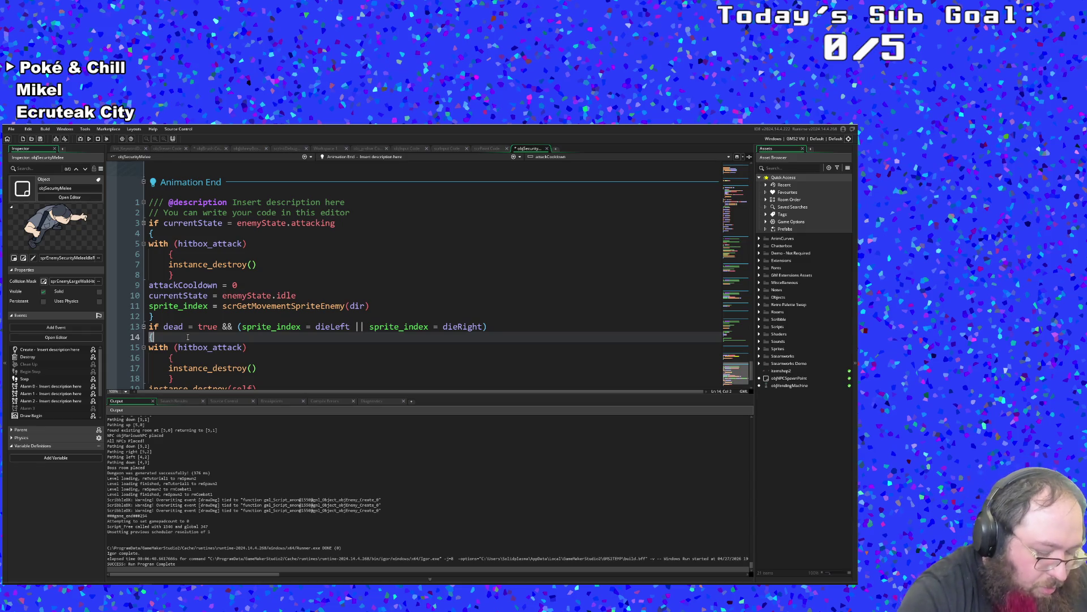
key(ctrl+f)
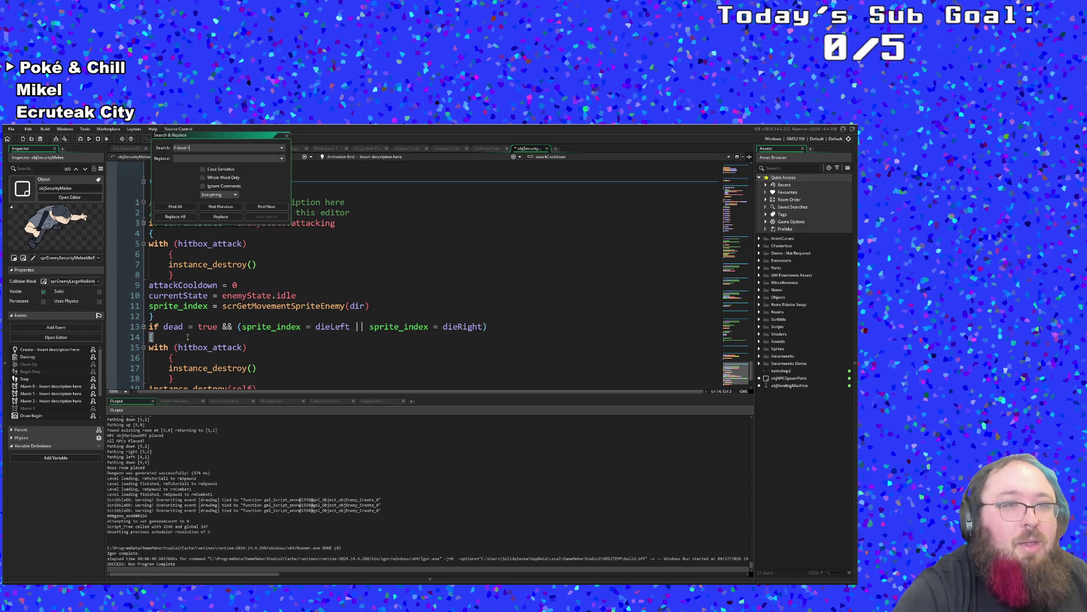
Search the project for 'if dead = true' (7 matches) and jump to objSecurityMelee line 13.
text( true)
key(Return)
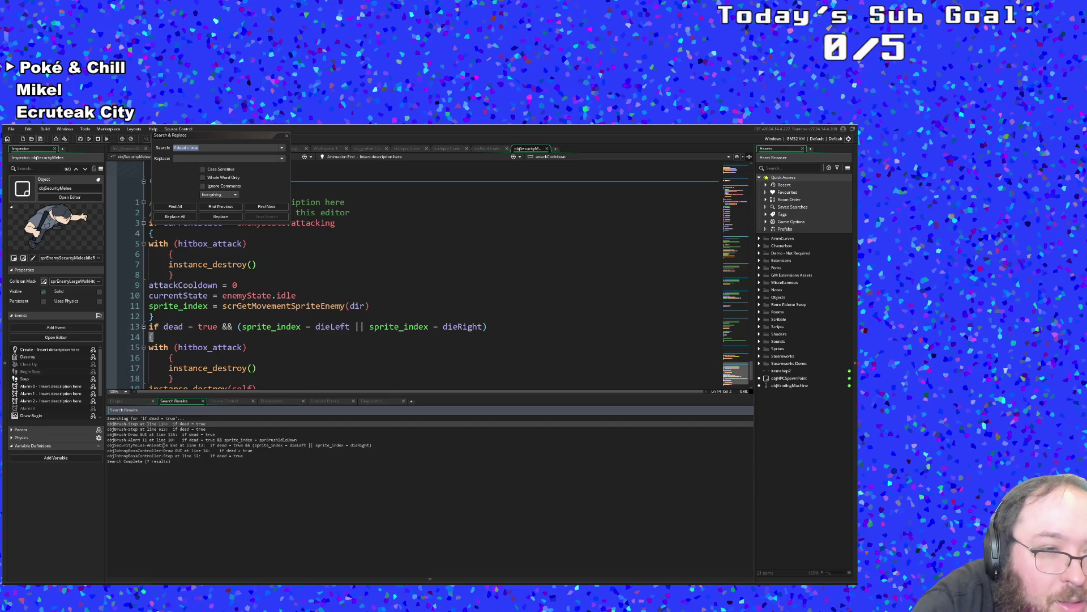
double_click(163, 446)
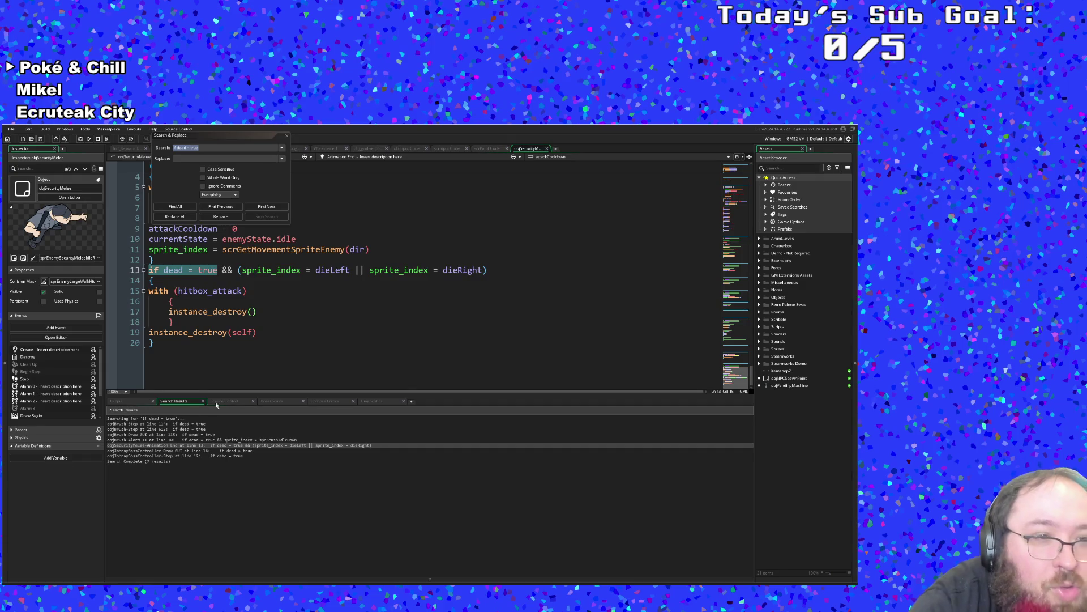
click(261, 342)
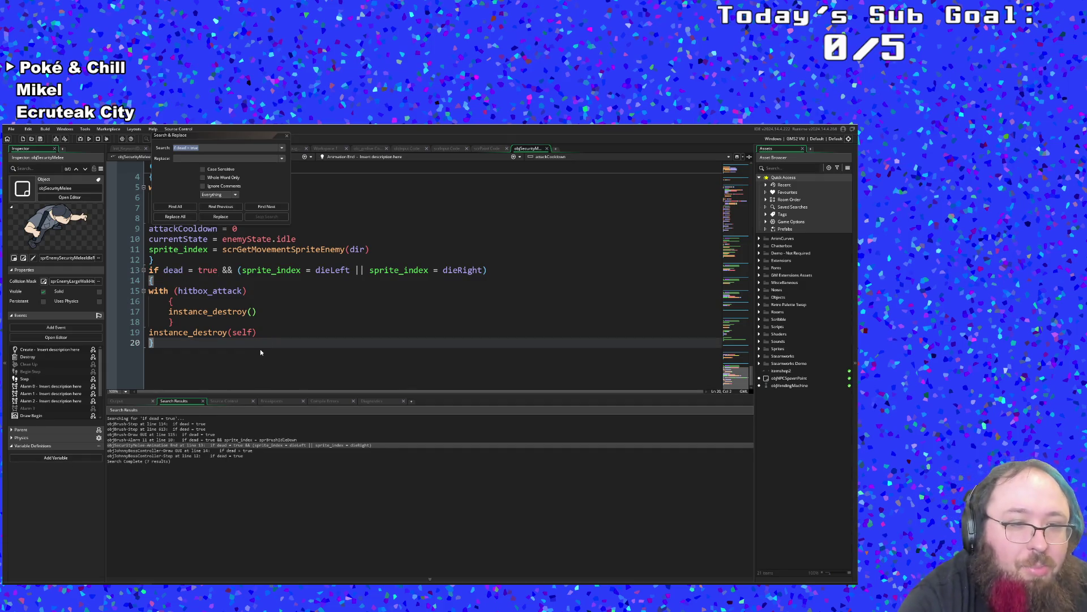
Close search and replace and look up 'objsecur' among the assets.
click(187, 170)
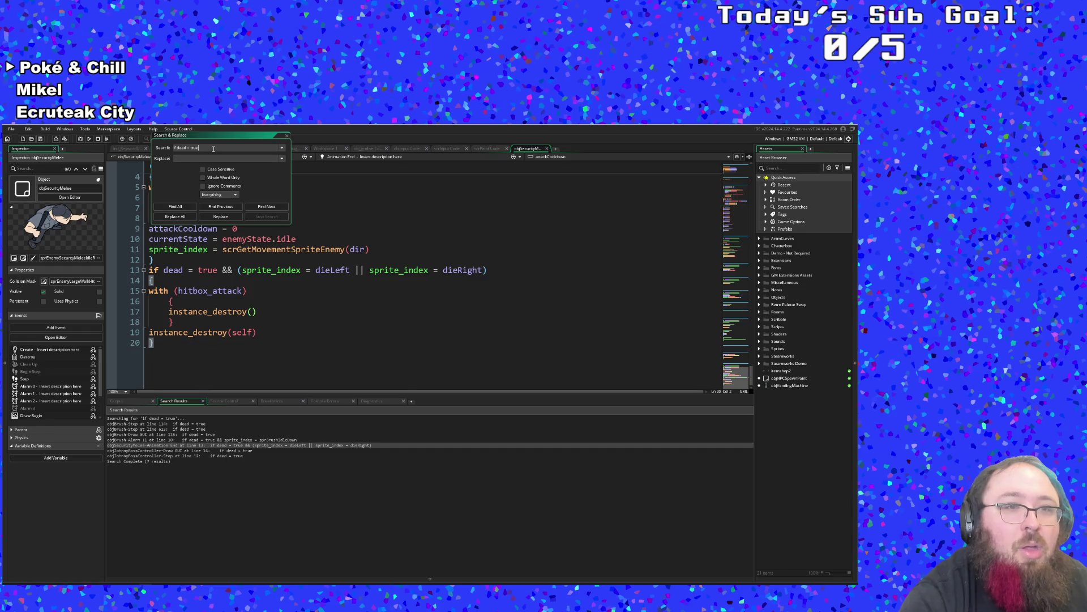
key(BackSpace)
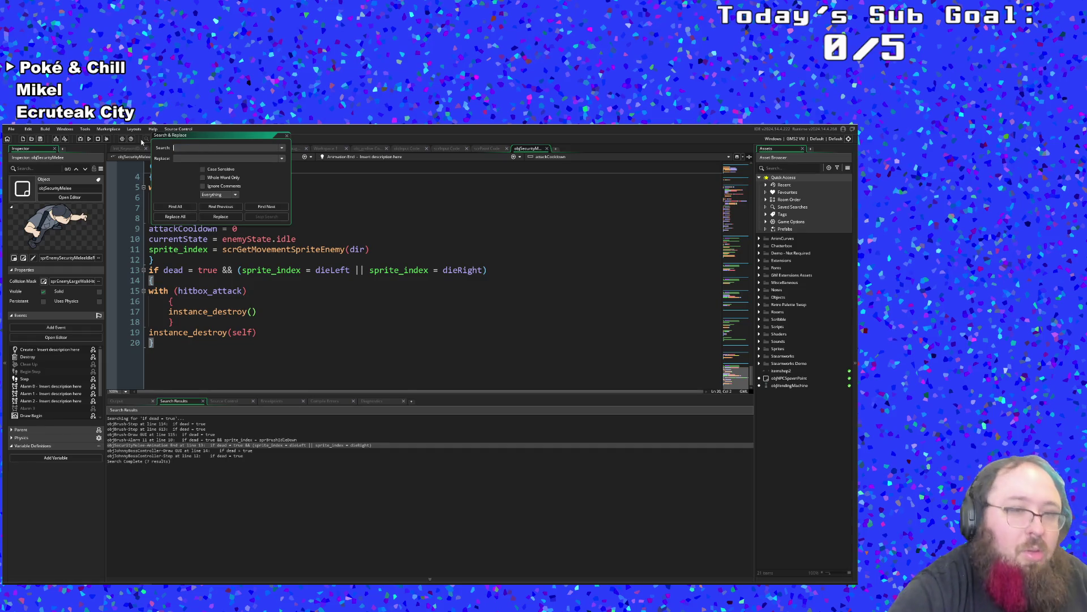
click(287, 135)
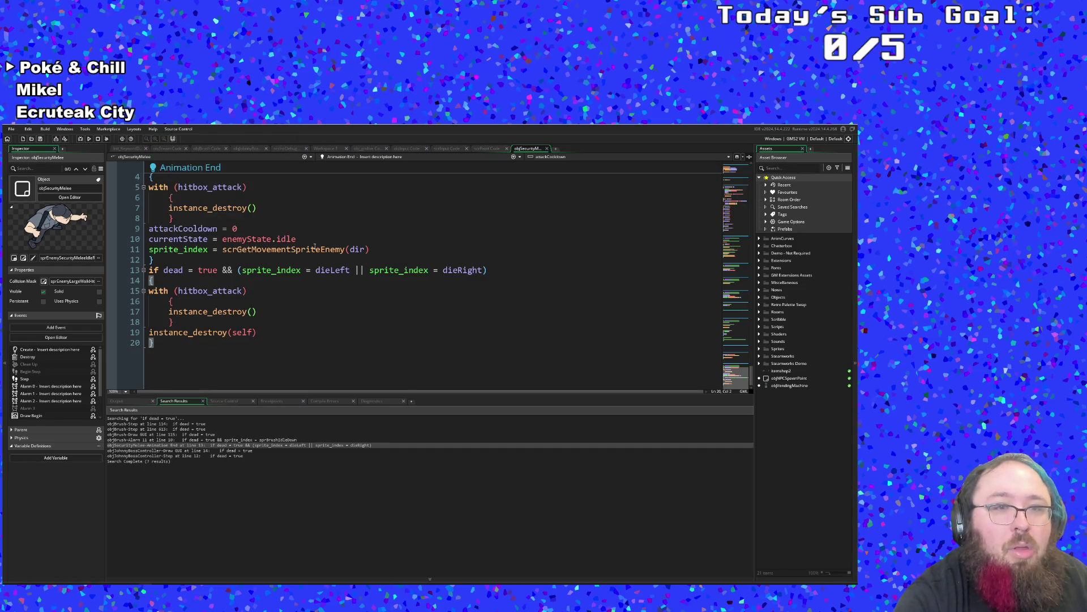
click(316, 249)
key(ctrl+t)
text(bjsecur)
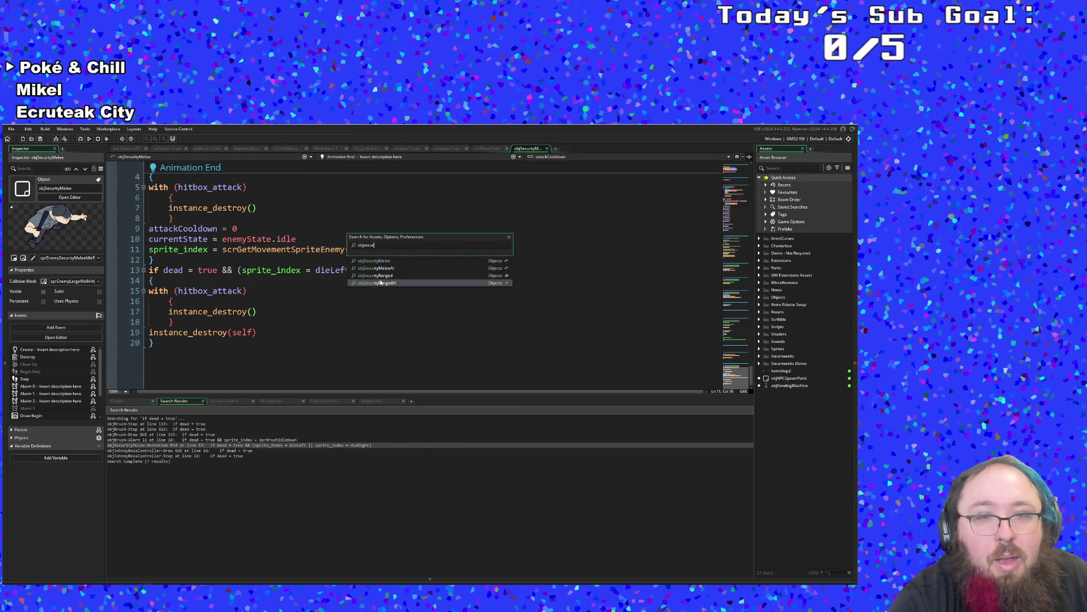
Open objSecurityRanged and review its Animation End 'if dead' block with instance_destroy.
click(375, 275)
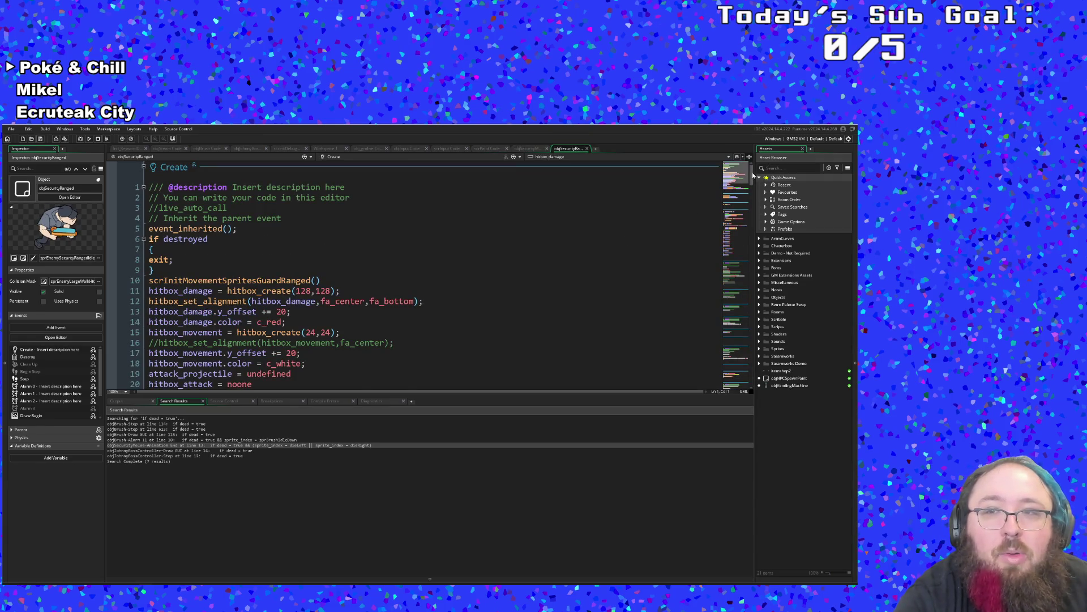
scroll(515, 348, down, 15)
click(405, 341)
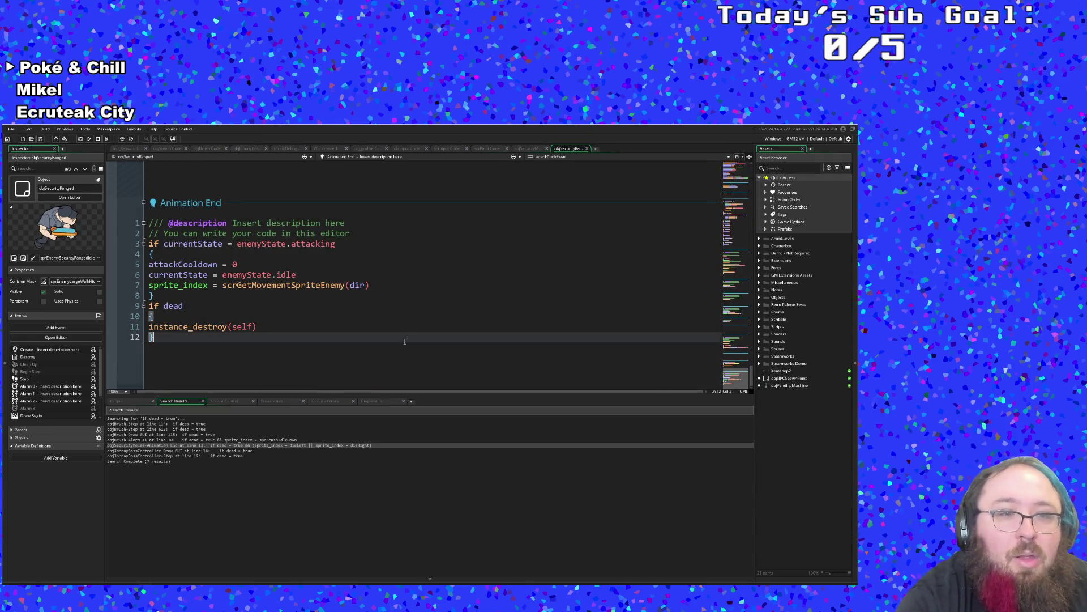
click(206, 316)
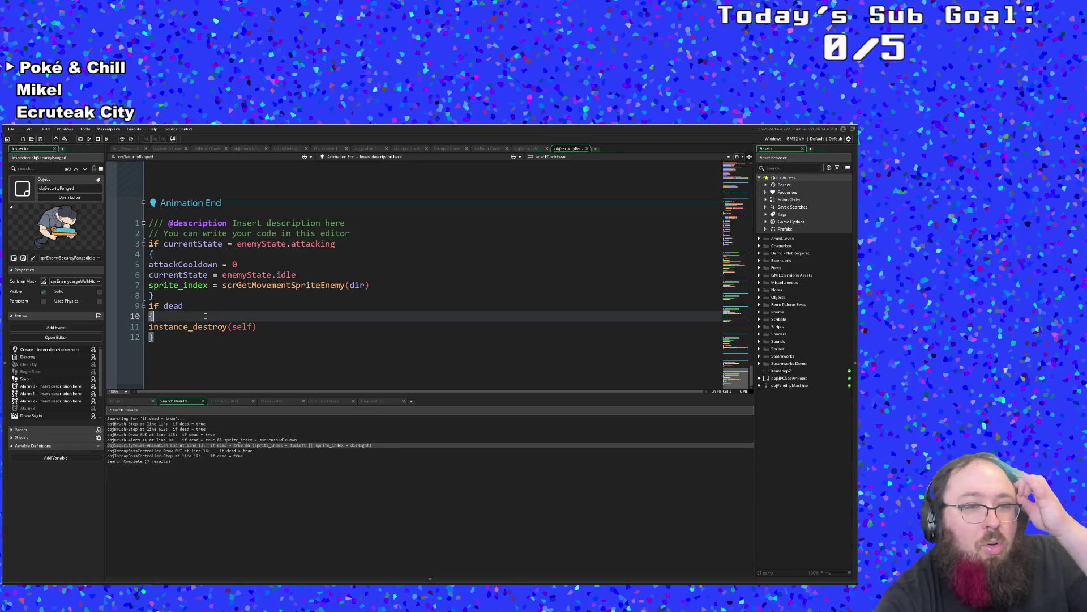
click(193, 326)
scroll(203, 318, up, 5)
scroll(203, 318, up, 15)
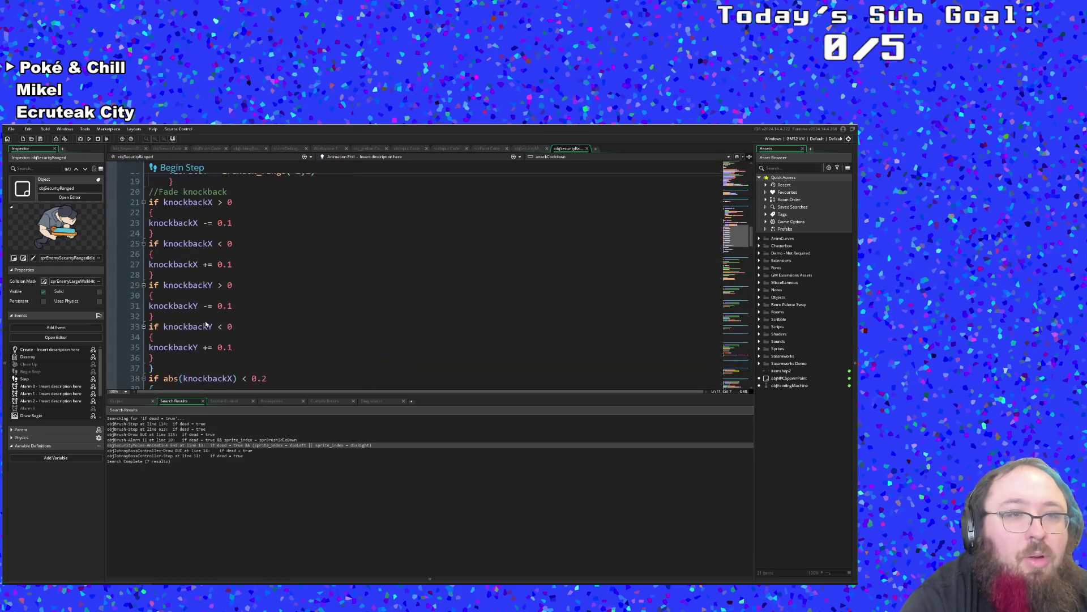
scroll(205, 320, up, 10)
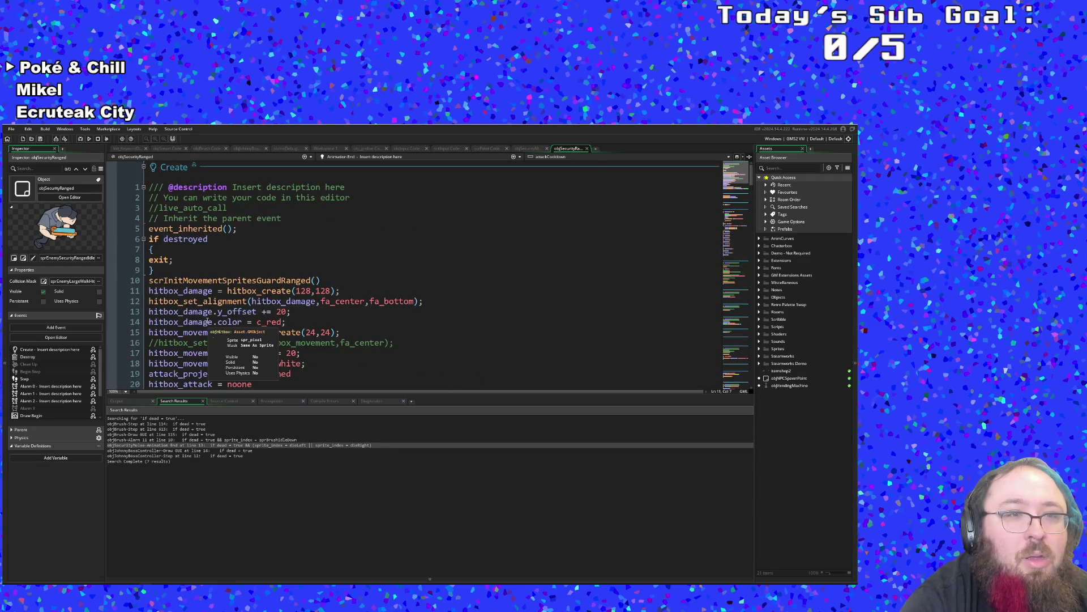
scroll(208, 328, down, 10)
scroll(208, 328, down, 15)
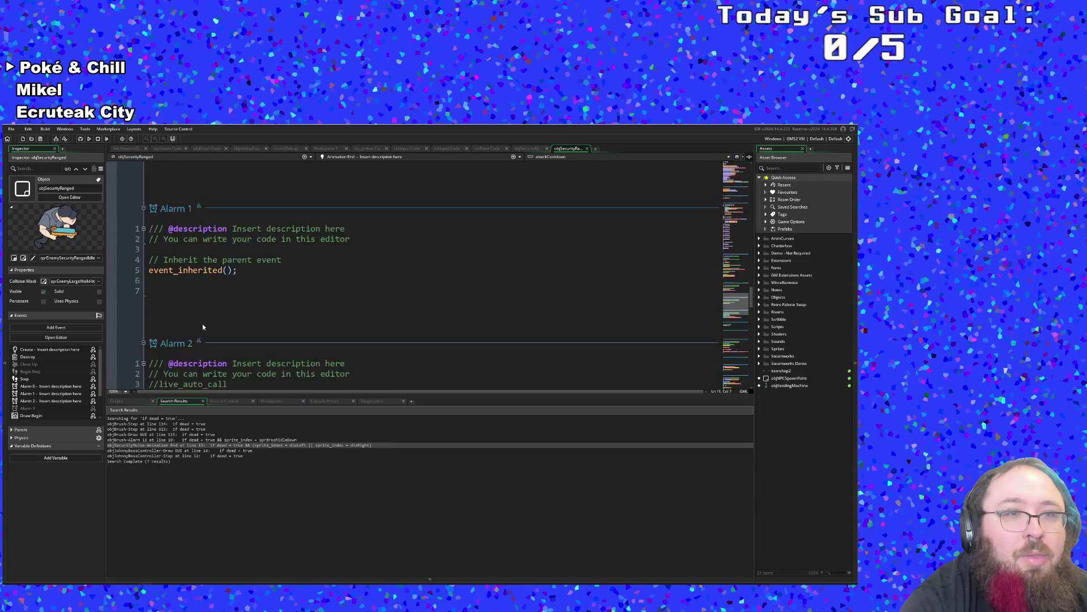
scroll(202, 321, up, 3)
scroll(201, 321, down, 1)
Peek at the parent objEnemy code from Alarm 1's event_inherited call, then close it.
click(222, 233)
click(210, 210)
middle_click(210, 210)
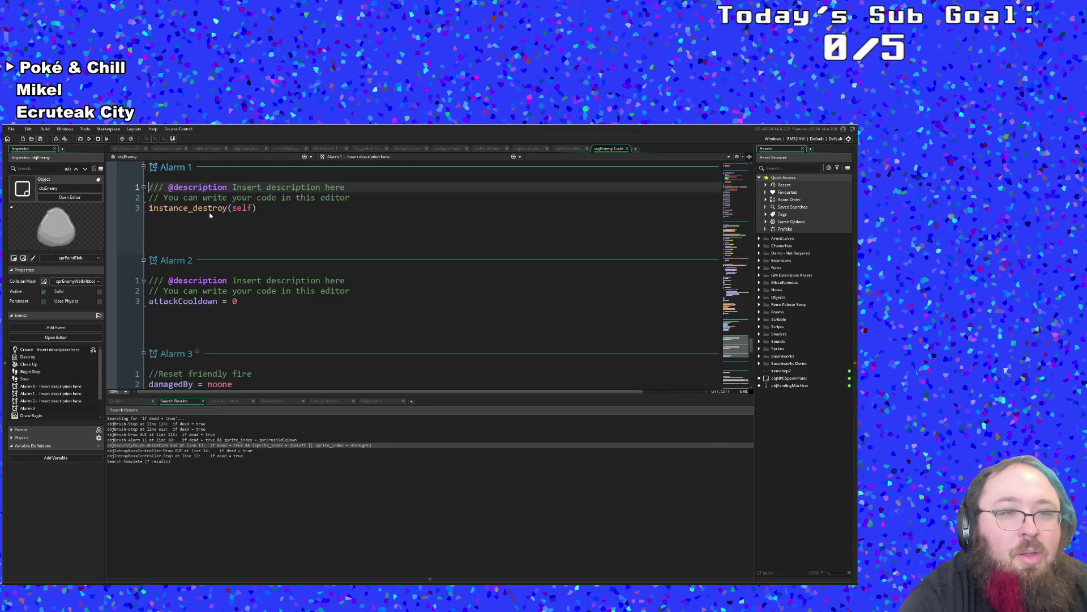
click(205, 211)
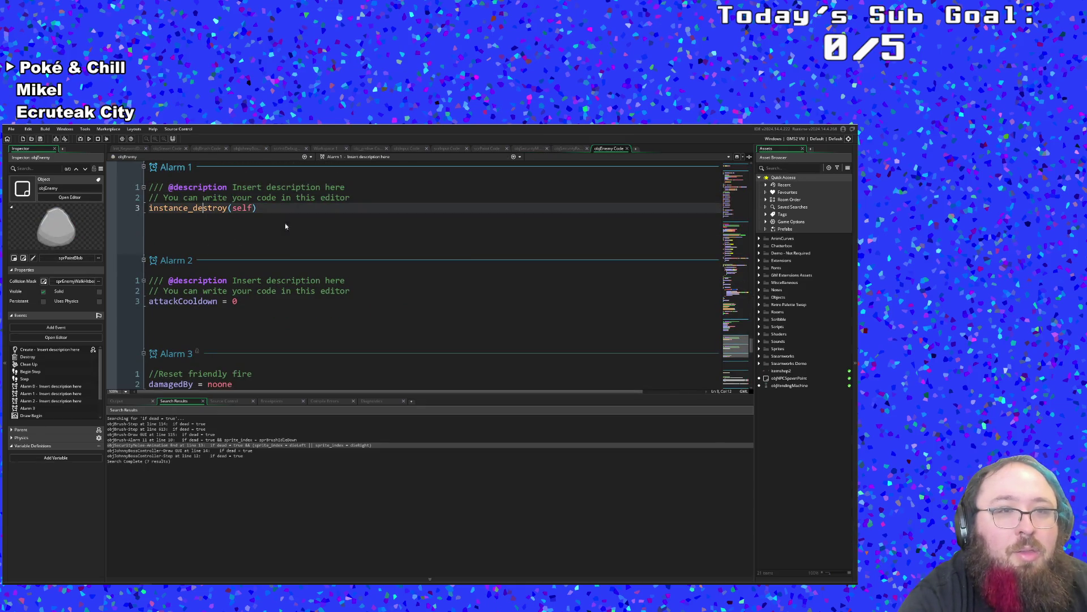
click(627, 148)
Review objSecurityRanged's Destroy and Create events, including the exit line and event_inherited.
scroll(414, 327, up, 15)
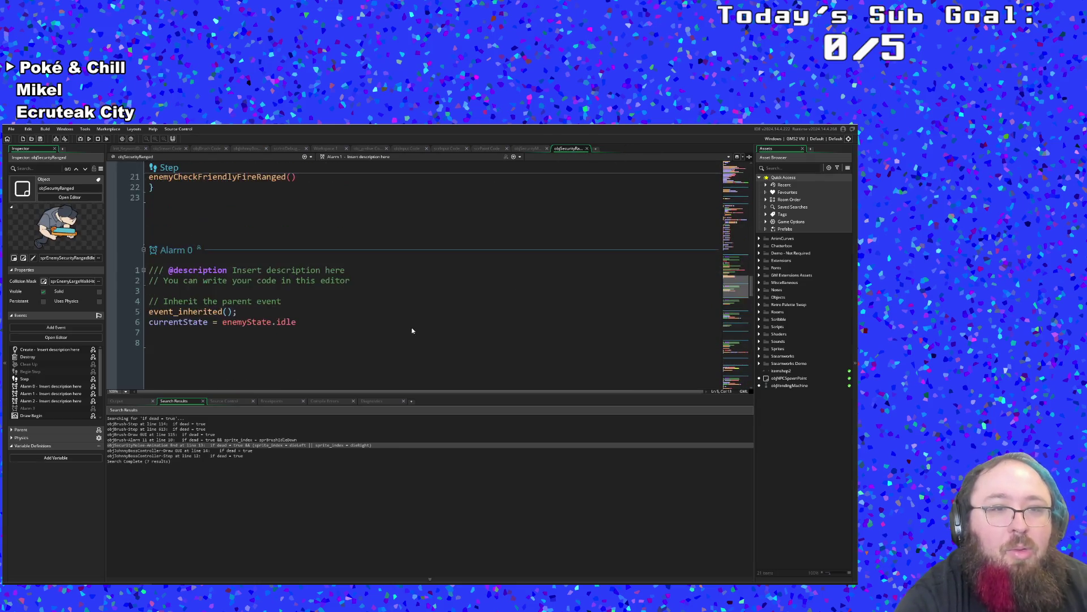
scroll(414, 325, up, 10)
scroll(414, 321, down, 5)
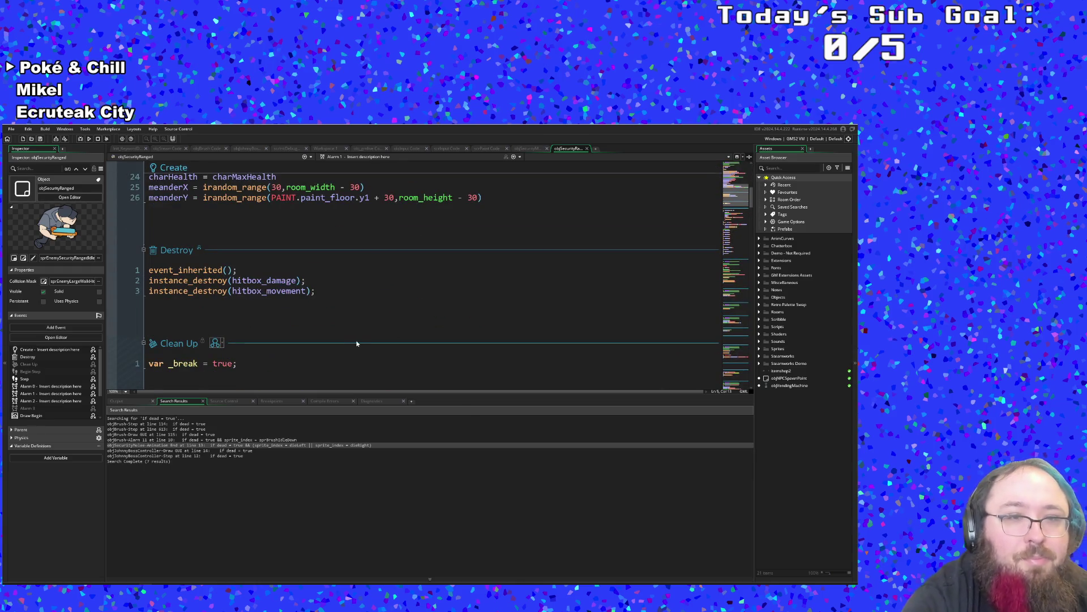
click(253, 307)
scroll(251, 306, down, 2)
scroll(251, 307, up, 10)
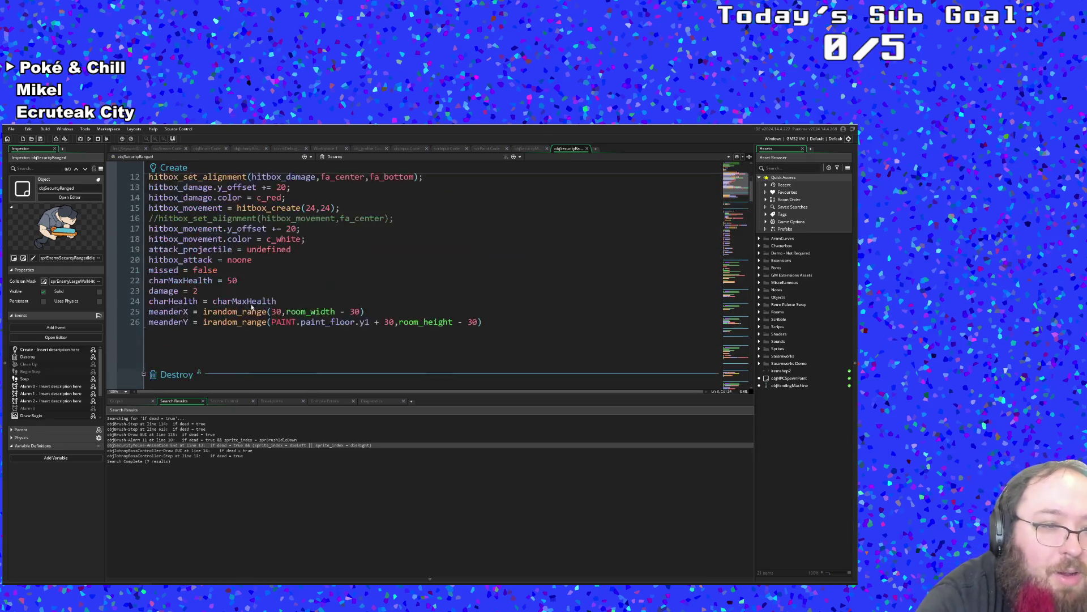
click(196, 260)
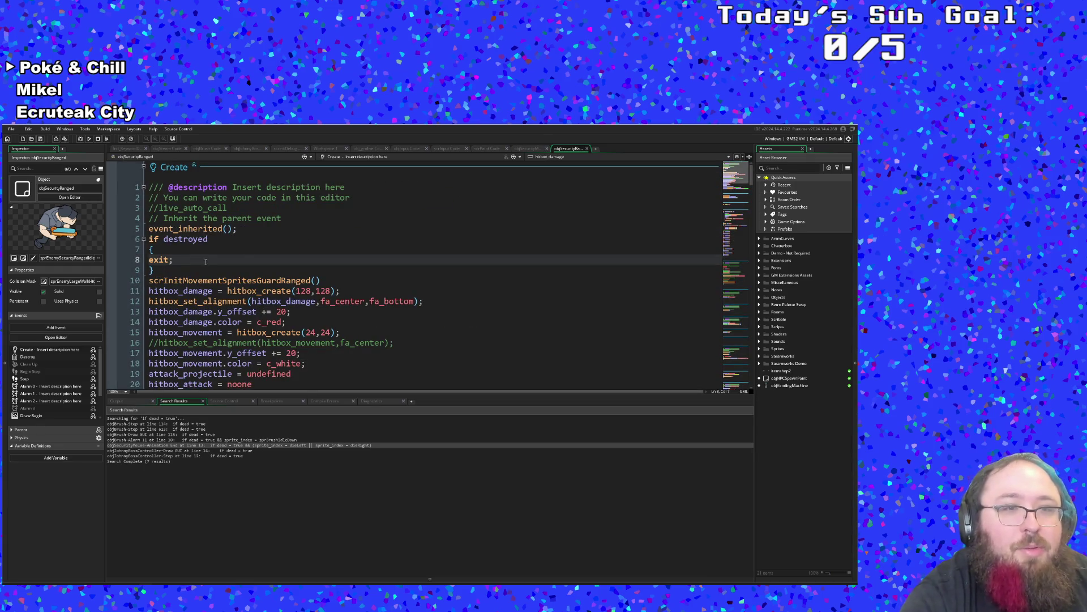
scroll(207, 263, down, 5)
scroll(209, 266, up, 3)
scroll(214, 269, down, 8)
scroll(214, 271, up, 2)
click(198, 208)
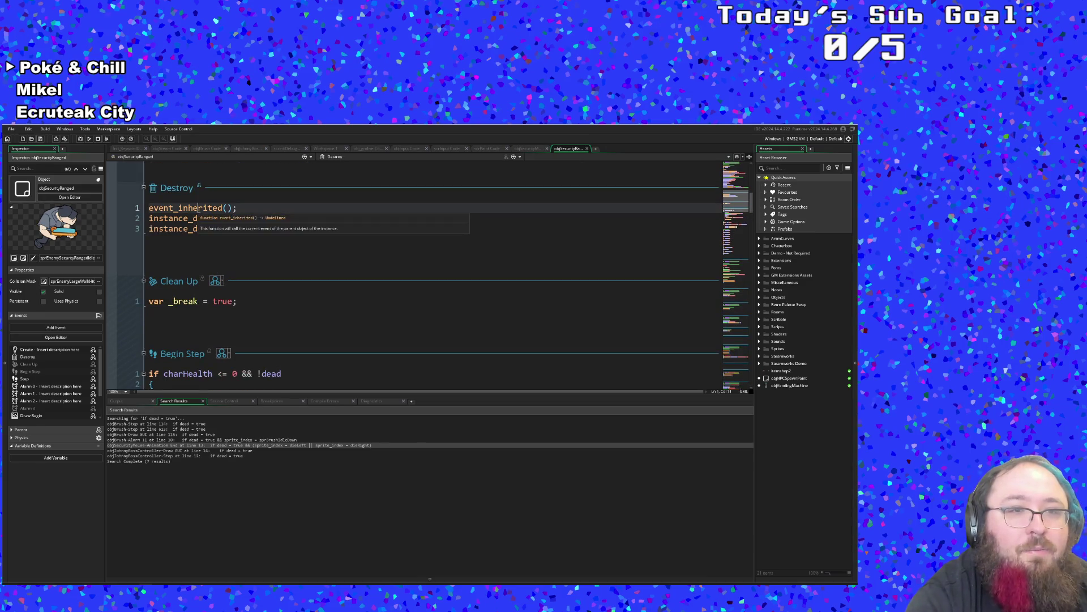
scroll(198, 216, down, 4)
scroll(198, 216, up, 12)
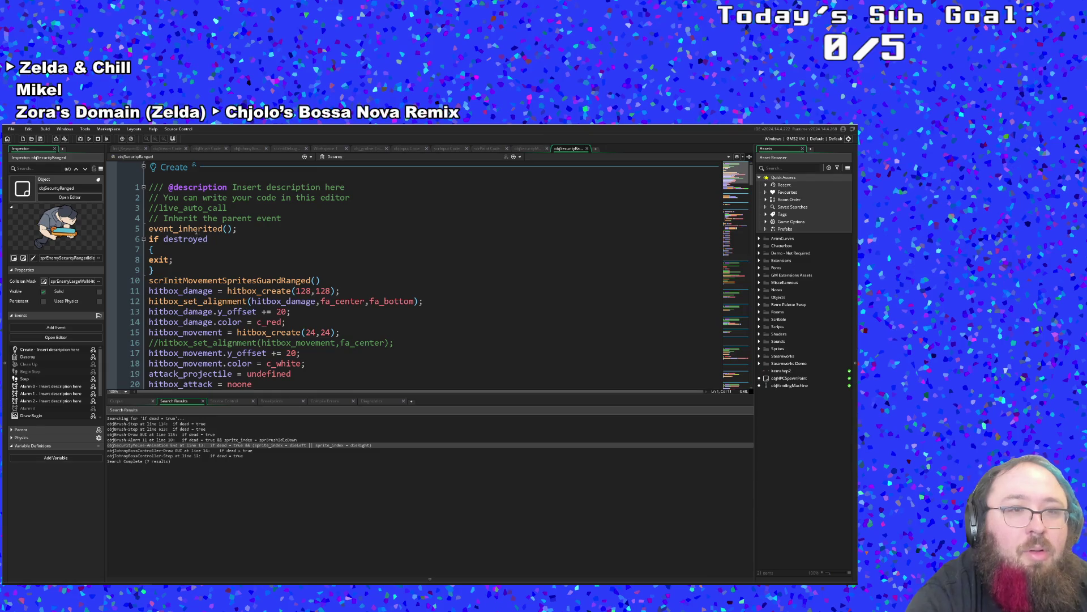
scroll(196, 230, down, 14)
scroll(209, 243, up, 5)
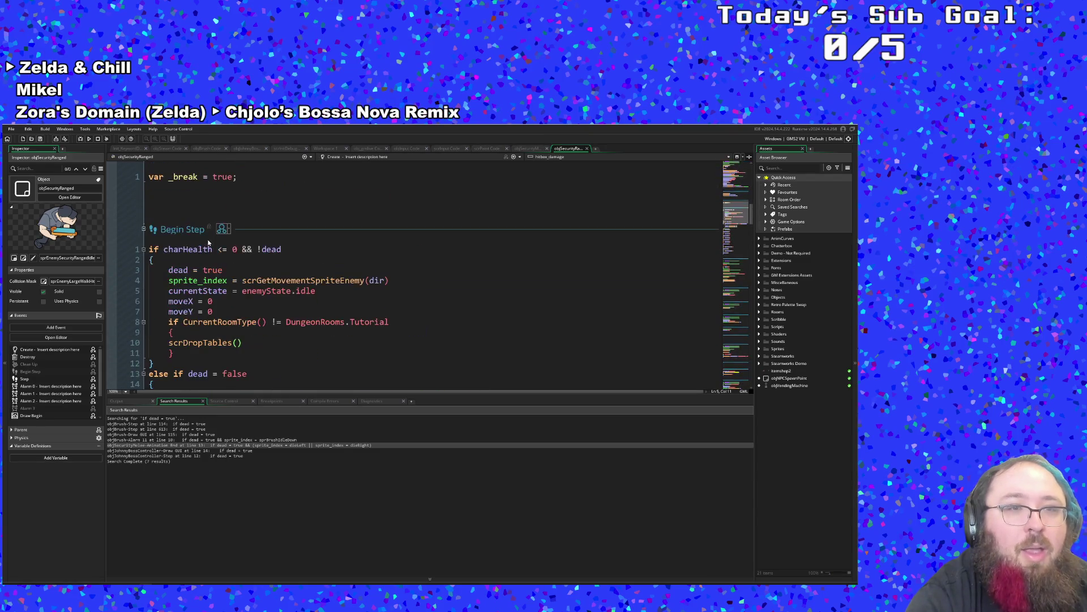
scroll(208, 243, down, 10)
scroll(205, 243, up, 4)
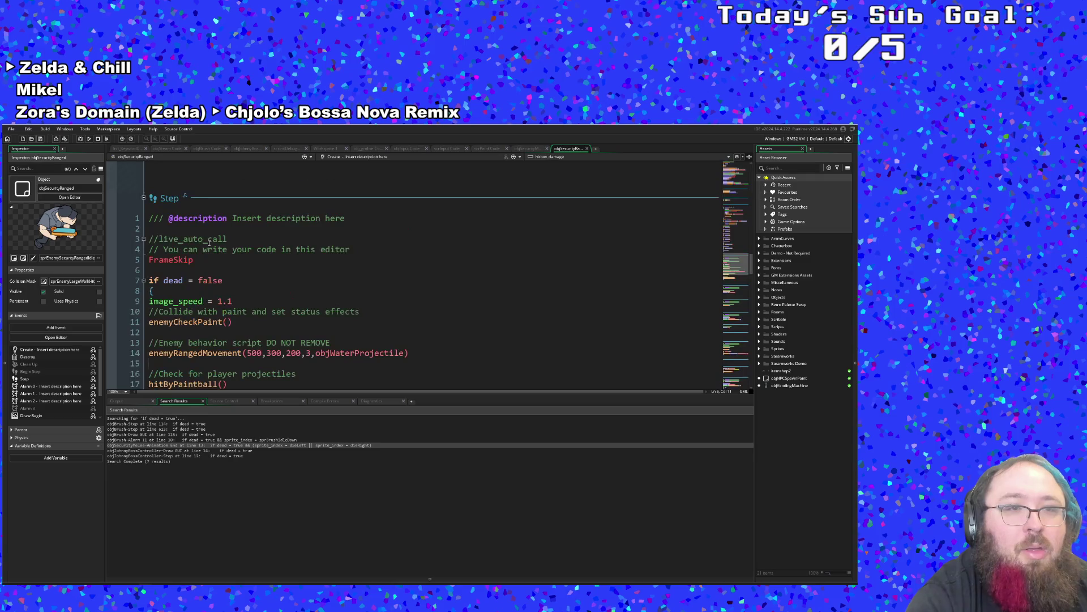
scroll(205, 245, down, 4)
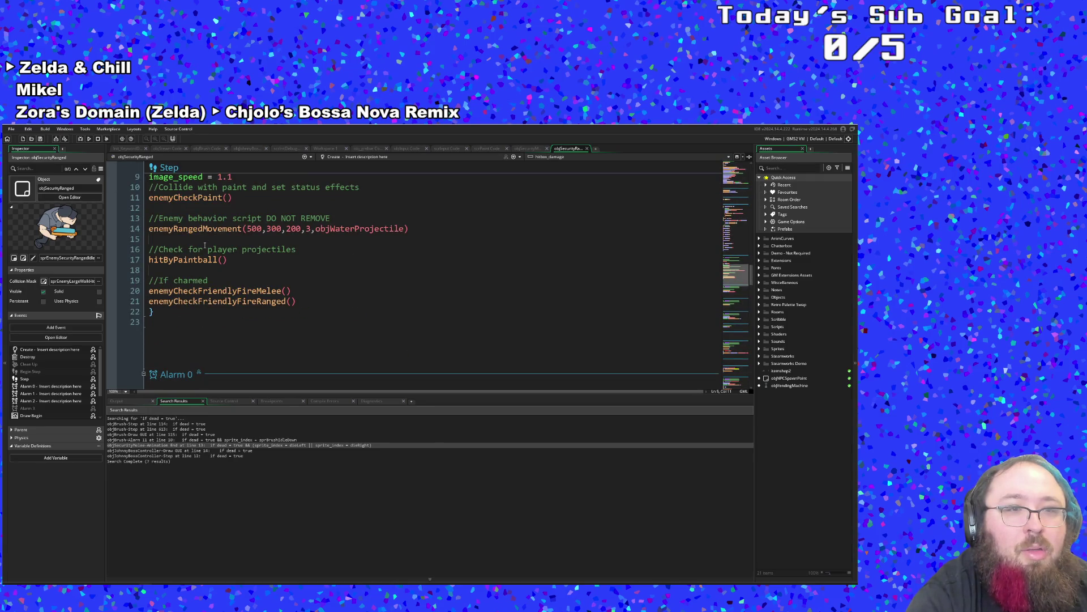
scroll(201, 249, up, 4)
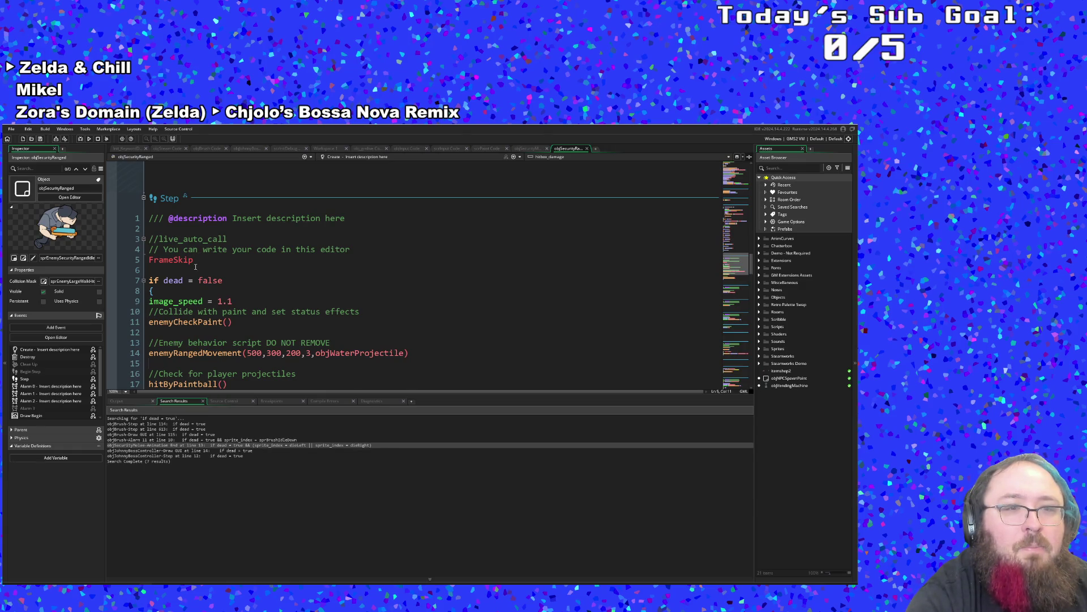
scroll(195, 266, down, 2)
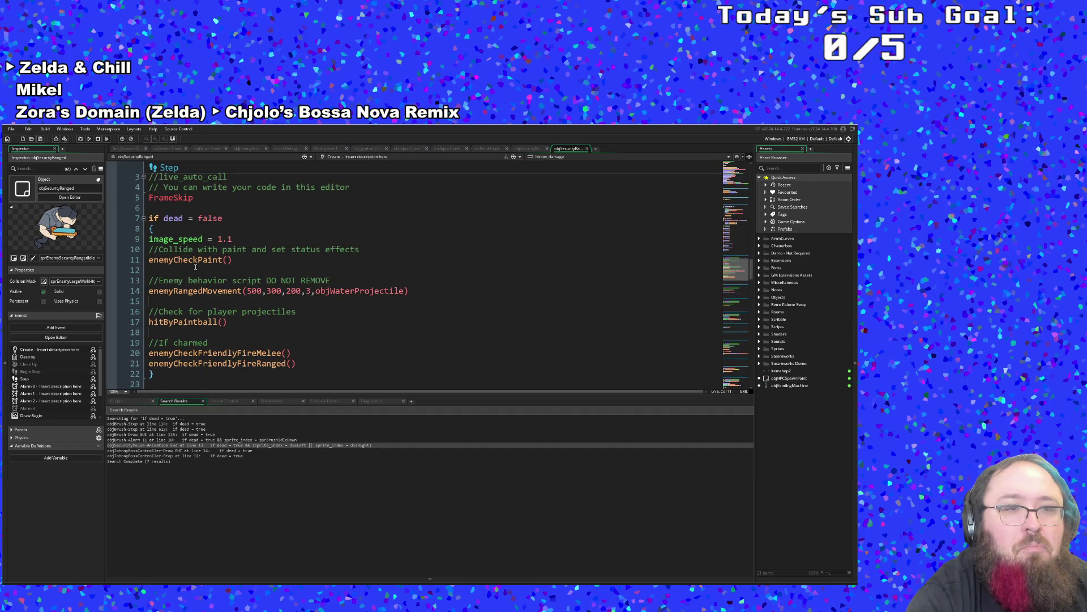
scroll(196, 266, up, 10)
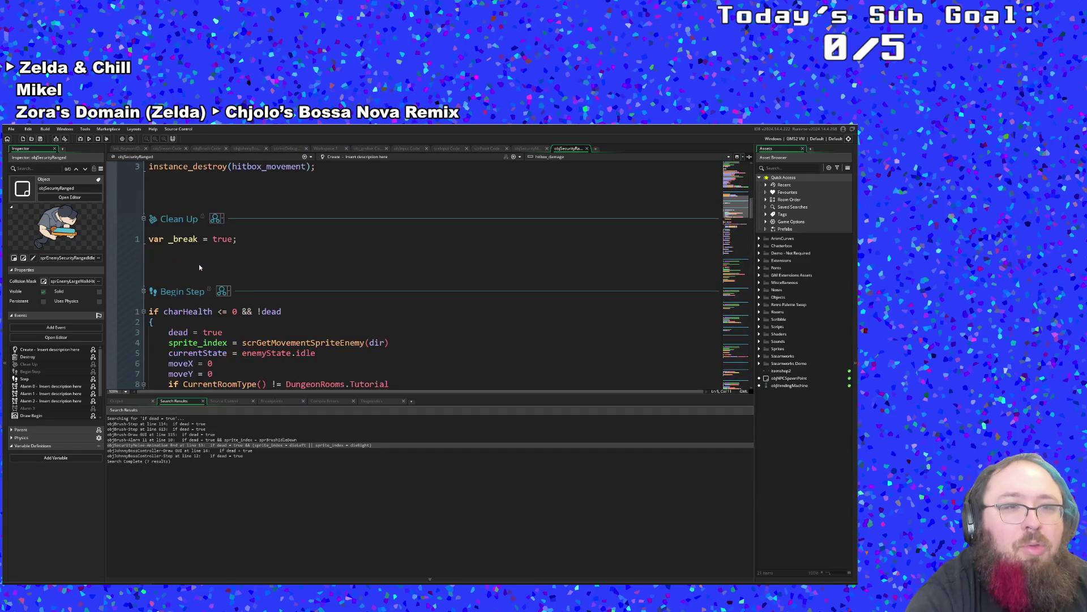
scroll(199, 266, down, 2)
Inspect Begin Step's currentState, moveX = 0 and moveY = 0 lines and its inheritance options.
click(233, 290)
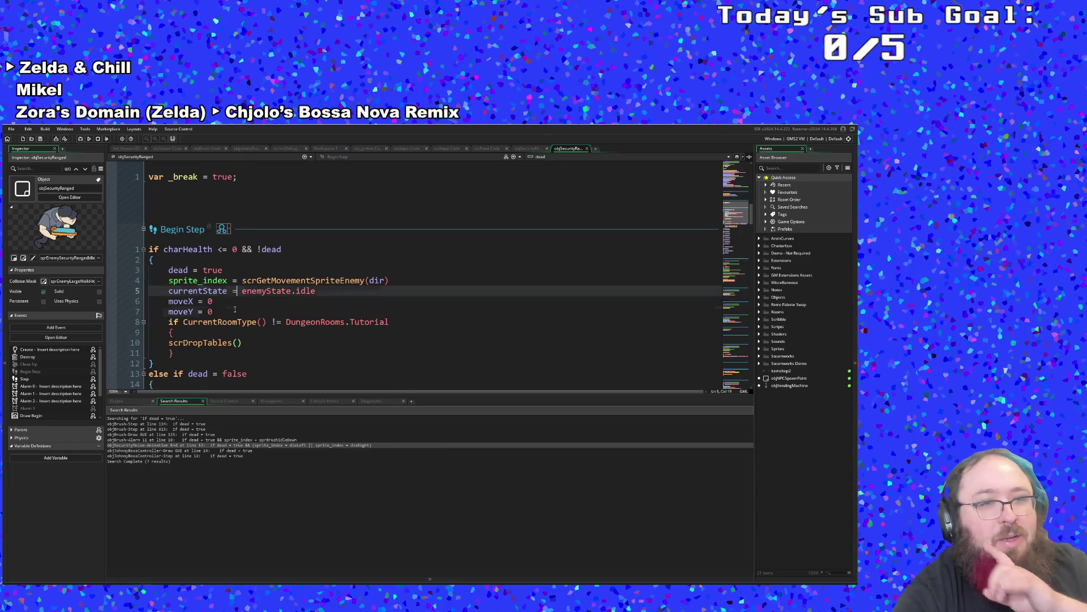
click(226, 303)
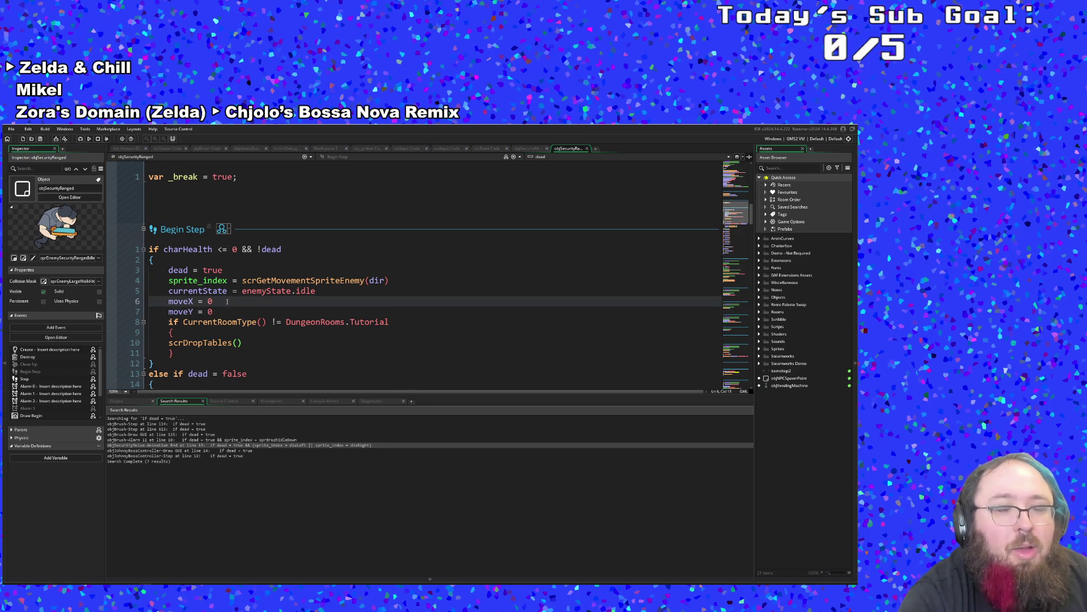
scroll(228, 301, down, 2)
scroll(228, 299, up, 2)
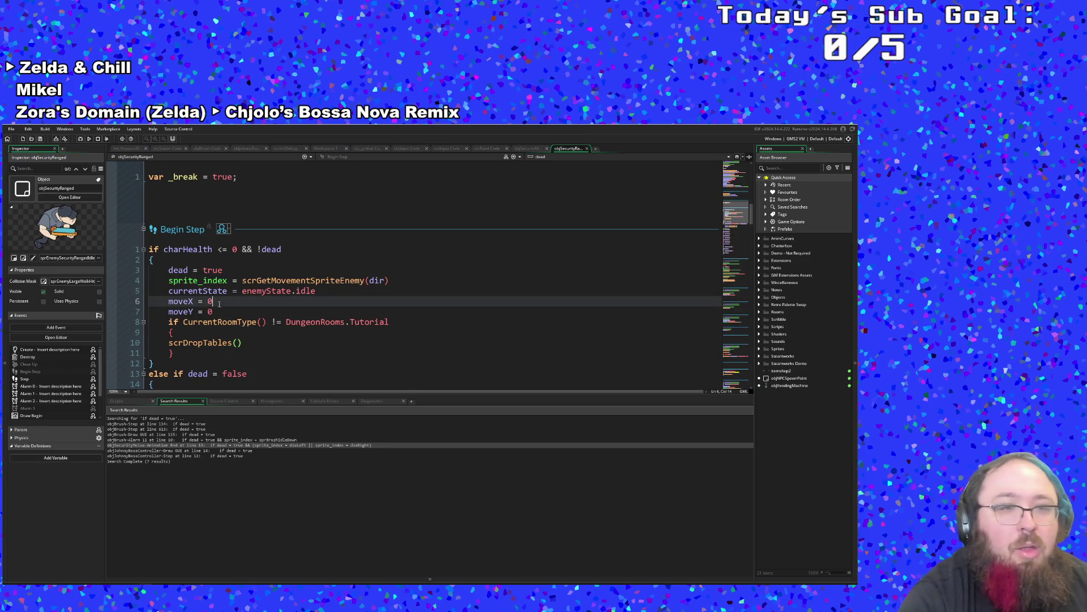
click(216, 306)
click(217, 301)
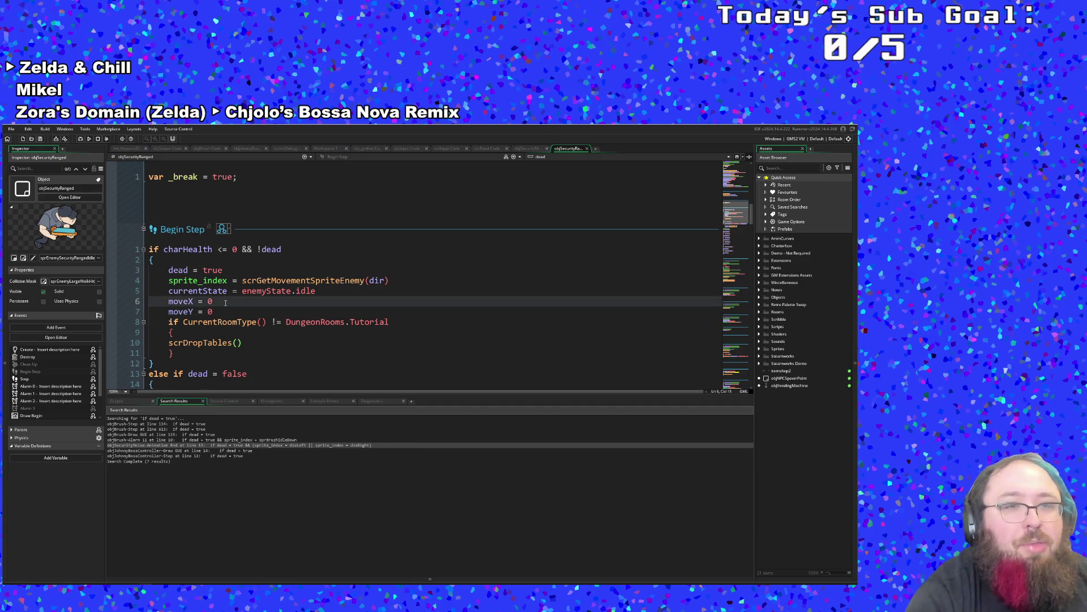
click(228, 231)
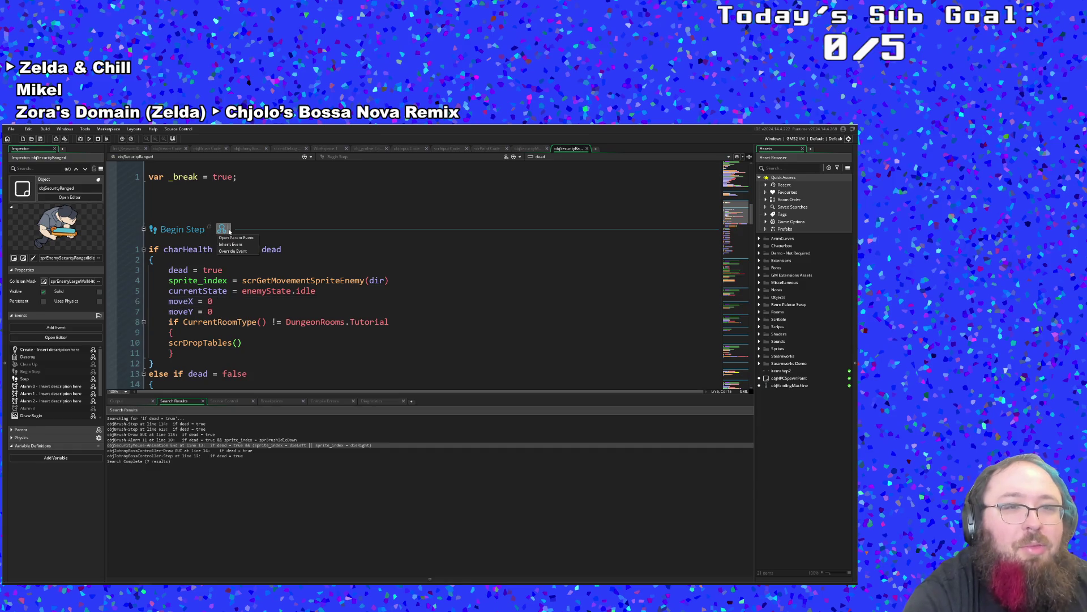
click(232, 237)
click(265, 260)
click(316, 277)
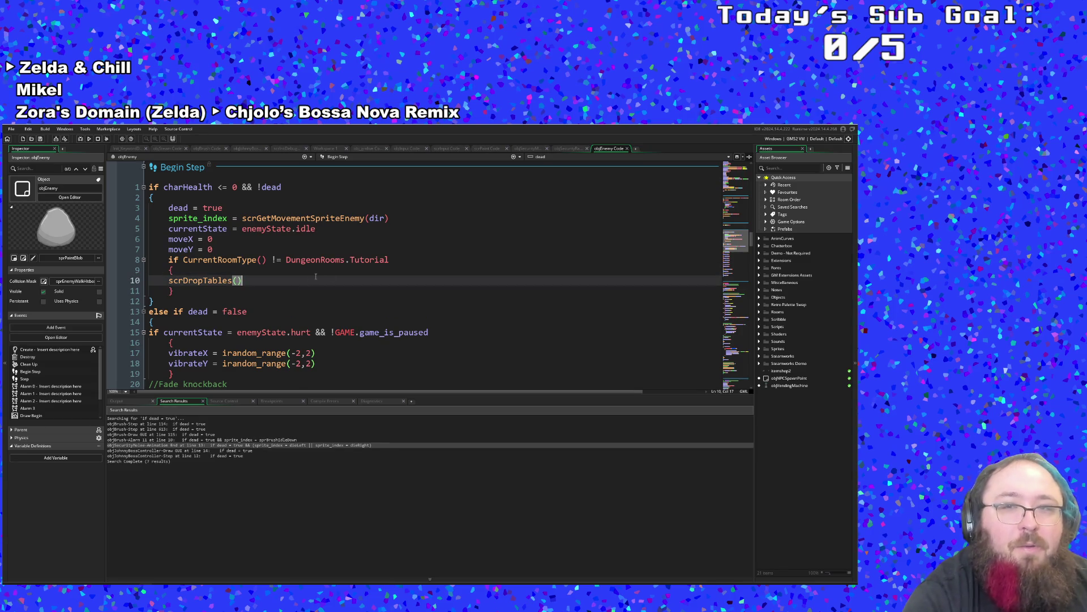
click(626, 149)
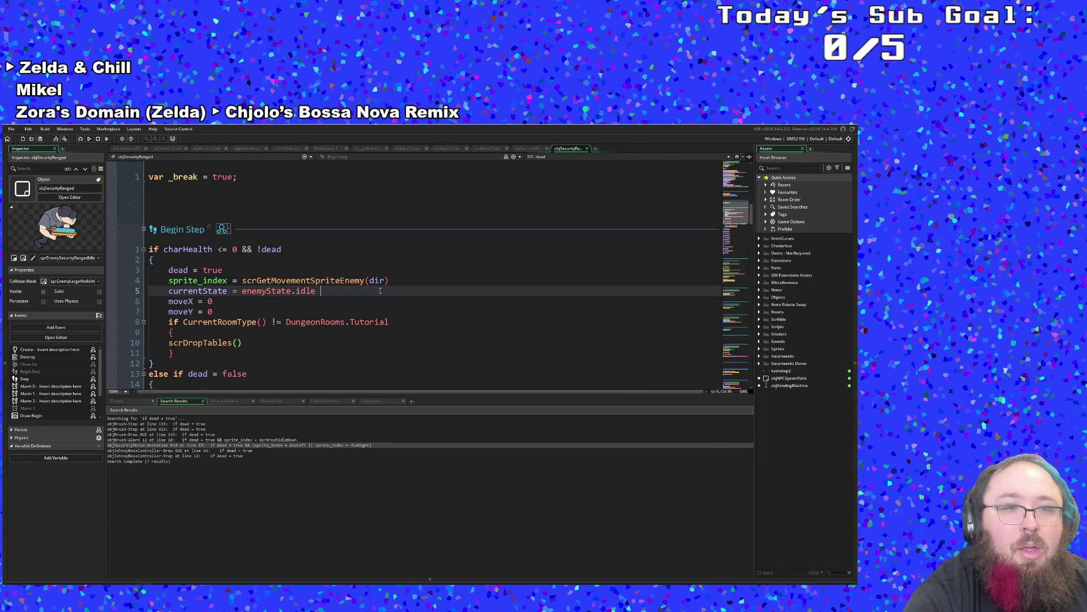
click(274, 289)
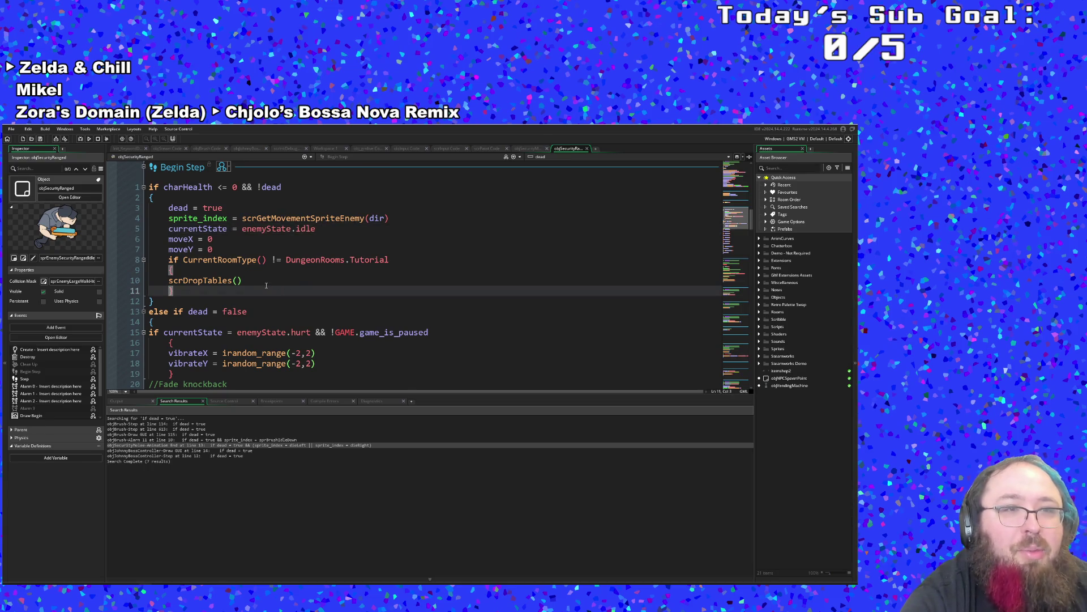
scroll(266, 285, up, 2)
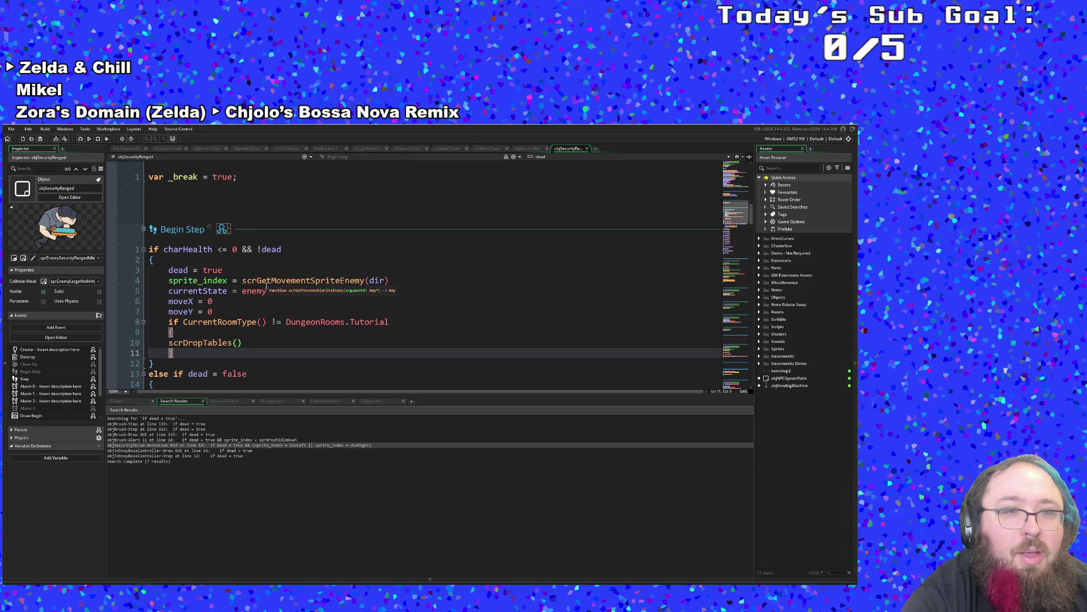
scroll(266, 285, down, 2)
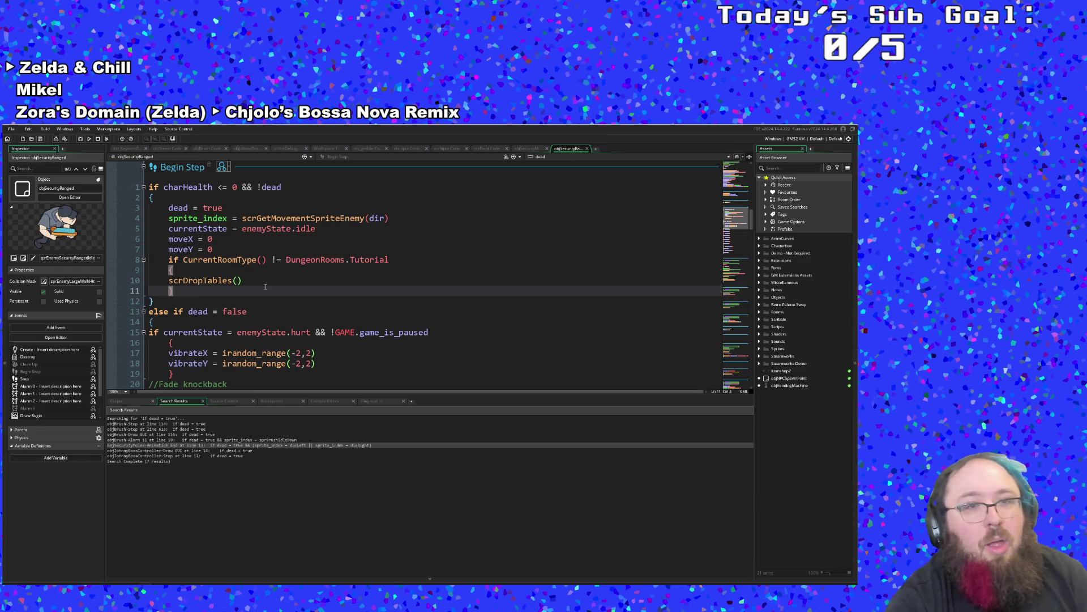
scroll(265, 286, down, 10)
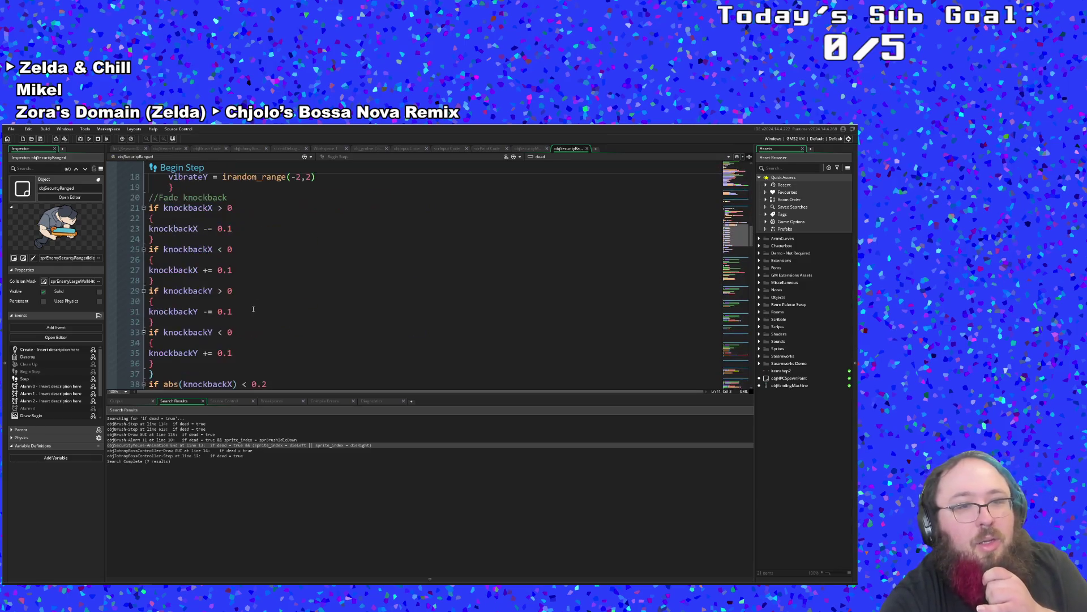
scroll(253, 312, down, 7)
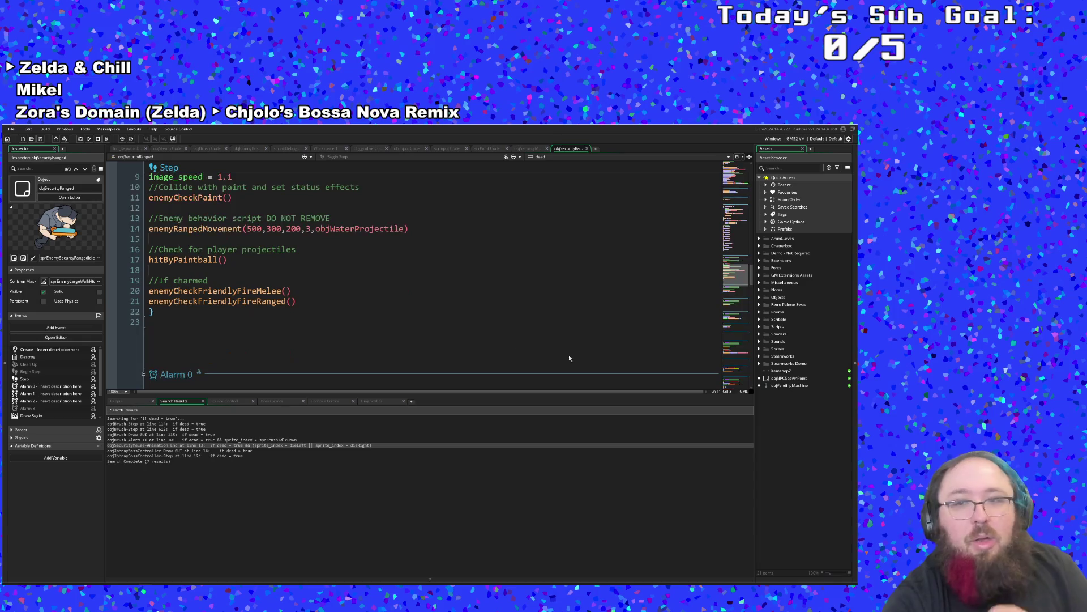
click(782, 168)
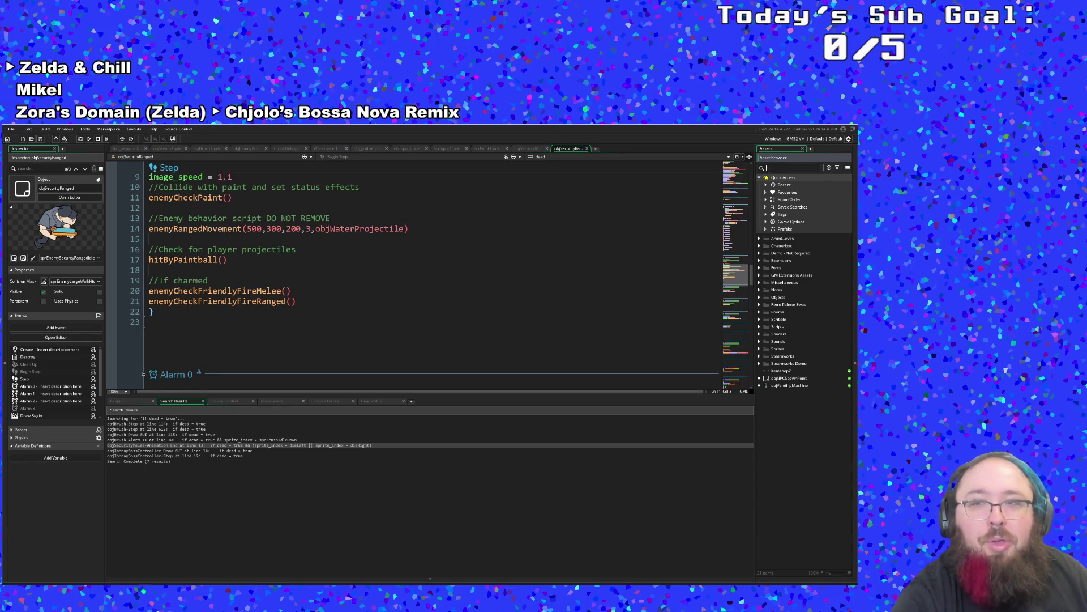
Search assets for 'objStu', open objStudent's code and go to line 18 of Animation End.
text(secur)
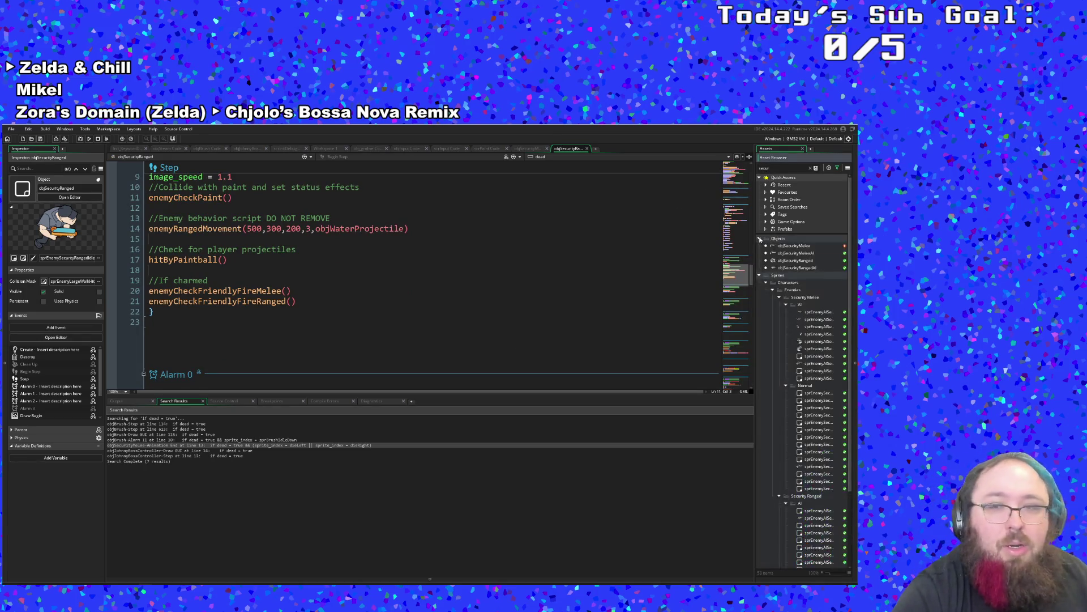
key(BackSpace)
key(BackSpace)
key(BackSpace)
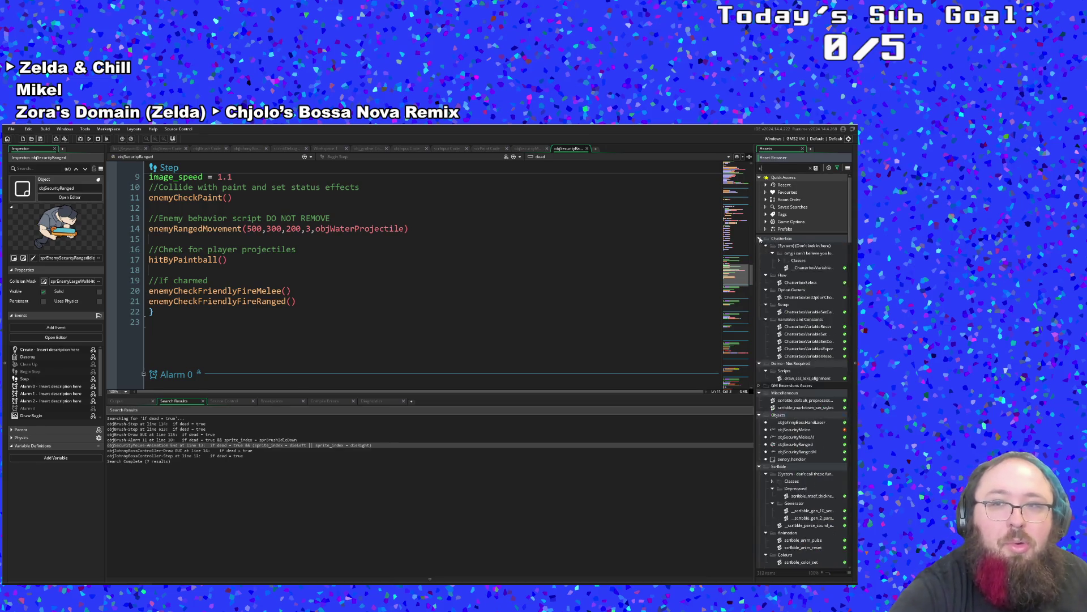
text(objStu)
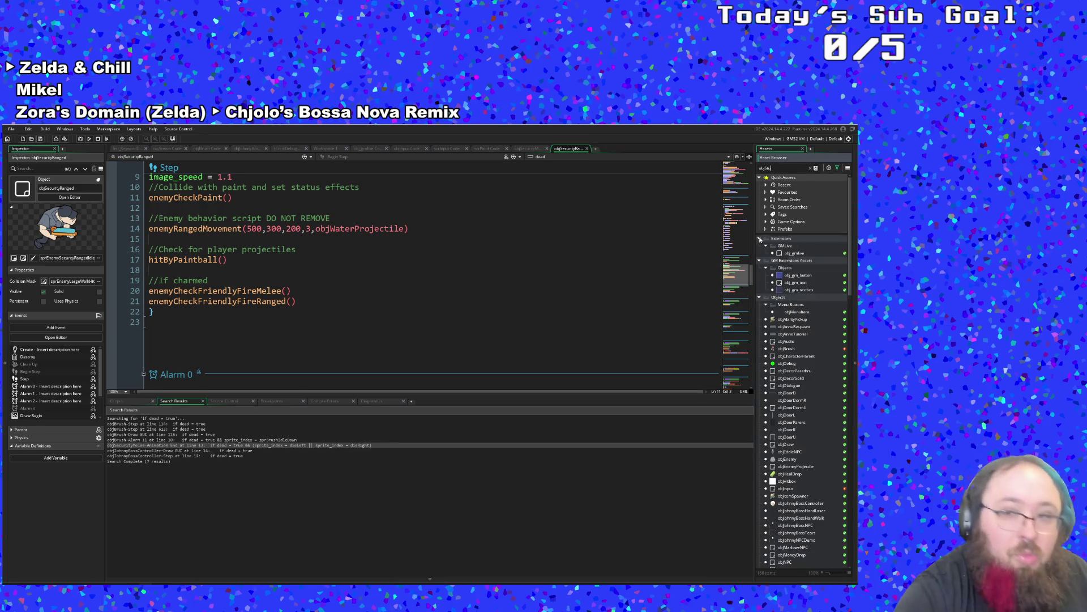
double_click(787, 246)
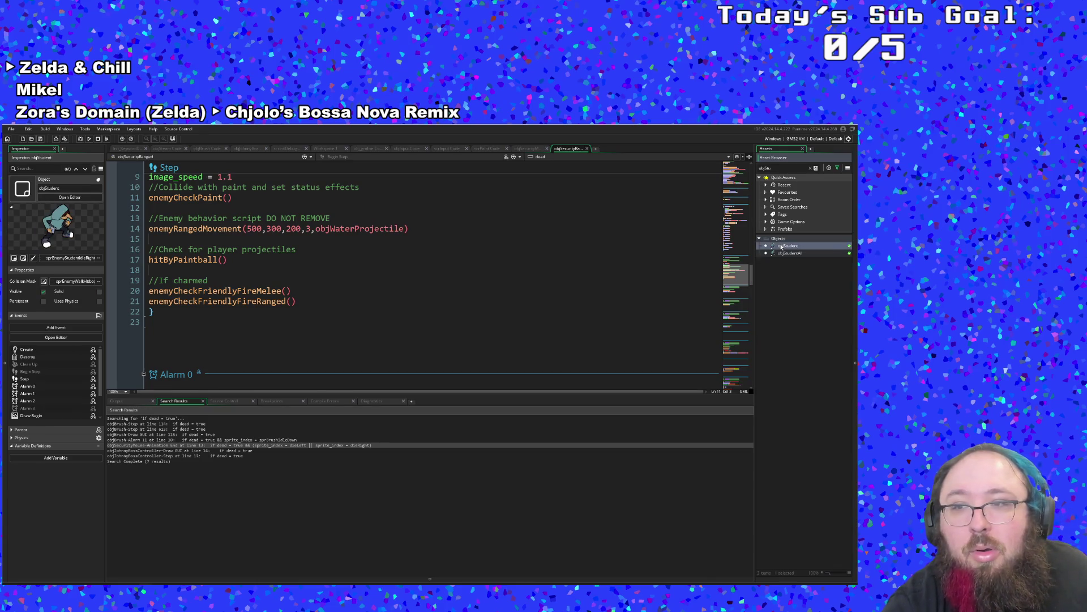
mouse_move(753, 174)
mouse_down()
mouse_move(752, 294)
mouse_move(727, 395)
mouse_up()
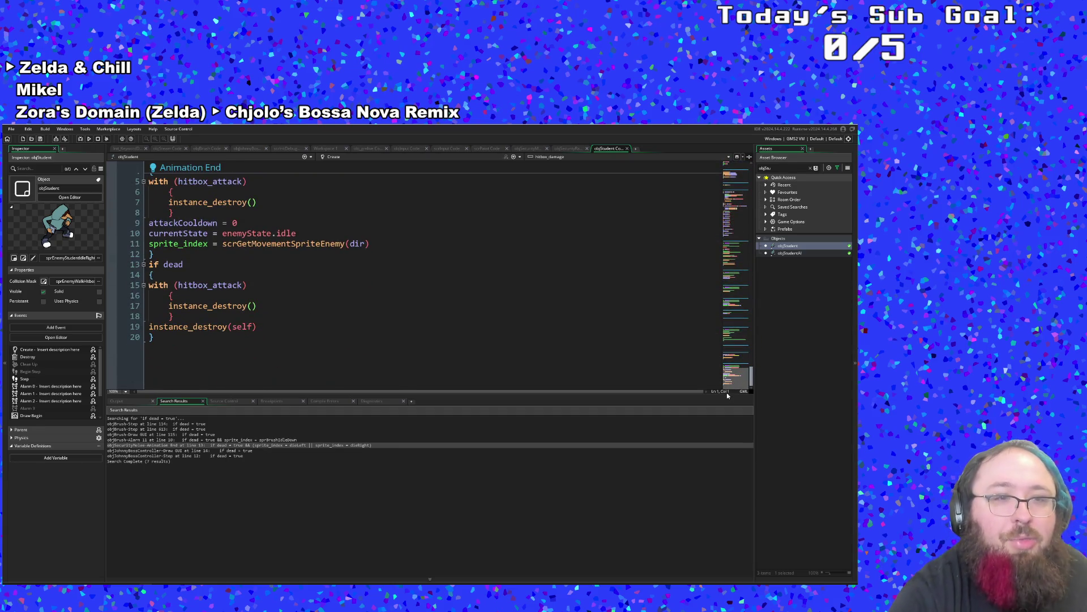
click(187, 317)
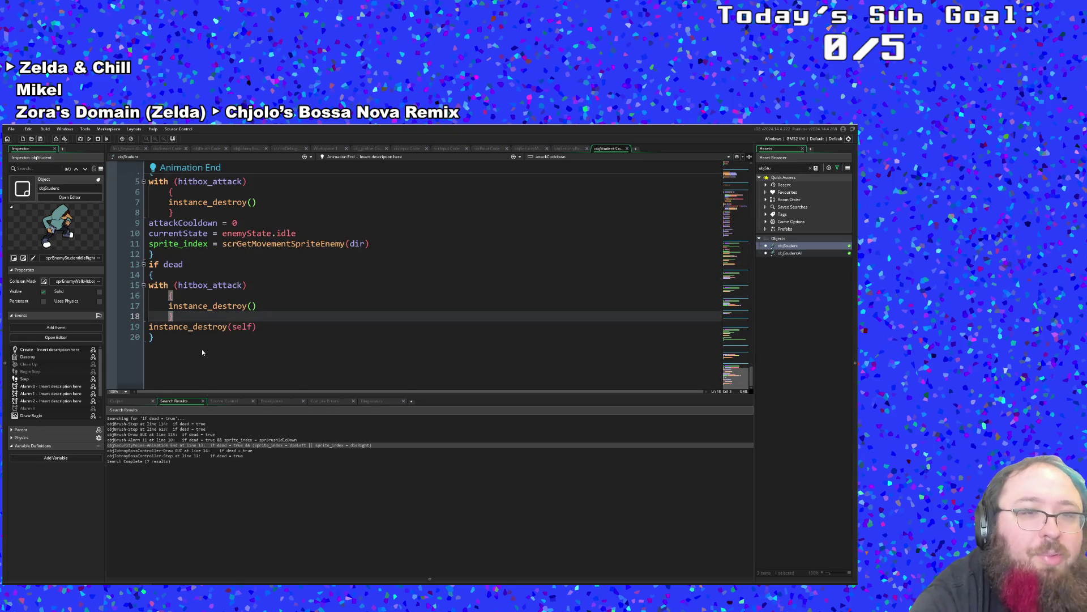
scroll(202, 351, up, 2)
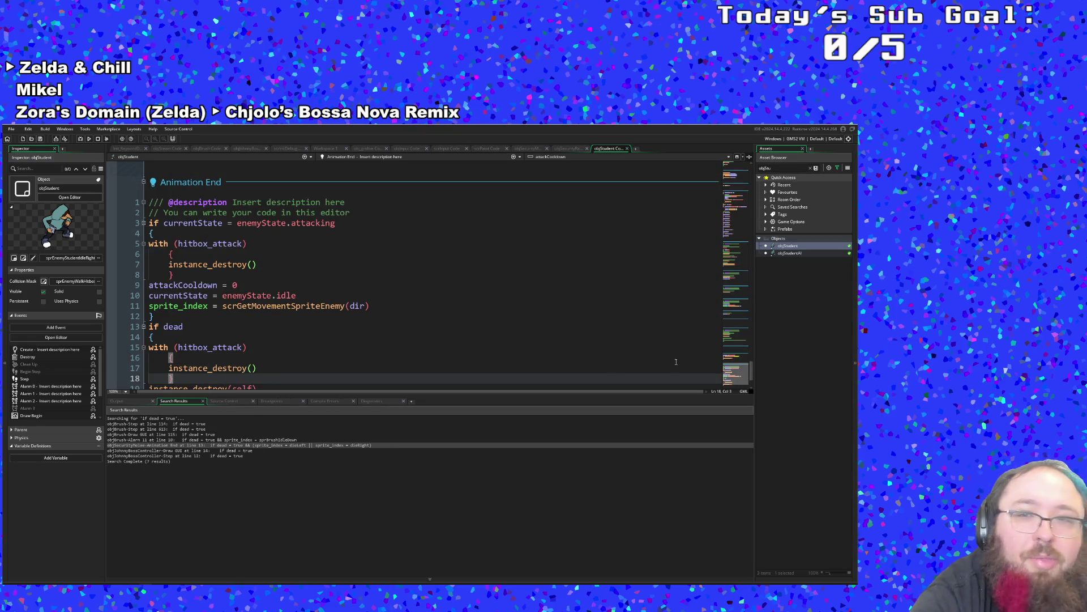
Review objStudent's code, then search assets for 'objsecu' and dismiss the search.
click(605, 318)
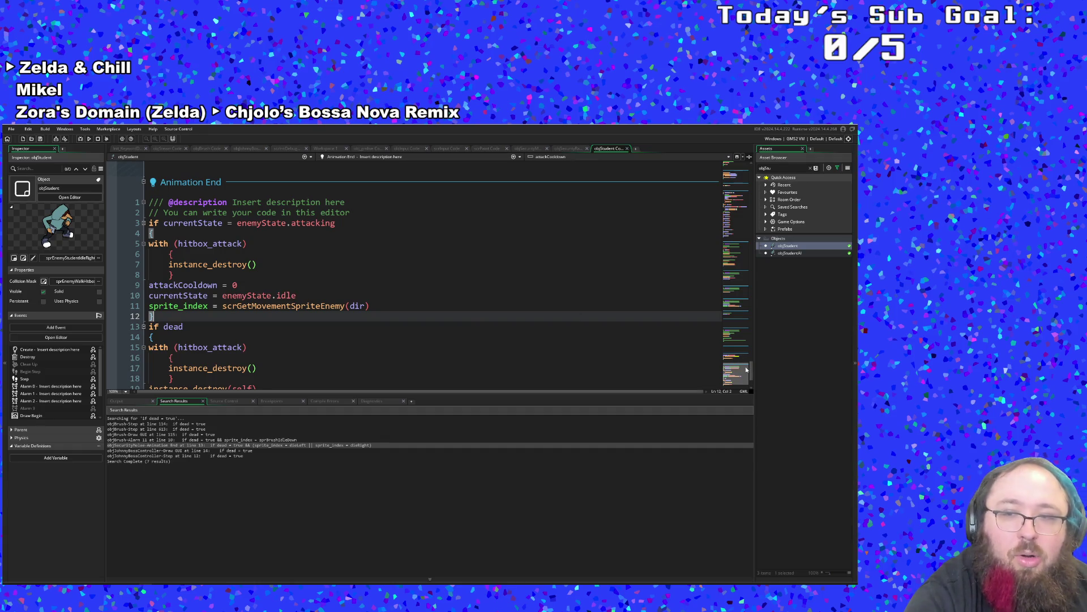
mouse_move(751, 369)
mouse_down()
mouse_move(746, 176)
mouse_move(721, 217)
mouse_up()
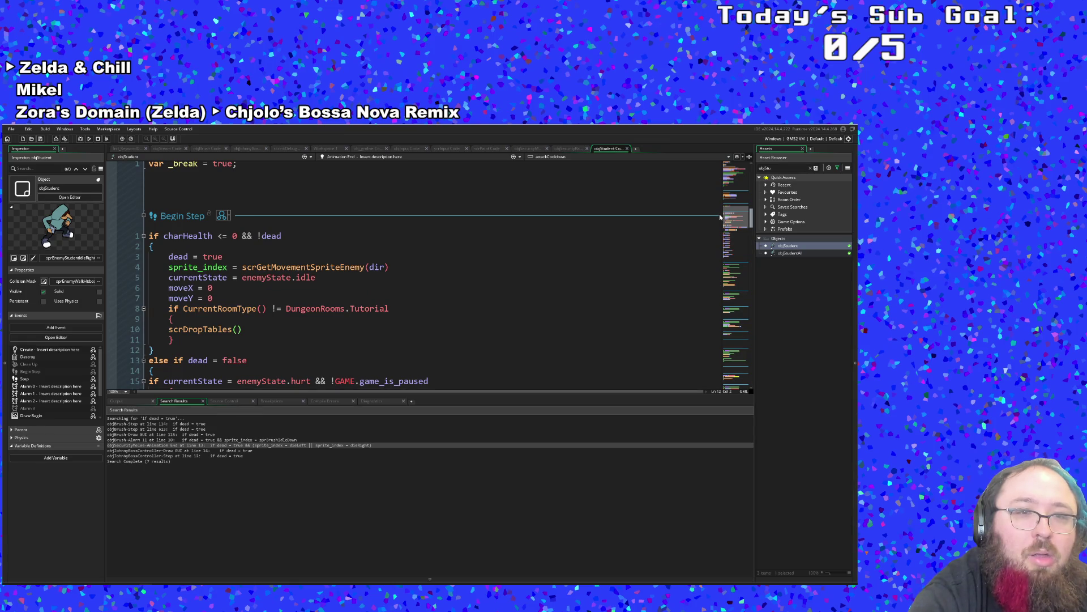
mouse_move(719, 217)
mouse_down()
mouse_move(712, 229)
mouse_move(712, 219)
mouse_up()
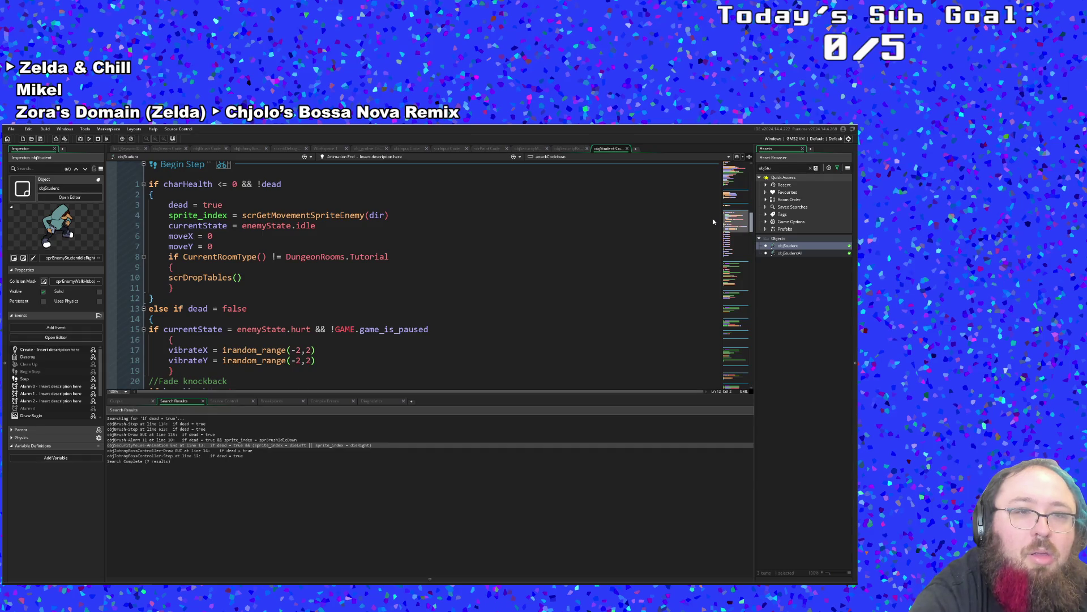
key(ctrl+z)
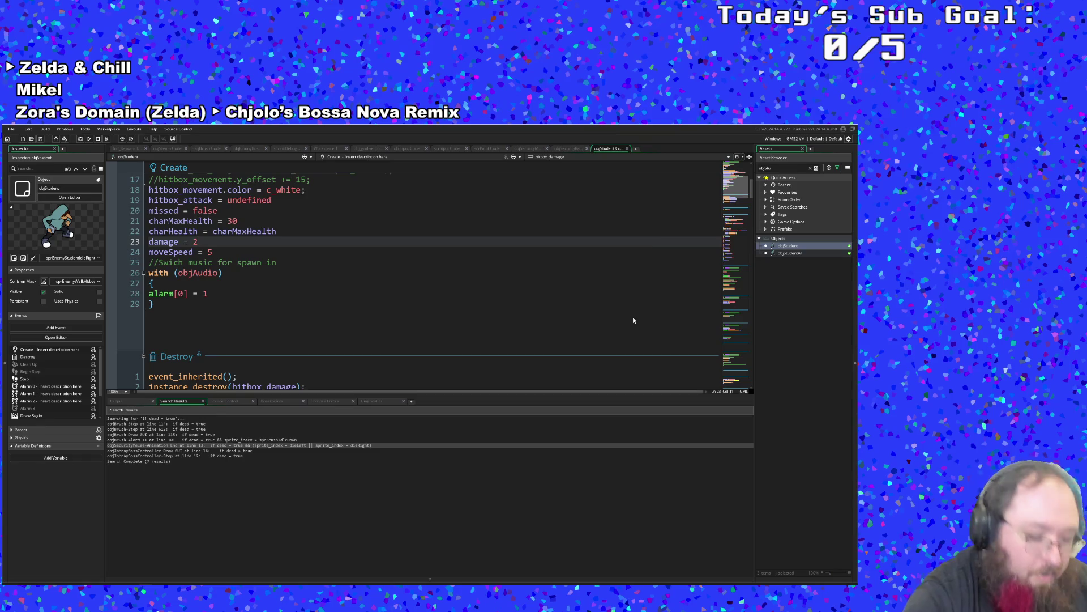
key(ctrl+t)
text(objsecu)
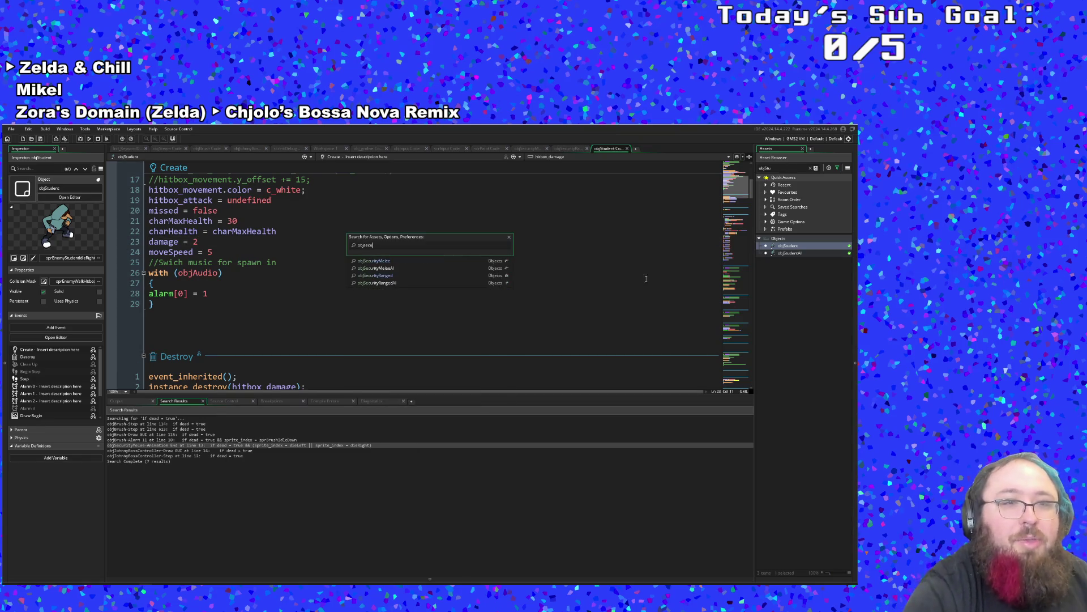
key(Escape)
Scroll through objStudent's Begin Step, then reopen the asset search for the enemy objects.
scroll(617, 332, down, 10)
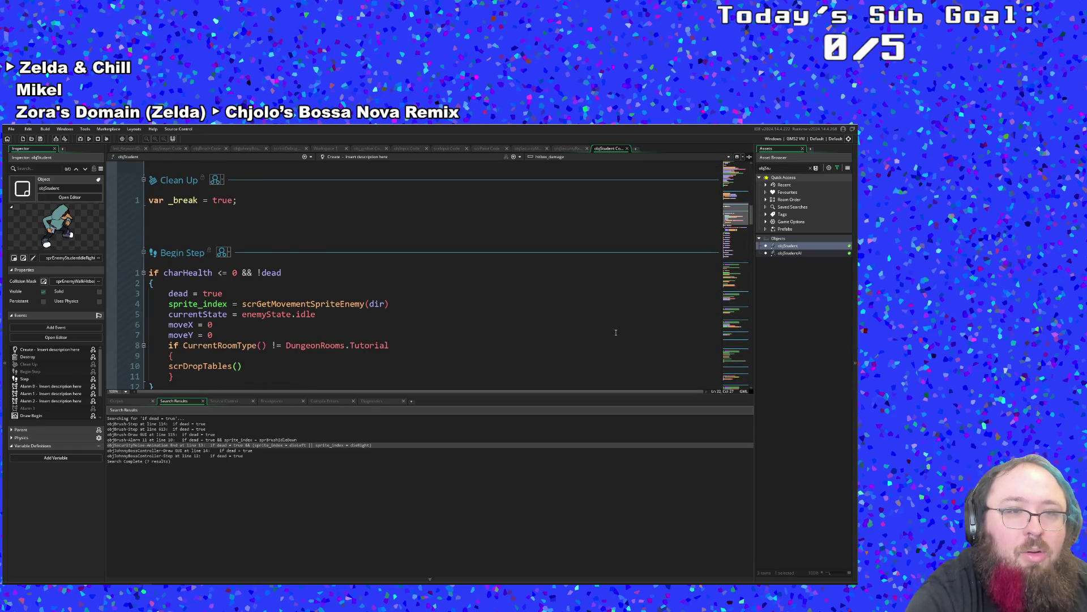
scroll(616, 332, down, 15)
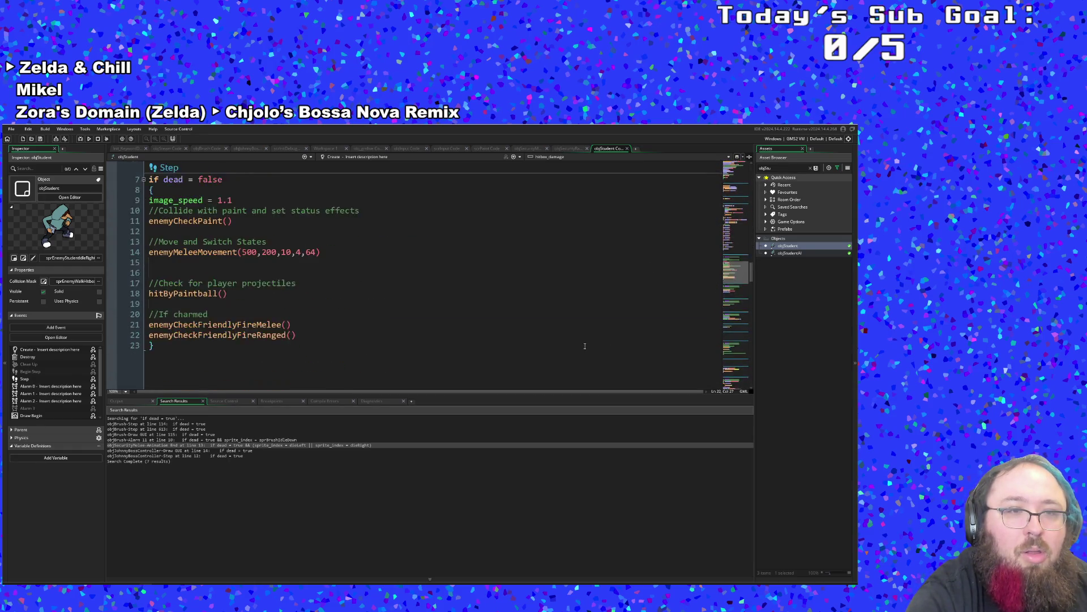
scroll(585, 346, down, 6)
scroll(566, 346, down, 4)
scroll(481, 306, up, 6)
scroll(451, 291, up, 20)
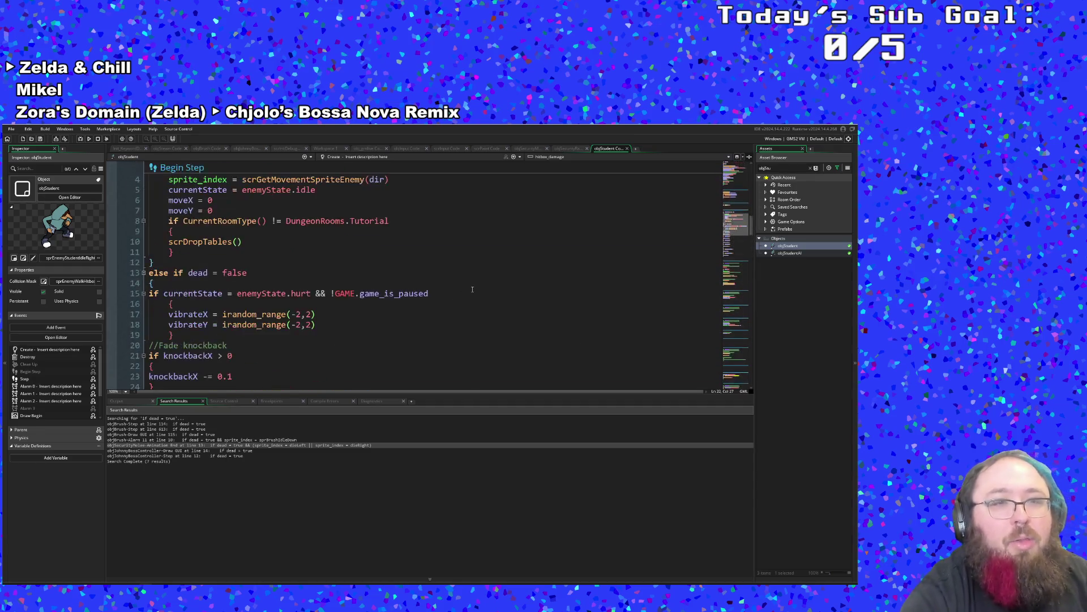
scroll(472, 291, down, 6)
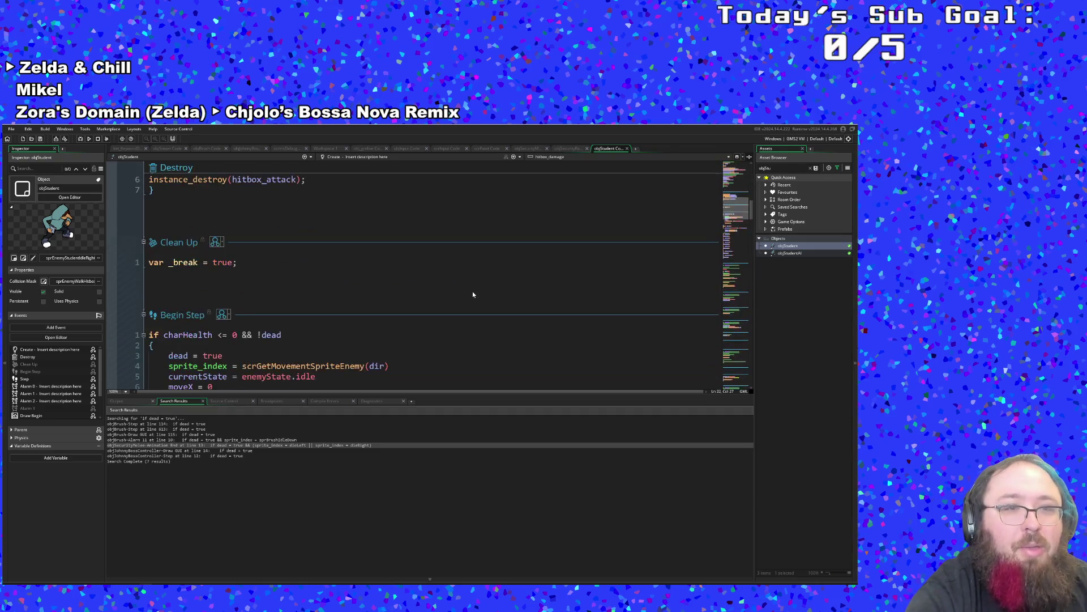
click(451, 301)
scroll(451, 301, down, 4)
click(451, 300)
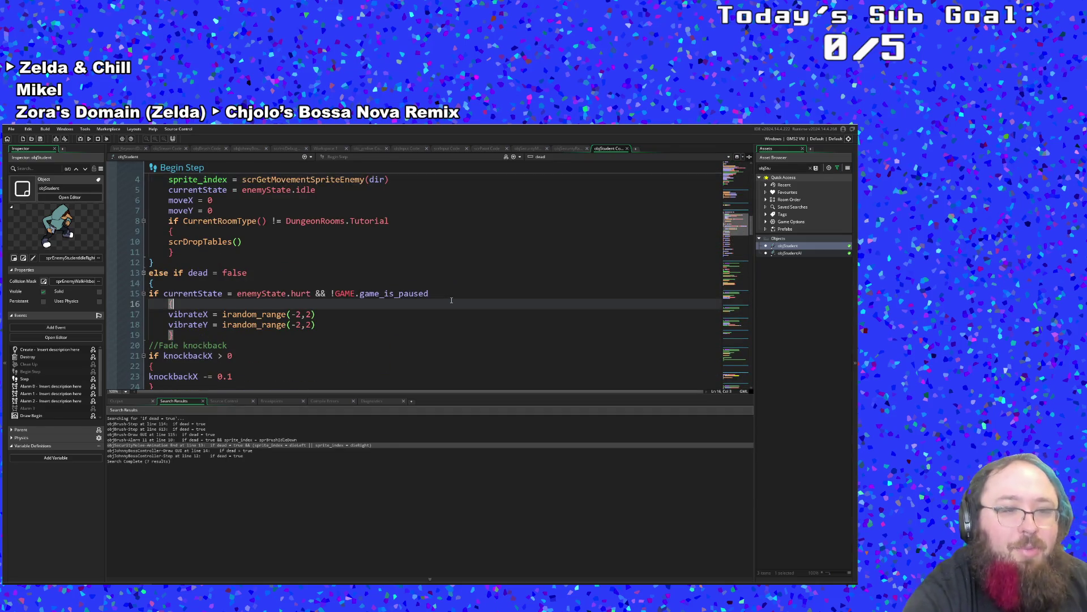
key(ctrl+t)
text(objSt)
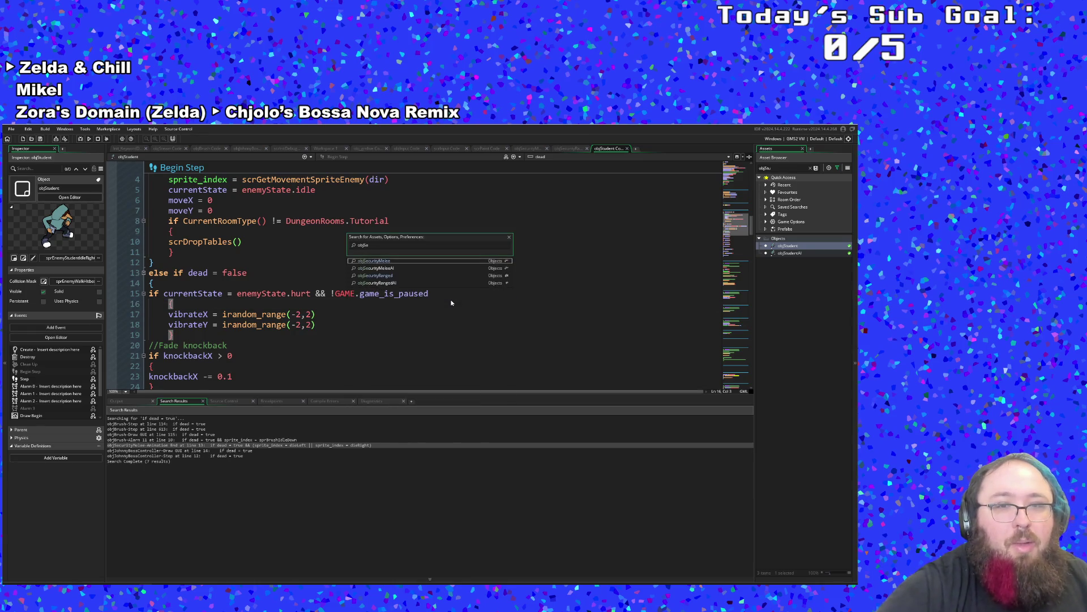
In objSecurityMelee's Animation End, delete '= true && (sprite_index...)' from line 13, leaving 'if dead'.
key(Return)
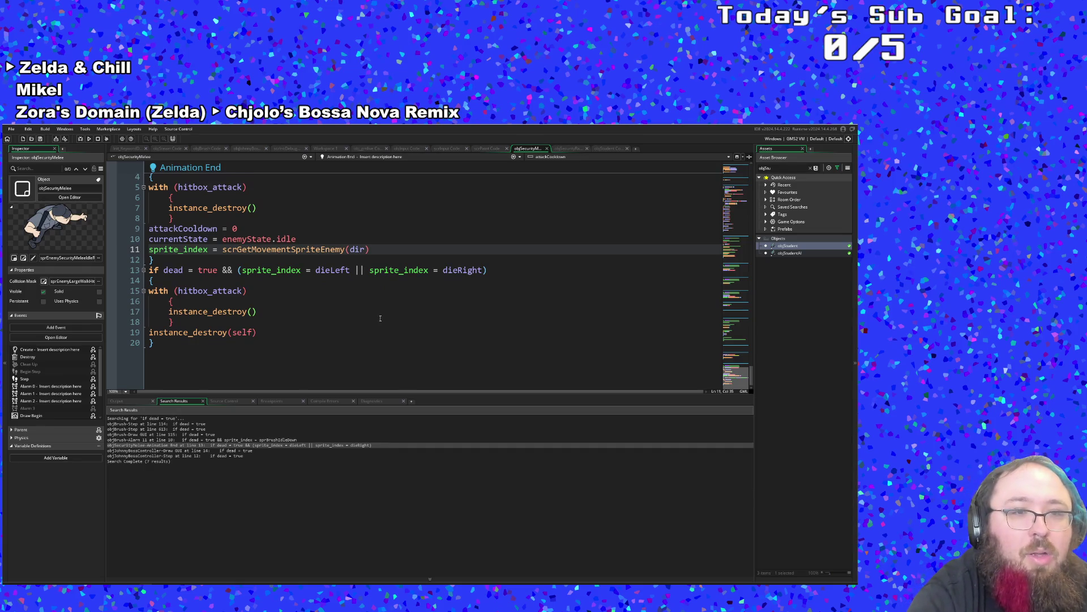
click(334, 326)
click(290, 308)
click(249, 275)
click(219, 264)
drag(188, 264, 486, 273)
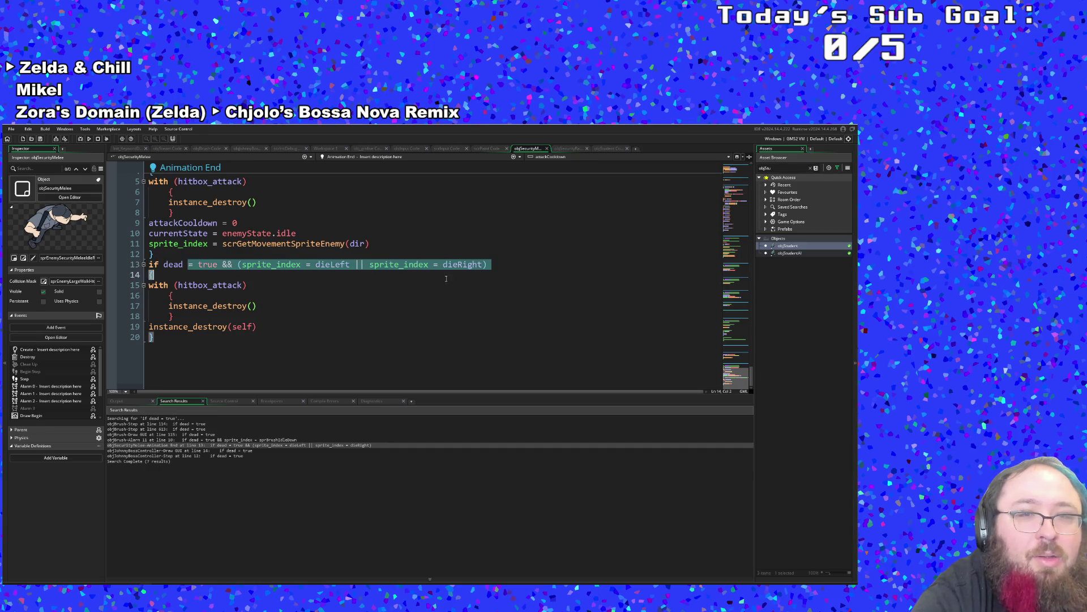
key(BackSpace)
scroll(477, 284, up, 3)
scroll(466, 327, down, 1)
key(Return)
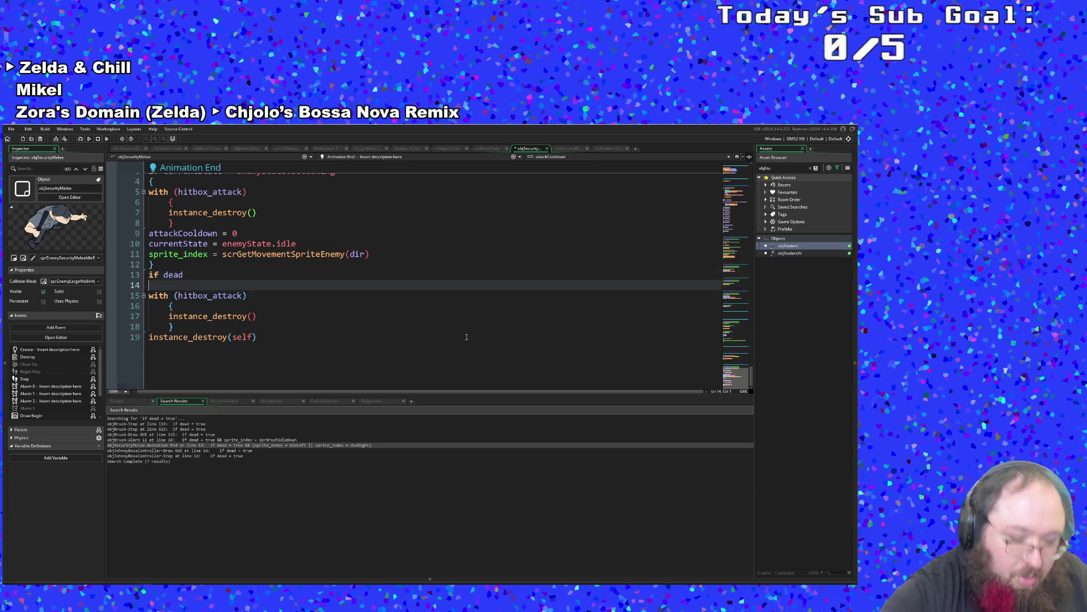
Add an opening brace under 'if dead' and check Begin Step's closing brace on line 12.
text({)
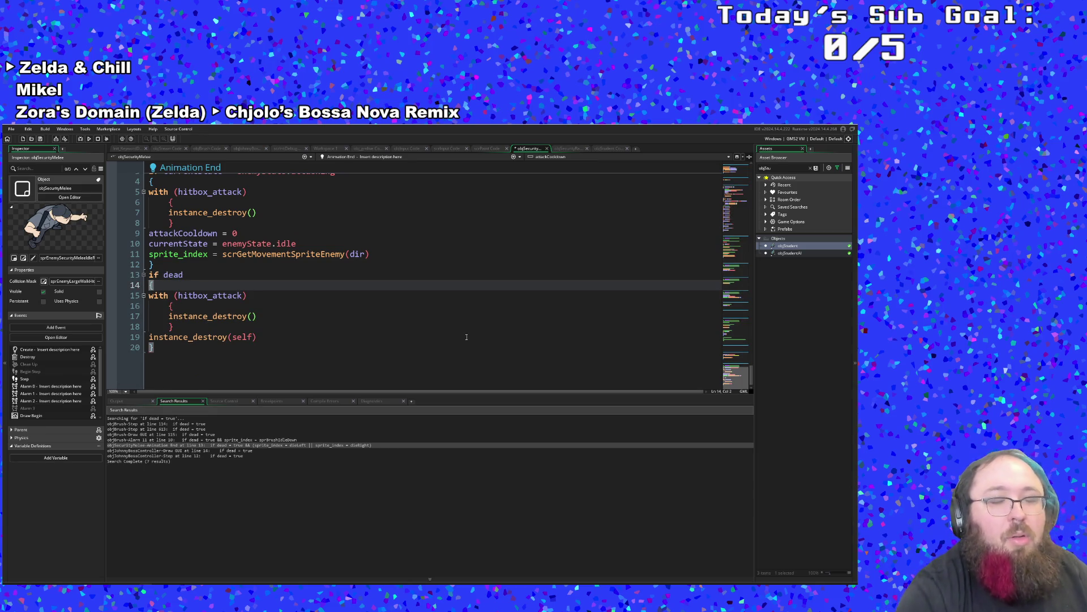
scroll(456, 351, up, 10)
scroll(456, 358, up, 15)
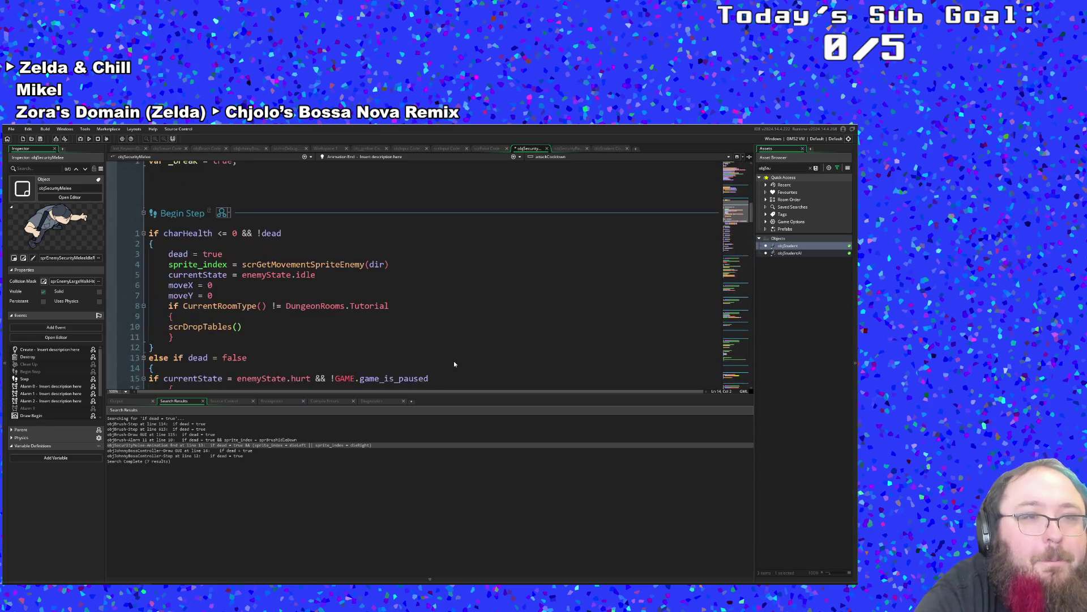
click(336, 345)
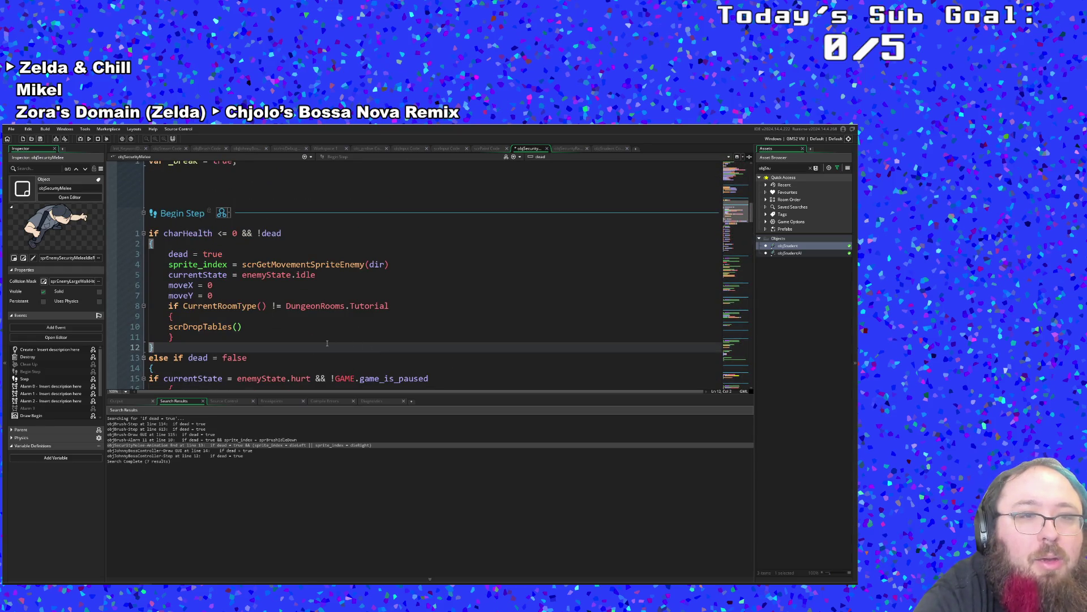
Scroll through objSecurityMelee's events and search its code for 'alarm'.
scroll(319, 336, down, 6)
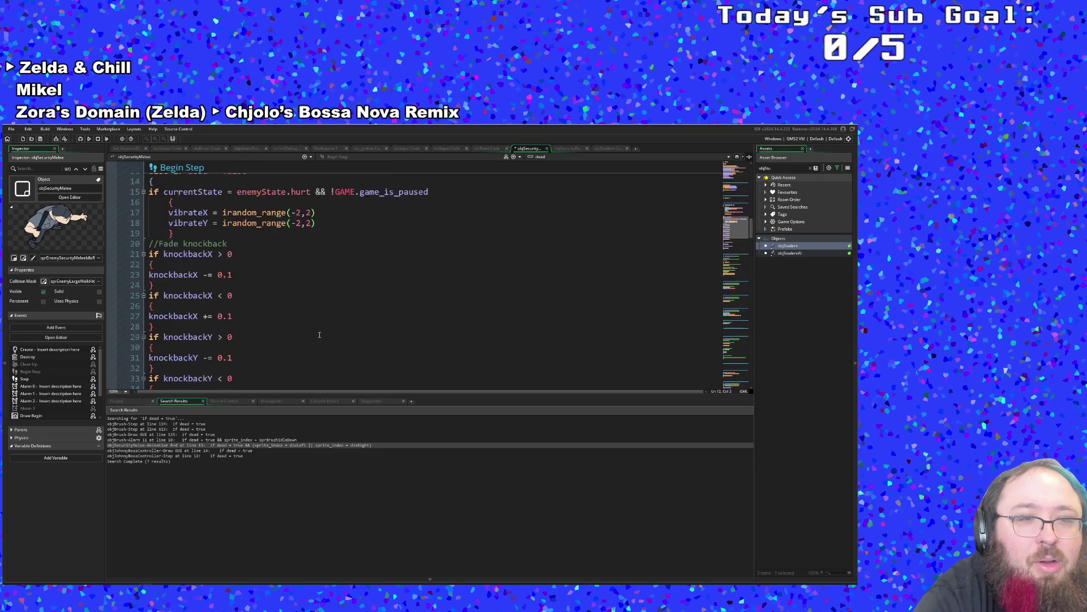
scroll(322, 334, up, 8)
scroll(321, 333, down, 4)
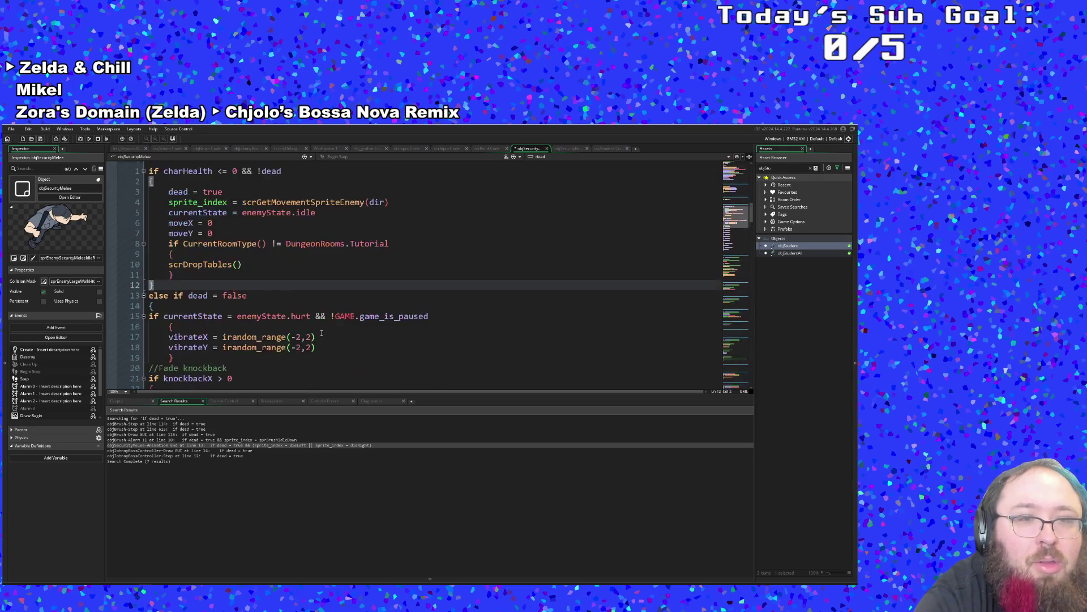
scroll(321, 333, down, 6)
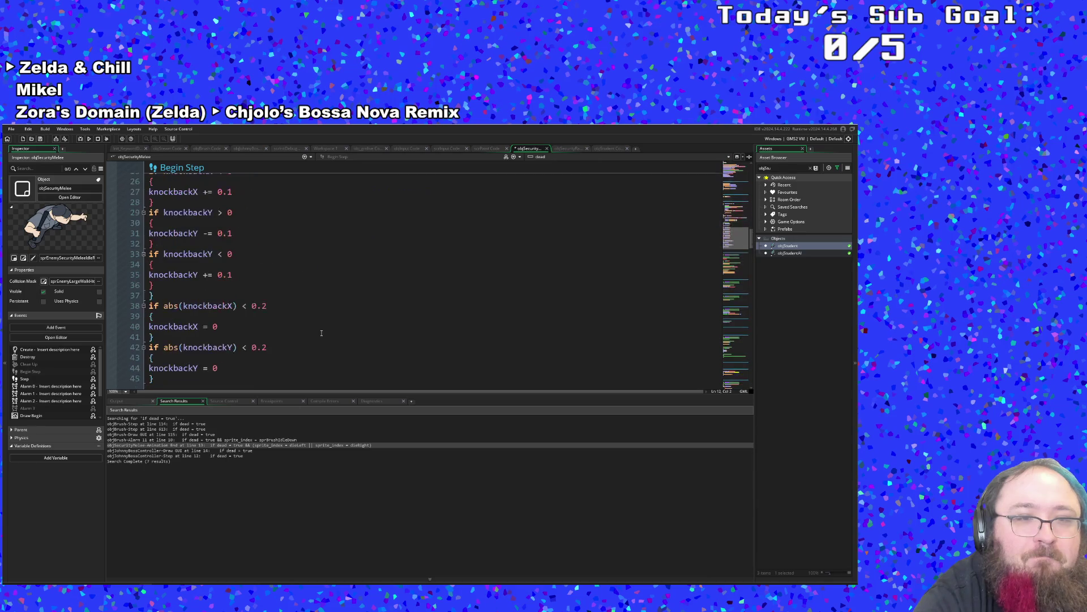
scroll(323, 327, up, 10)
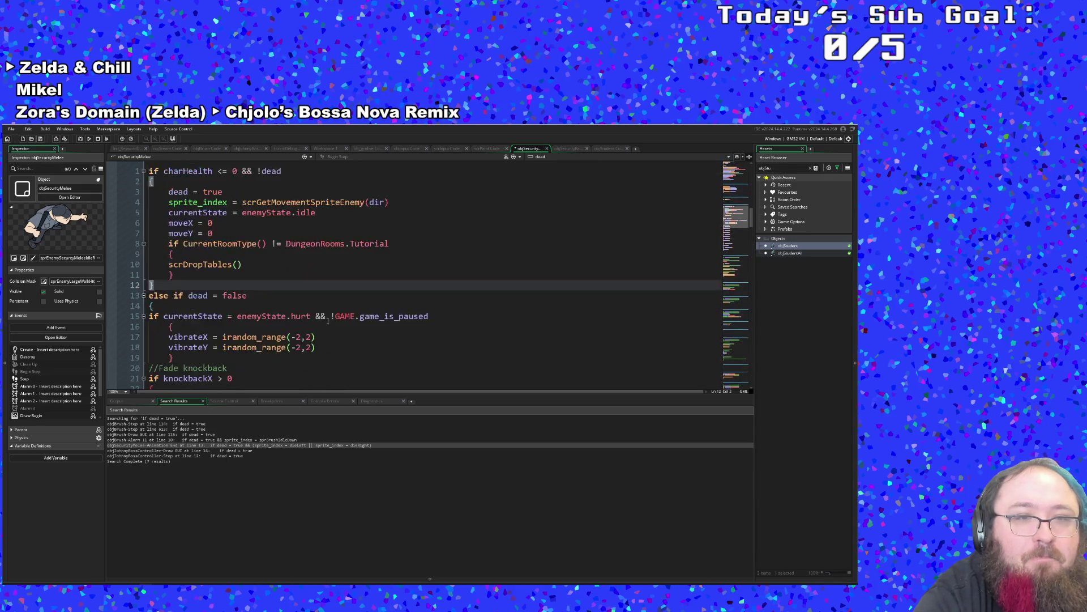
scroll(328, 321, down, 15)
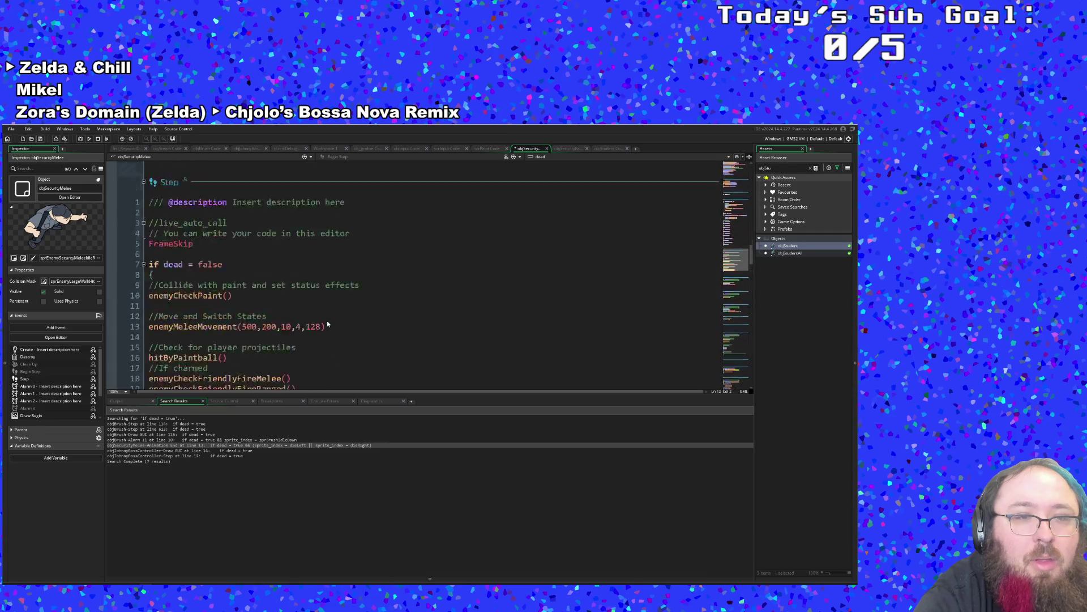
scroll(331, 321, up, 15)
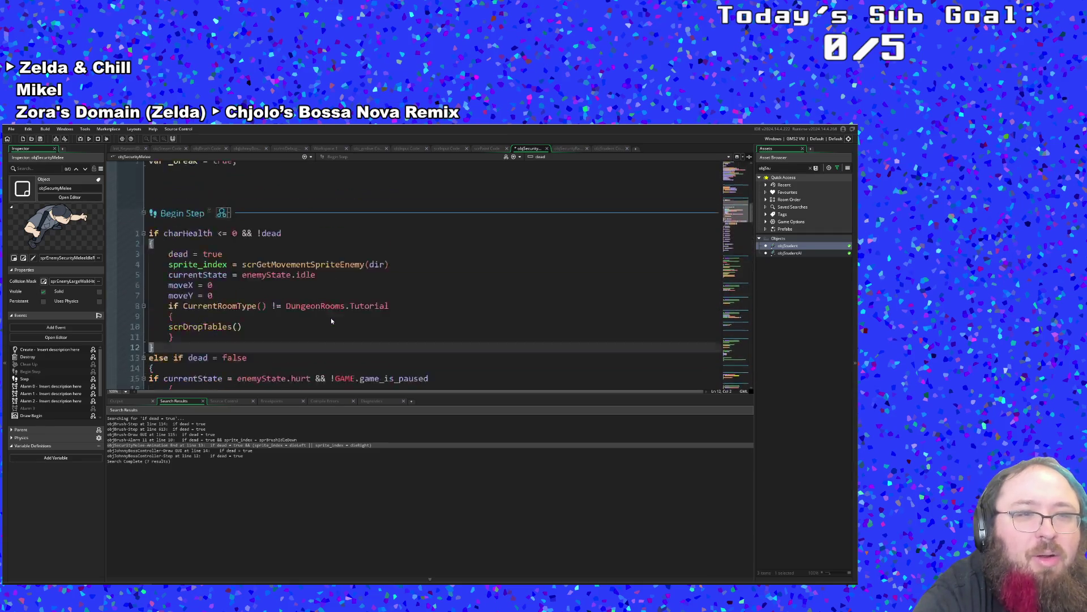
scroll(333, 321, down, 5)
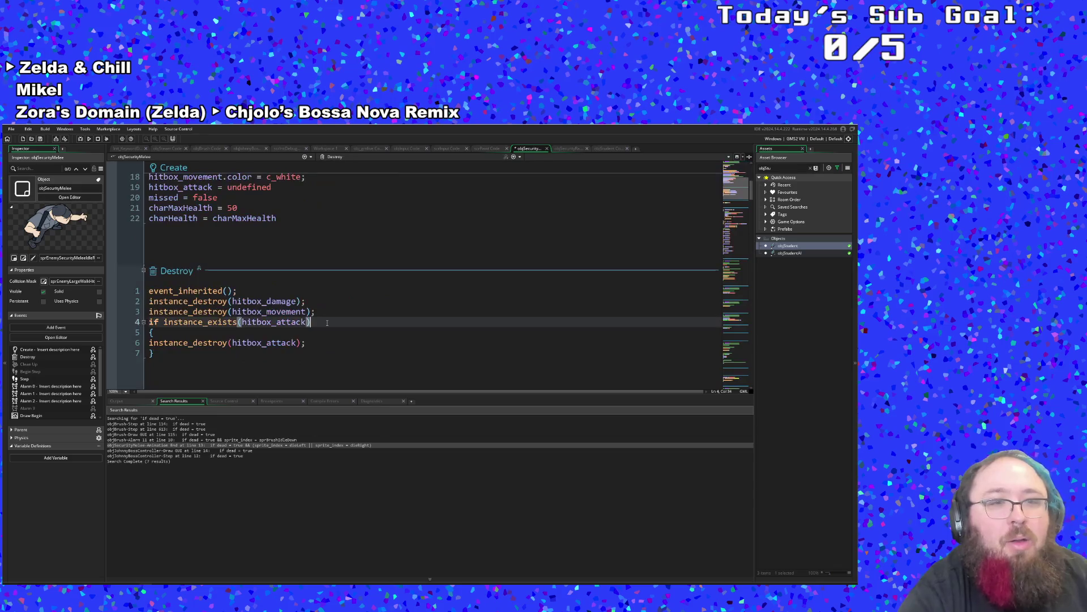
key(ctrl+f)
text(alarm[1)
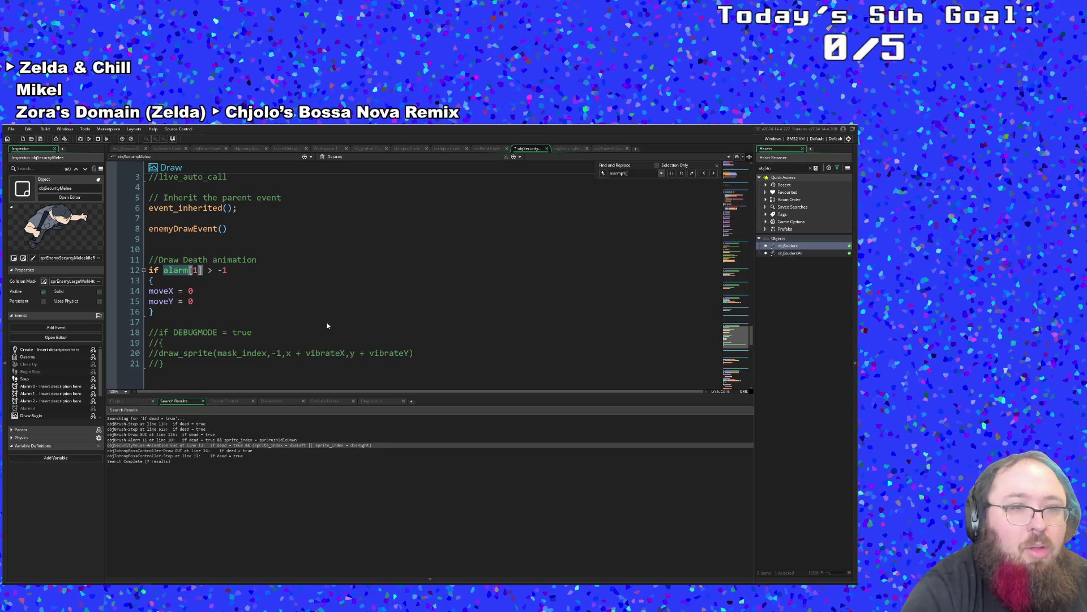
Step through the Draw event's death-animation block and peek at the parent objEnemy Draw code.
click(225, 313)
key(Up)
click(210, 291)
key(Down)
key(Up)
key(Up)
key(Up)
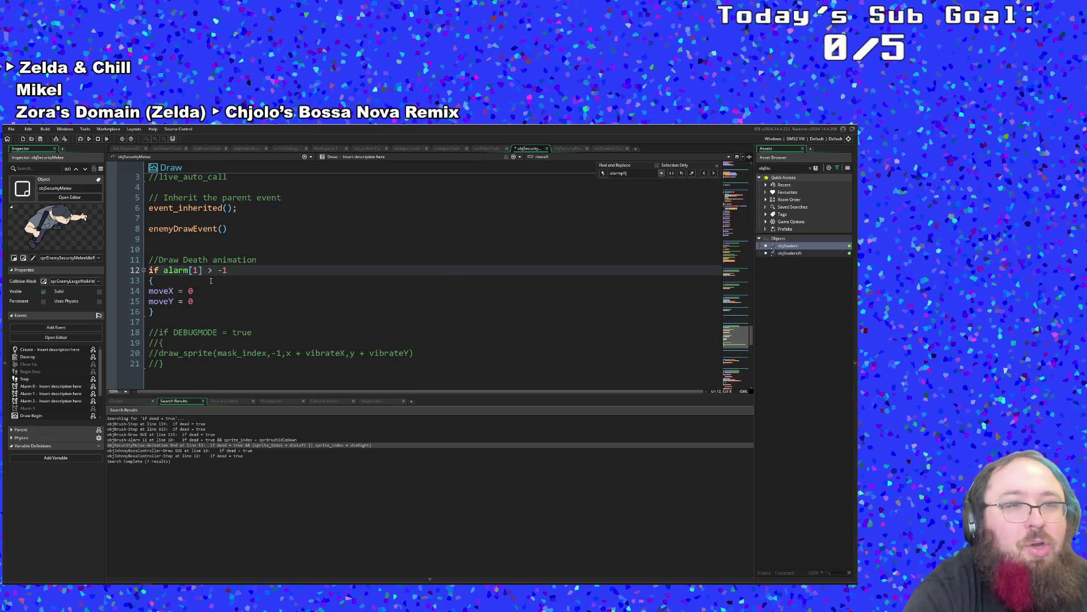
key(Up)
key(Up)
key(Up)
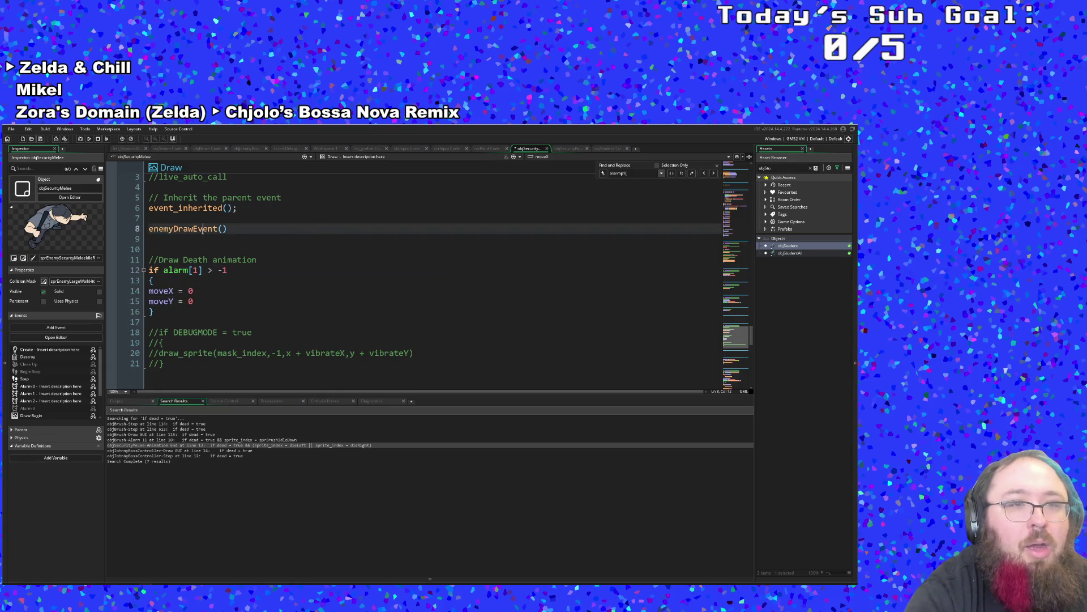
scroll(210, 241, up, 2)
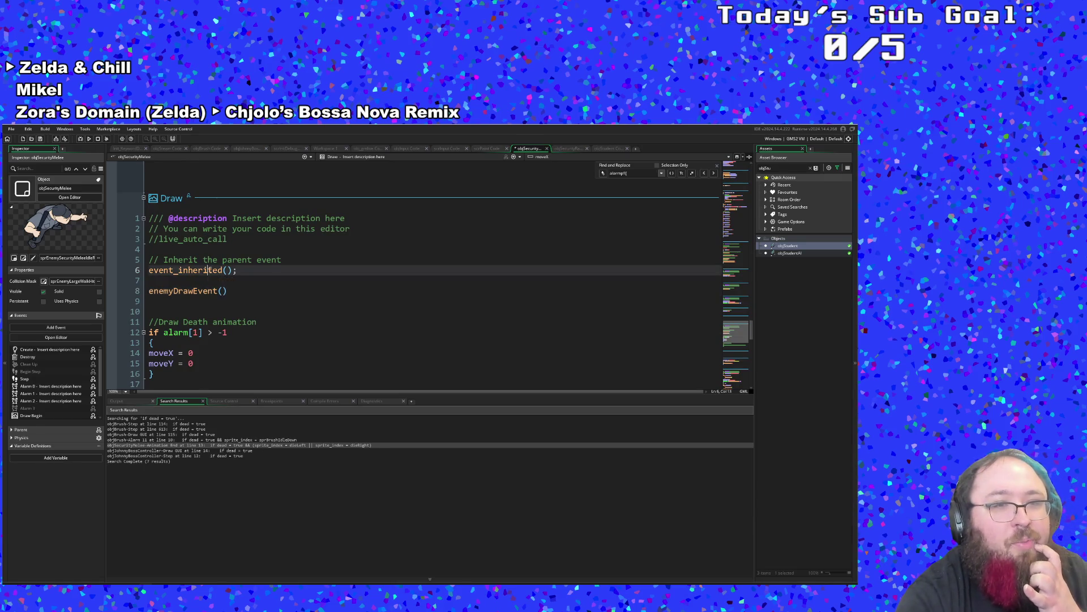
middle_click(193, 271)
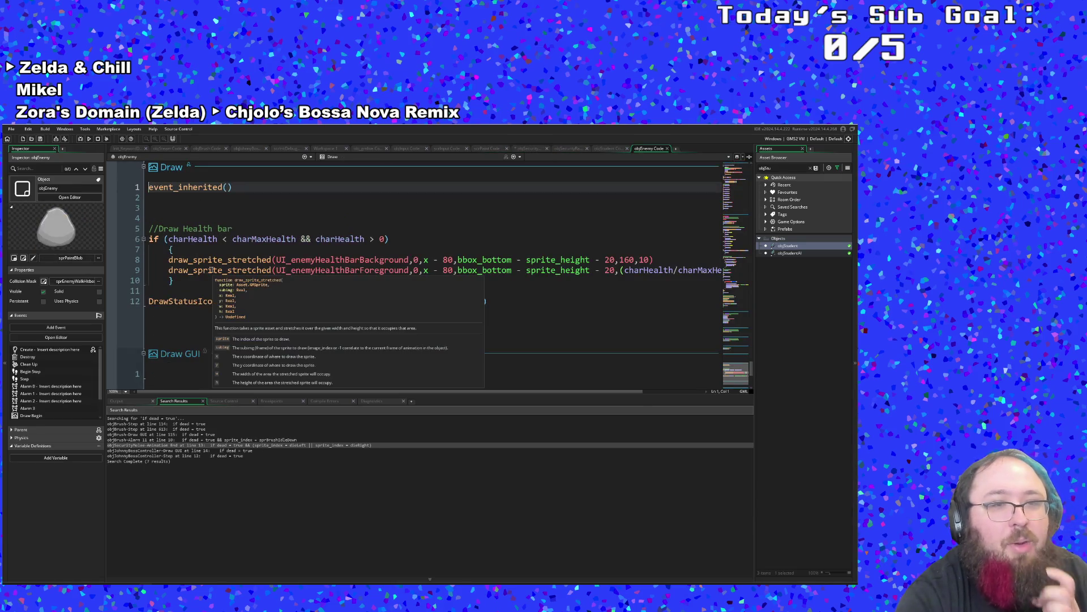
click(230, 206)
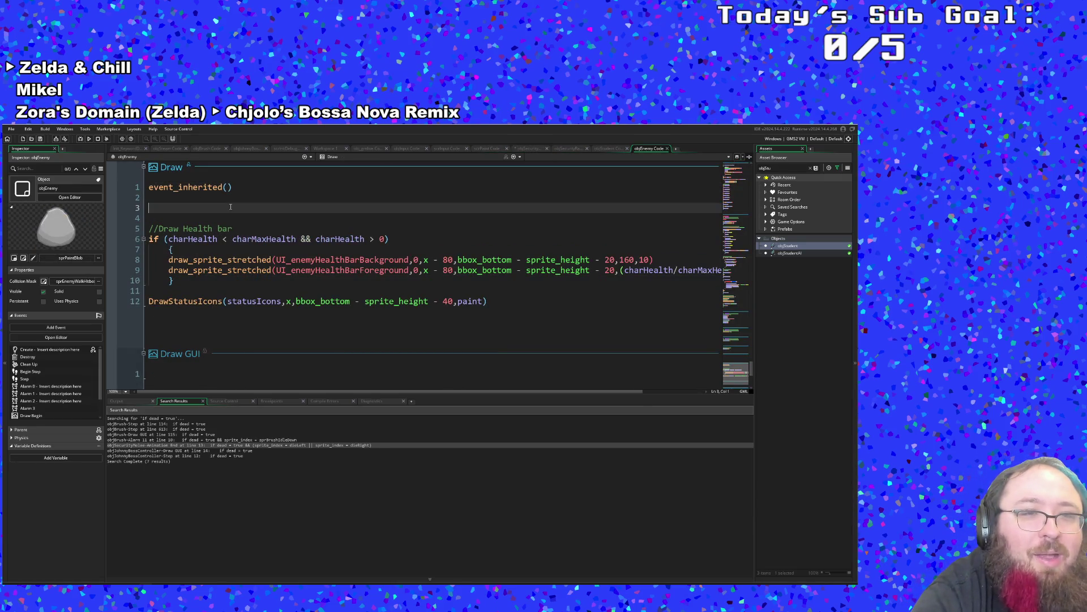
click(668, 148)
Examine the alarm[1] > -1 condition block, then search the code for 'moveX'.
scroll(416, 271, down, 2)
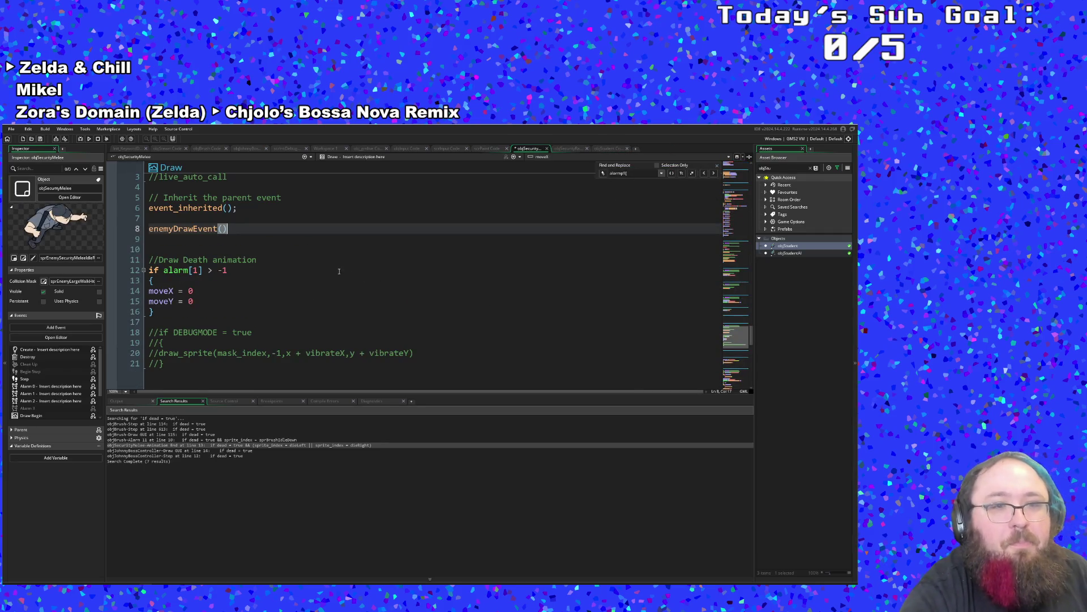
click(211, 289)
click(211, 282)
drag(227, 270, 164, 270)
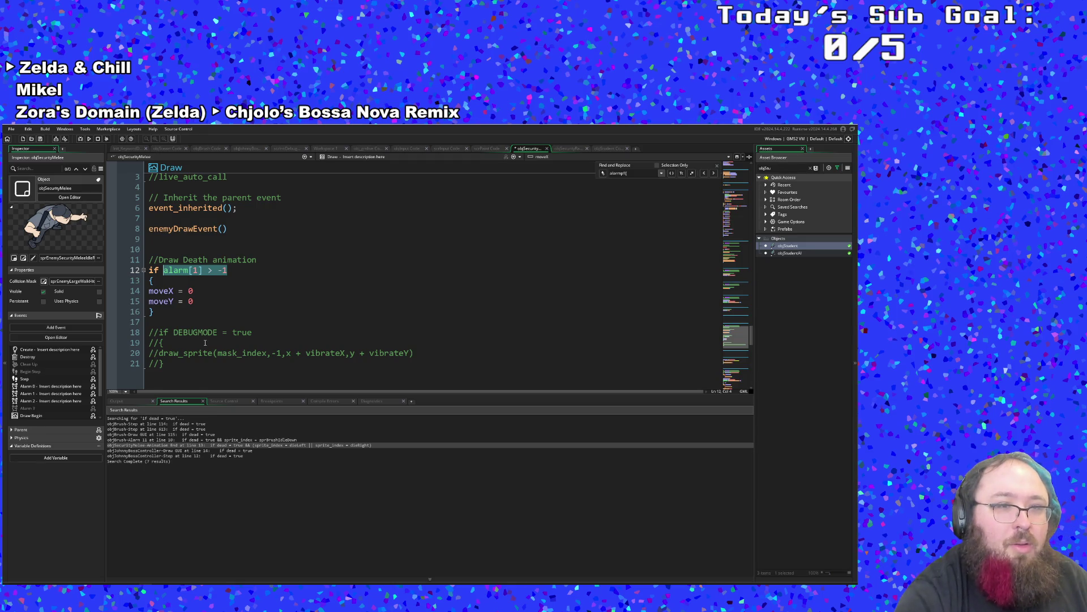
click(232, 354)
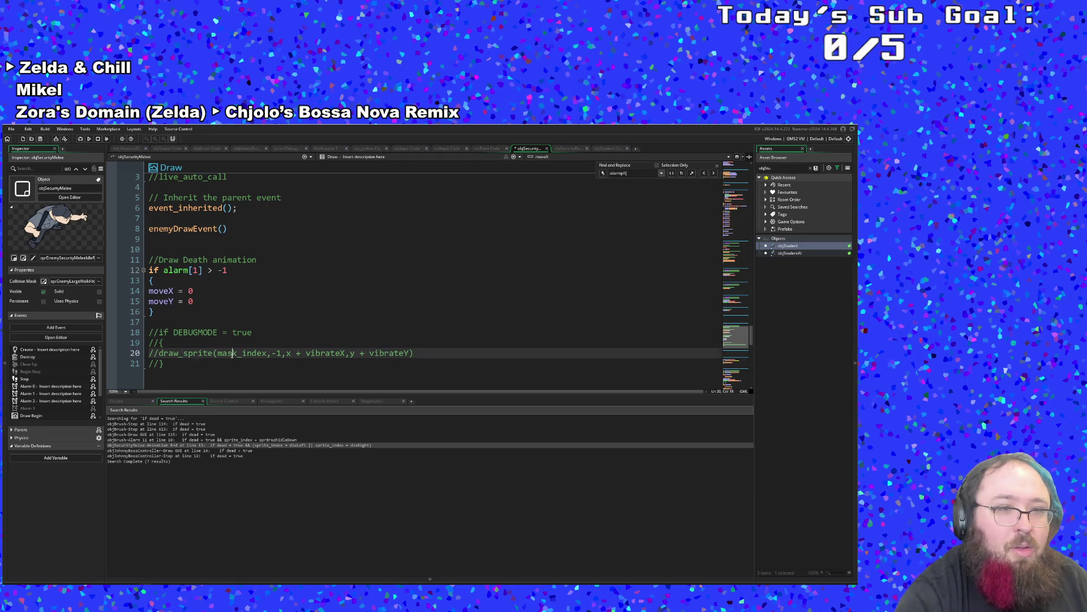
click(163, 310)
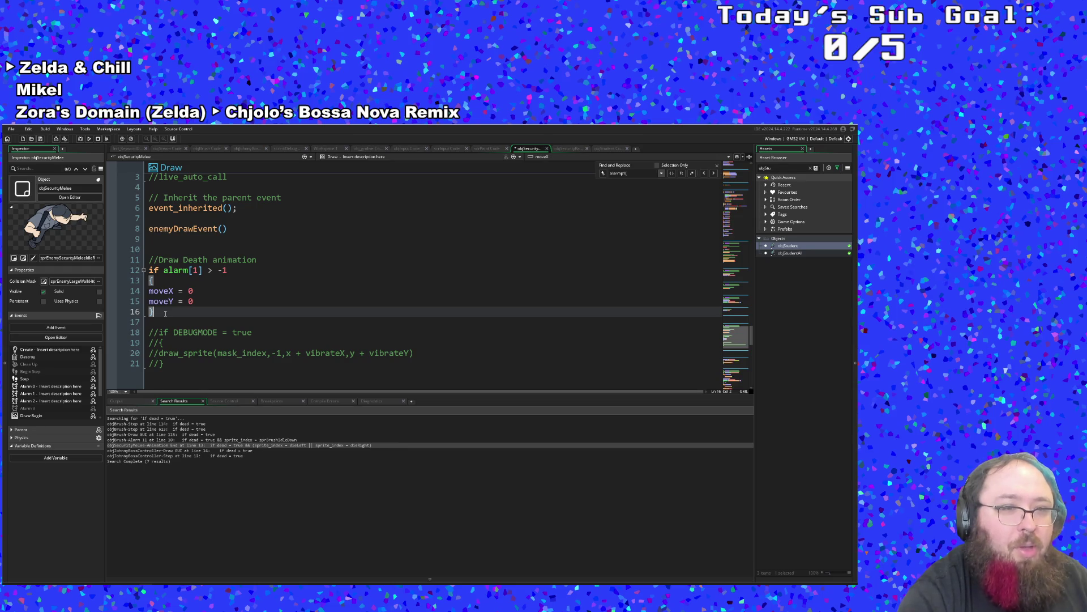
key(ctrl+f)
text(mov)
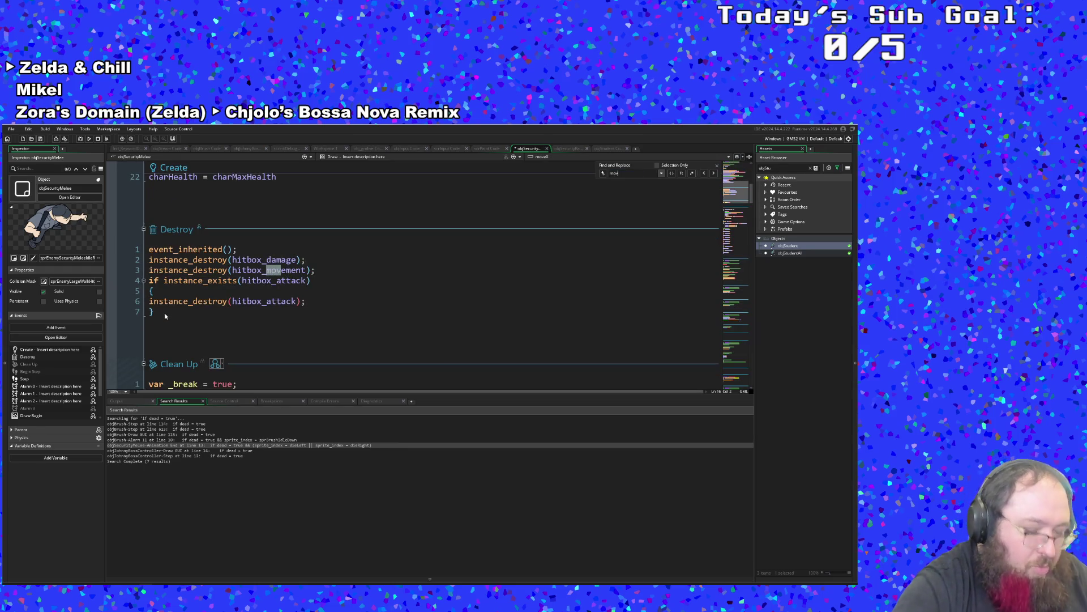
text(eX)
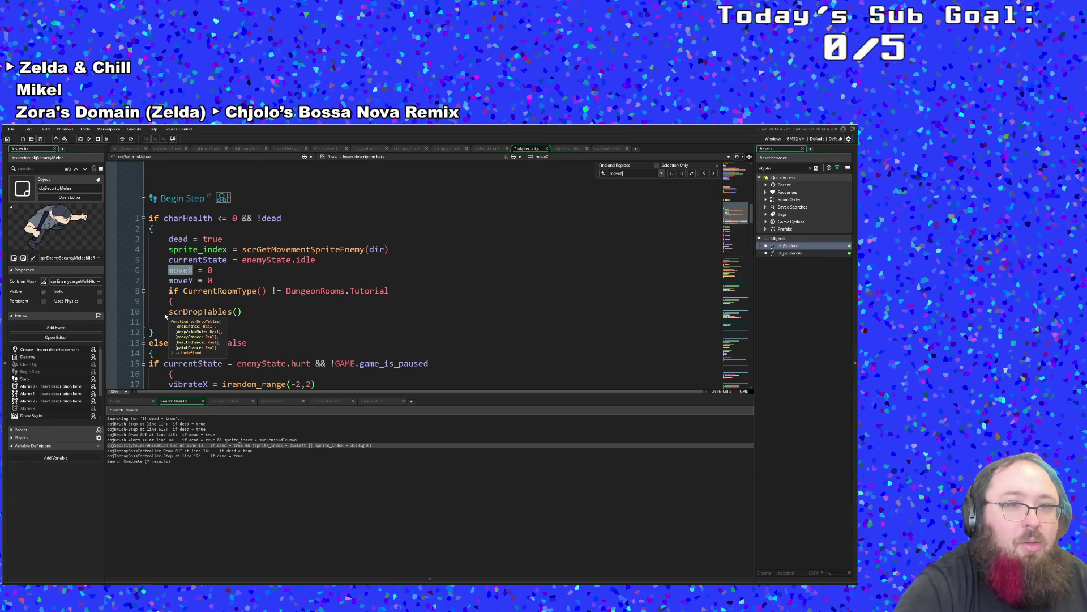
Search for 'moveX =' and review Begin Step's drop tables block and room type check.
key(BackSpace)
key(BackSpace)
key(BackSpace)
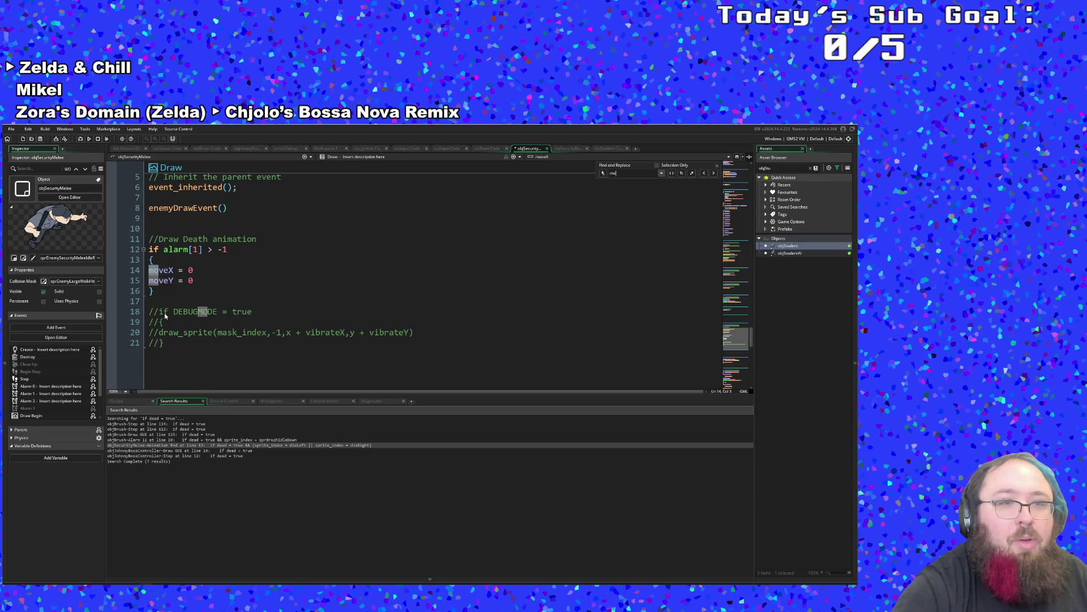
text(ve)
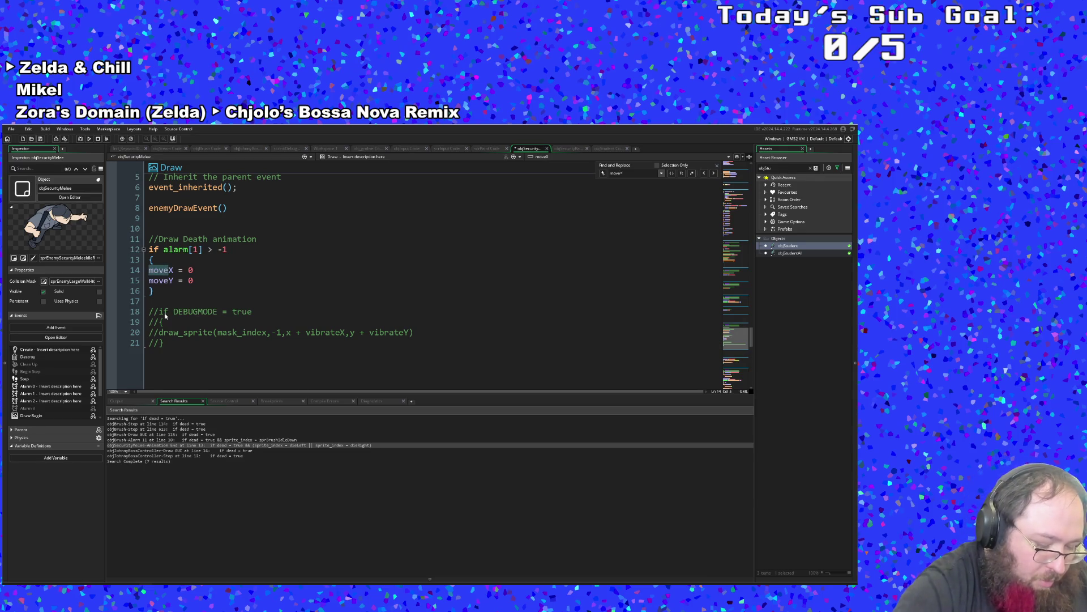
text(X)
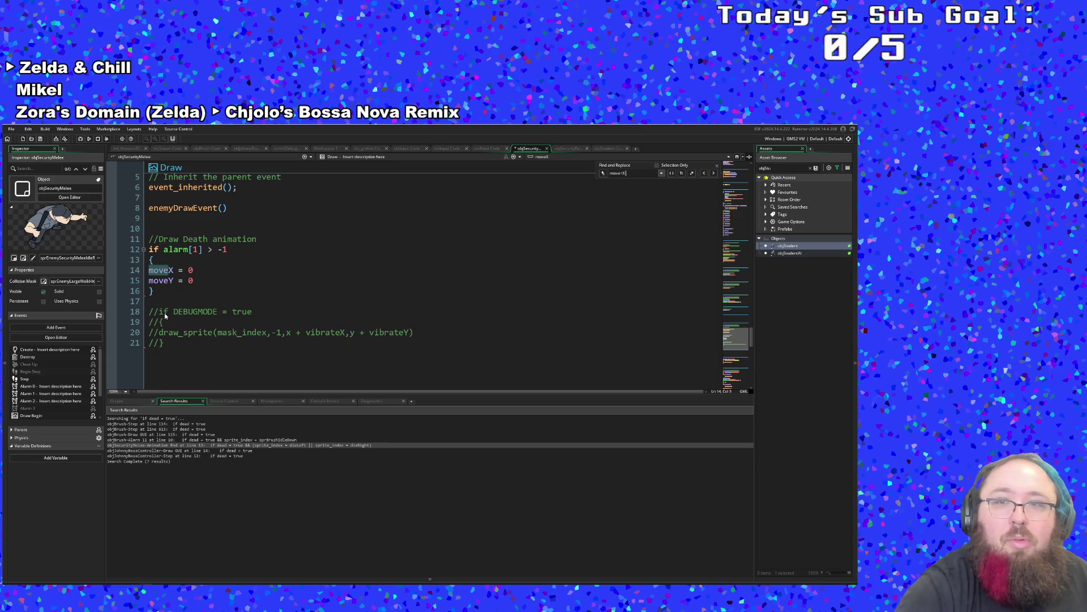
key(Return)
text(=)
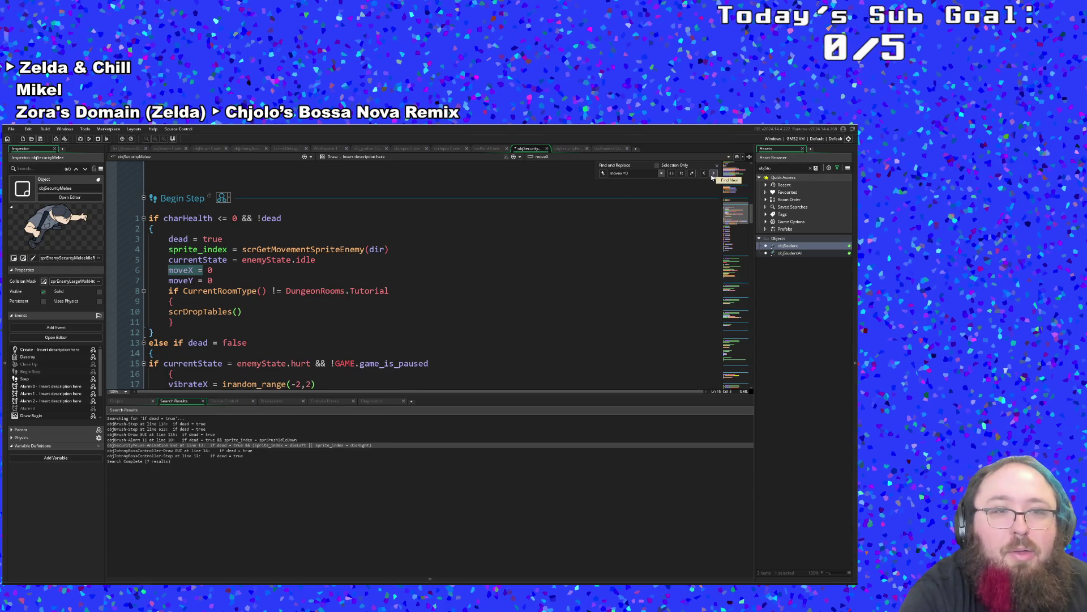
click(397, 304)
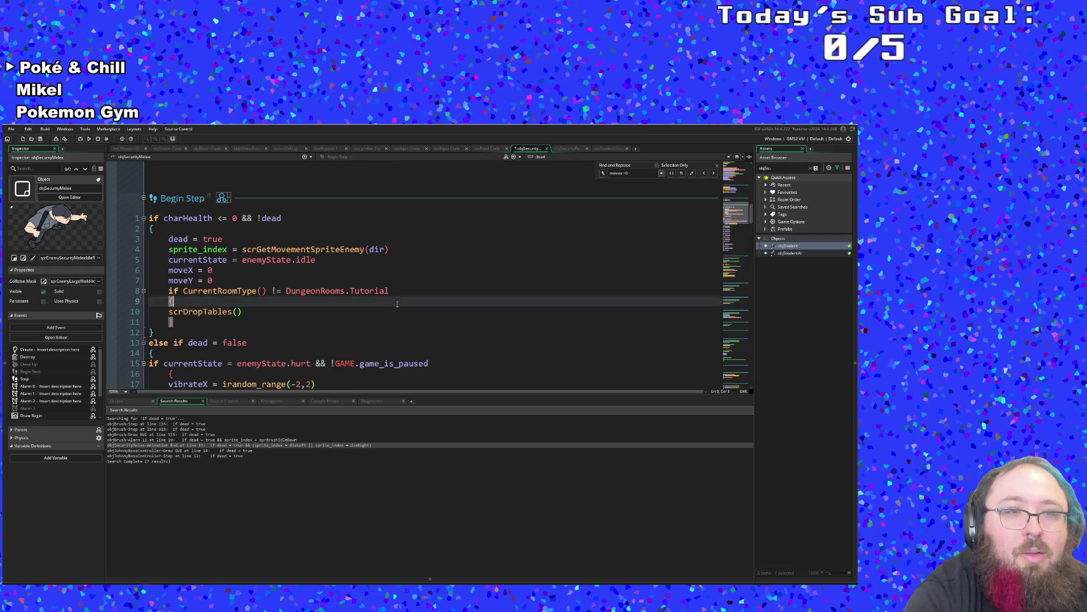
click(222, 291)
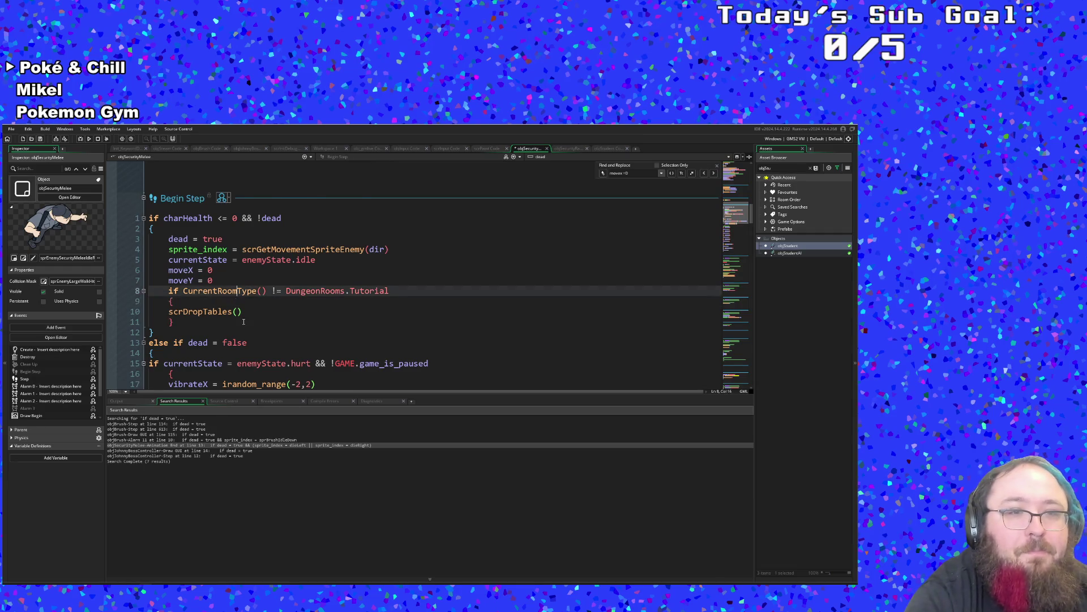
scroll(243, 323, down, 4)
scroll(243, 321, down, 8)
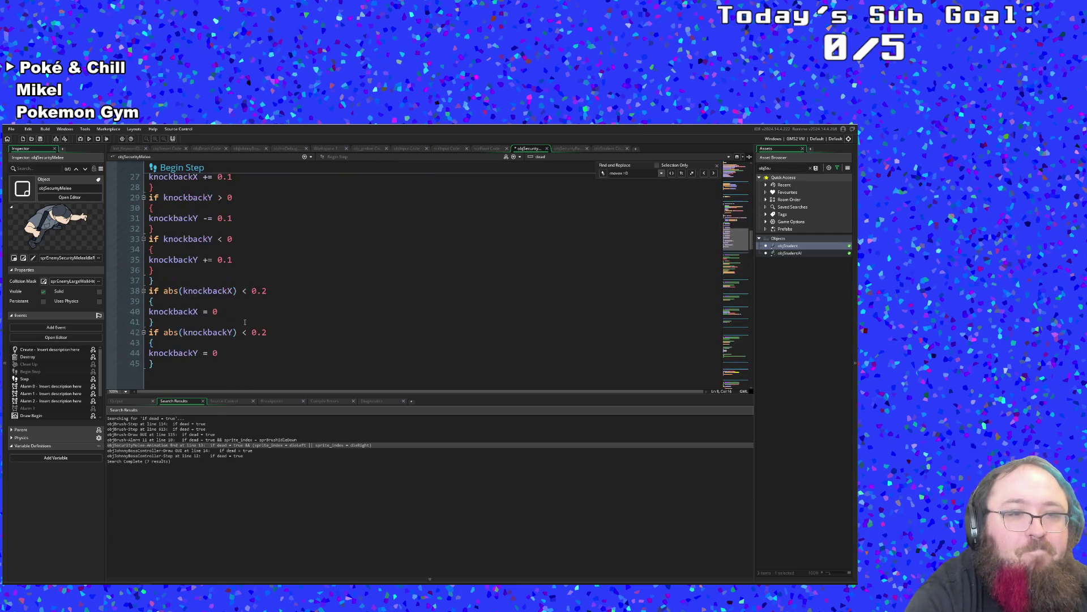
scroll(243, 321, up, 10)
scroll(252, 316, up, 1)
scroll(243, 306, down, 12)
click(179, 280)
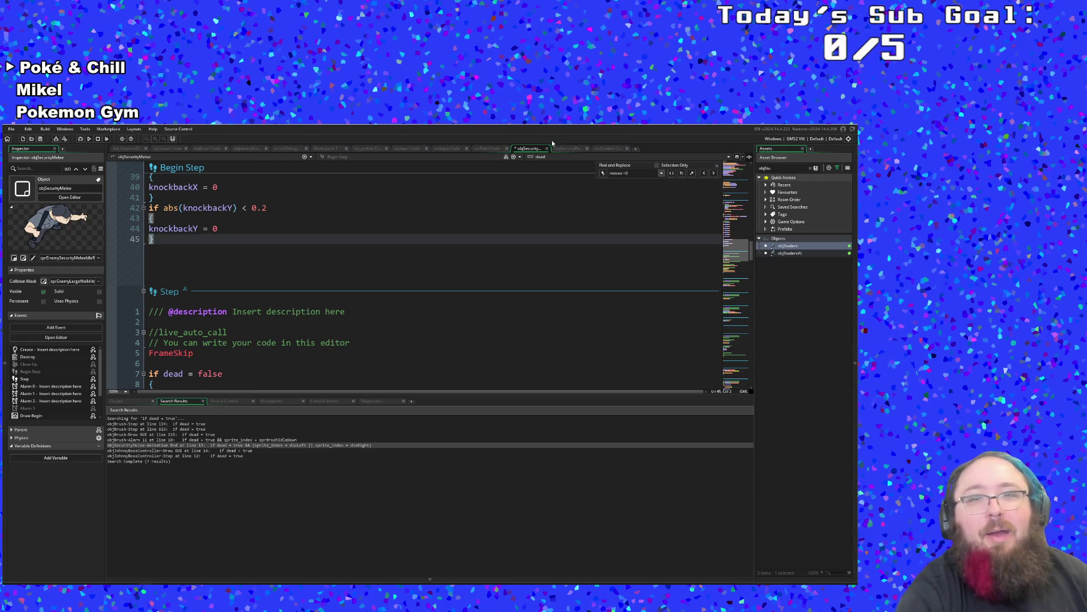
Open the parent objEnemy's Begin Step via the event's inheritance options and scroll through it.
scroll(492, 240, up, 4)
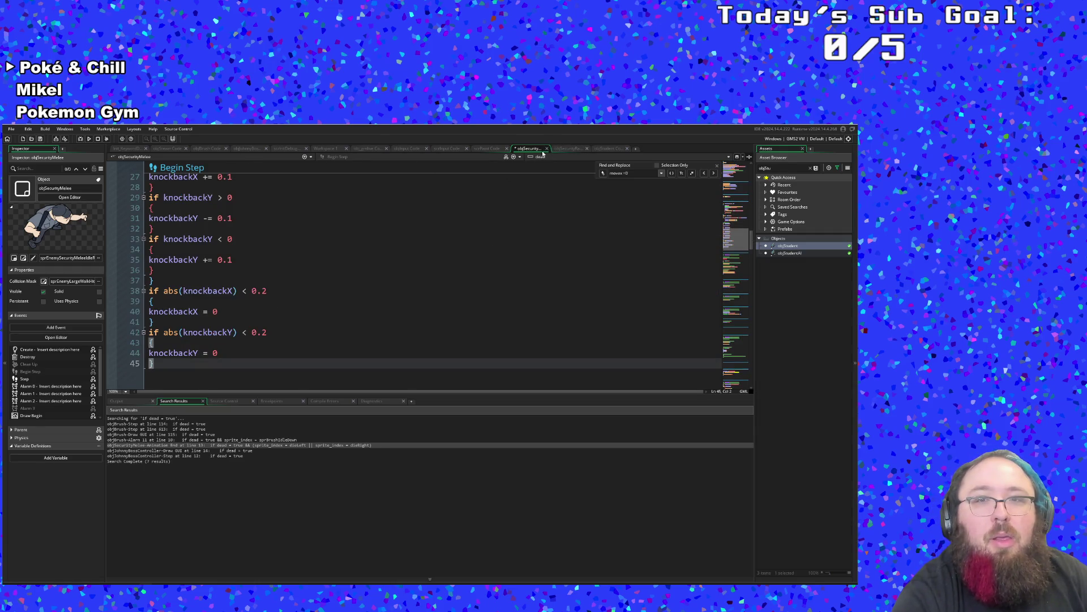
scroll(223, 205, up, 9)
scroll(223, 238, down, 13)
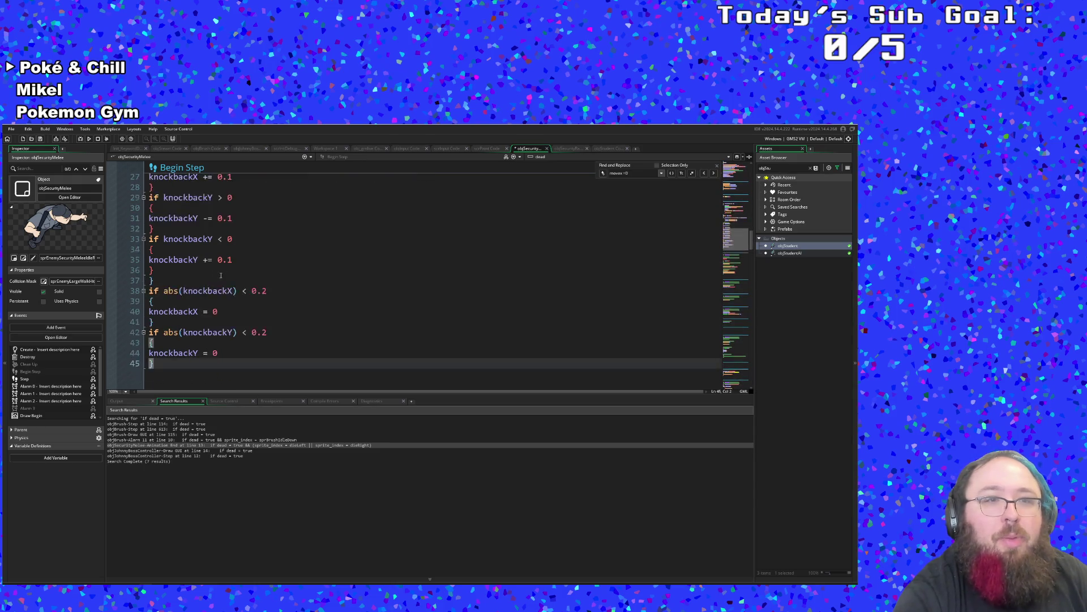
scroll(223, 270, up, 6)
scroll(239, 270, up, 7)
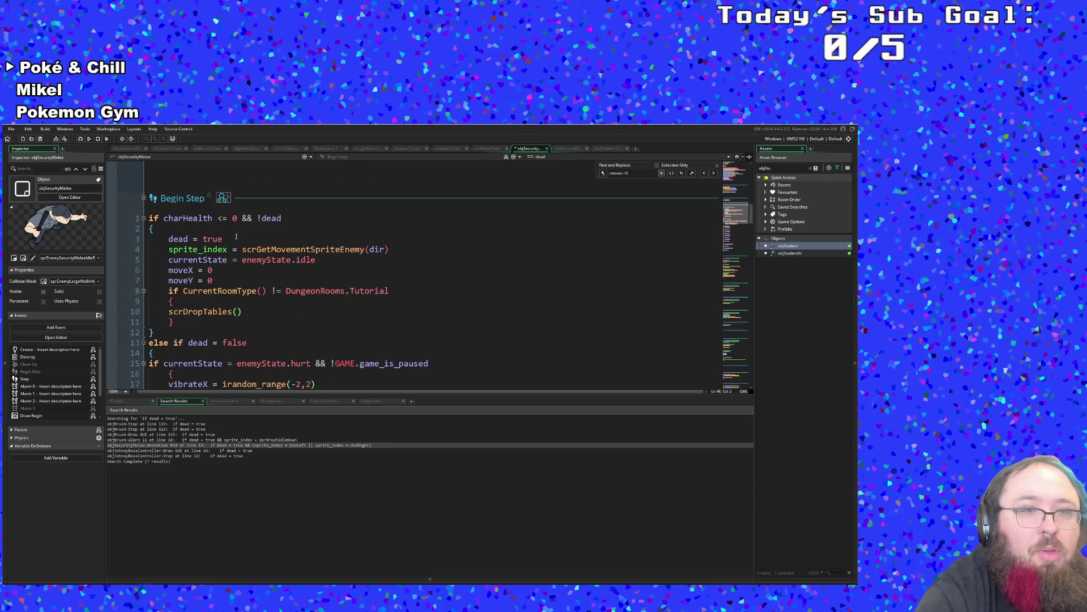
click(222, 198)
click(235, 206)
click(256, 254)
scroll(256, 256, down, 2)
scroll(256, 256, down, 7)
scroll(257, 255, up, 10)
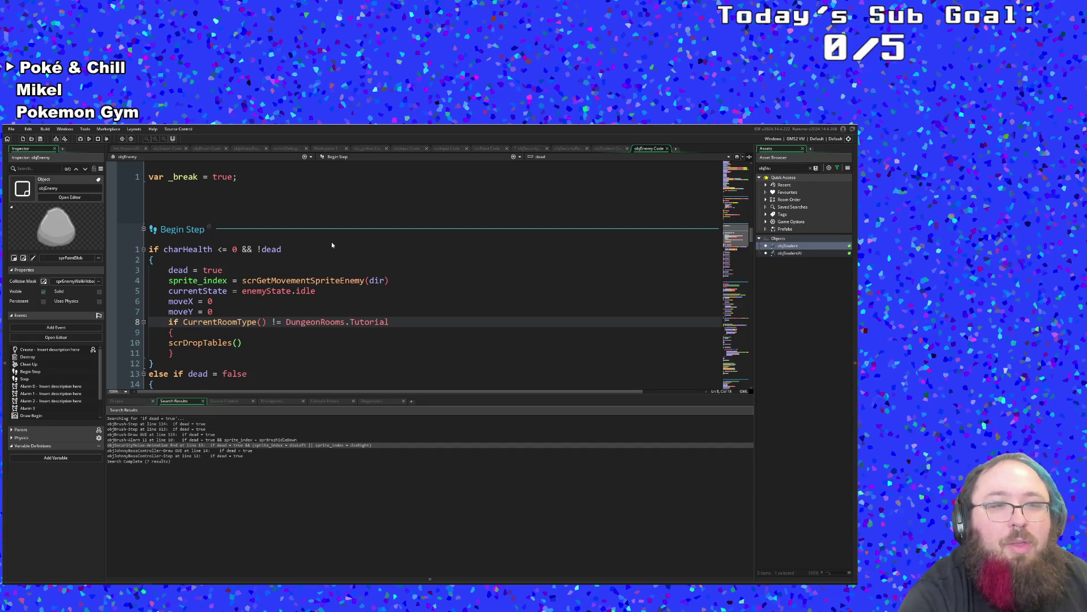
Add an 'if dead' condition after the last block of objEnemy's Begin Step.
scroll(286, 273, down, 3)
scroll(286, 273, up, 3)
scroll(287, 272, down, 8)
scroll(288, 273, down, 6)
click(176, 223)
key(Return)
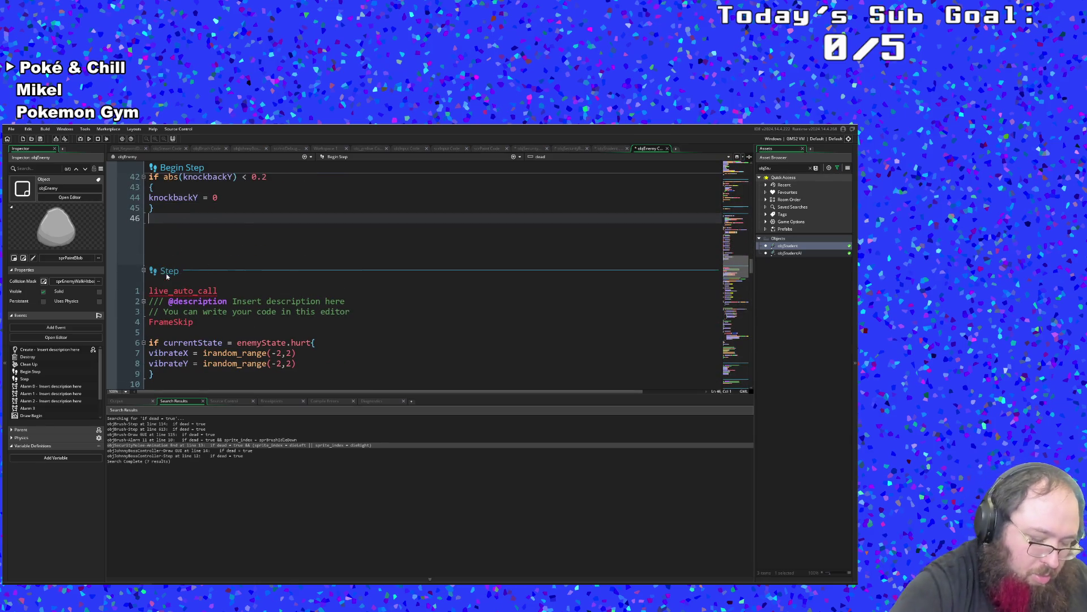
text(if )
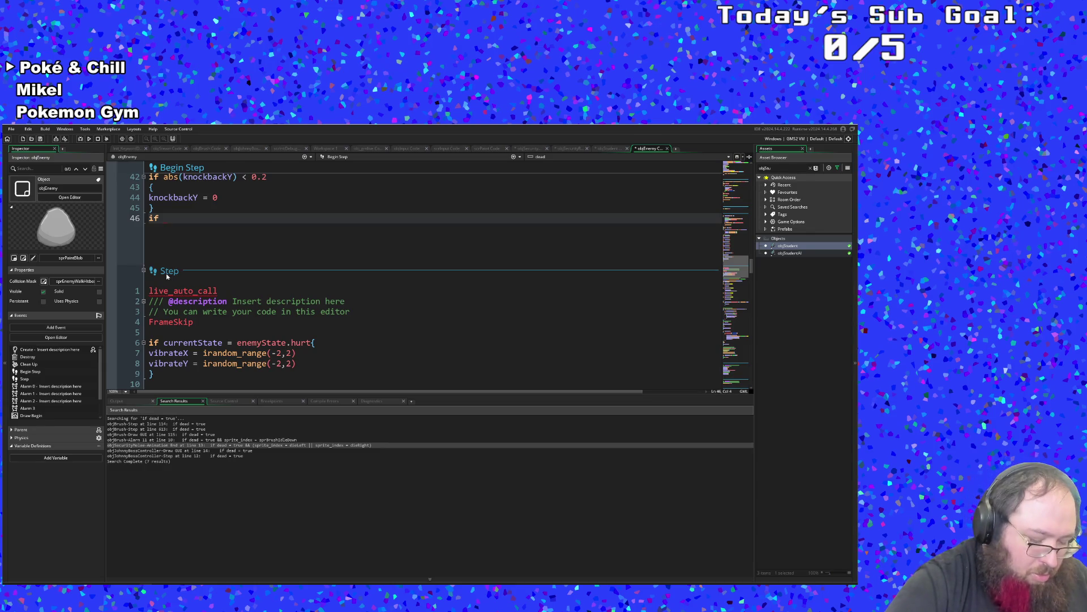
text(dead)
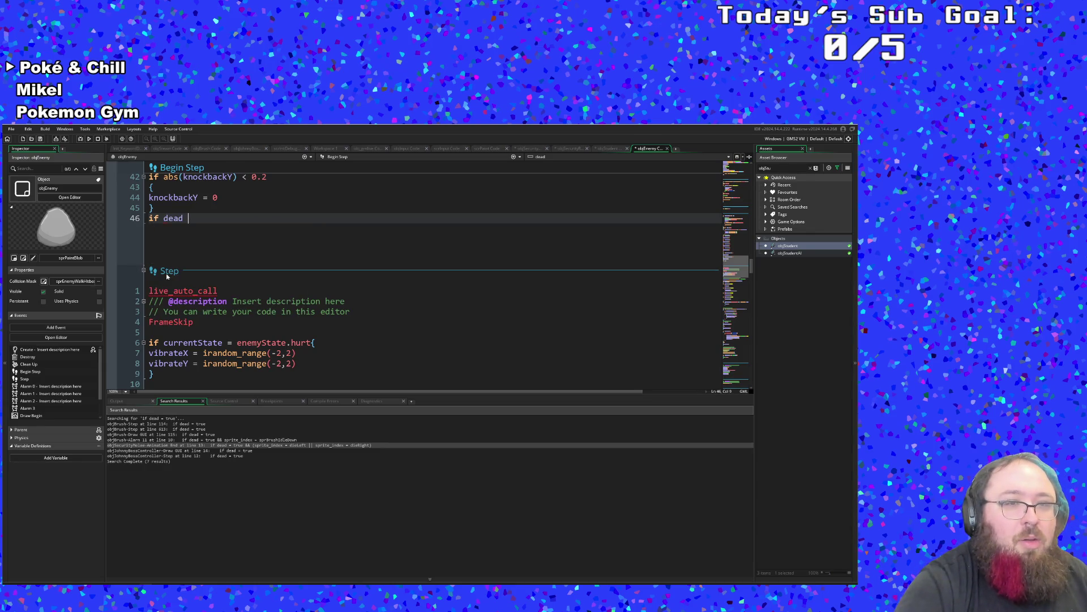
key(Return)
Open the block's braces and set moveX = 0 and moveY = 0 inside it.
text({)
key(Return)
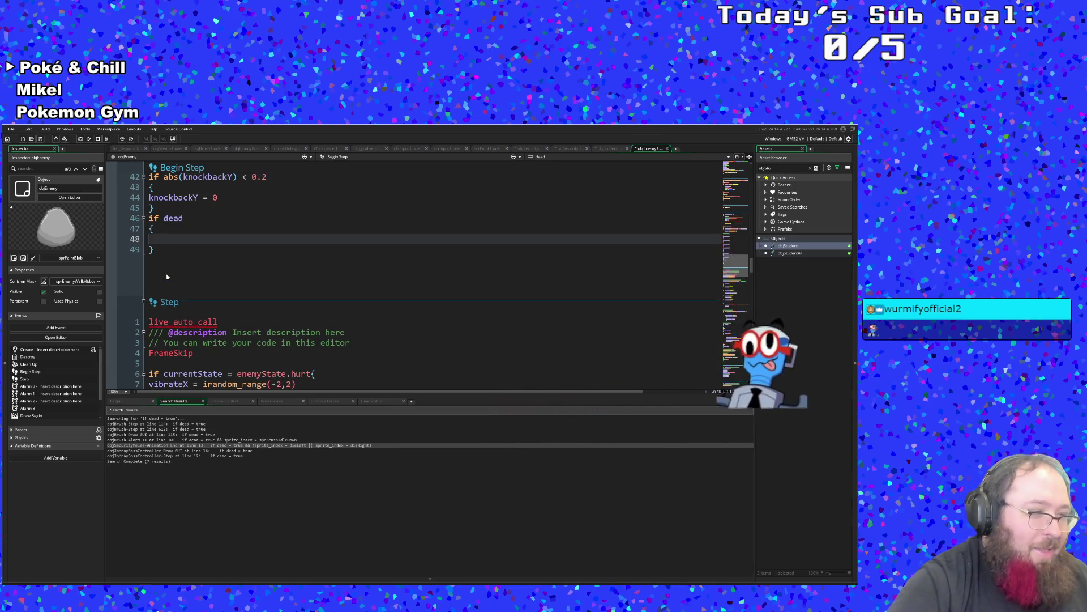
text(mo)
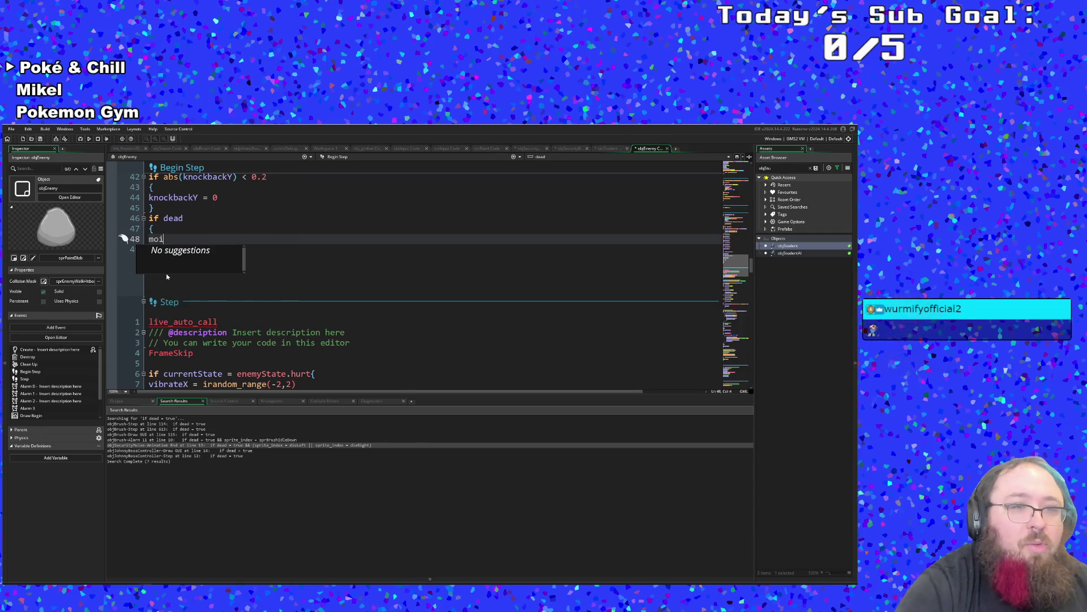
text(veX = 0)
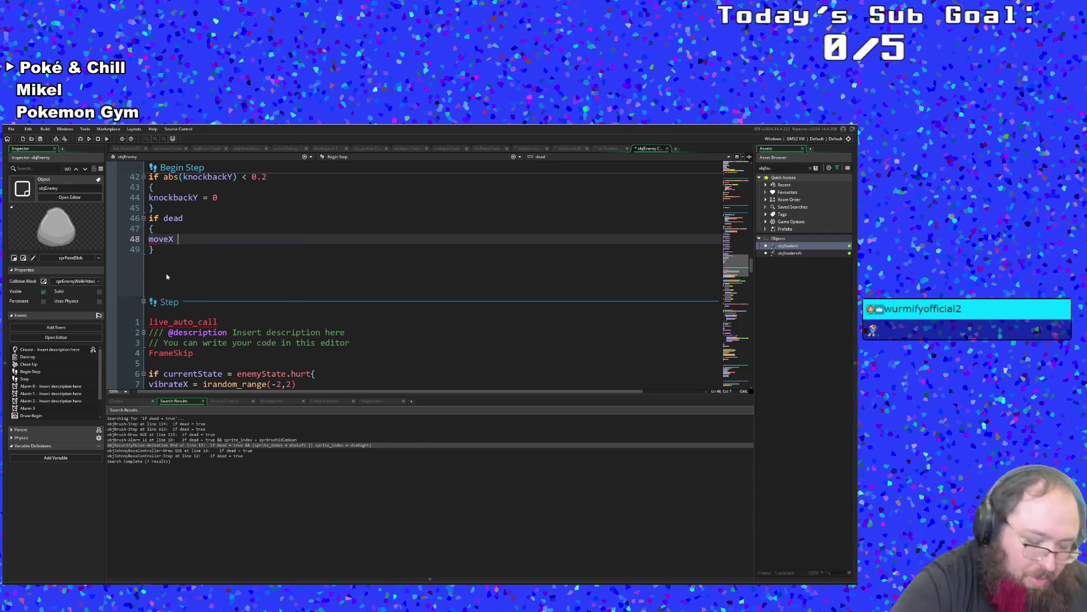
key(Return)
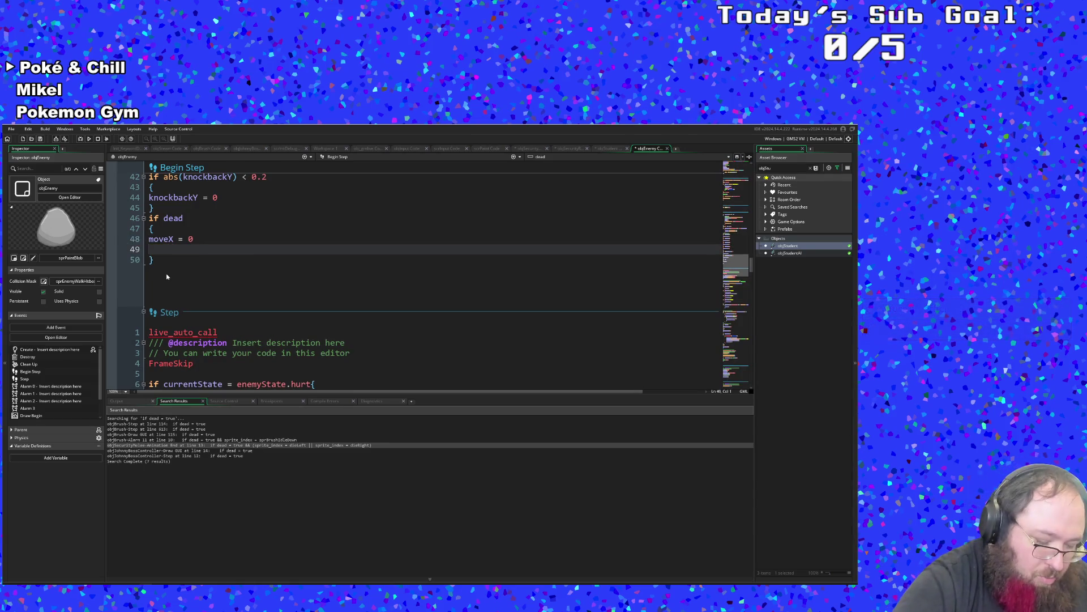
text(moveY = 0)
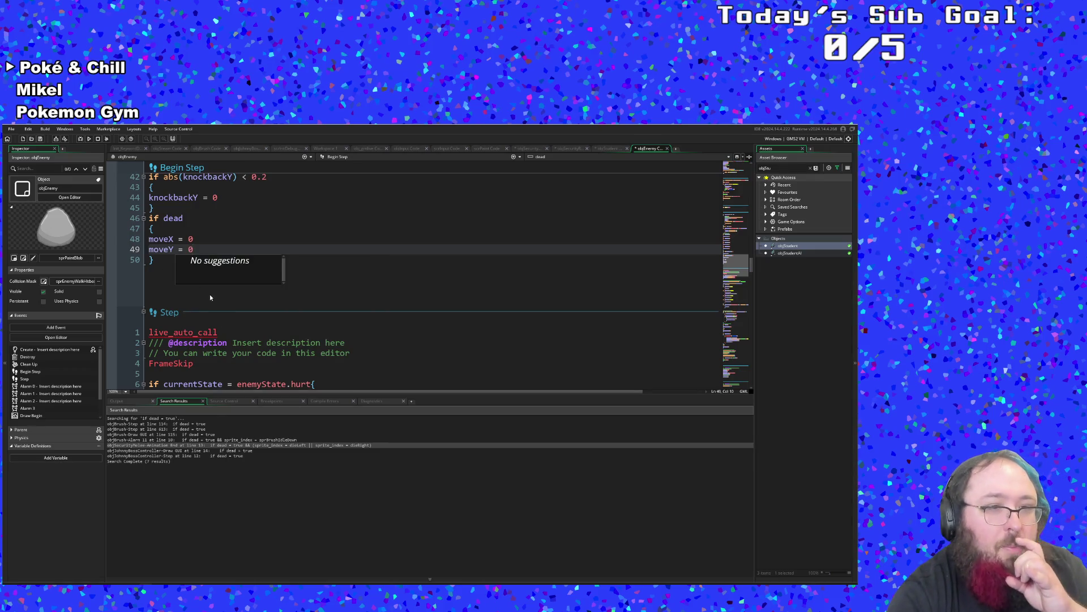
click(166, 286)
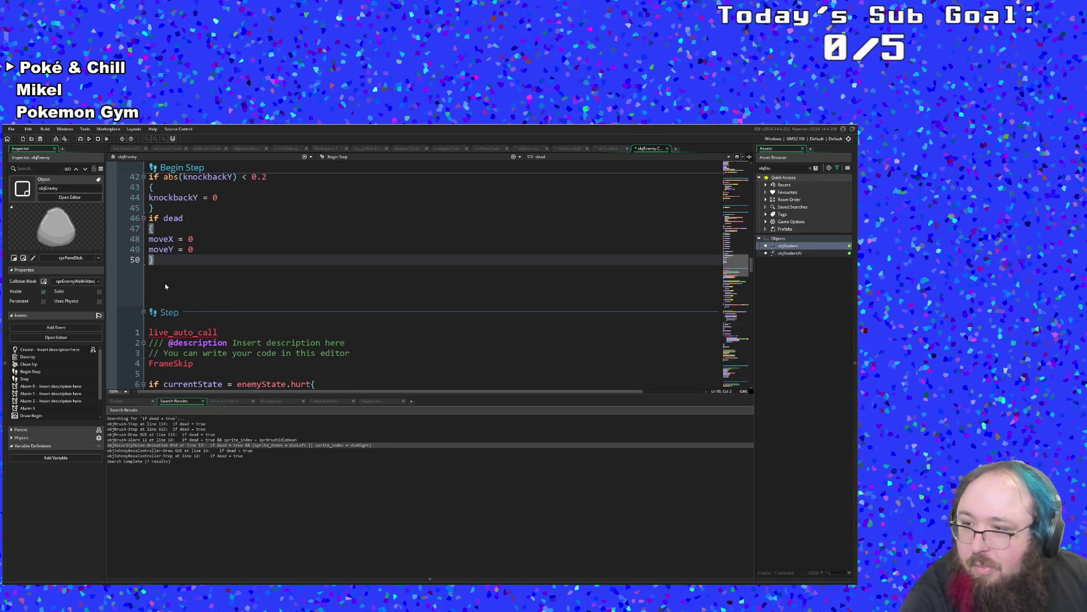
scroll(168, 282, up, 2)
Check the new if dead block that zeroes moveX and moveY in objEnemy's Begin Step.
click(167, 281)
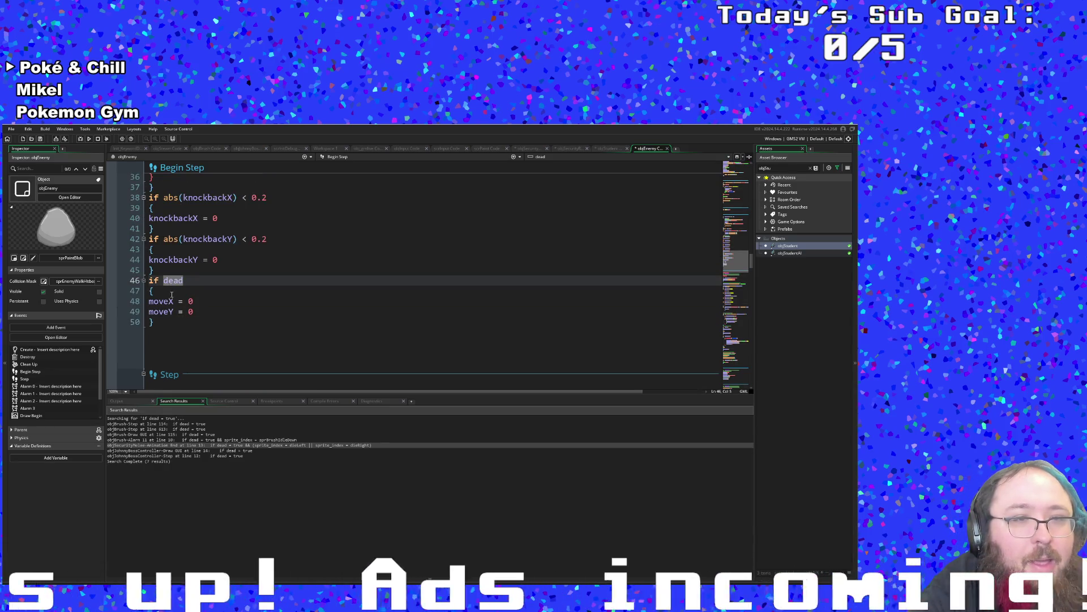
scroll(172, 295, down, 2)
scroll(172, 295, up, 2)
click(172, 294)
scroll(172, 295, down, 2)
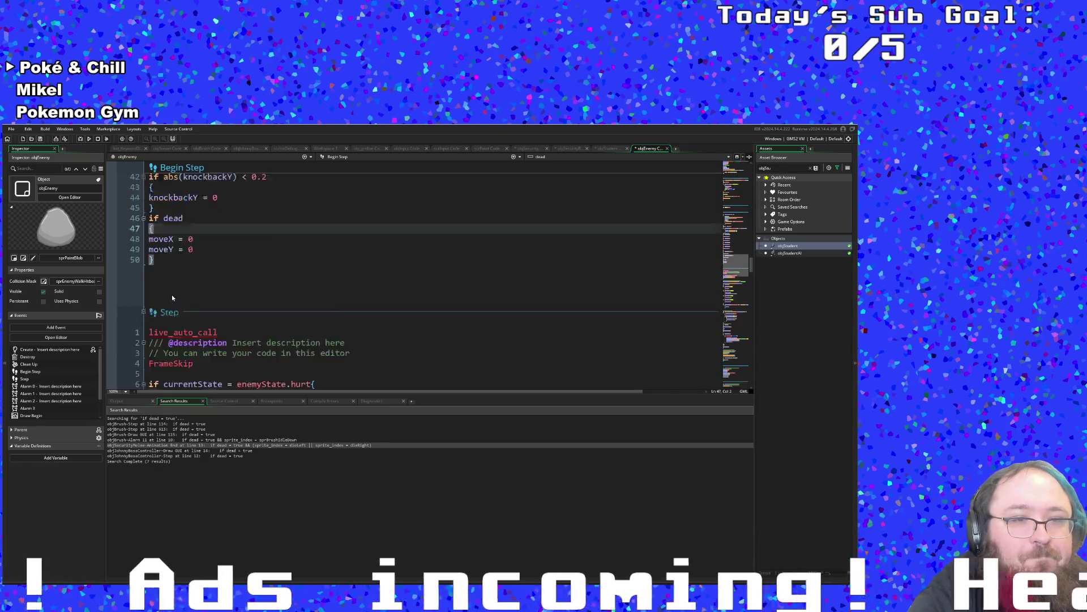
scroll(172, 297, down, 2)
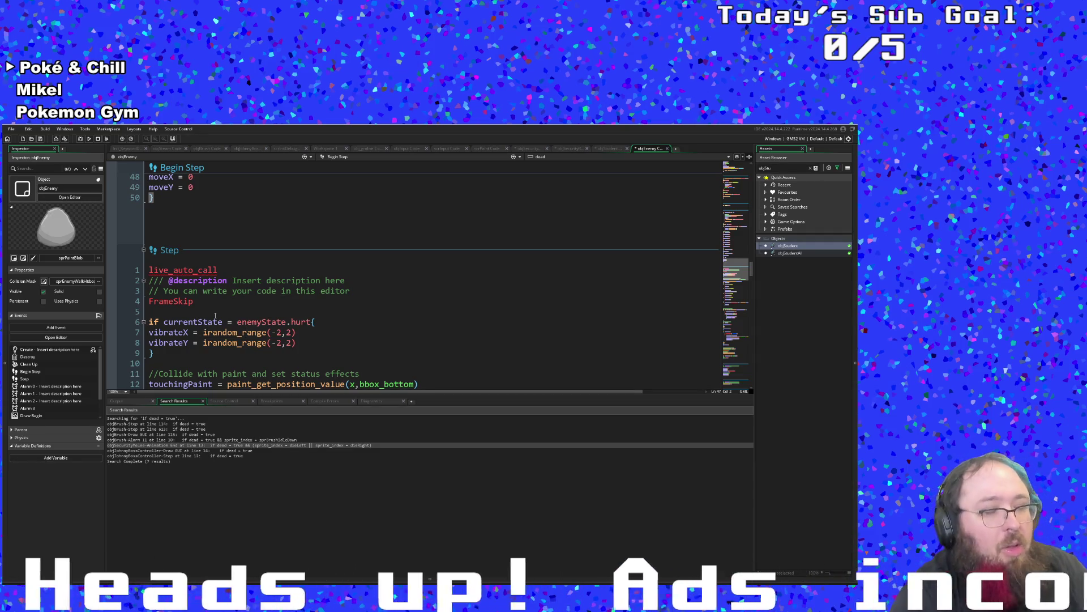
Look back up to the knockbackX check, then close objEnemy's code.
scroll(214, 303, up, 2)
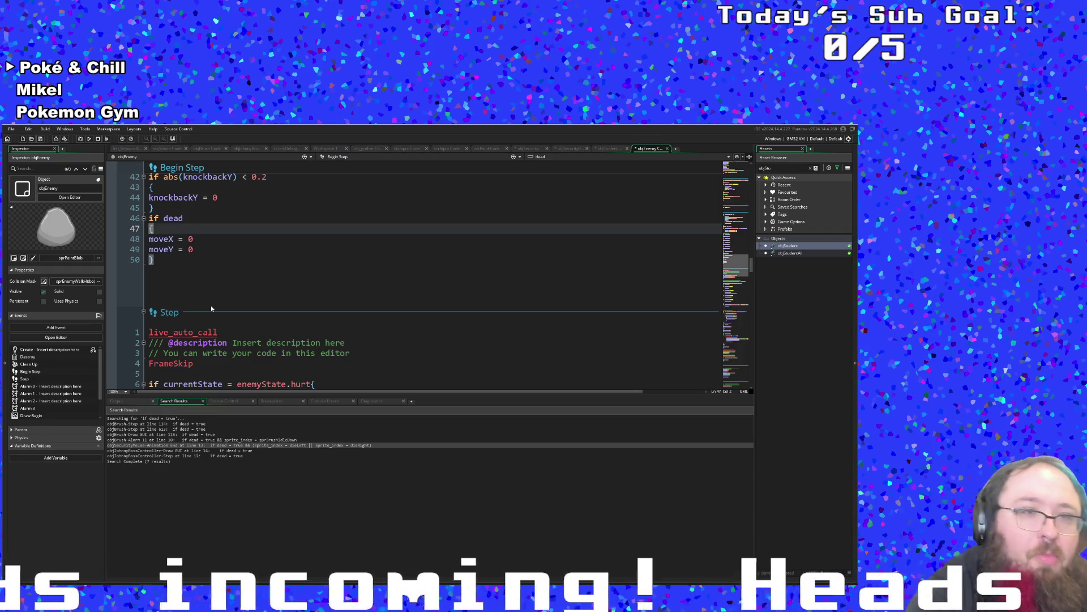
scroll(210, 308, up, 6)
scroll(231, 305, up, 4)
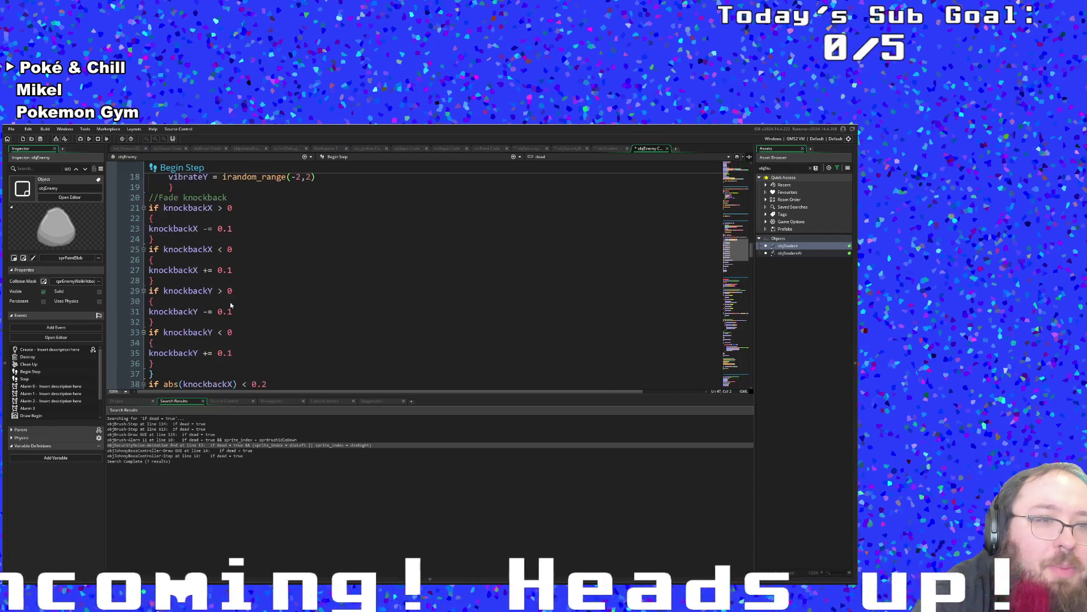
scroll(232, 303, down, 13)
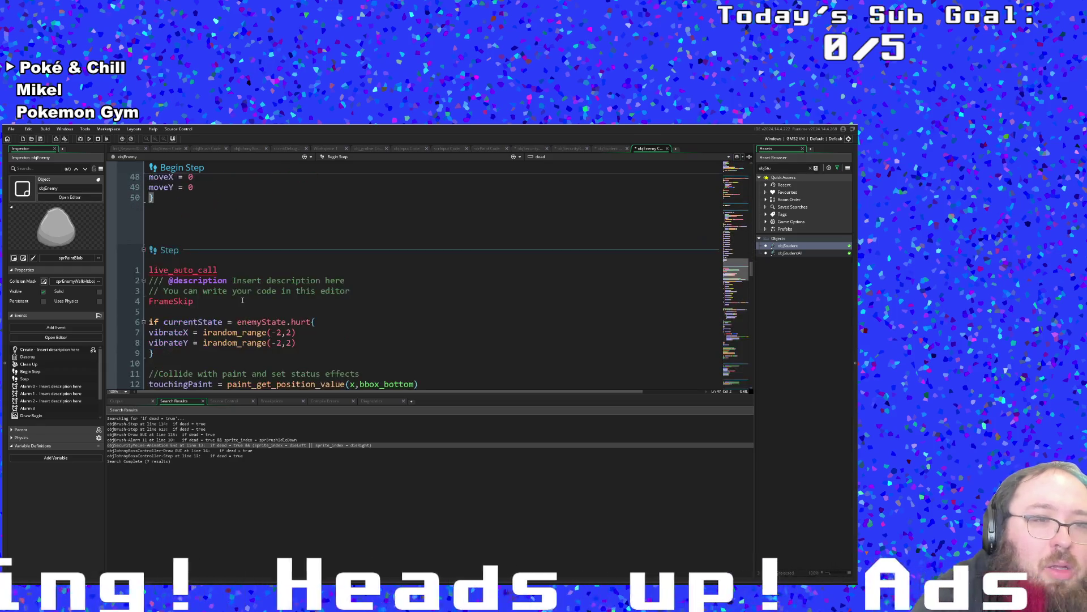
scroll(242, 298, up, 5)
click(260, 225)
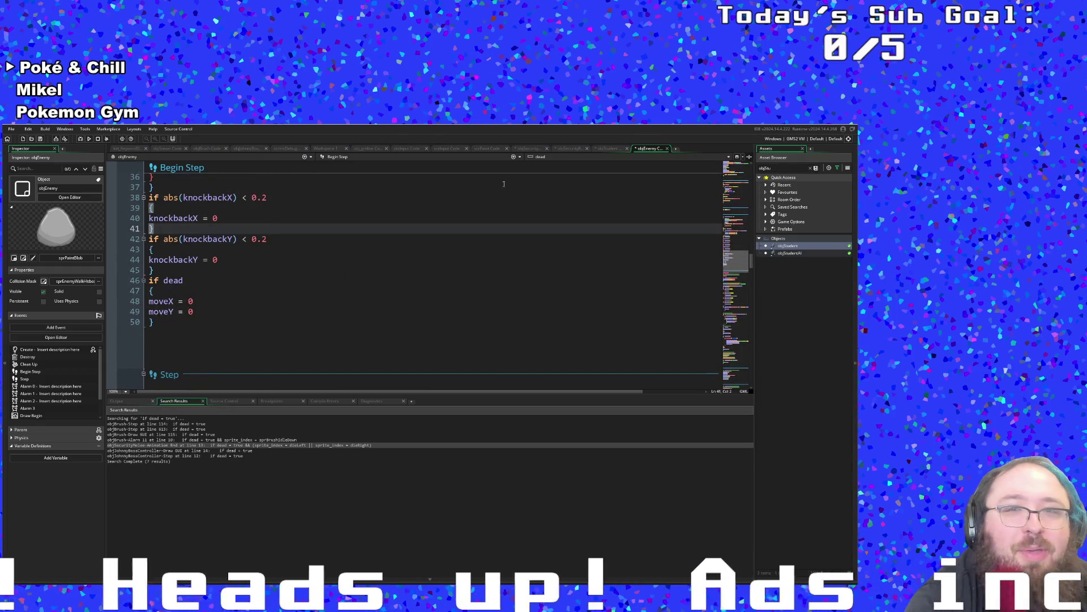
click(668, 149)
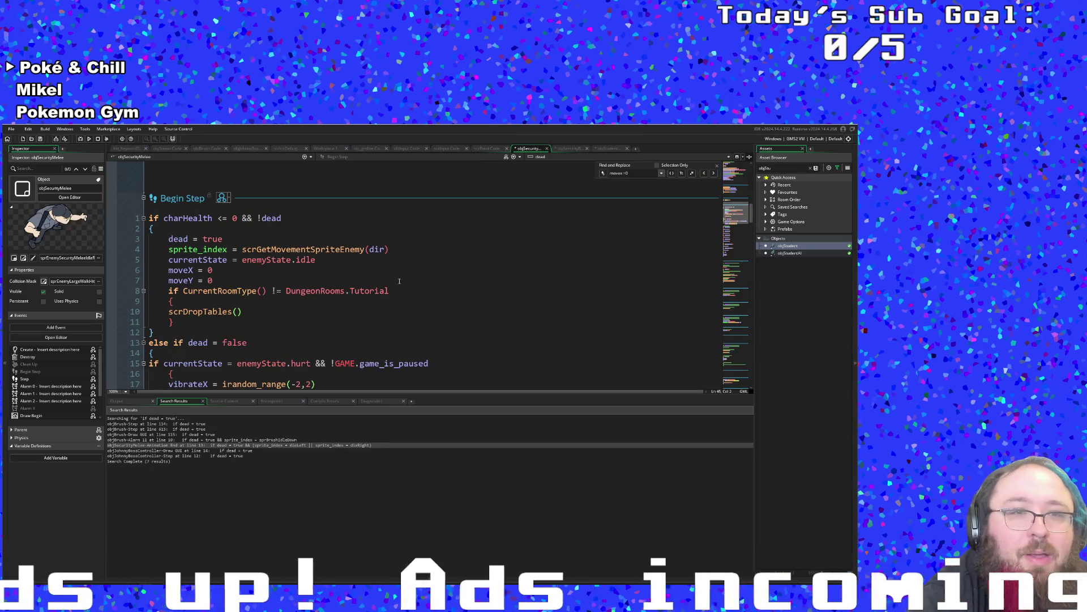
Inspect the inheritance options of objSecurityMelee's Begin Step event.
click(224, 199)
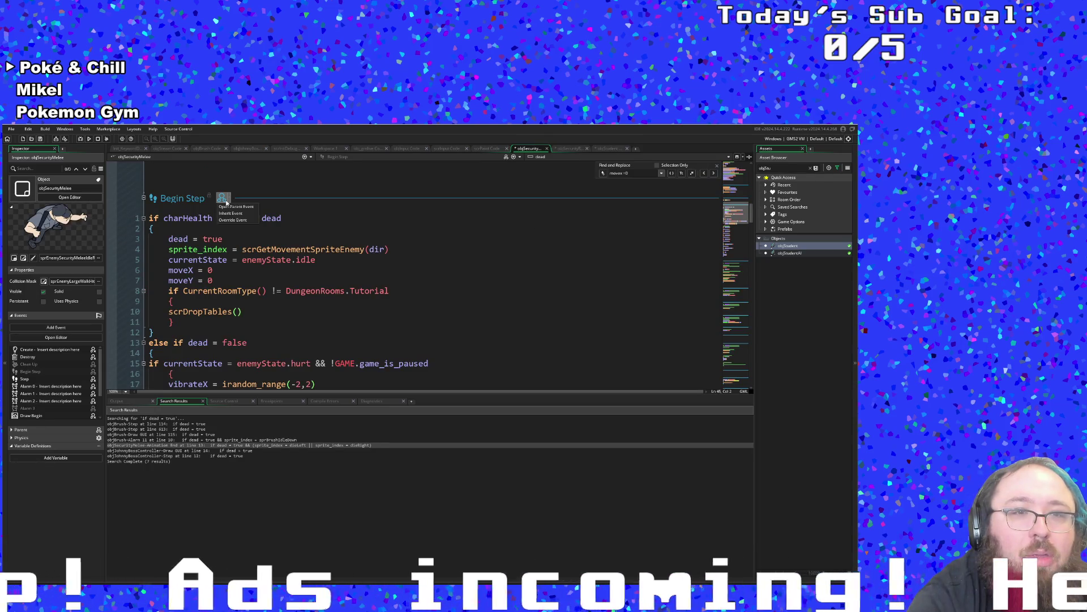
scroll(305, 282, down, 15)
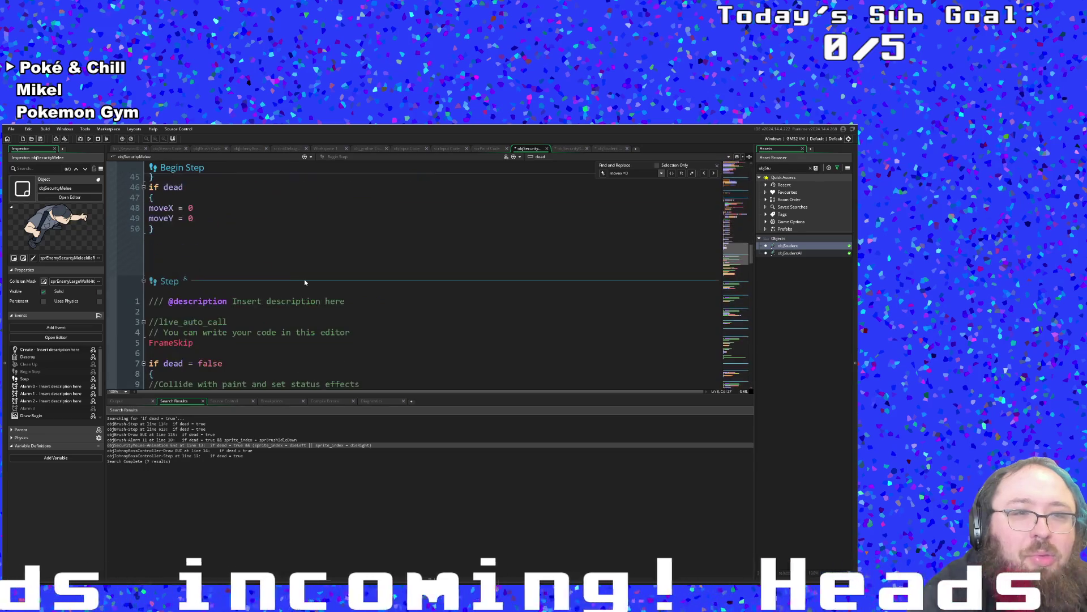
scroll(306, 277, up, 14)
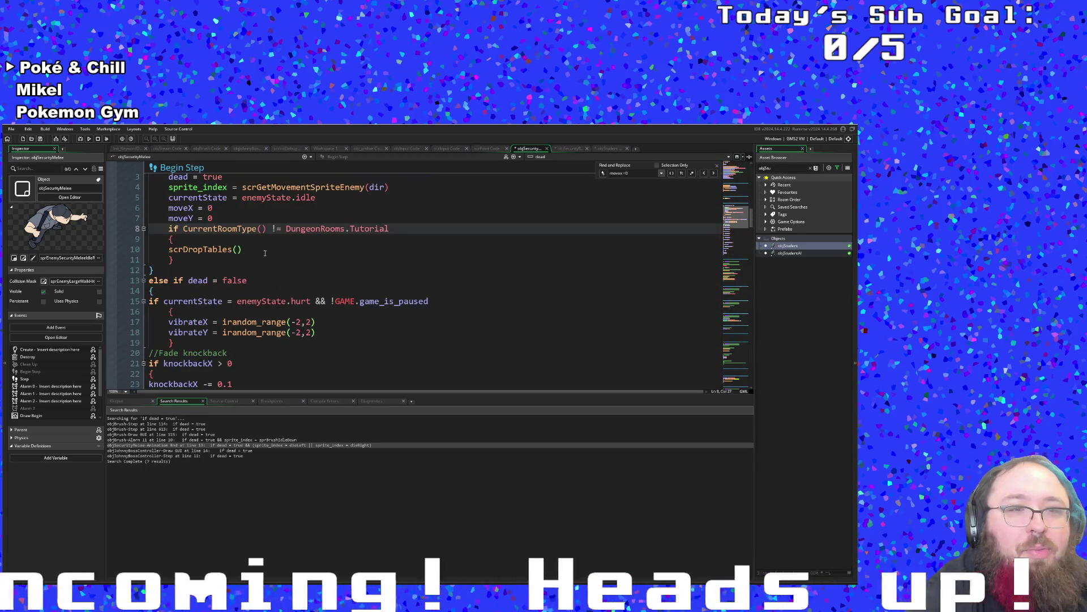
scroll(264, 253, up, 3)
click(247, 228)
click(223, 198)
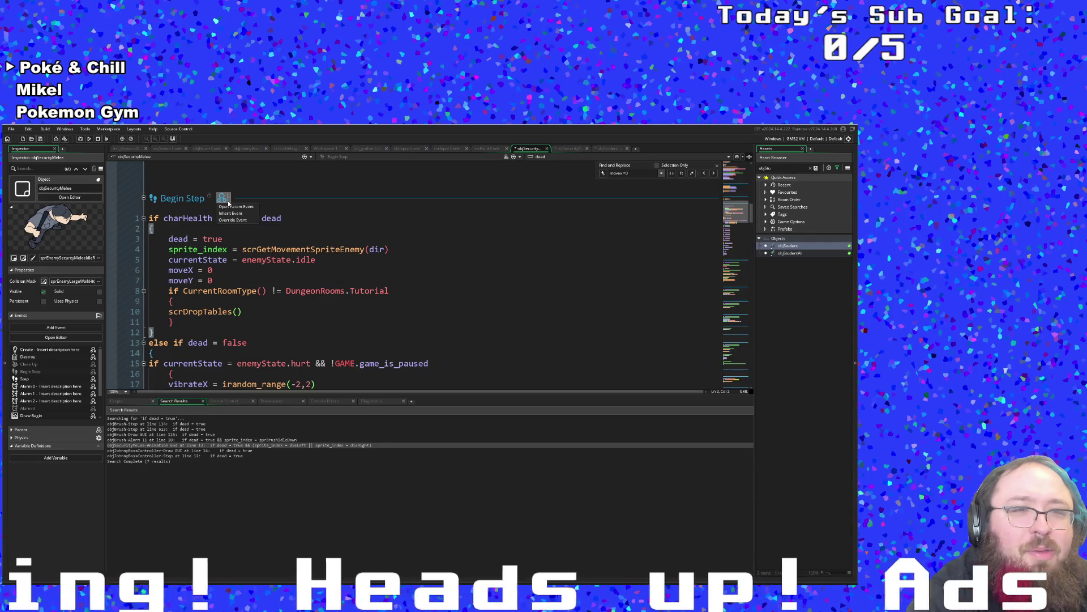
click(191, 218)
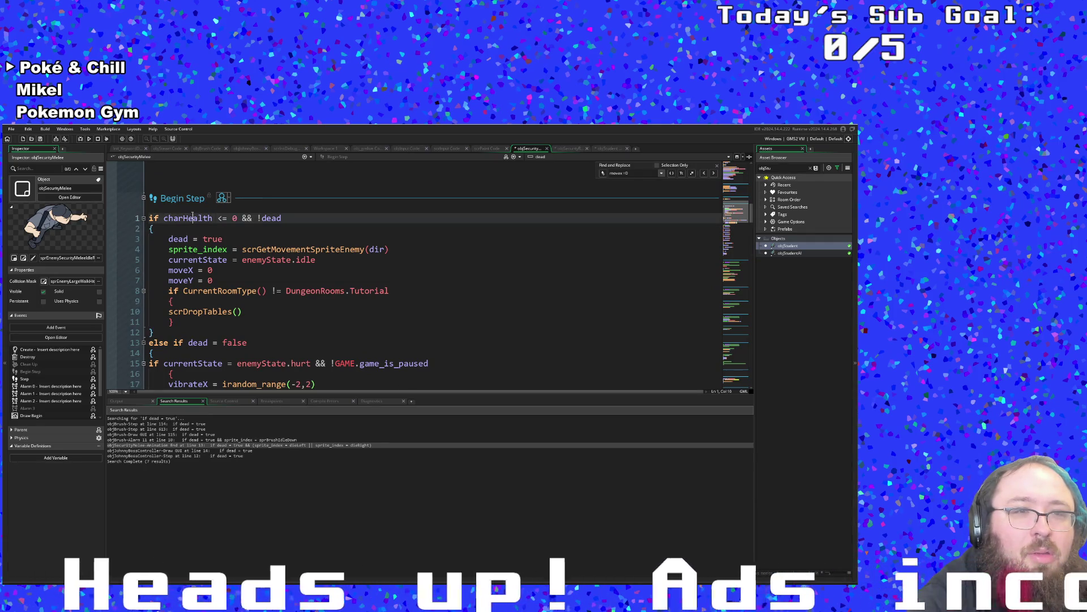
Review objSecurityMelee's Begin Step from dead = true down to its if dead block.
click(234, 238)
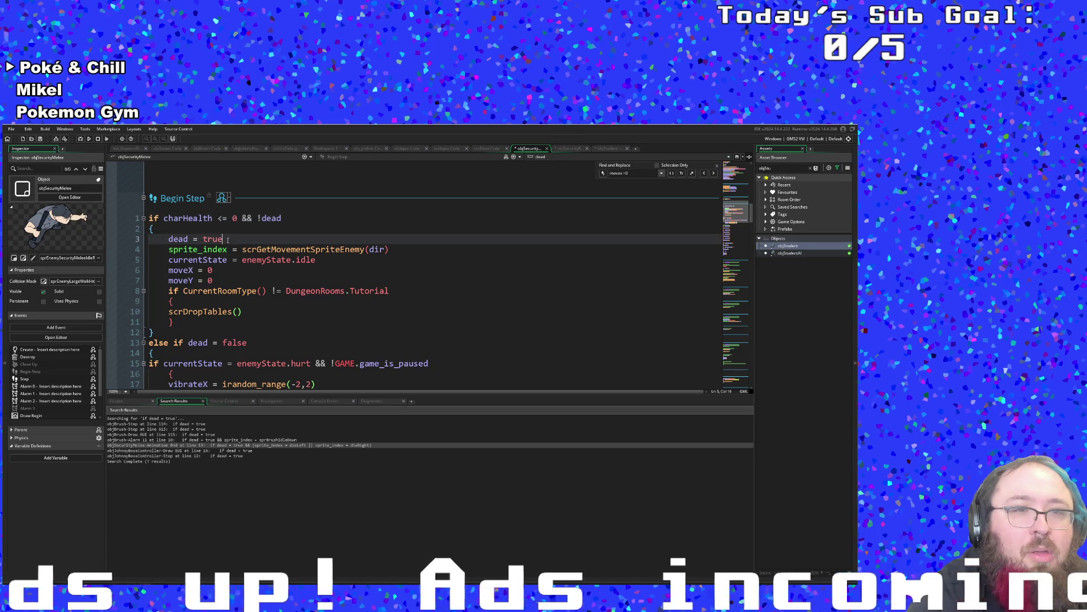
scroll(234, 240, down, 4)
scroll(234, 240, down, 6)
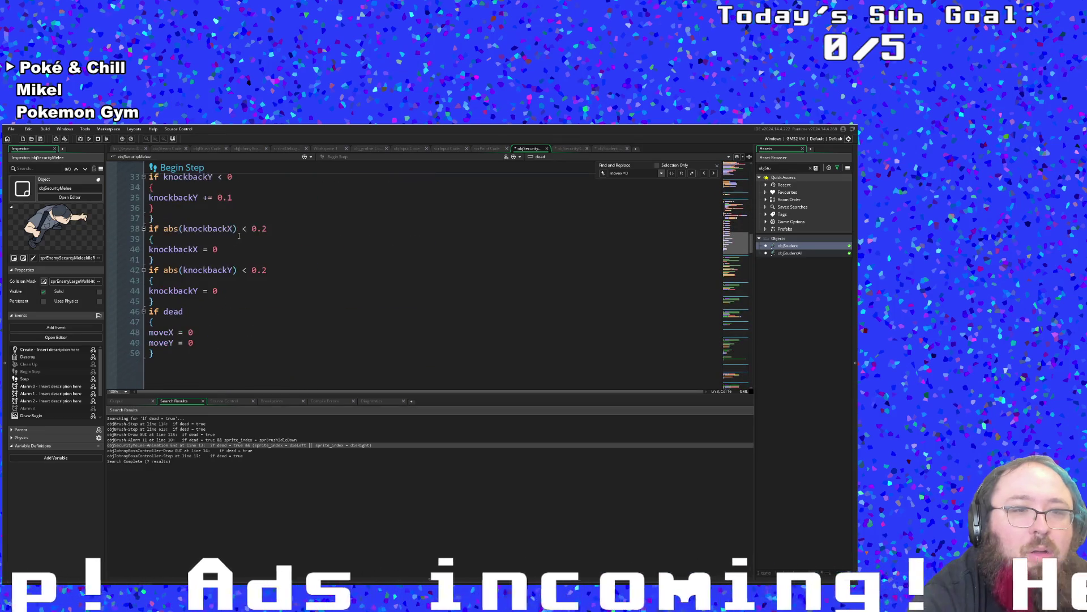
scroll(239, 235, up, 10)
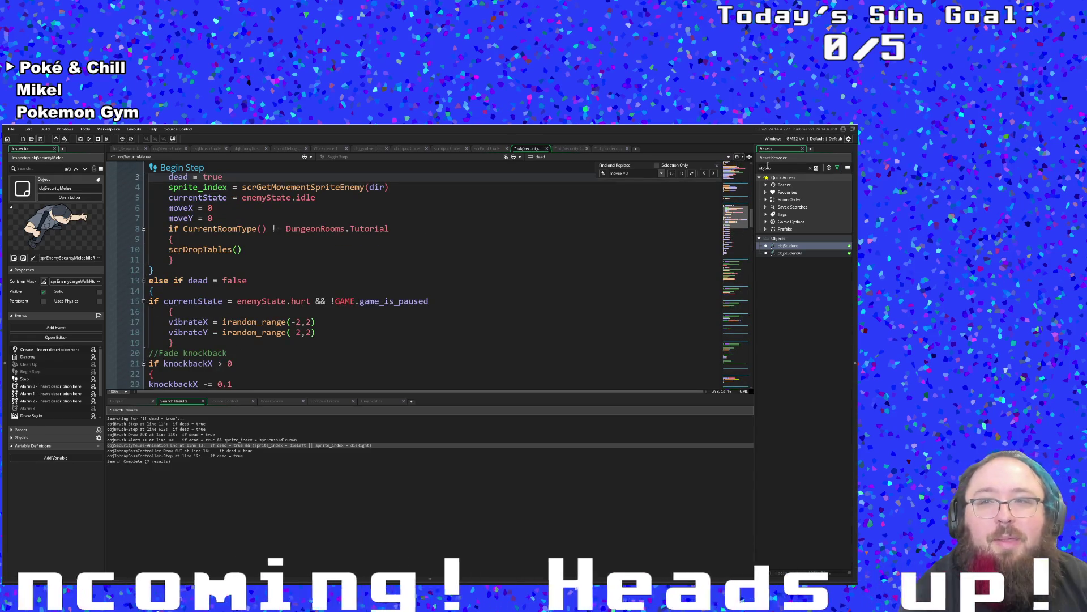
Filter the Asset Browser to 'objStu' and open objStudent.
click(767, 165)
key(BackSpace)
key(BackSpace)
key(BackSpace)
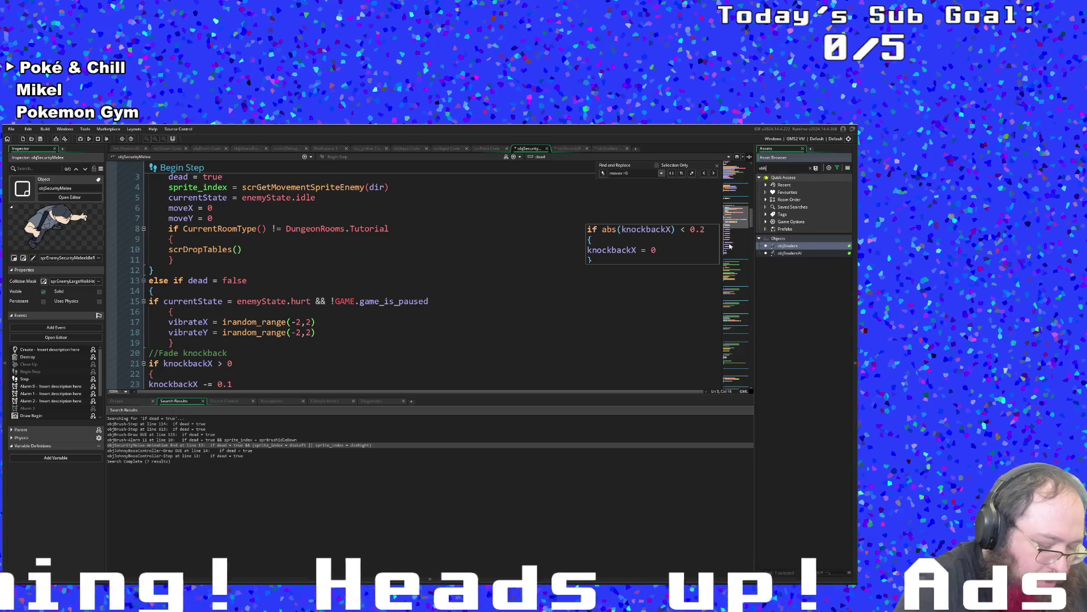
key(BackSpace)
text(hu)
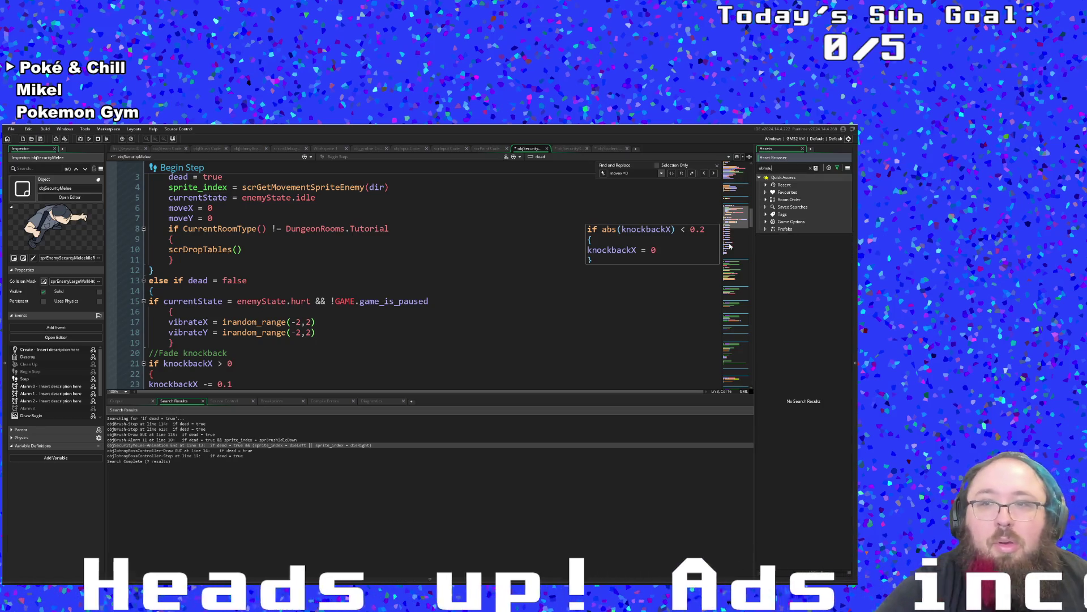
key(BackSpace)
text(jStu)
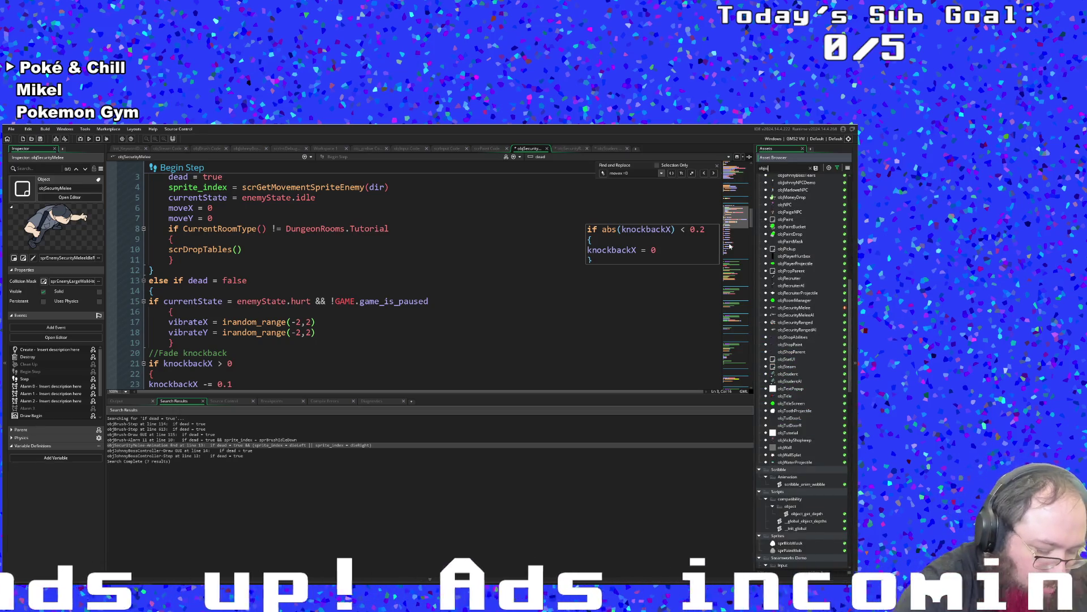
double_click(788, 246)
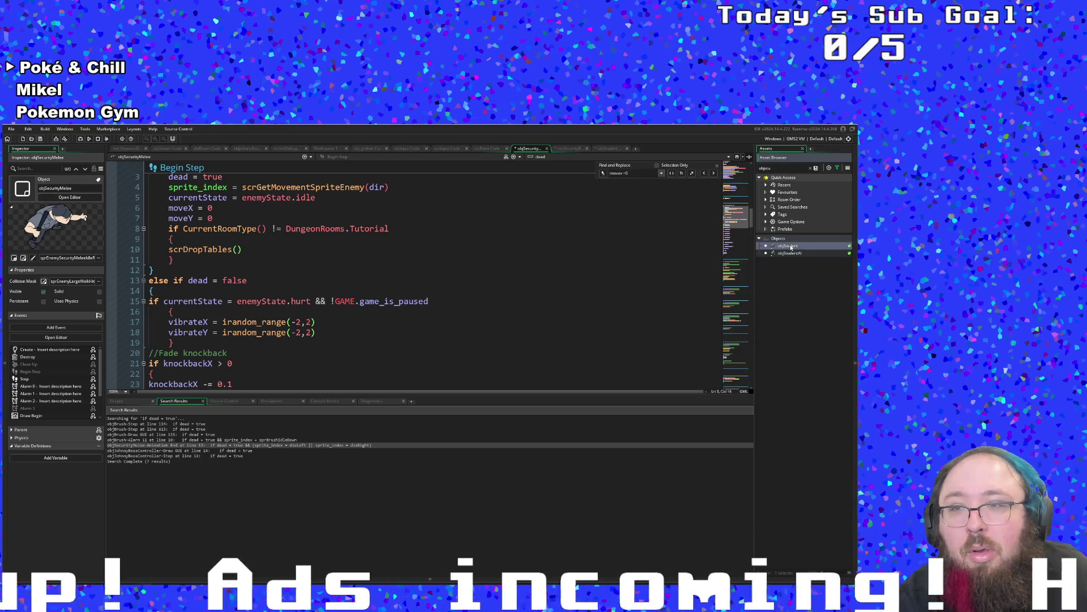
Scroll through objStudent's events to its dead cleanup block.
scroll(312, 356, up, 3)
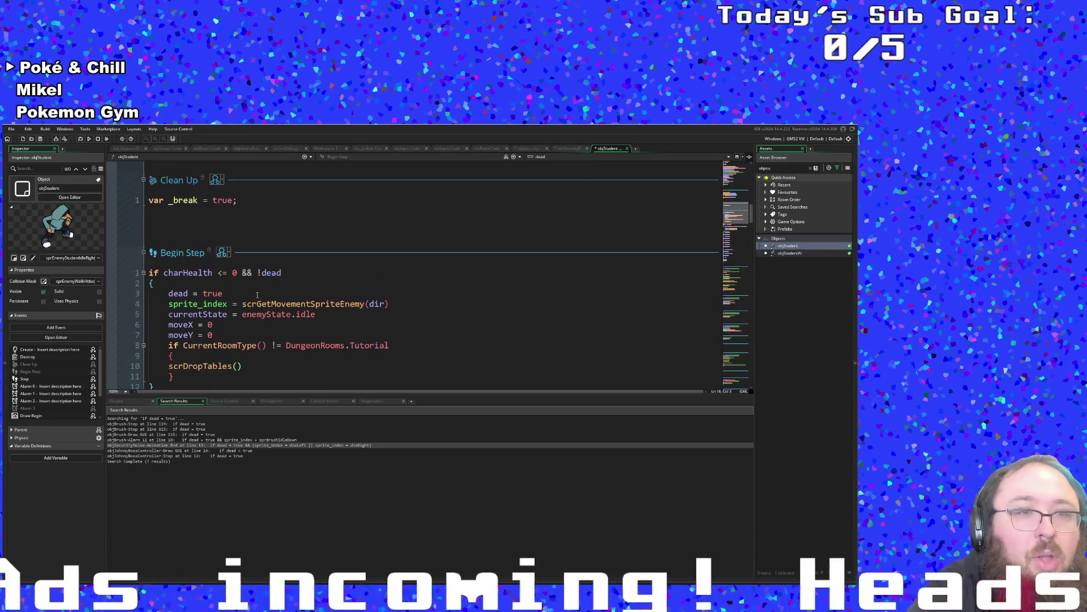
scroll(256, 294, down, 10)
scroll(256, 294, down, 4)
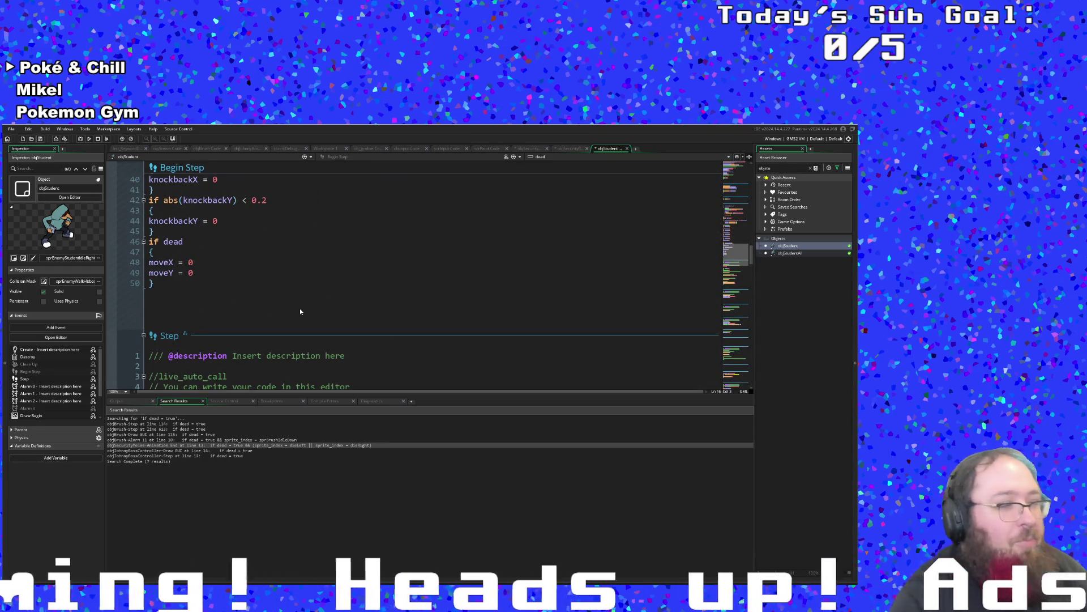
scroll(299, 315, down, 20)
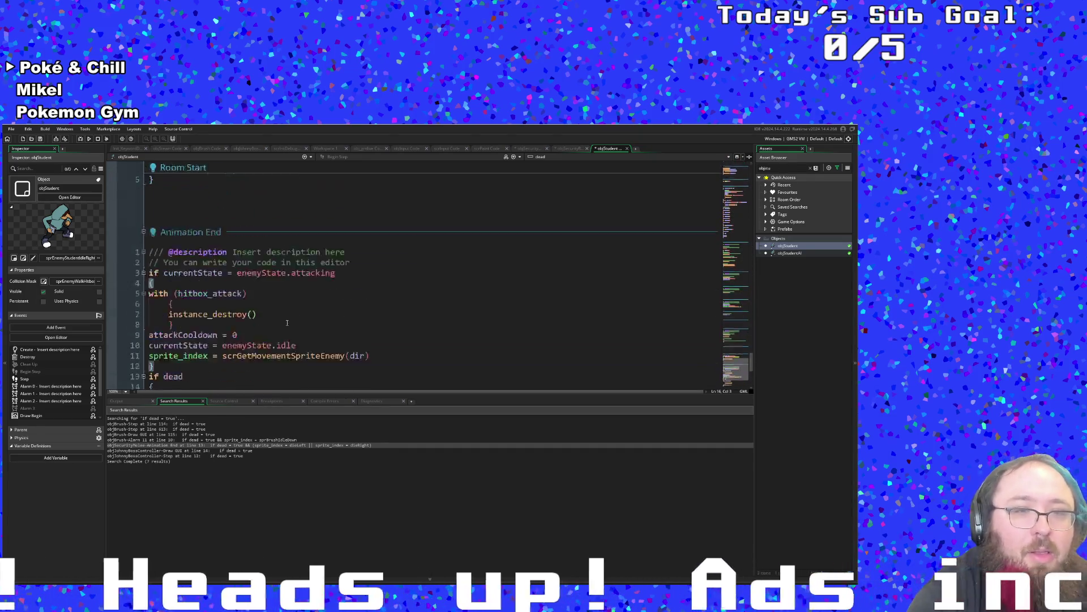
click(284, 321)
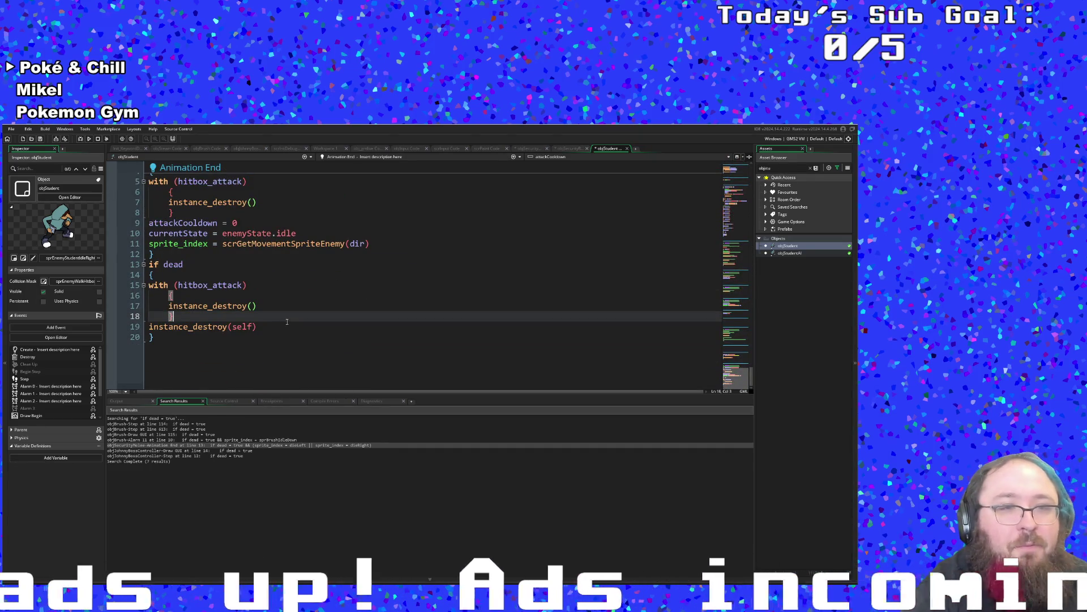
Search objStudent's code for alarm[0], landing on the Create event's alarm[0] = 1 line.
scroll(287, 321, up, 5)
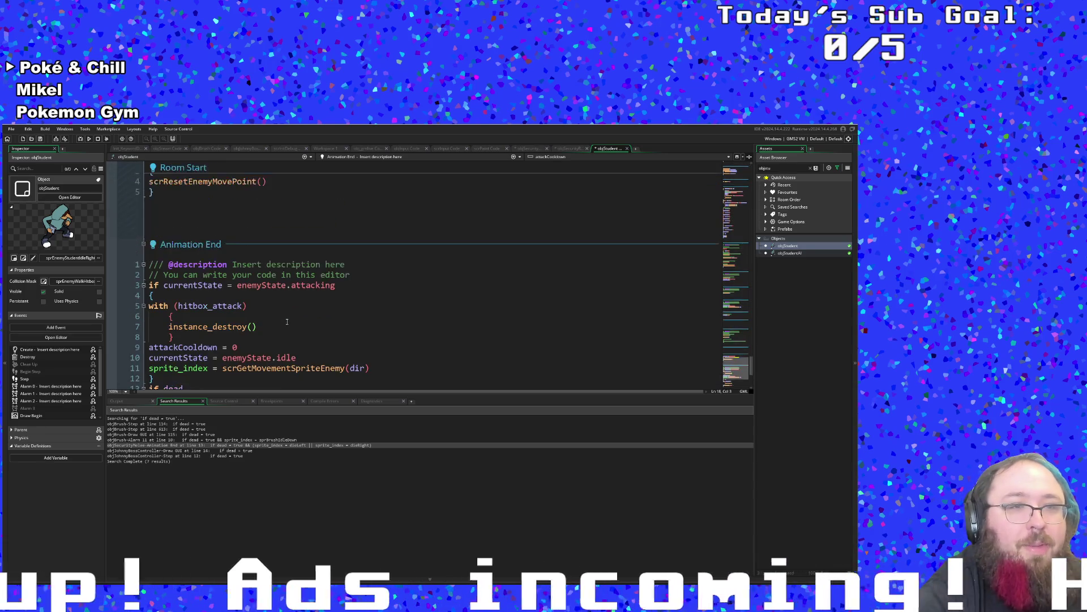
scroll(286, 322, down, 4)
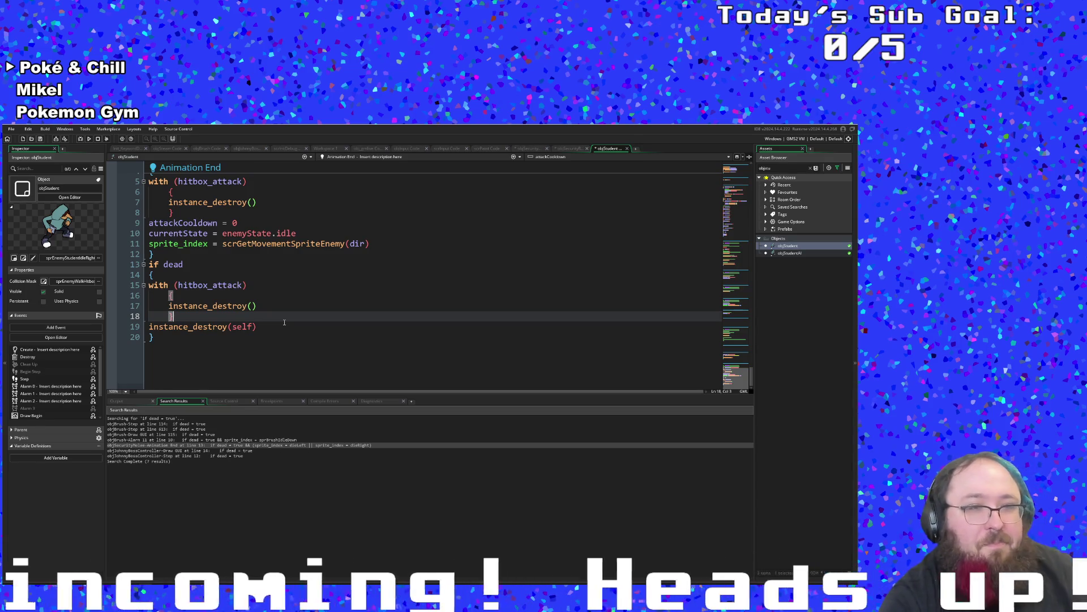
scroll(285, 322, up, 2)
click(284, 323)
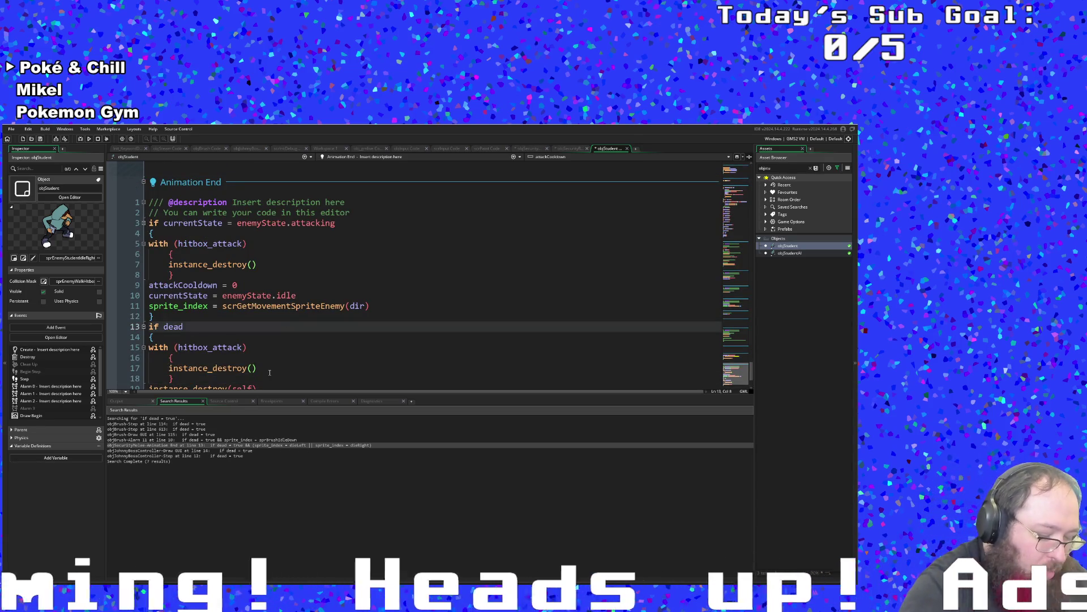
key(ctrl+f)
text(ala)
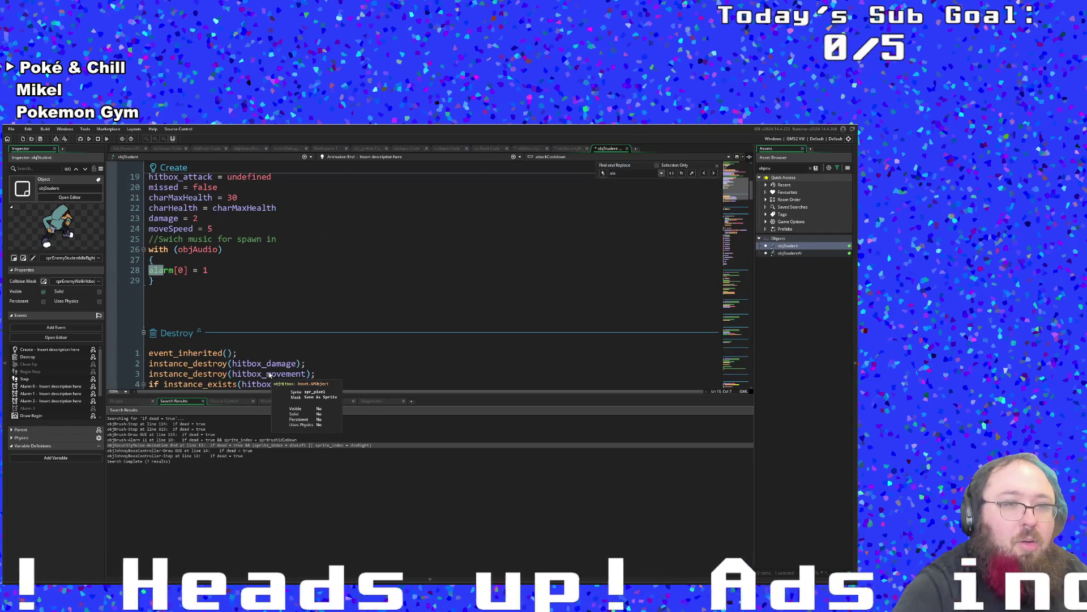
text(rmm[0])
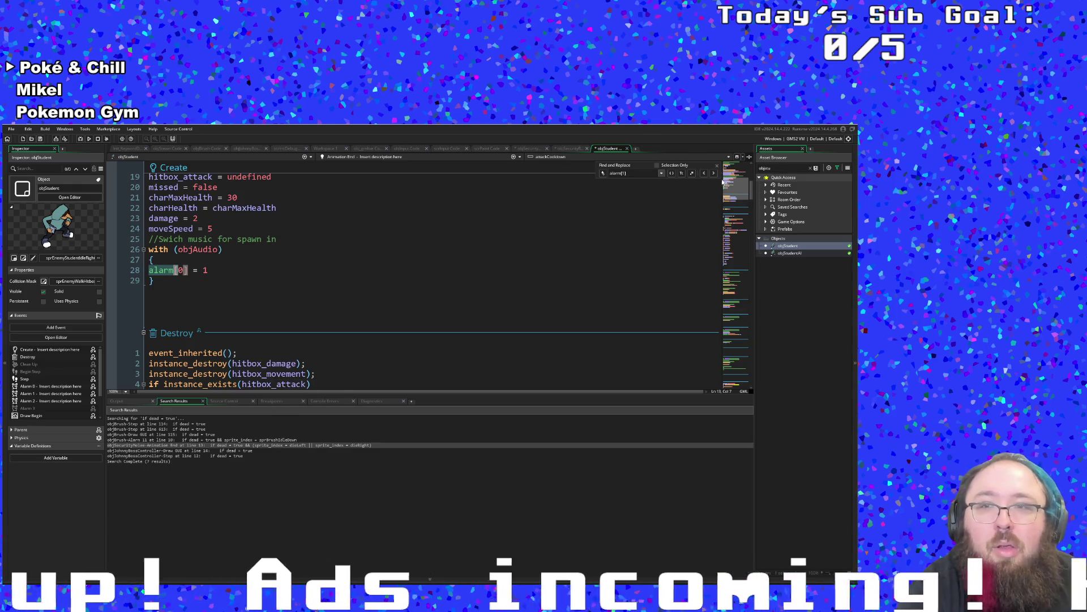
Scroll objStudent's Alarm 0 and Alarm 1 events, then jump to the parent objEnemy's alarm code.
click(587, 249)
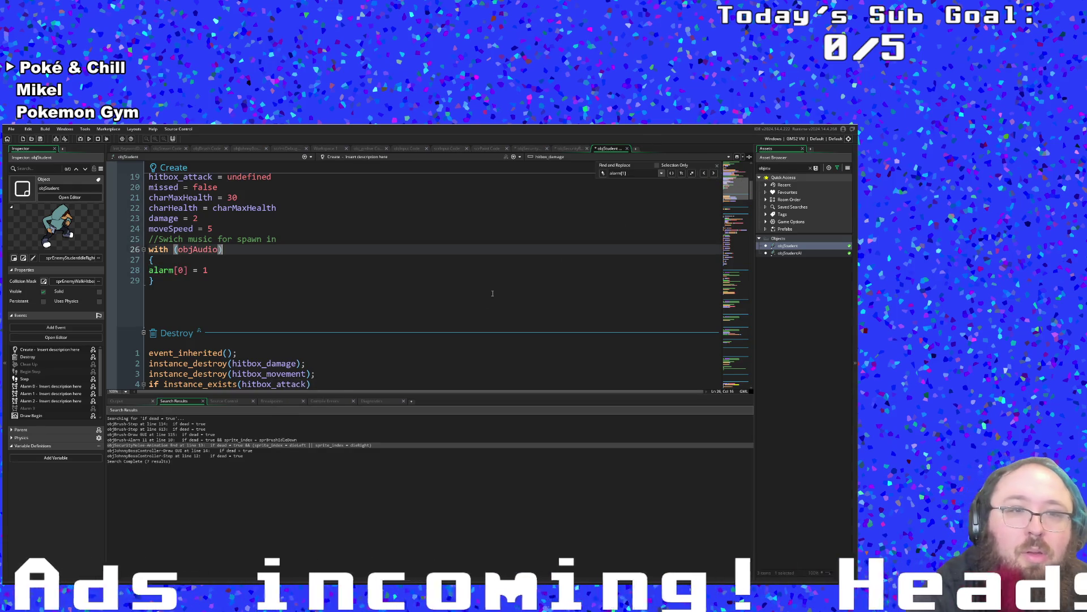
scroll(478, 302, up, 6)
scroll(482, 302, down, 15)
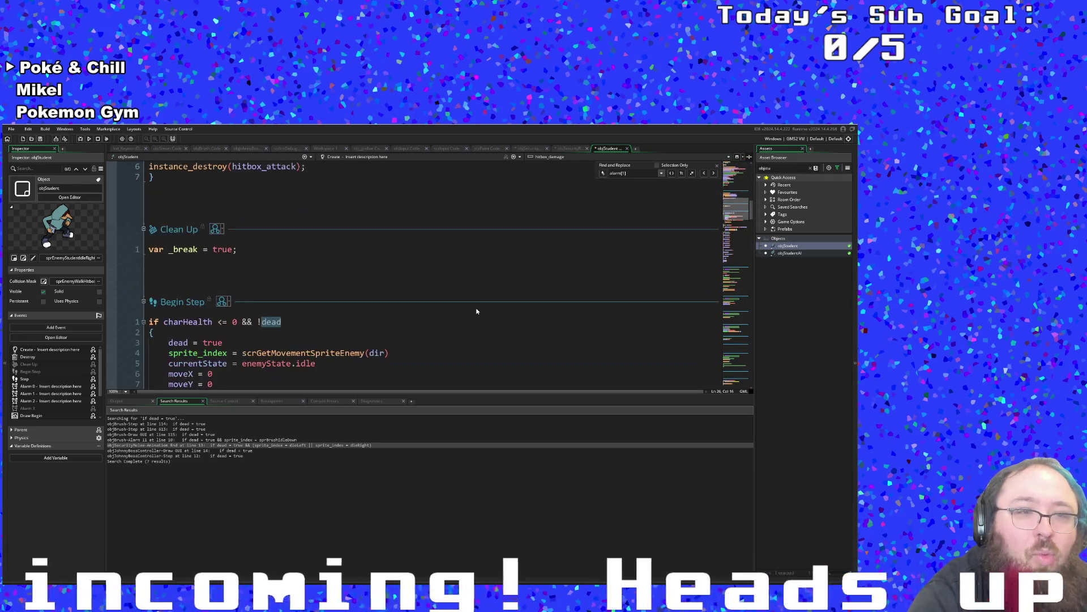
scroll(471, 310, down, 12)
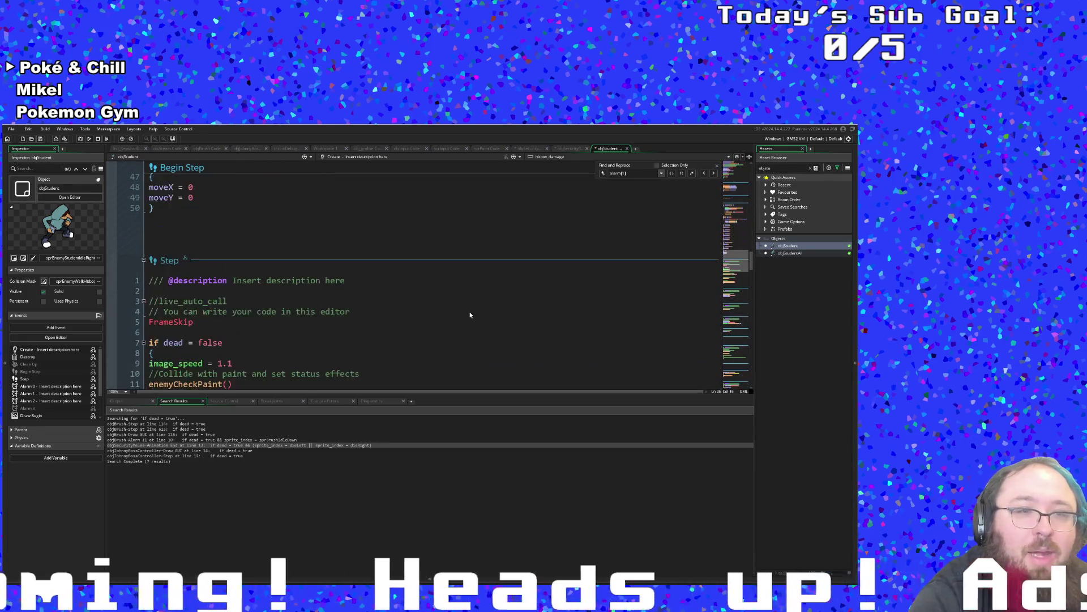
scroll(470, 315, down, 15)
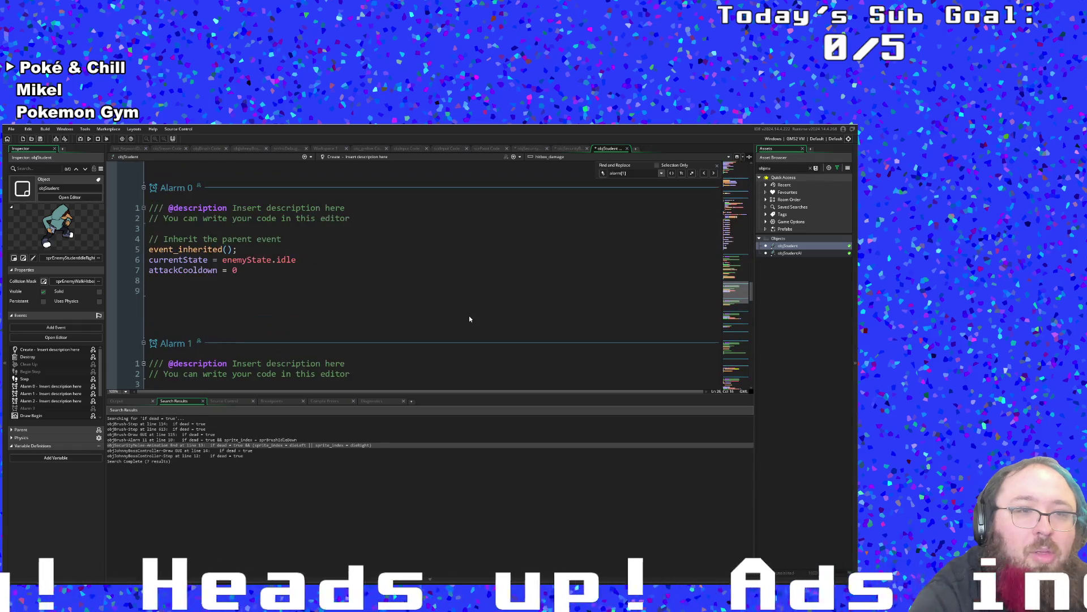
scroll(468, 315, down, 4)
click(298, 309)
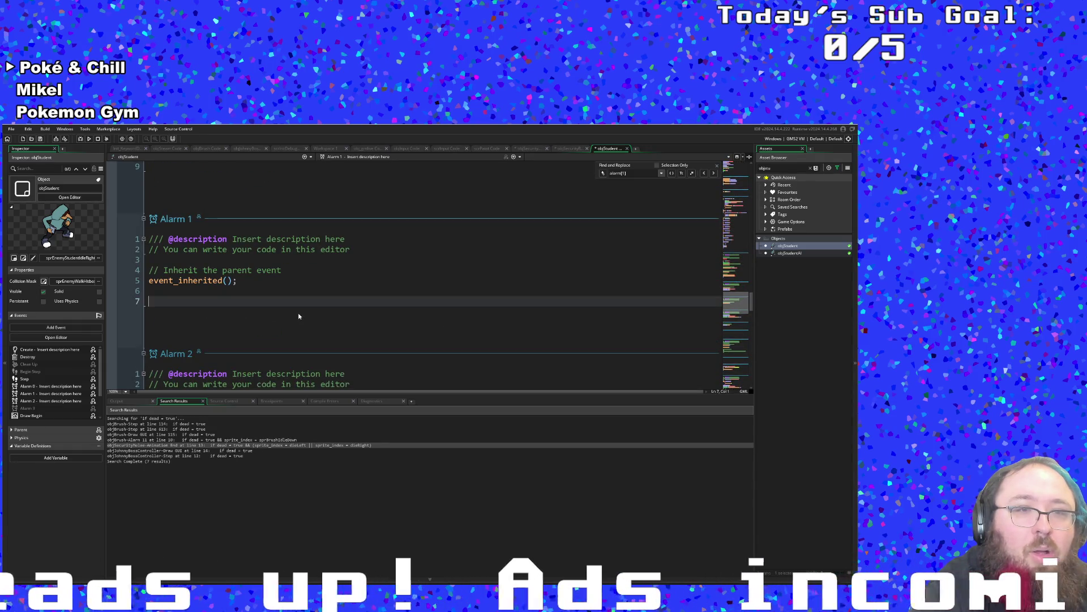
scroll(252, 323, up, 4)
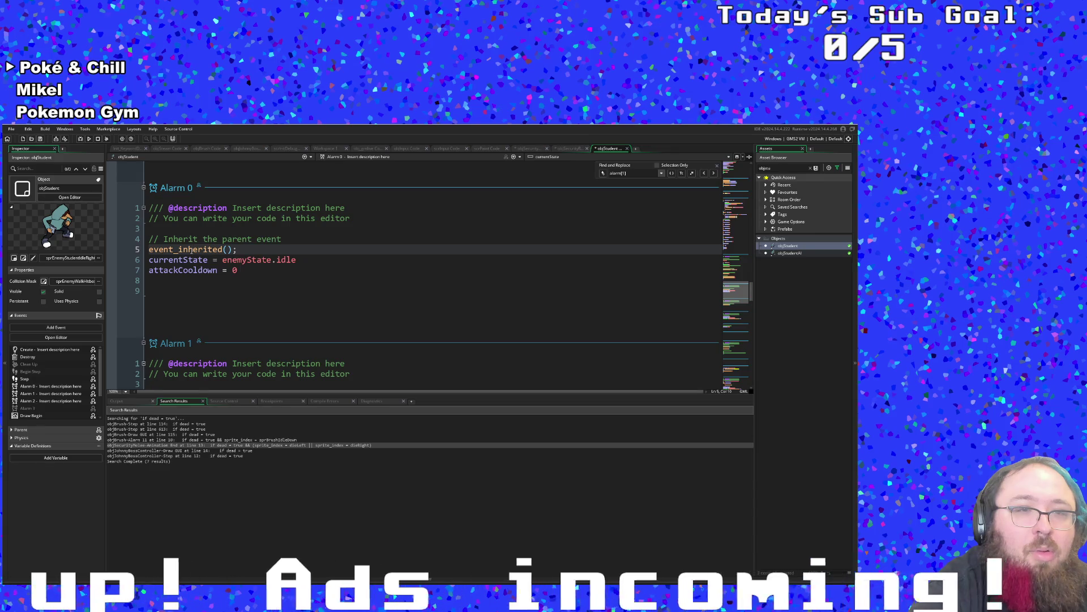
scroll(192, 252, down, 4)
middle_click(186, 280)
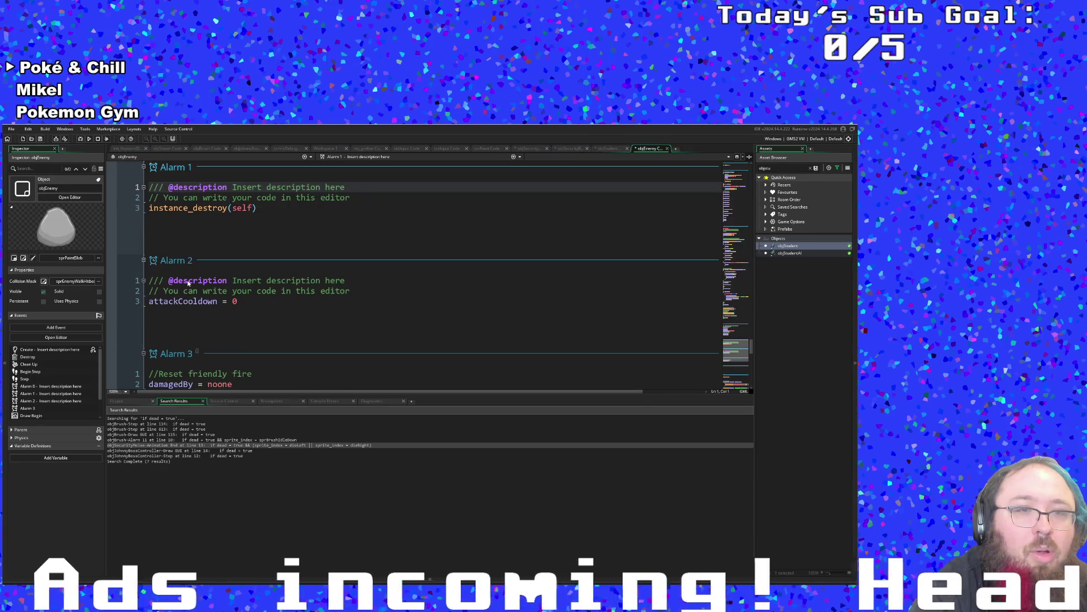
Search objEnemy's code for where alarm[1] is set.
click(225, 247)
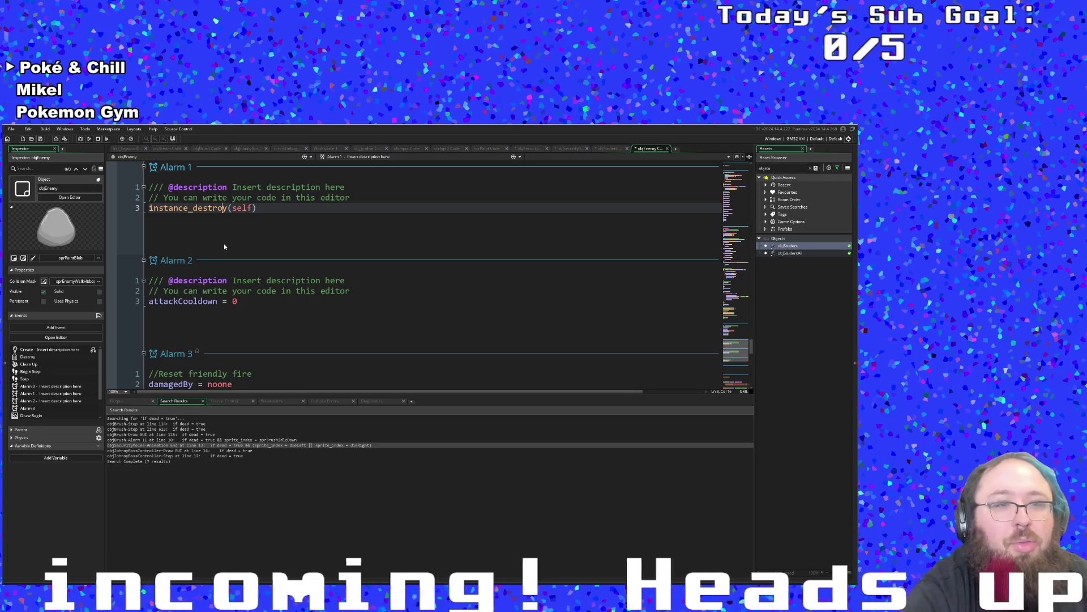
scroll(225, 248, down, 2)
scroll(226, 246, up, 4)
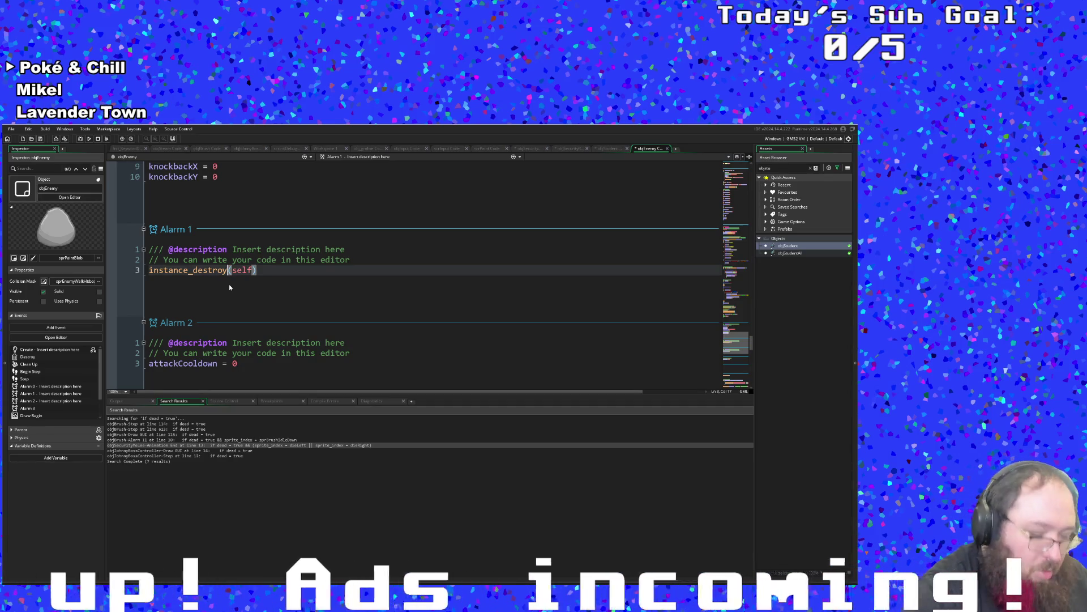
key(ctrl+f)
text(alarm)
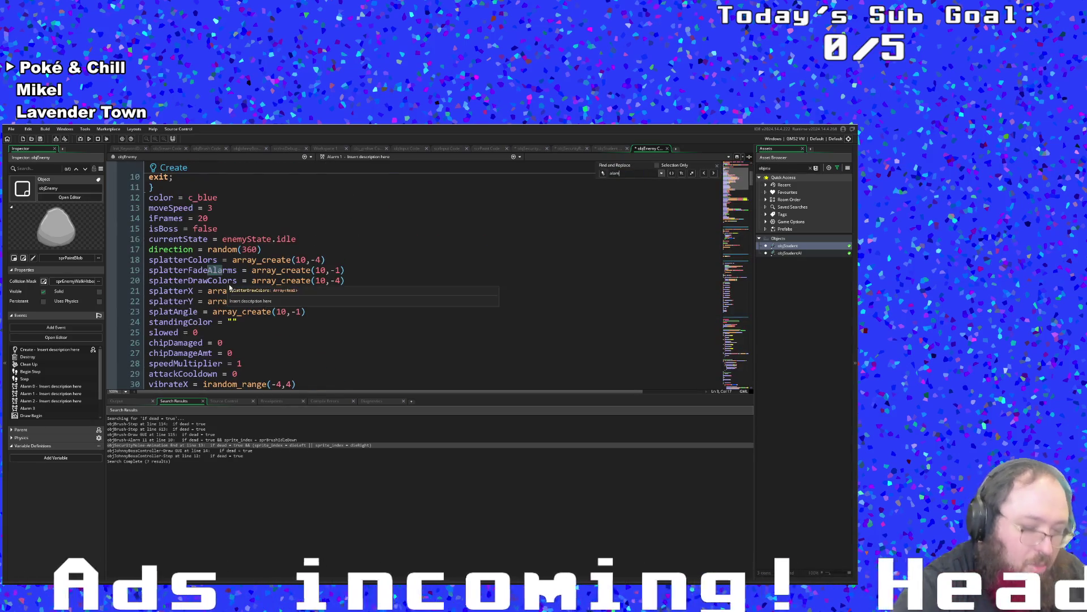
text([1])
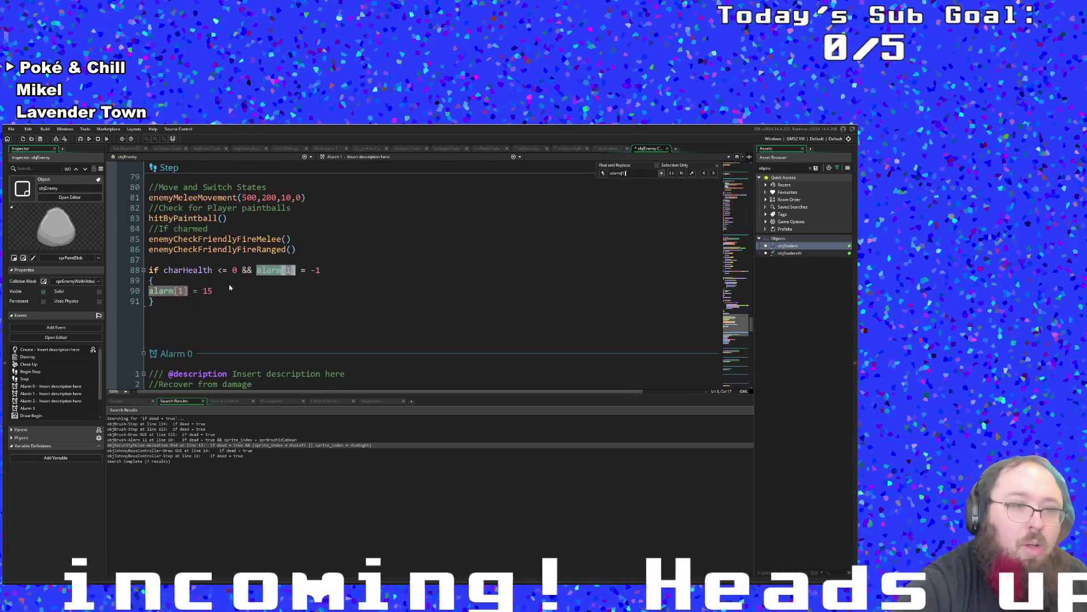
Change the alarm[1] value on line 90 of the Step event from 15 to 300.
click(229, 288)
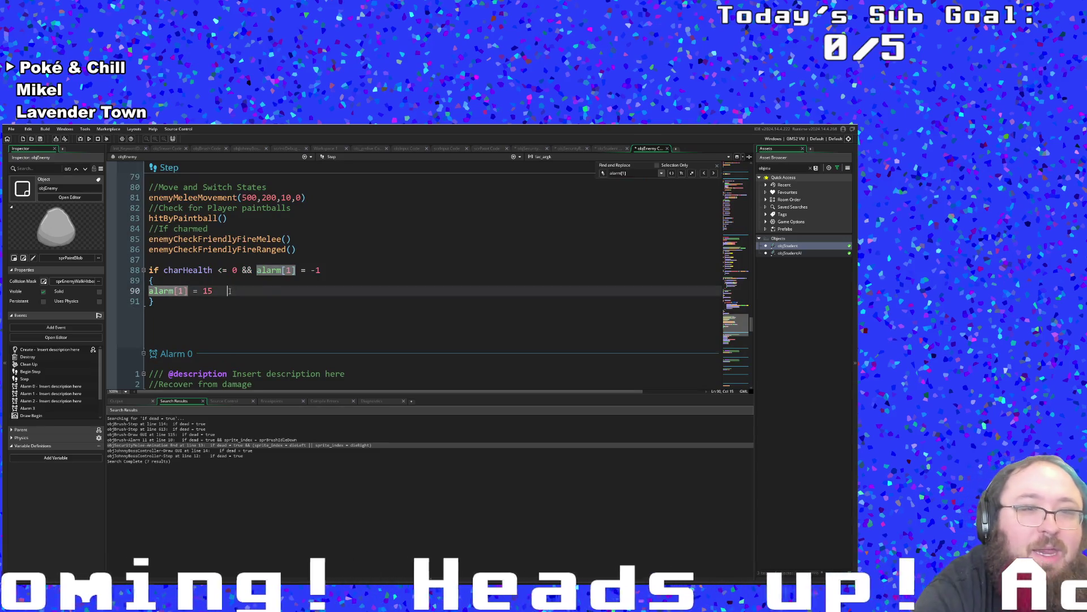
scroll(216, 317, up, 2)
key(Up)
key(Up)
key(Down)
click(203, 348)
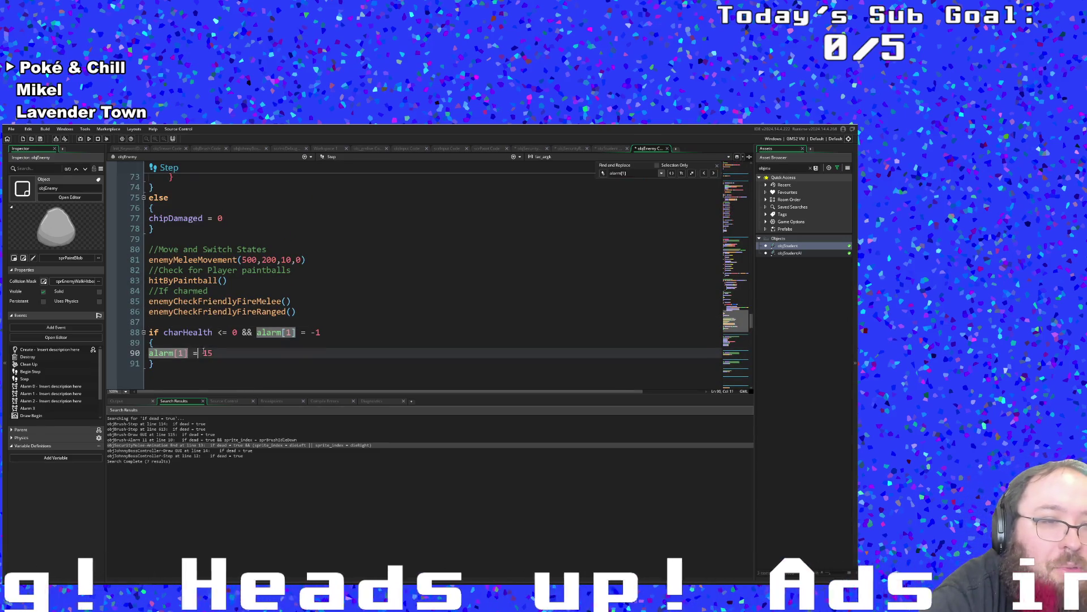
scroll(193, 329, down, 2)
click(184, 315)
click(217, 292)
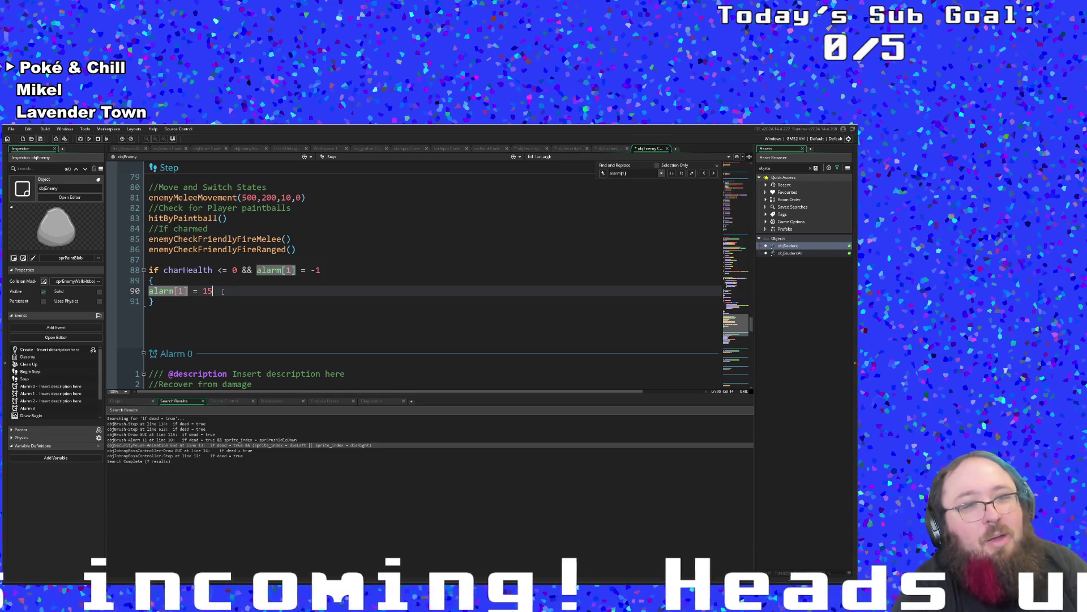
click(173, 302)
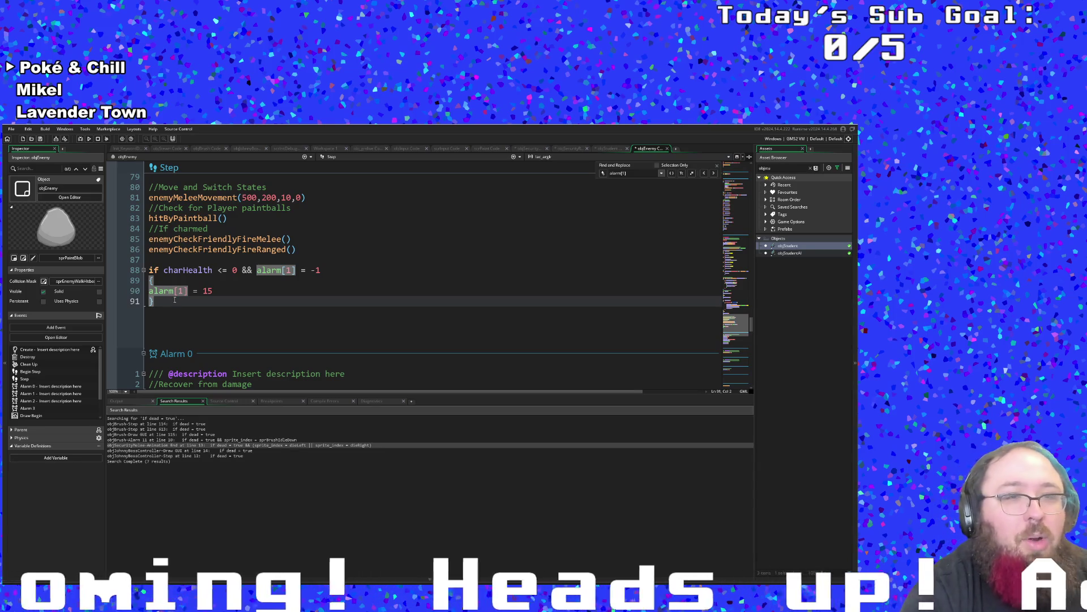
click(221, 291)
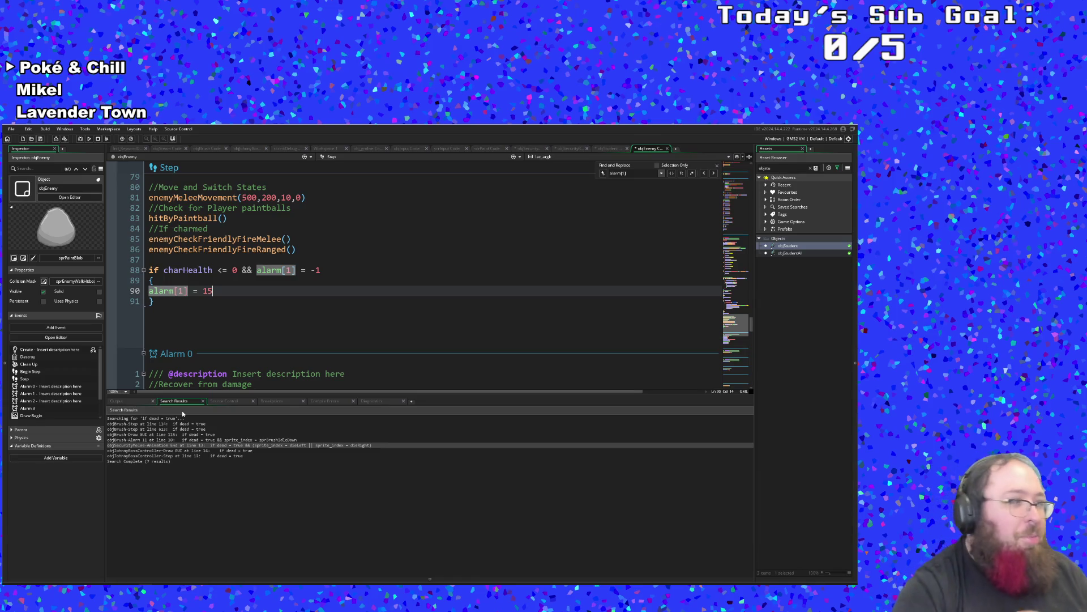
key(BackSpace)
key(BackSpace)
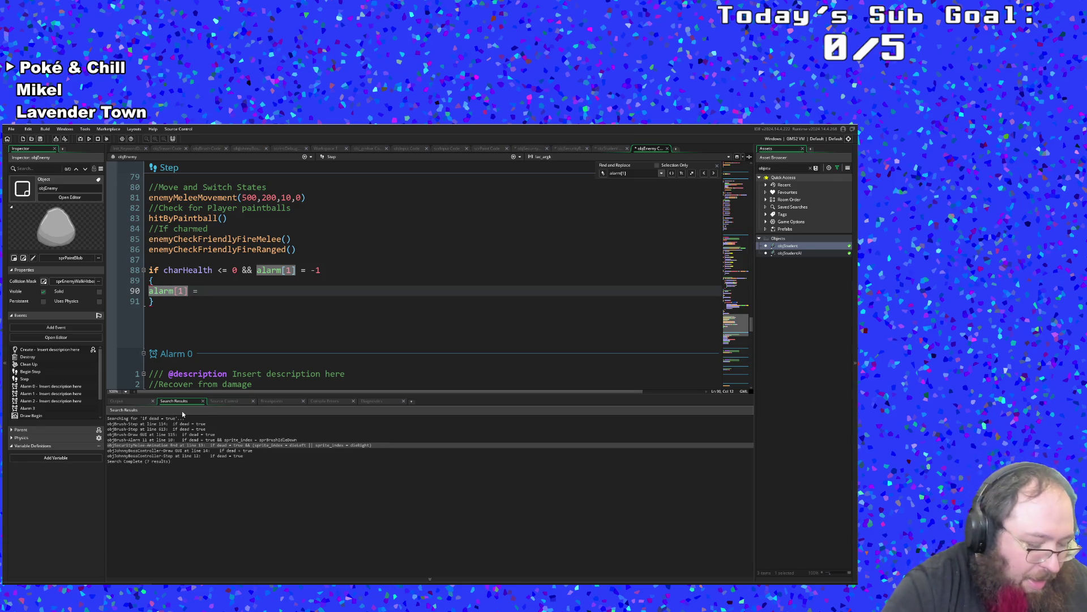
text(300)
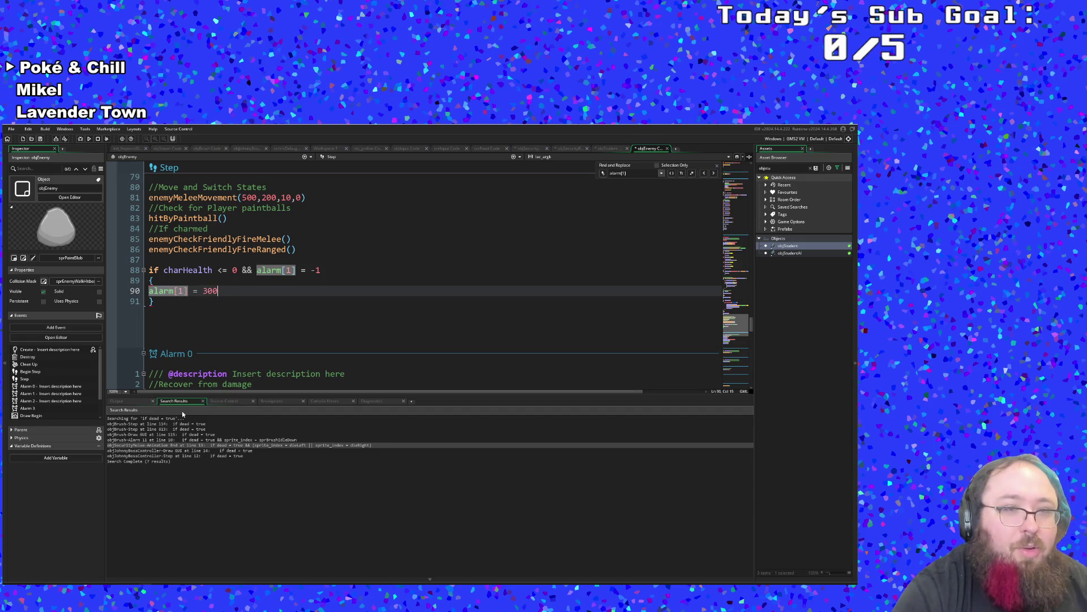
Review the Step code around lines 90–91 with alarm[1] now set to 300.
click(257, 337)
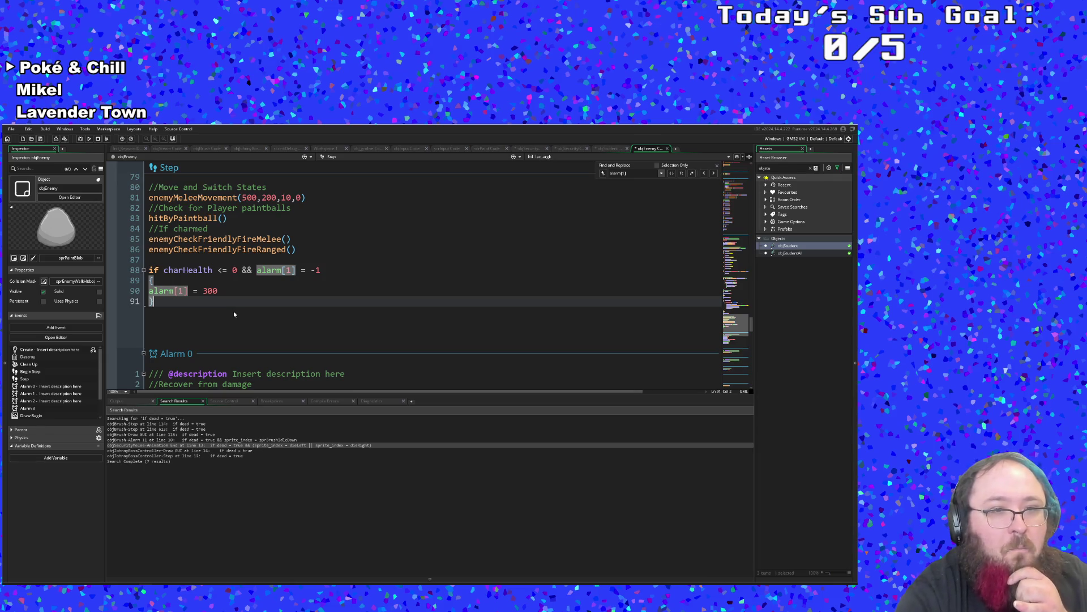
scroll(234, 311, down, 2)
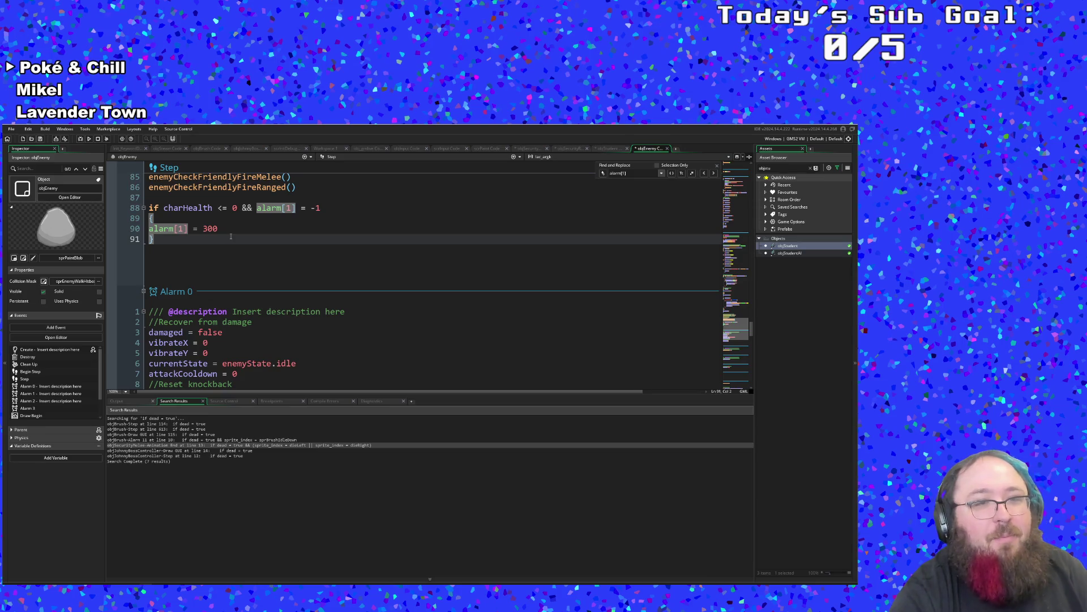
scroll(229, 247, up, 15)
scroll(234, 249, up, 4)
scroll(234, 250, down, 20)
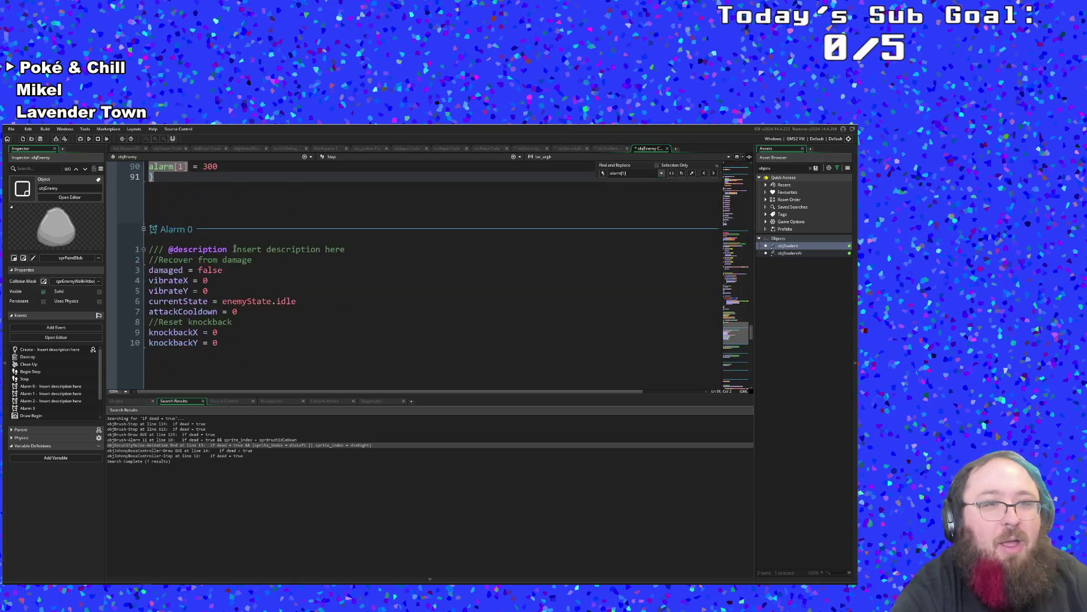
scroll(234, 249, up, 4)
click(244, 249)
click(233, 290)
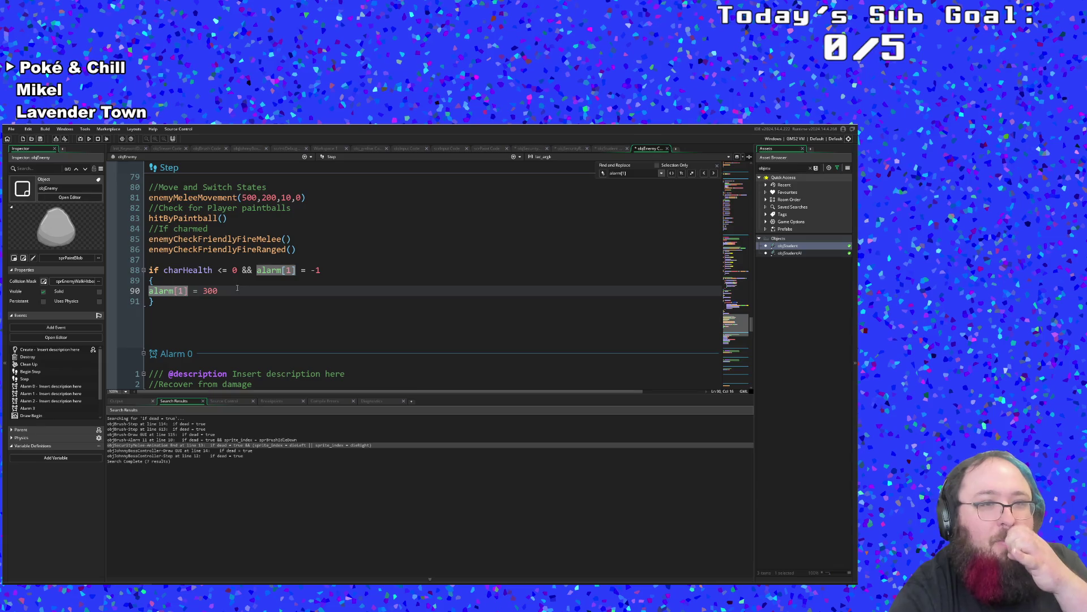
scroll(513, 319, up, 6)
scroll(513, 318, down, 4)
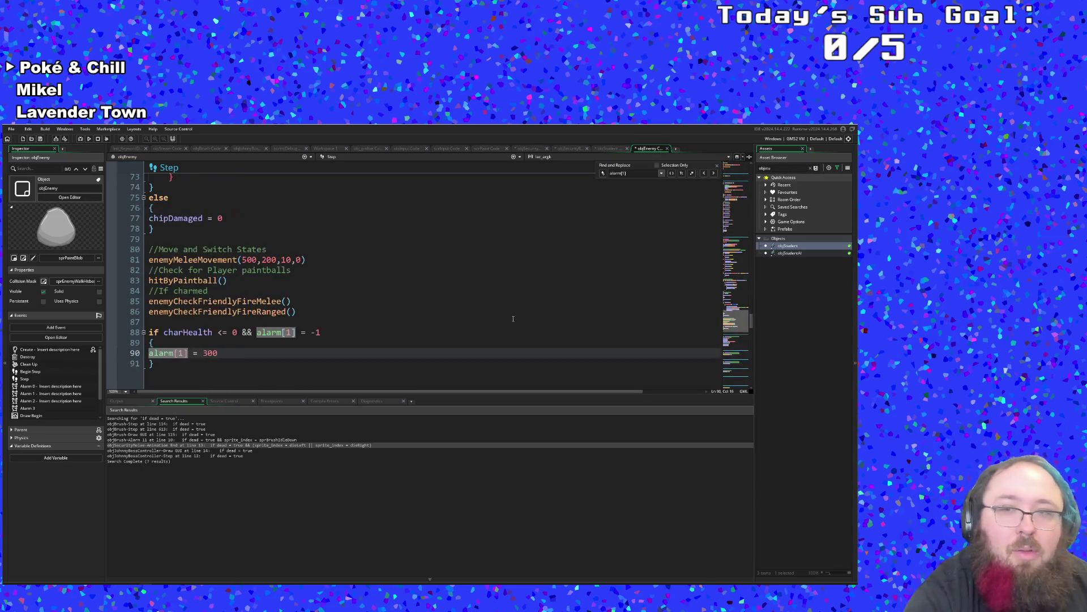
Open objStudent's code and scroll to the end of its Step event.
double_click(788, 247)
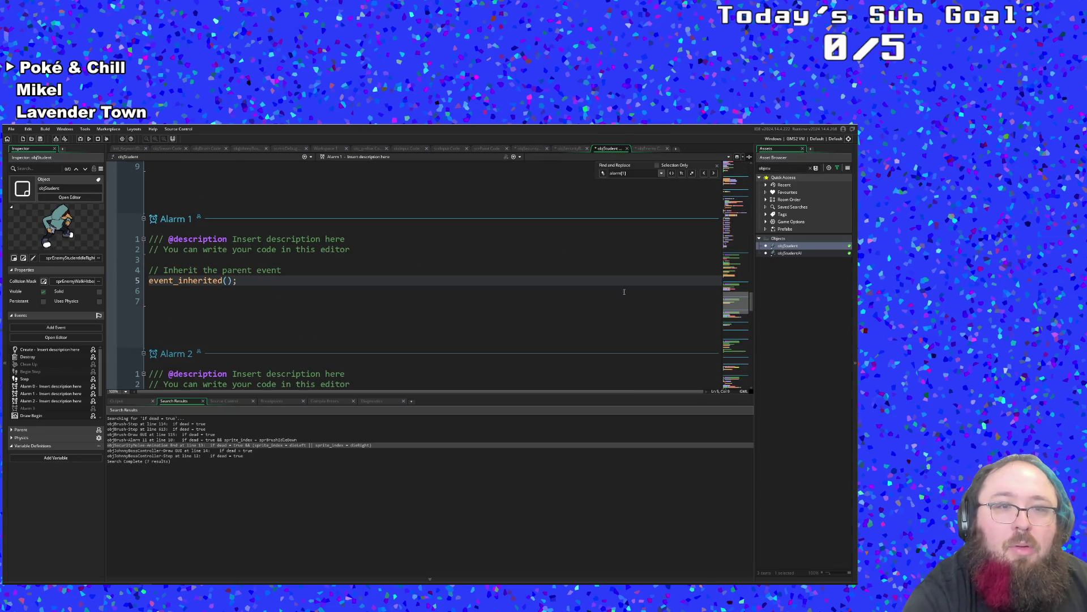
scroll(426, 308, up, 8)
scroll(427, 309, down, 5)
scroll(428, 309, up, 7)
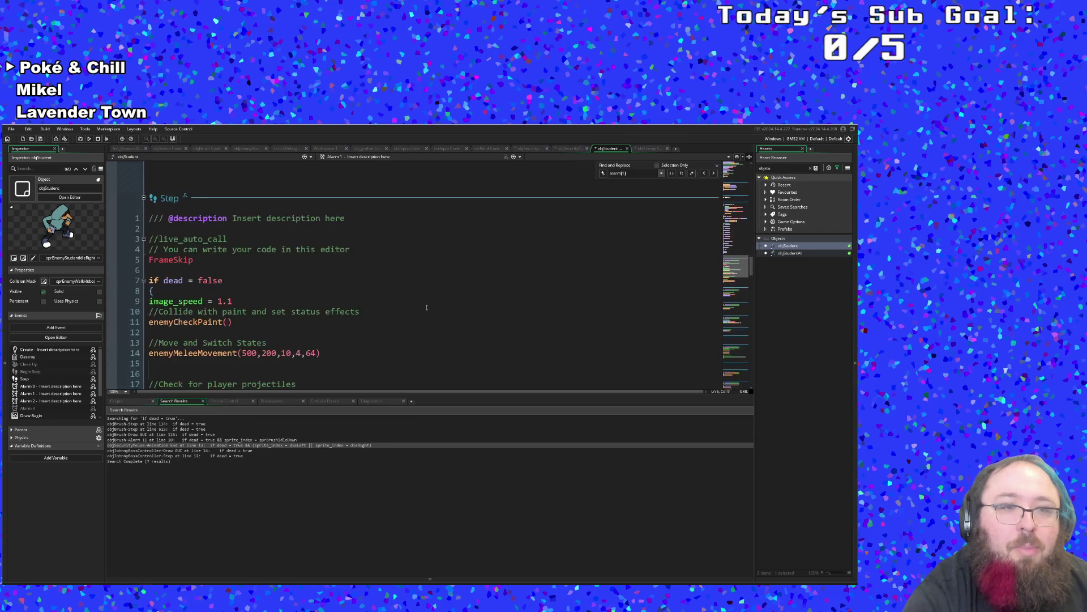
scroll(427, 307, down, 2)
scroll(426, 307, down, 5)
scroll(424, 300, up, 7)
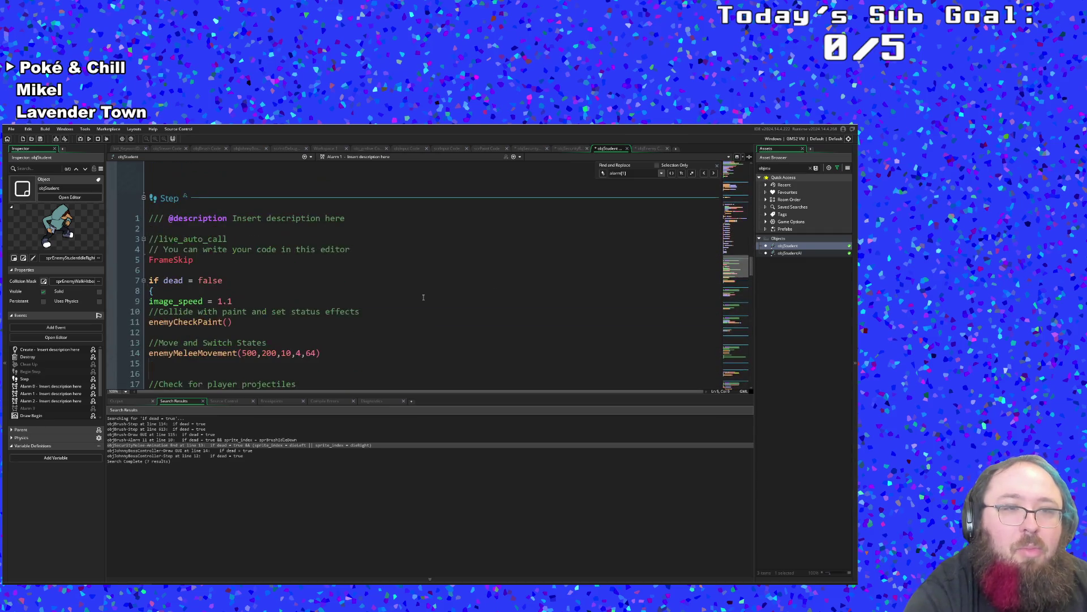
scroll(422, 297, down, 2)
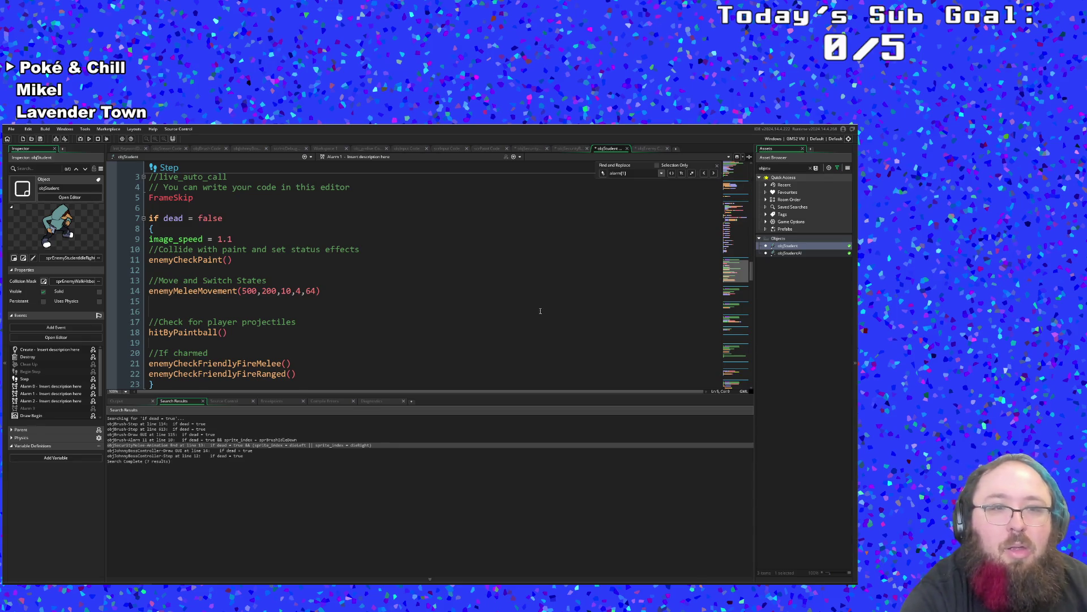
scroll(516, 320, down, 2)
click(512, 321)
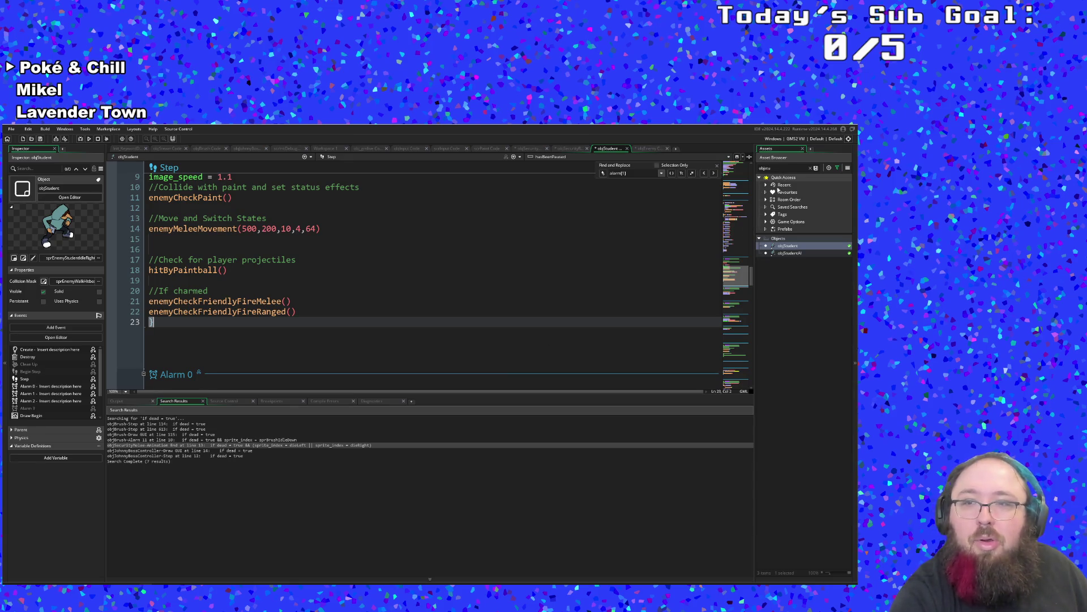
Filter the Asset Browser search to 'melee'.
double_click(784, 168)
text(melee)
key(BackSpace)
key(BackSpace)
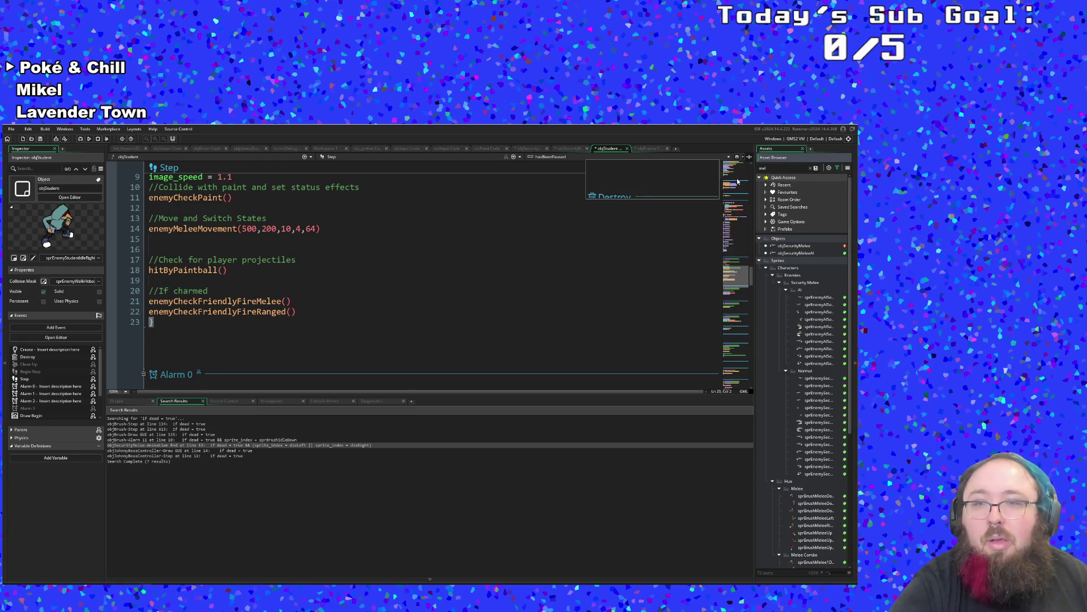
text(ee)
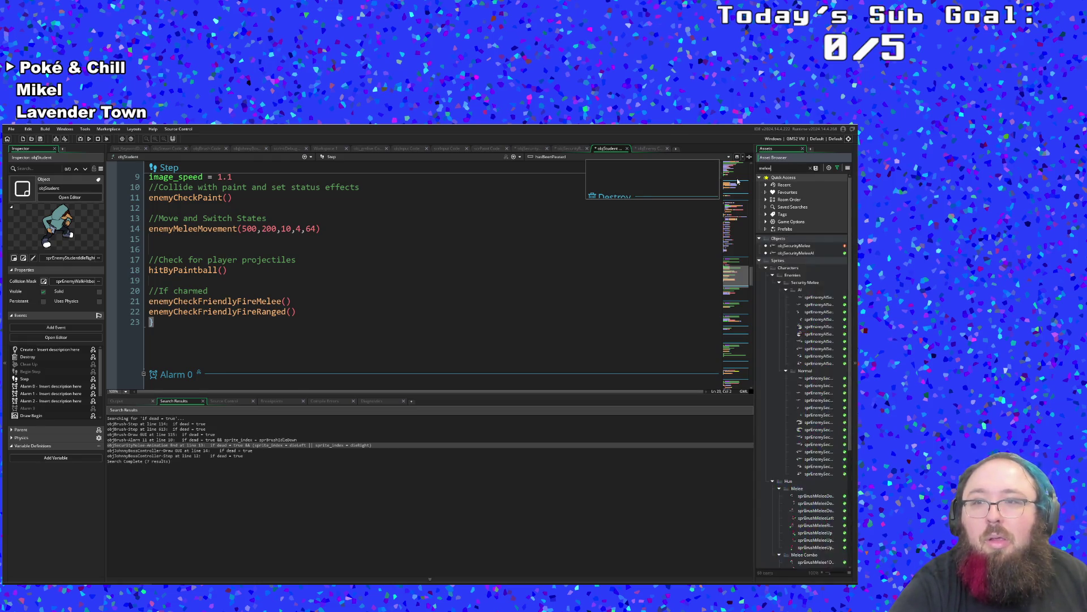
Open objSecurityMelee's code and look over its Step event.
click(795, 246)
double_click(799, 248)
scroll(308, 358, up, 3)
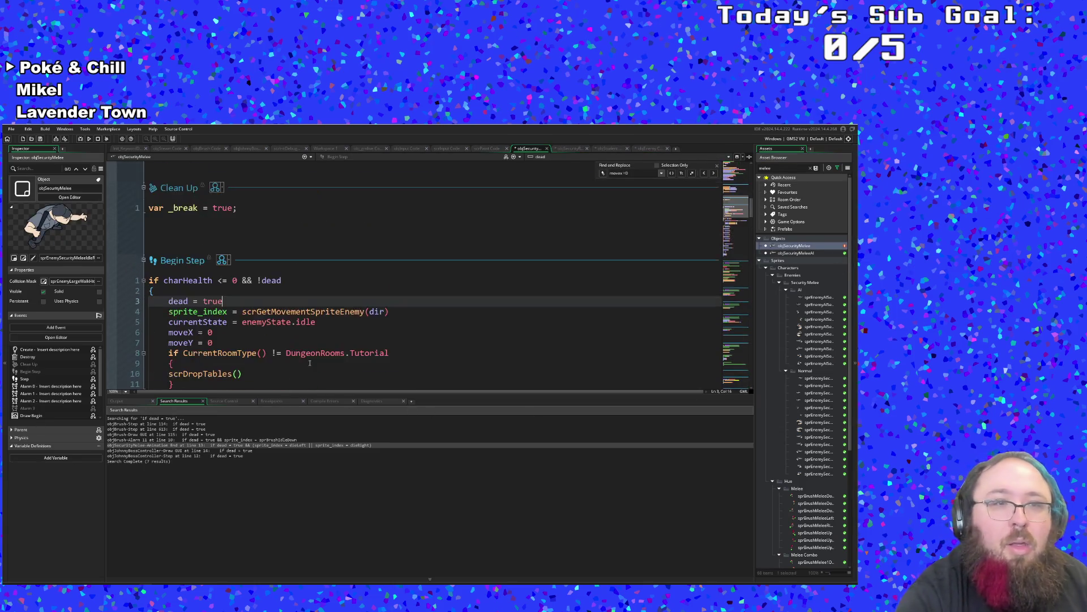
scroll(308, 359, down, 12)
scroll(310, 345, down, 2)
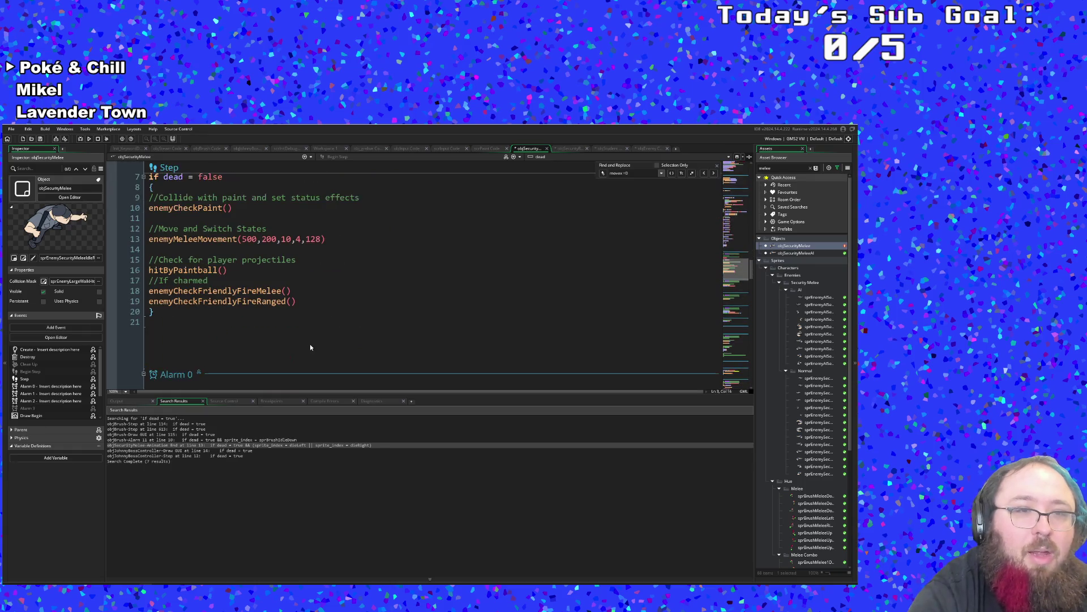
scroll(311, 346, up, 2)
click(300, 334)
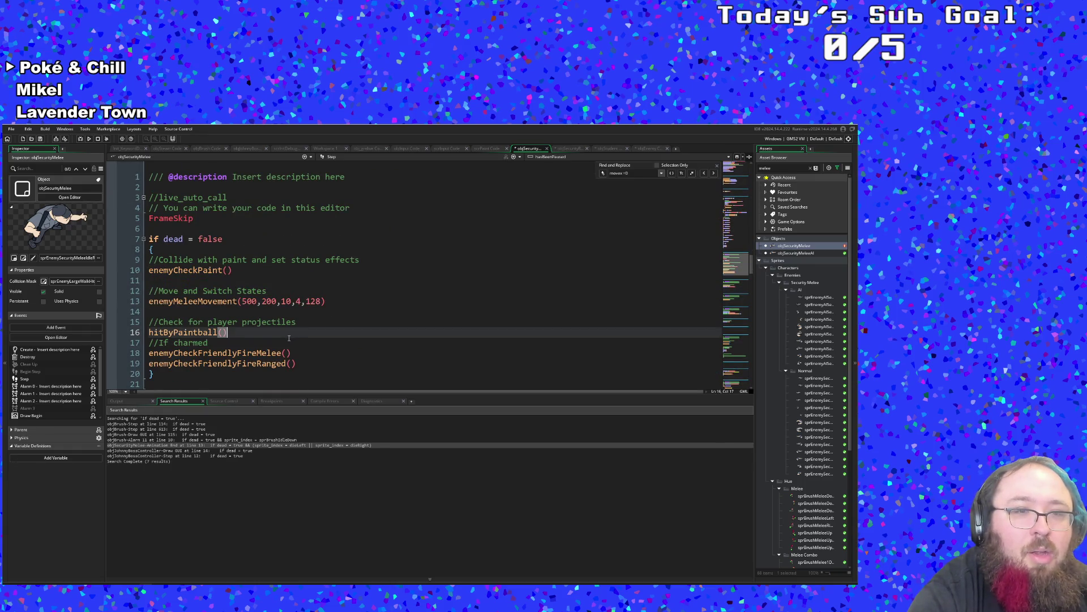
scroll(288, 338, down, 4)
scroll(288, 339, up, 6)
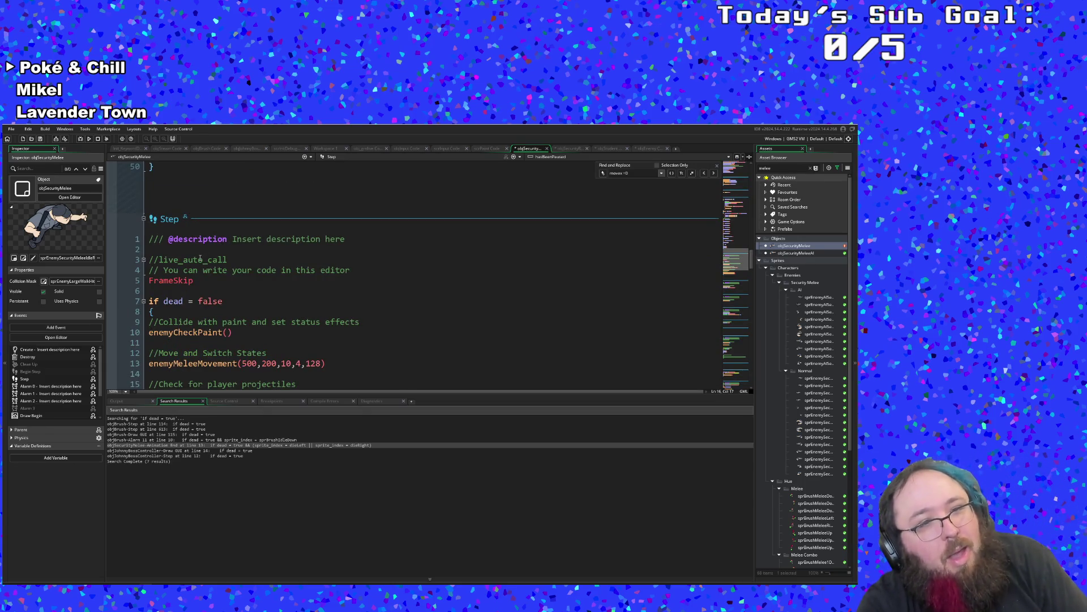
scroll(227, 265, down, 4)
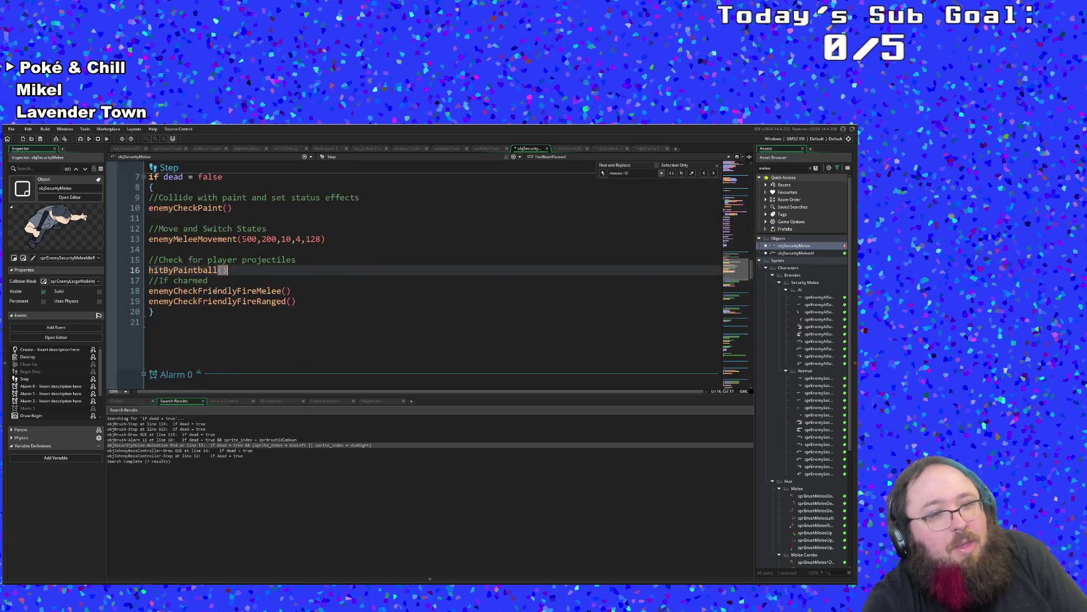
scroll(249, 270, up, 4)
scroll(249, 270, down, 5)
click(248, 267)
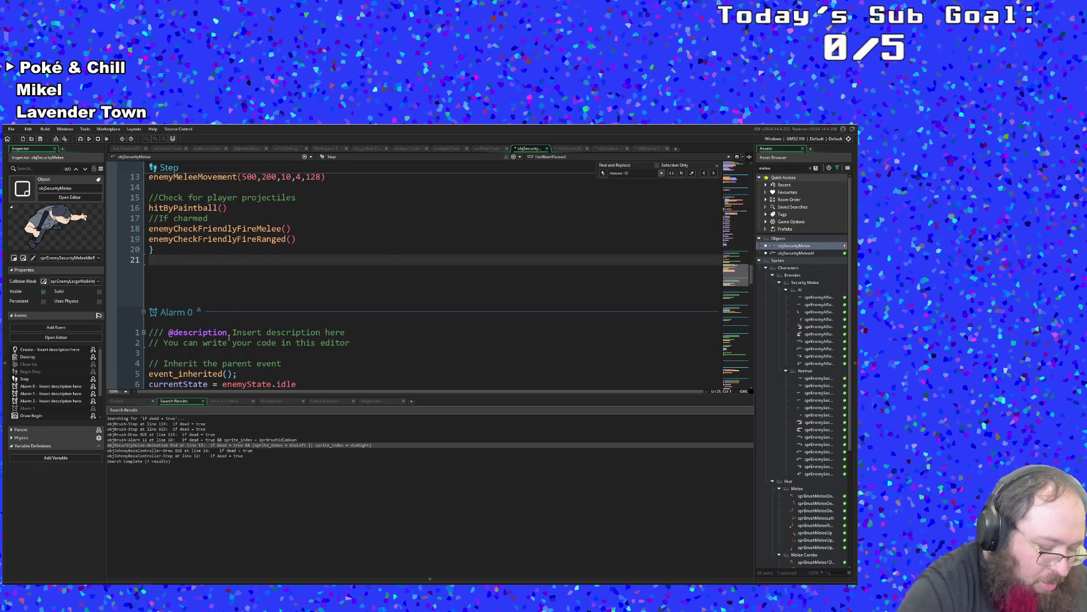
Search objSecurityMelee's code for 'alarm['.
key(ctrl+f)
text(alarm[1)
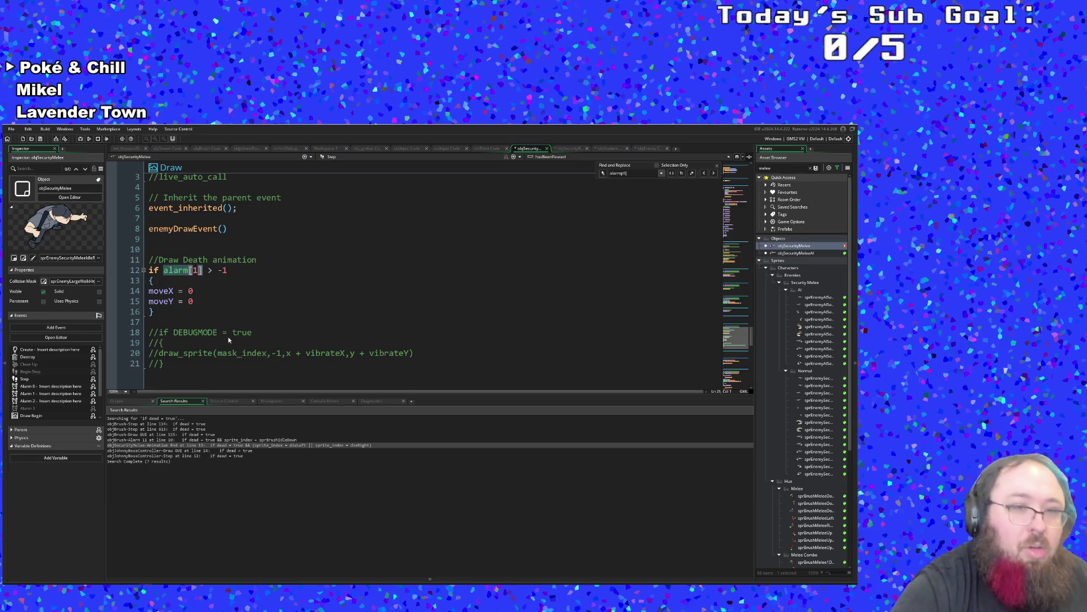
key(BackSpace)
key(BackSpace)
key(BackSpace)
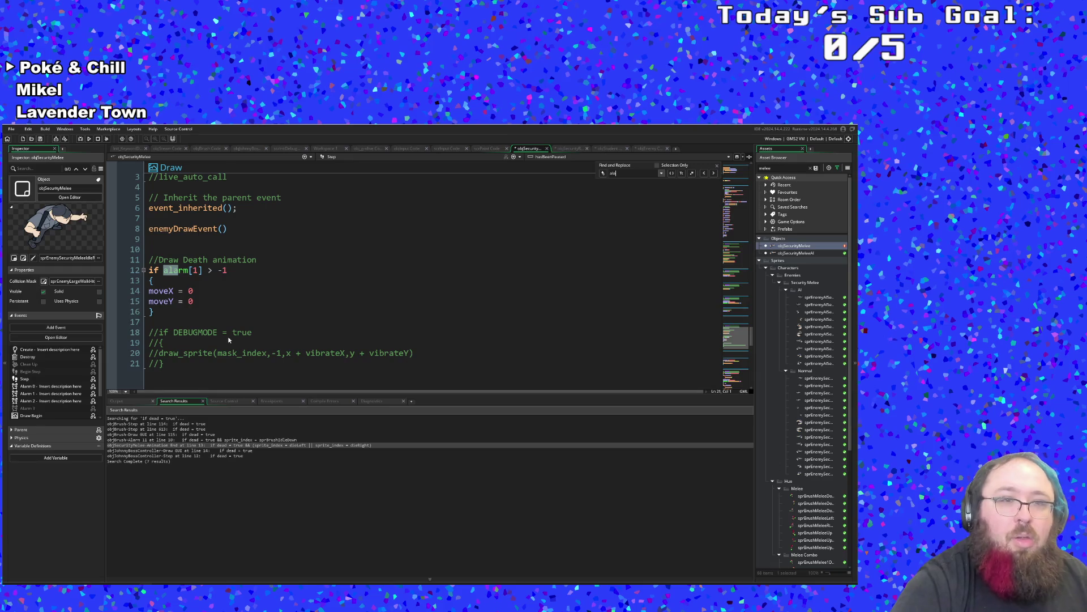
text(rm[1)
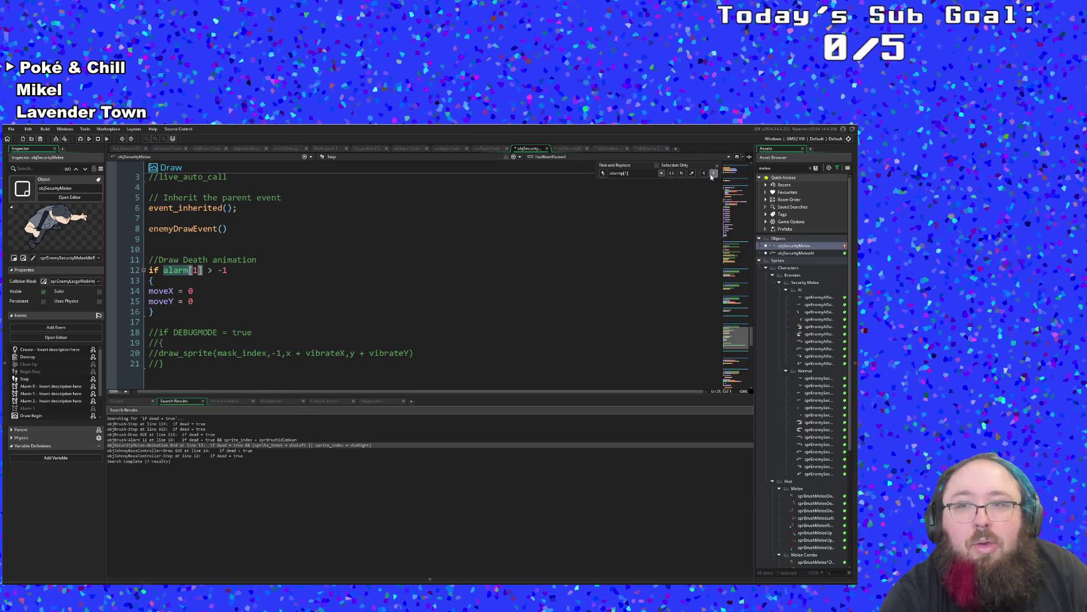
Follow the Draw event's event_inherited() call to the parent objEnemy's Draw code.
click(596, 248)
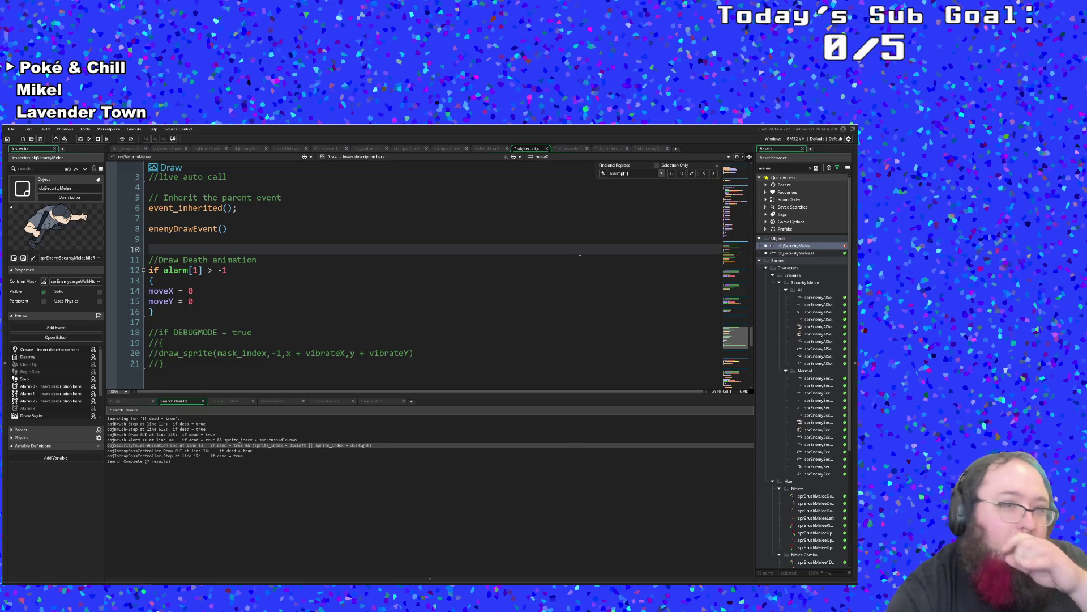
scroll(478, 291, up, 2)
scroll(470, 297, down, 1)
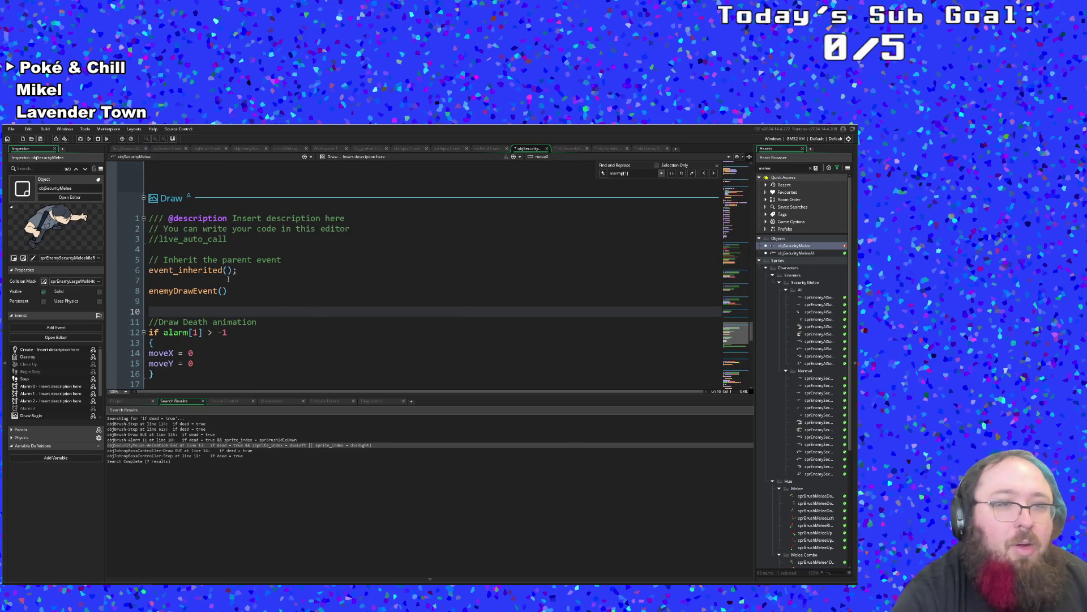
click(204, 290)
middle_click(208, 270)
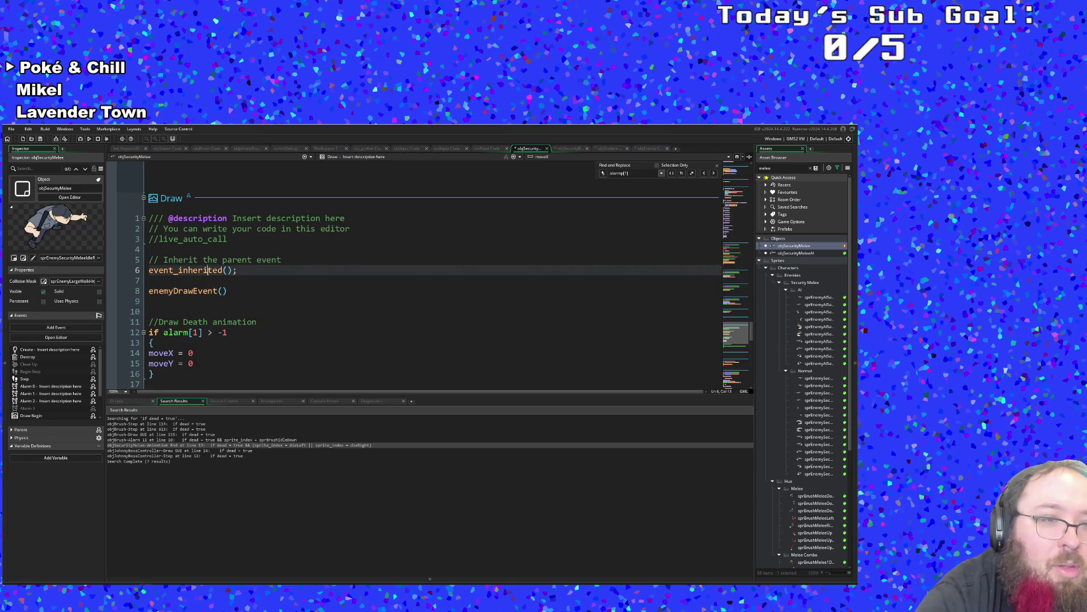
Jump from the Room Start scrResetEnemyMovePoint() call to its definition in EnemyBehavior.
scroll(215, 277, up, 6)
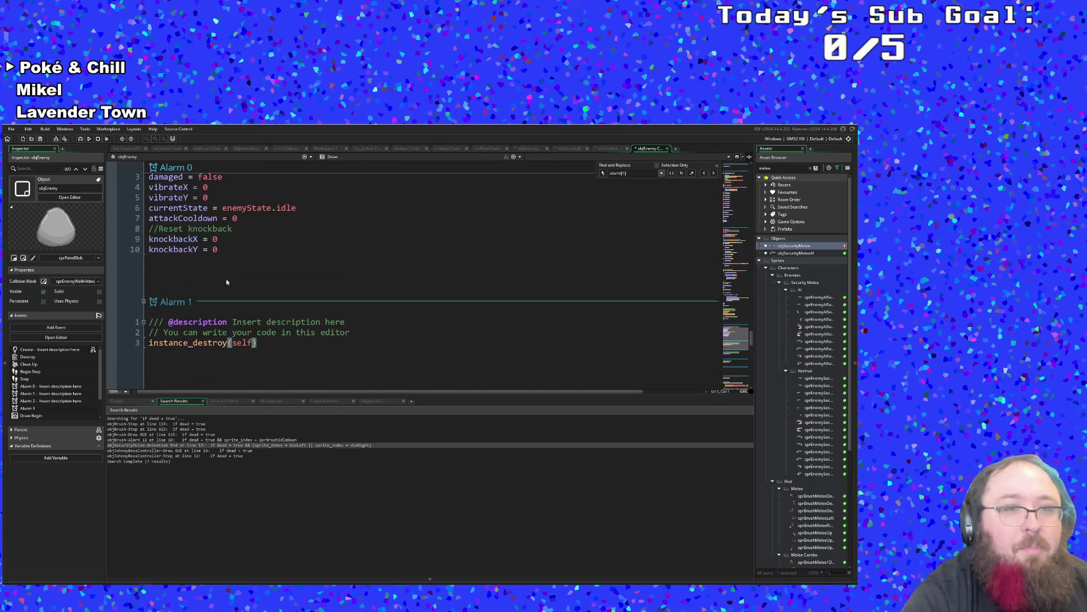
scroll(244, 287, down, 4)
scroll(272, 324, down, 5)
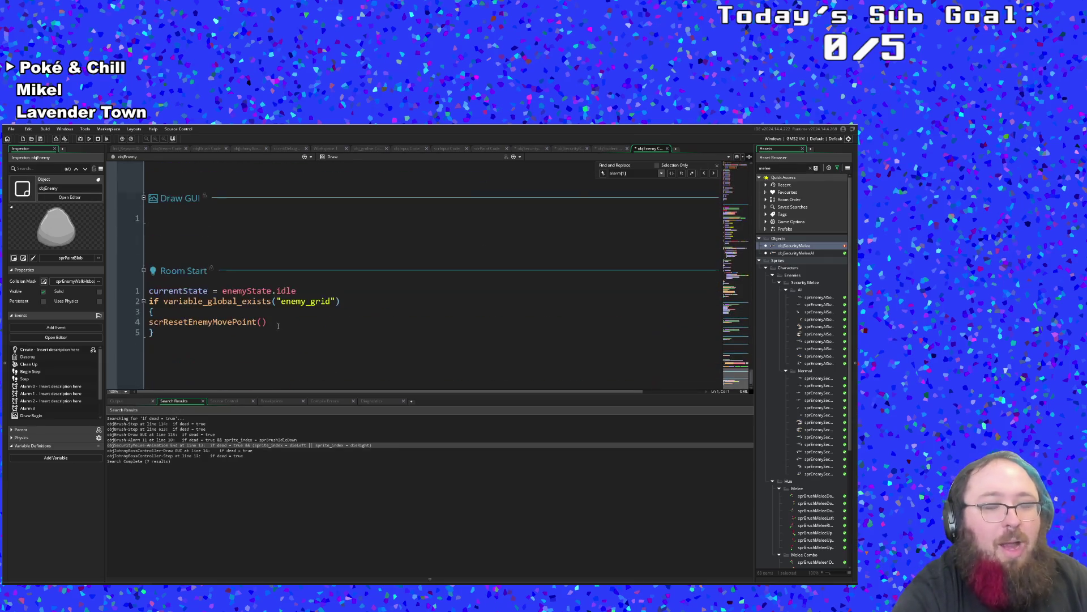
click(304, 325)
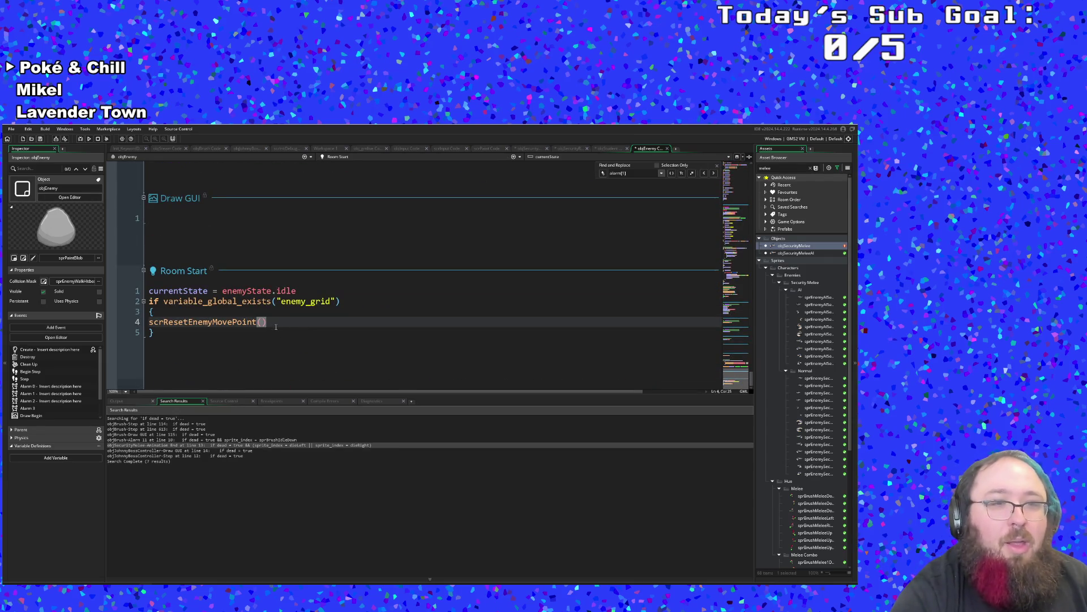
middle_click(245, 321)
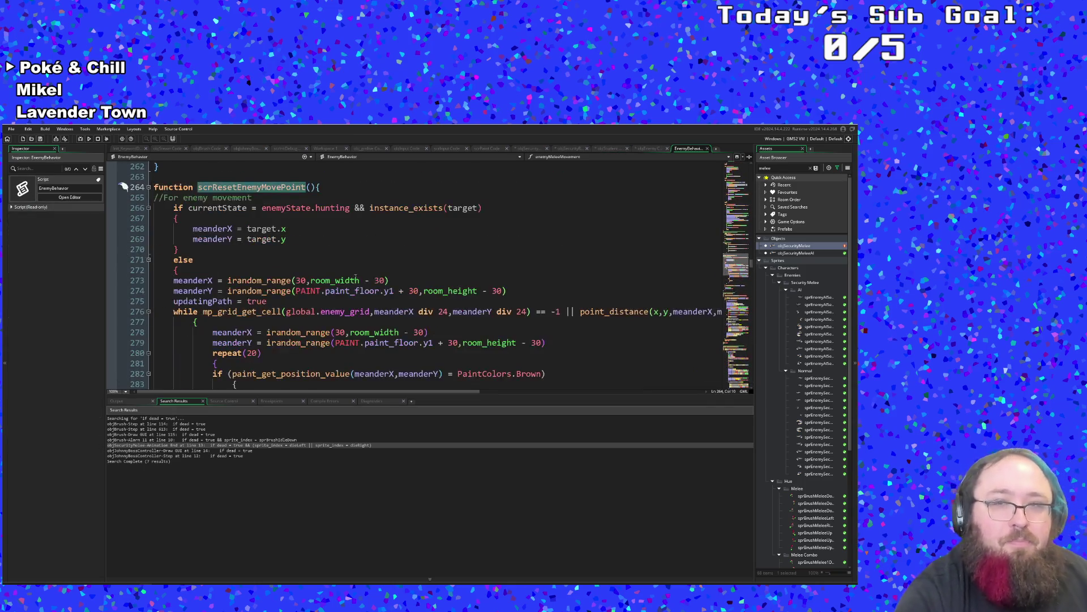
Return to objEnemy's code and jump to the scrResetEnemyMovePoint definition again.
click(708, 148)
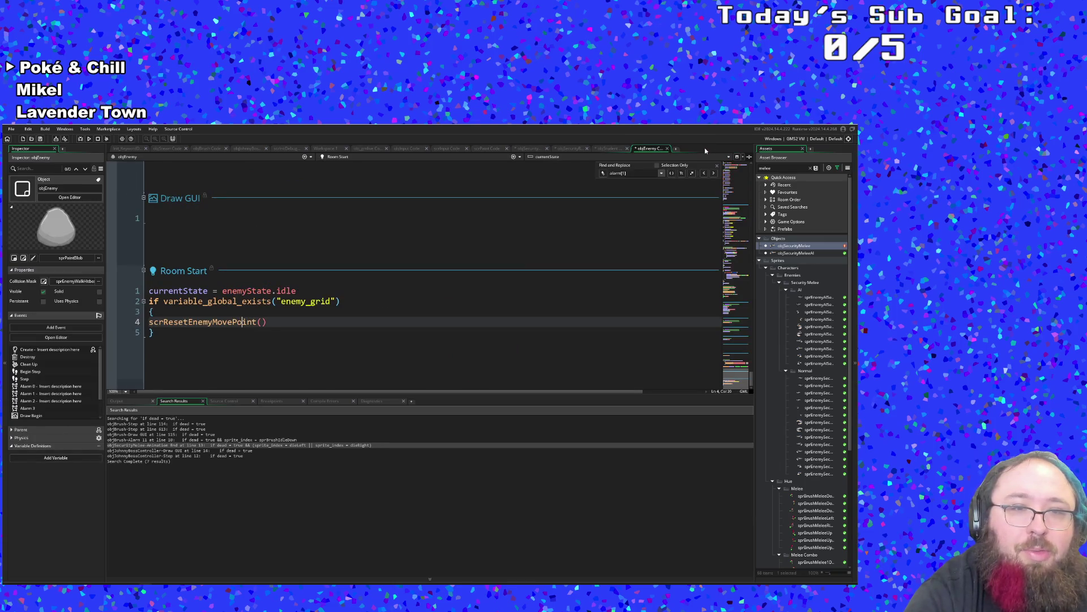
click(382, 318)
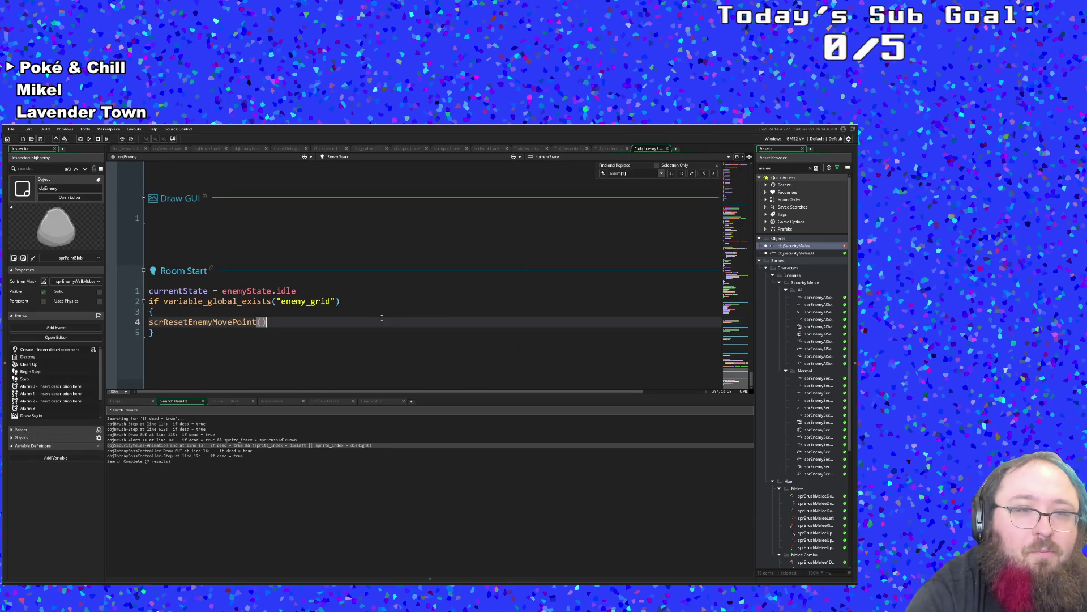
middle_click(205, 323)
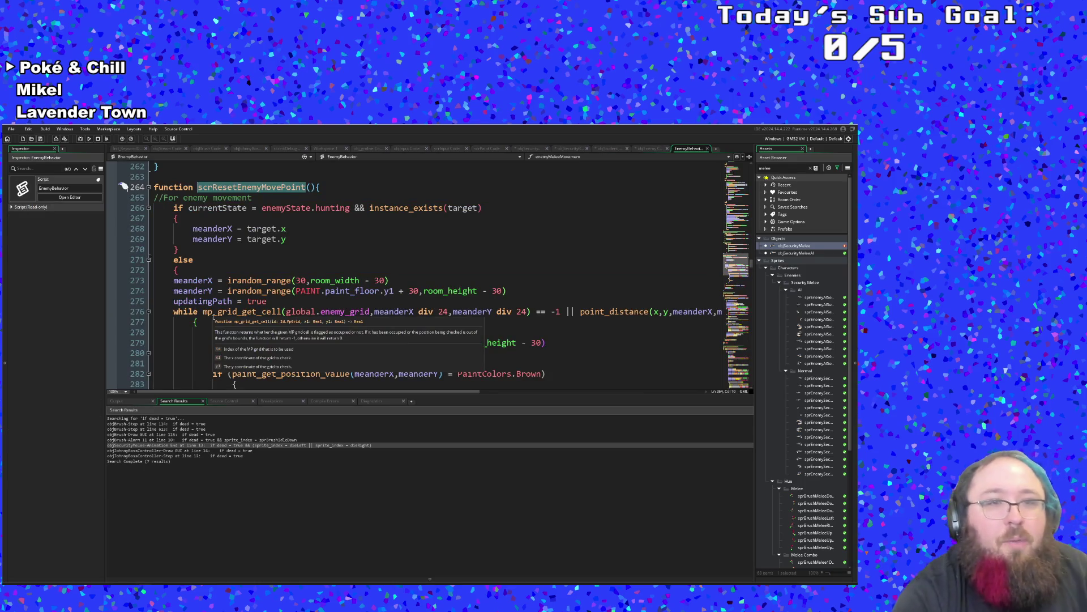
scroll(217, 316, up, 2)
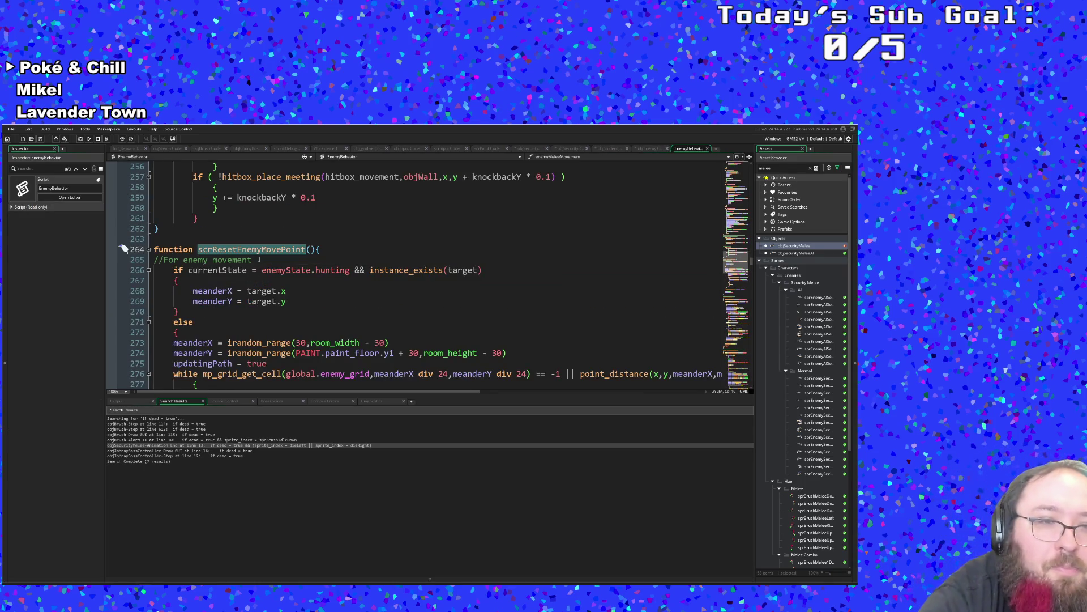
scroll(261, 258, up, 4)
scroll(253, 271, down, 4)
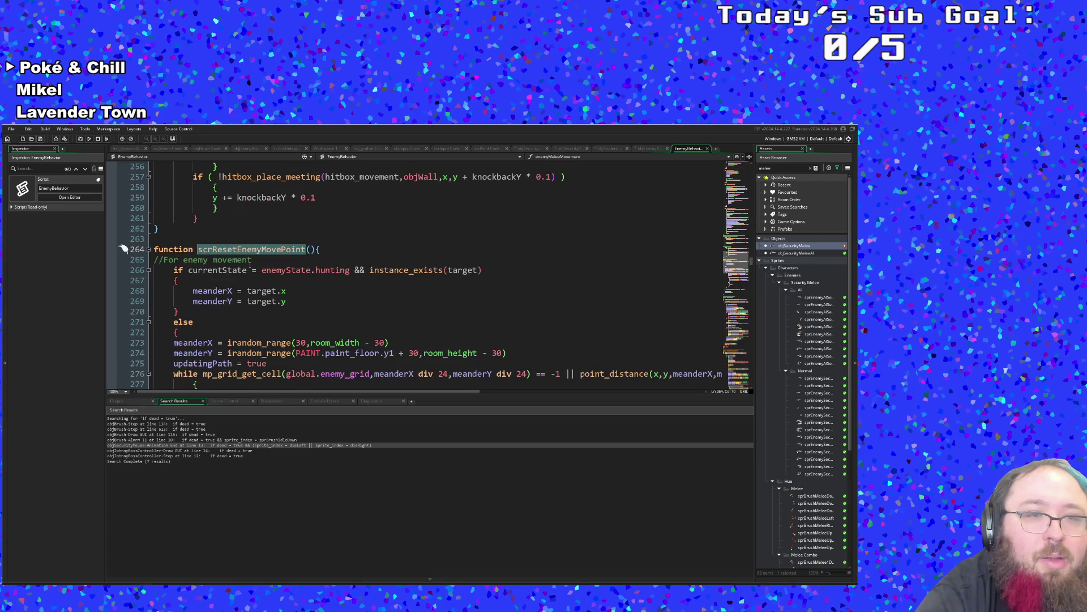
Scroll EnemyBehavior up to the top of the script and the enemyMeleeMovement function.
click(238, 251)
scroll(239, 252, down, 10)
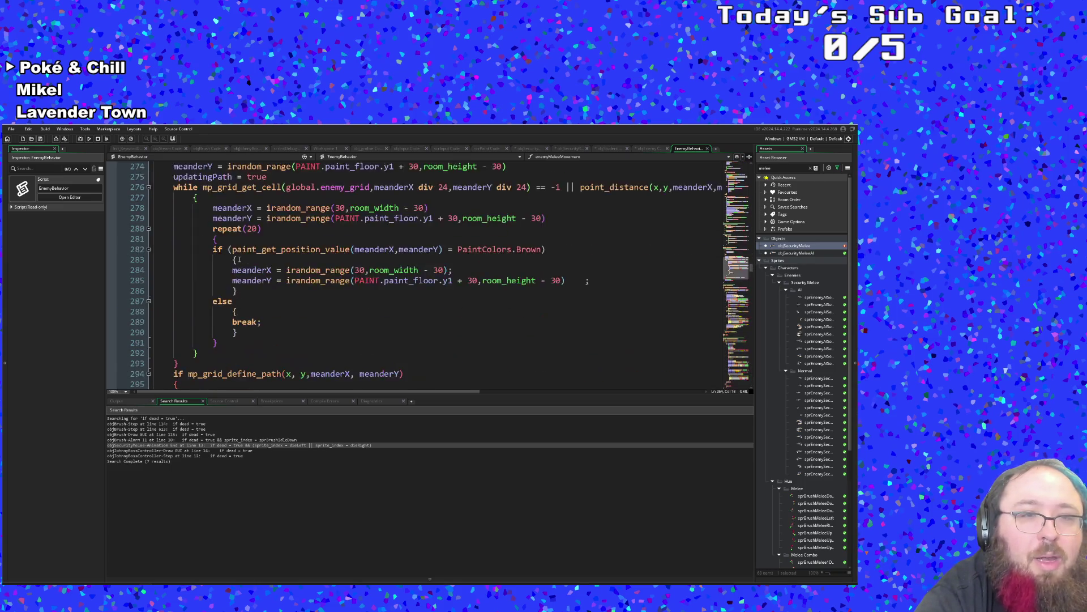
scroll(245, 256, up, 7)
scroll(244, 257, up, 20)
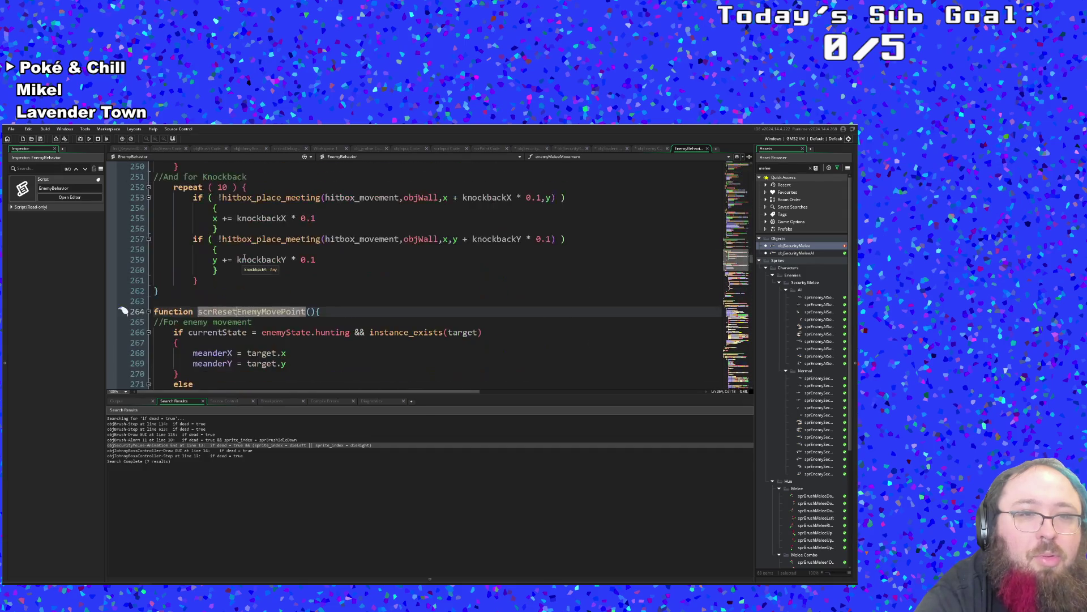
scroll(245, 261, up, 20)
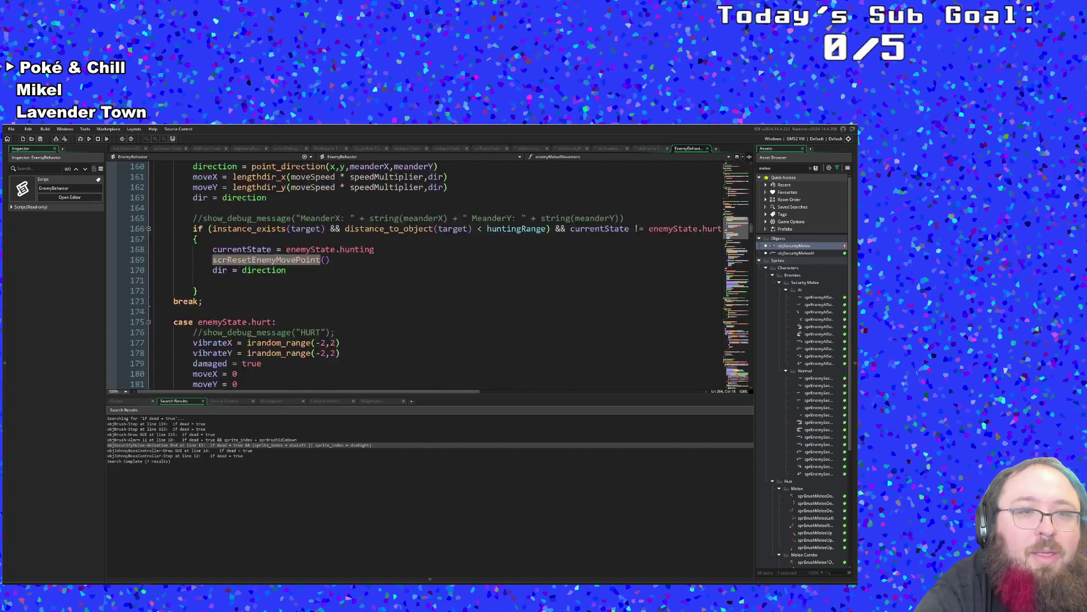
scroll(245, 265, up, 12)
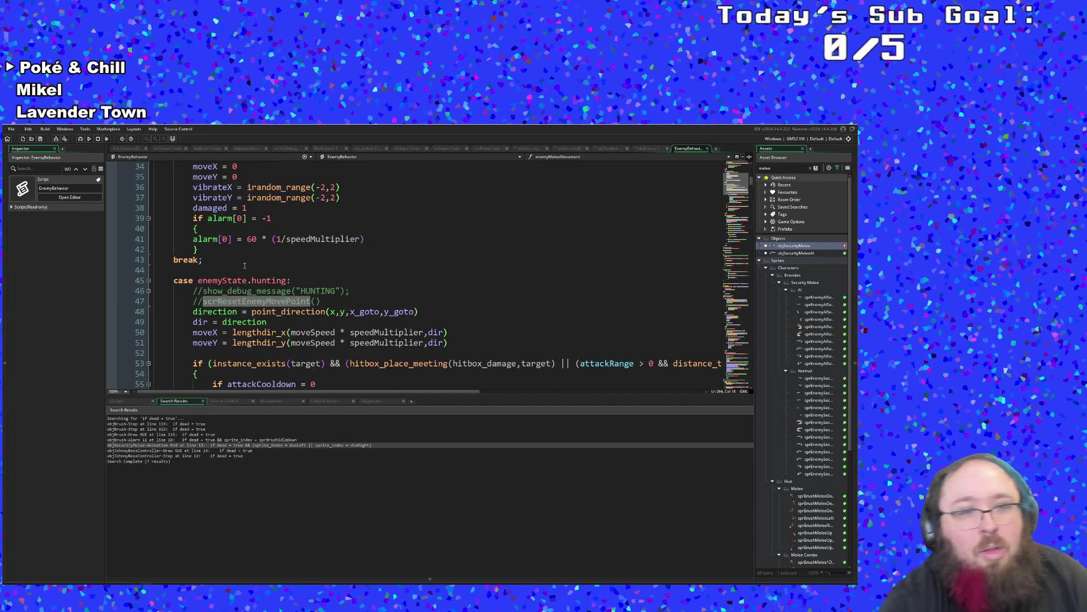
mouse_move(247, 285)
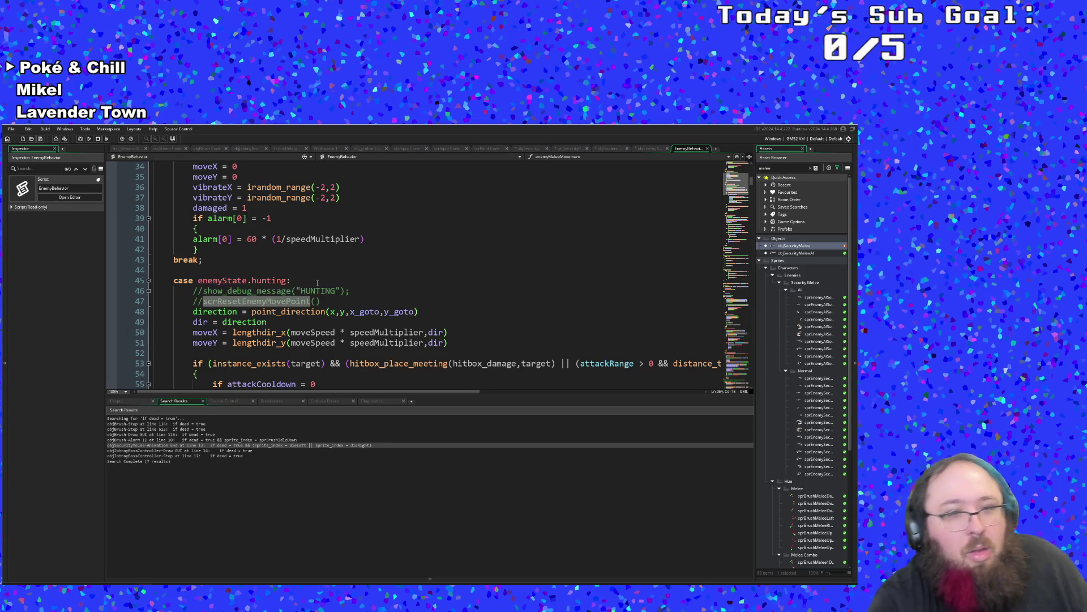
scroll(283, 287, up, 2)
scroll(318, 290, down, 2)
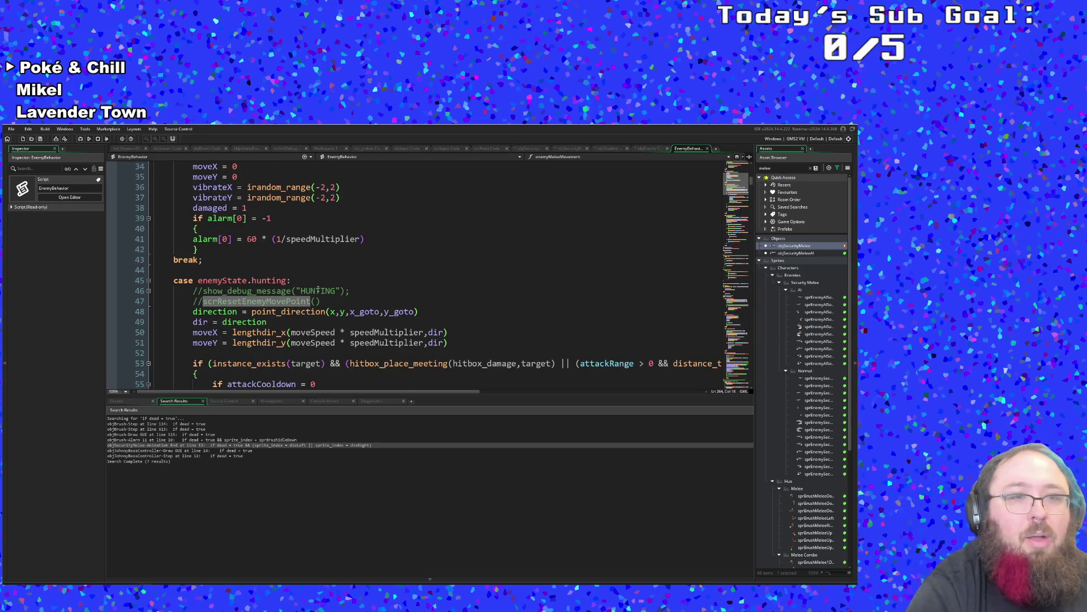
scroll(318, 290, up, 11)
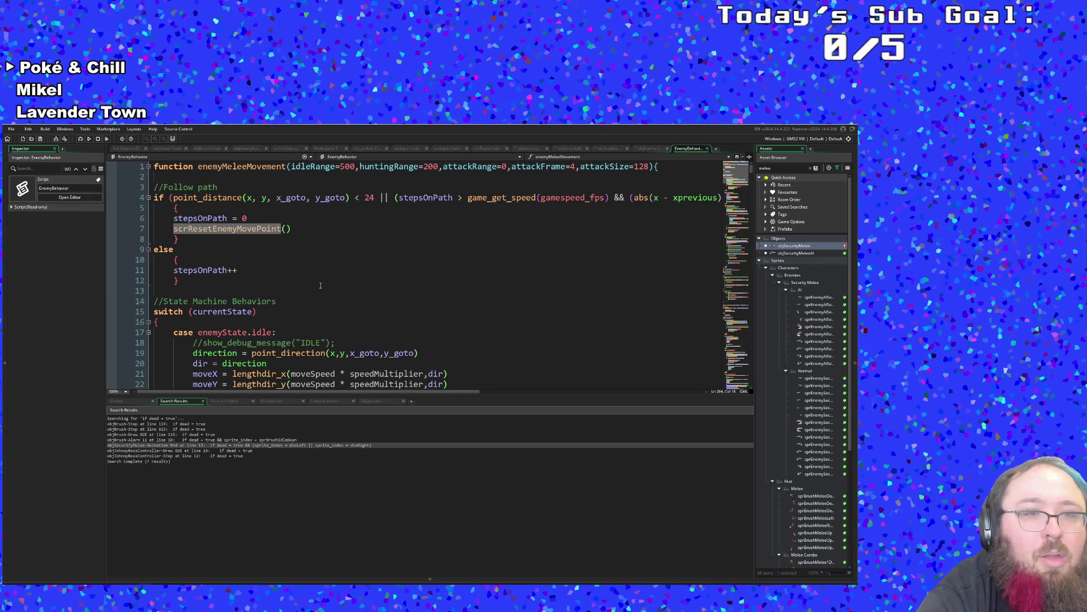
Review the stepsOnPath reset code in enemyMeleeMovement's path-following else block.
click(275, 262)
drag(238, 229, 238, 225)
click(216, 242)
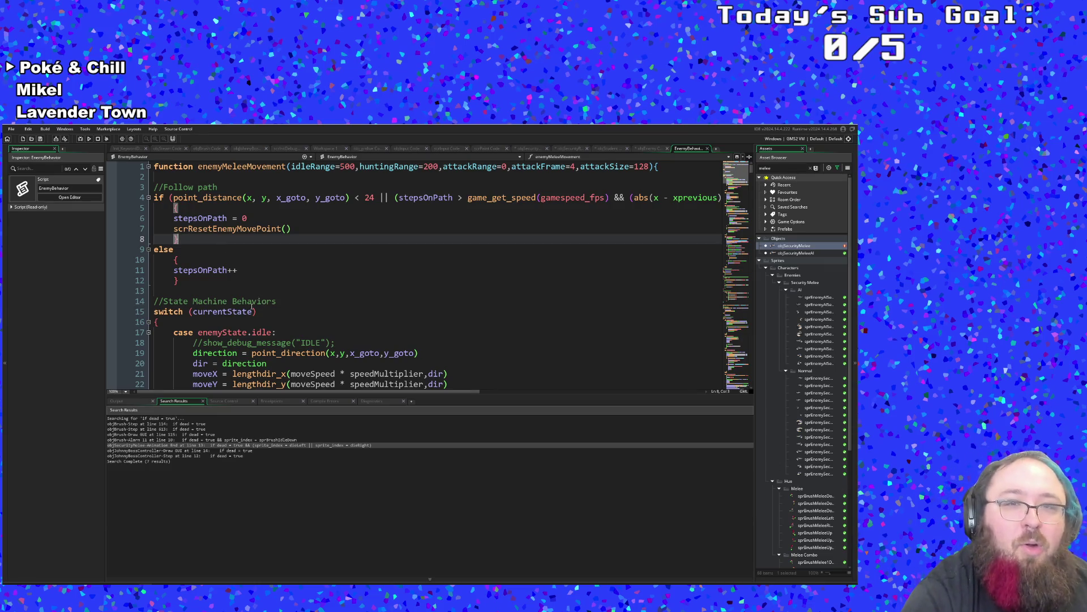
drag(293, 390, 338, 388)
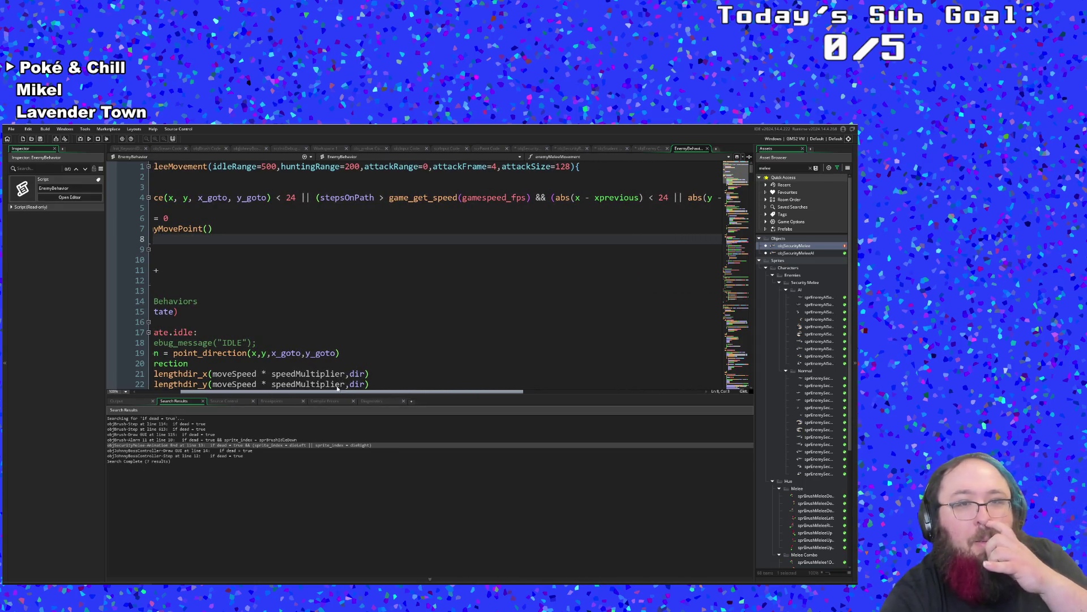
mouse_move(337, 389)
mouse_down()
mouse_move(511, 400)
mouse_move(264, 400)
mouse_up()
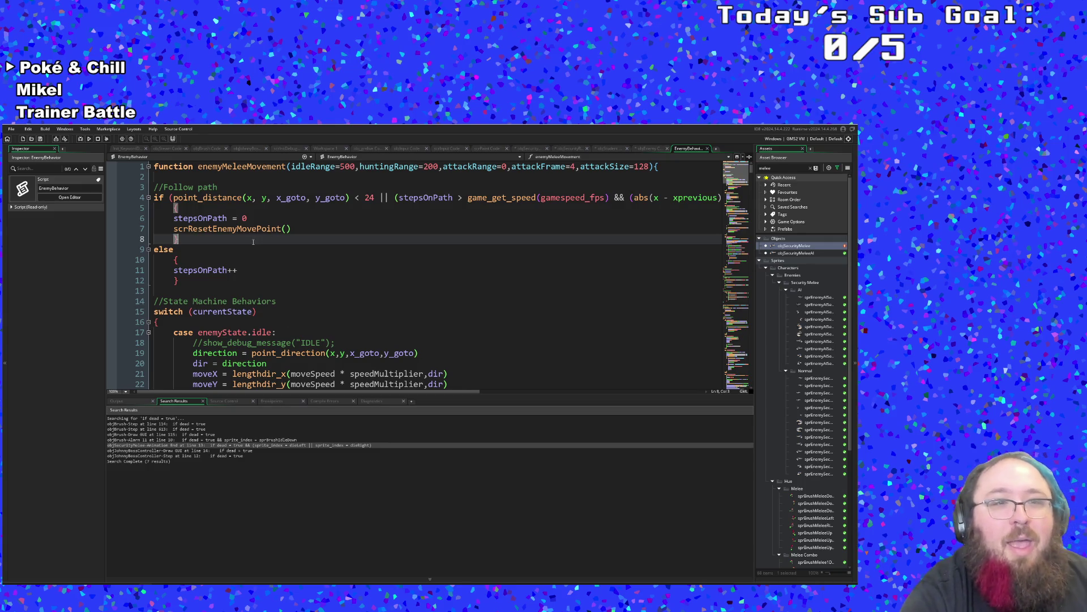
click(230, 249)
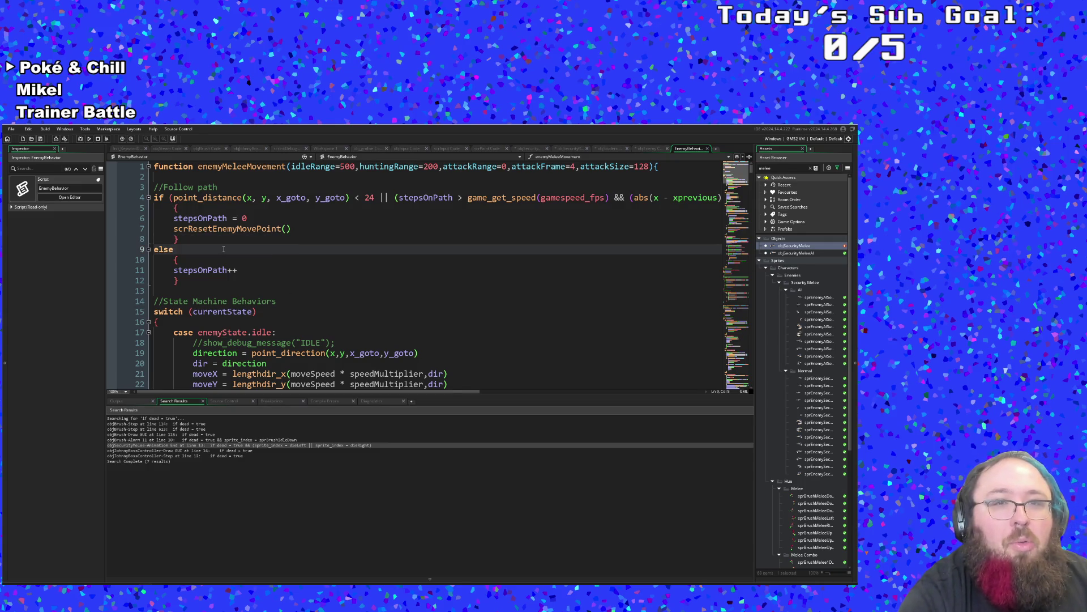
key(Up)
key(Up)
key(Up)
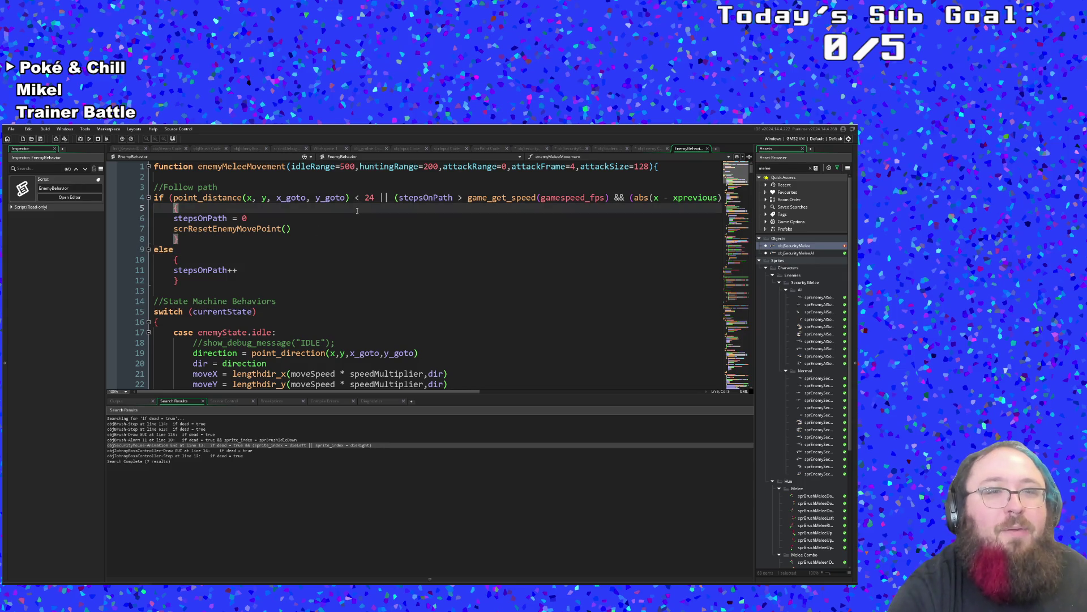
Put a breakpoint on the stepsOnPath = 0 line and build the game.
click(312, 253)
click(312, 222)
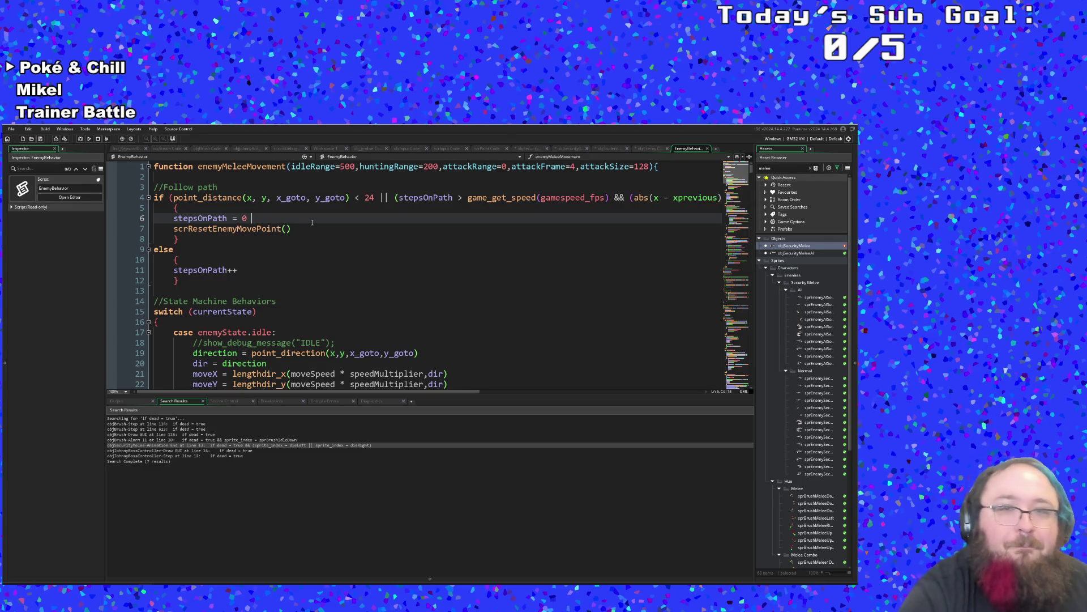
click(396, 197)
click(626, 197)
drag(348, 390, 436, 388)
drag(437, 387, 545, 390)
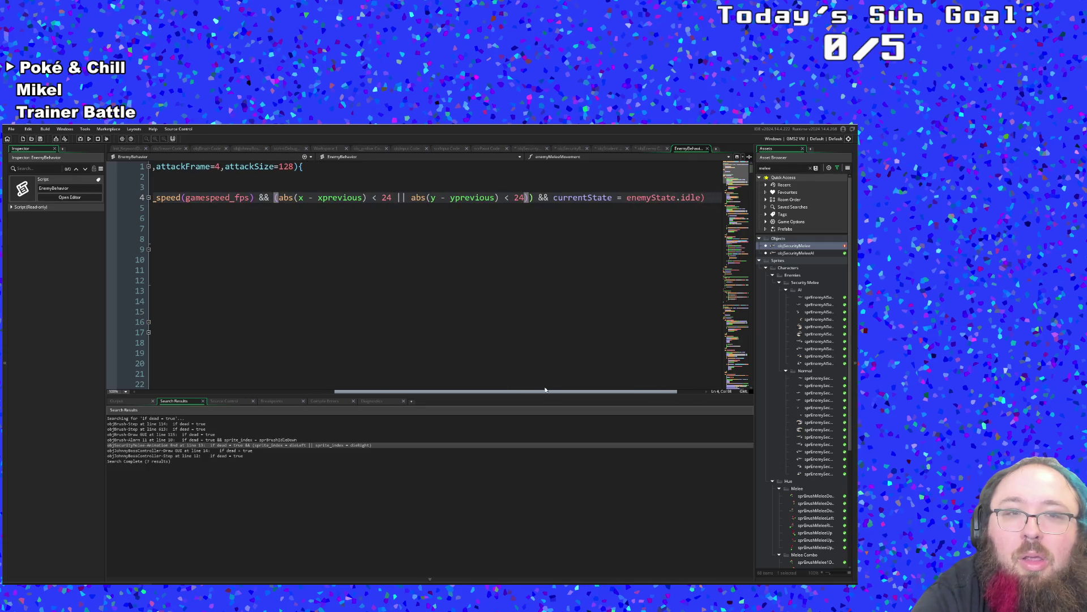
drag(545, 389, 317, 391)
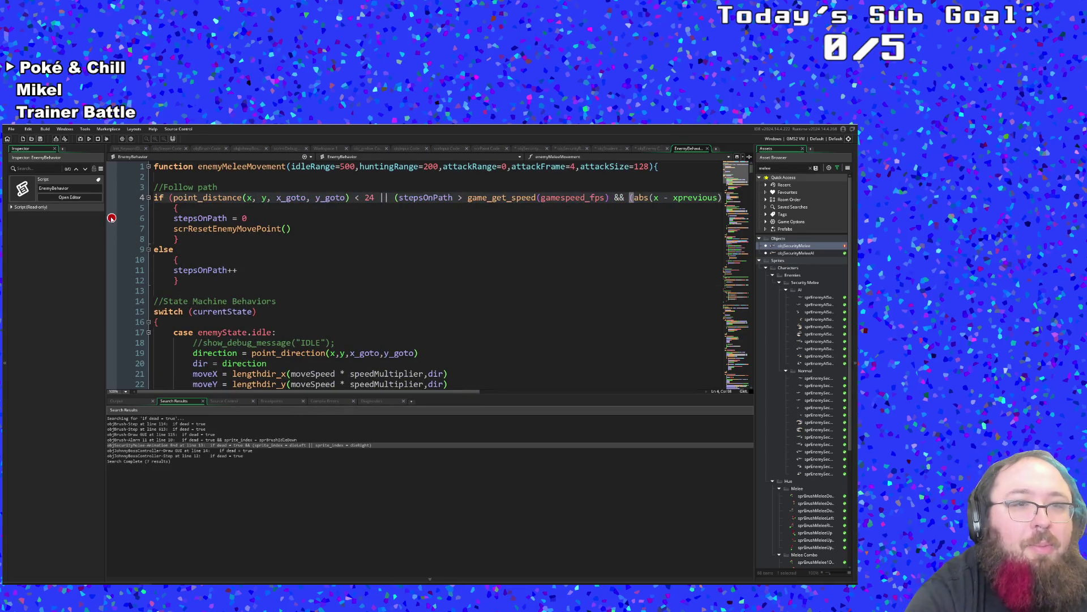
click(80, 138)
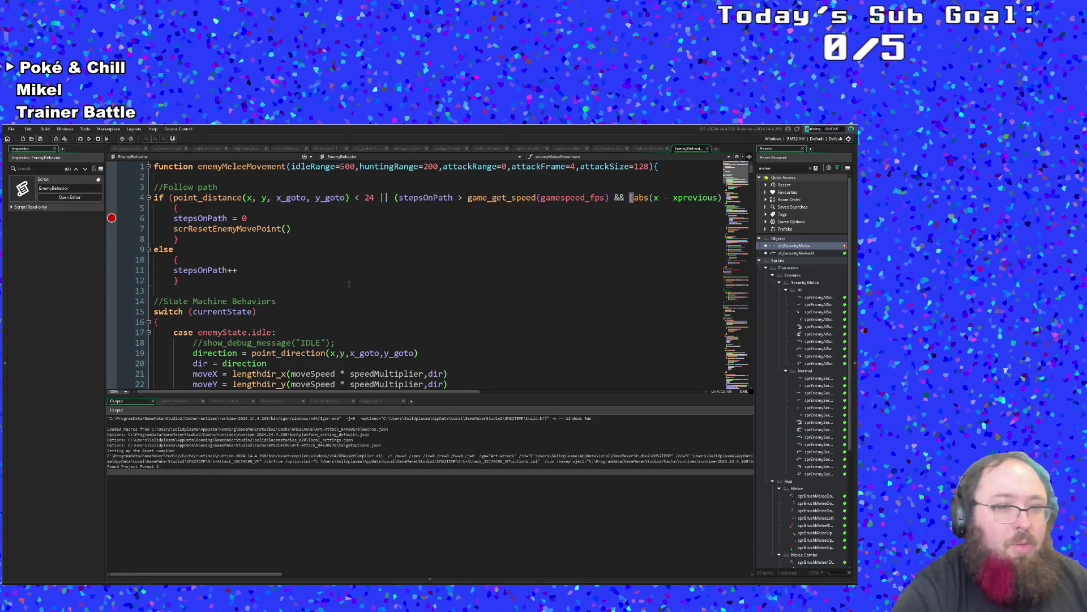
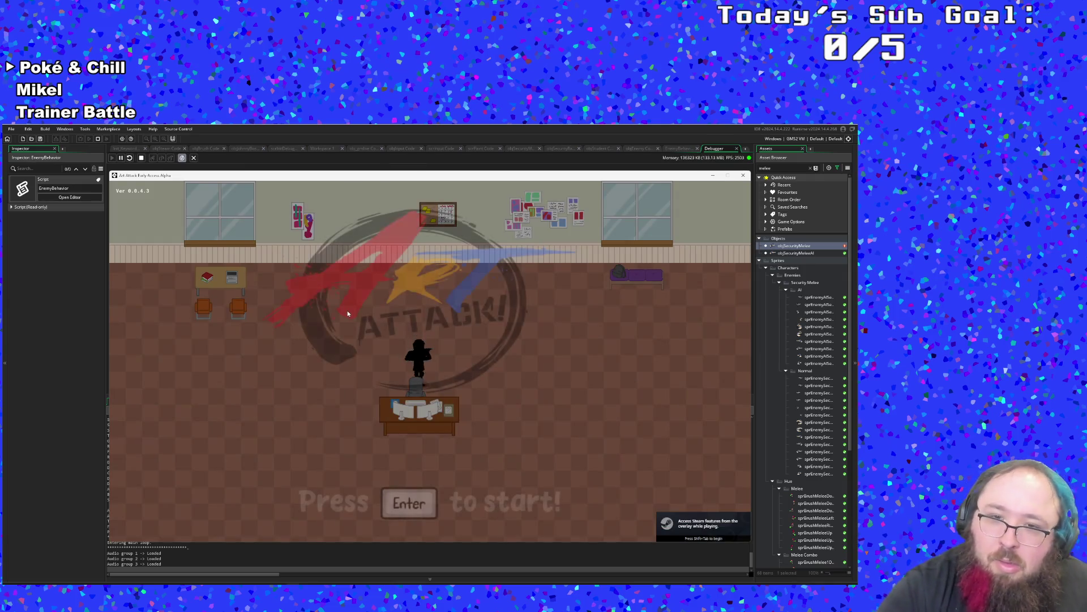
Start a New Run from the title and walk through the first room, reading Hue's dialogue.
key(Return)
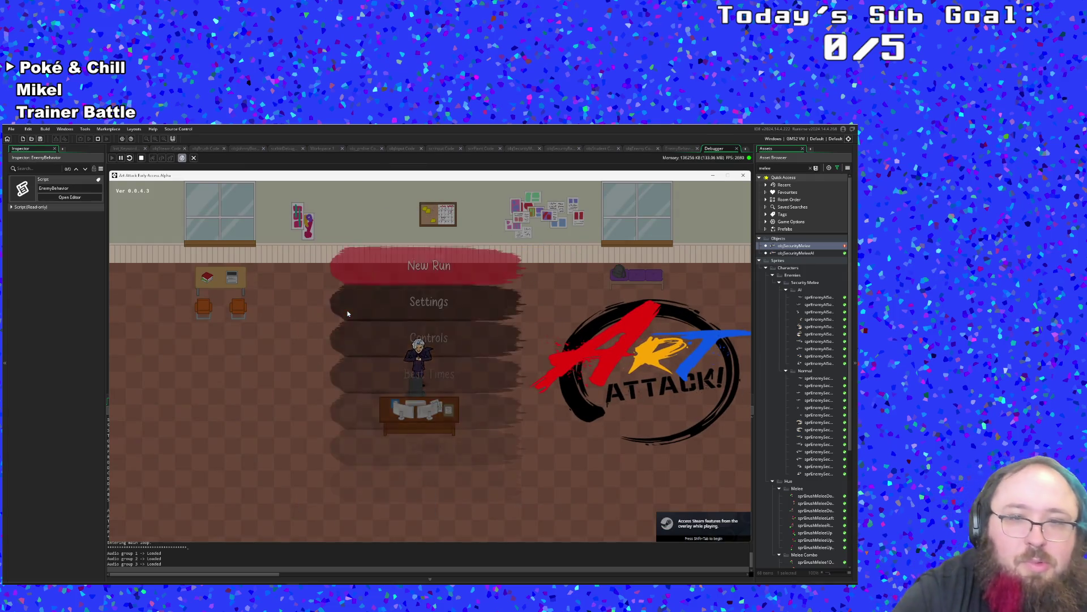
key(Return)
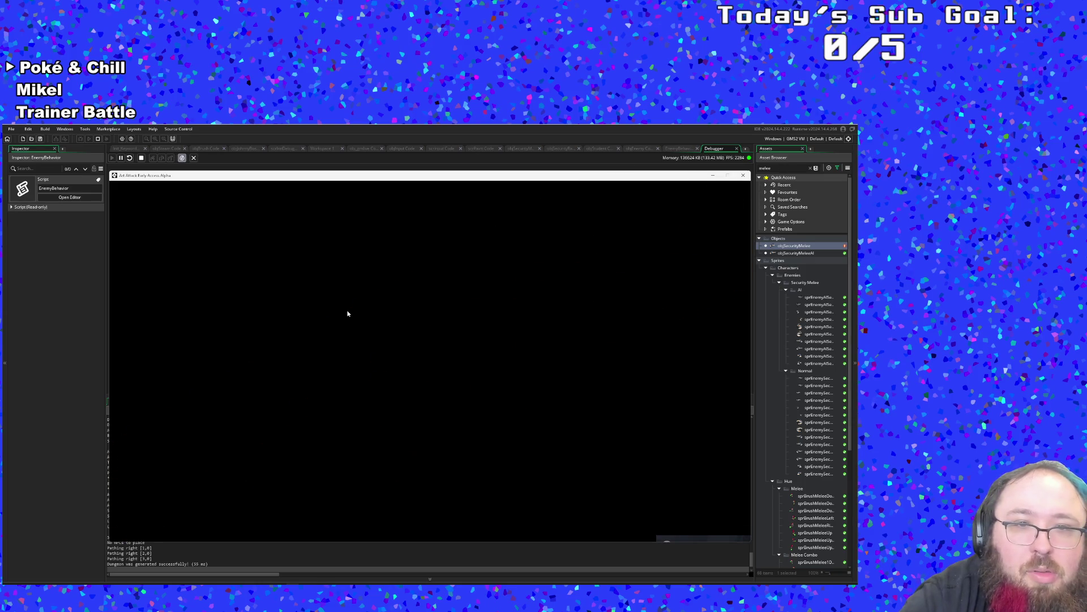
key(Return)
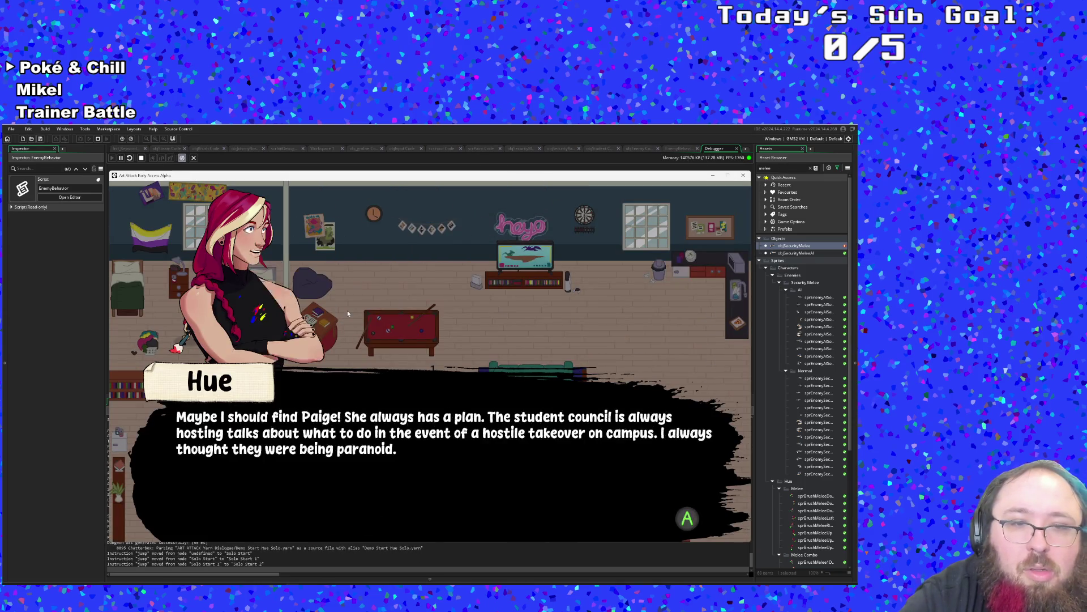
key(Return)
key(d)
key(d)
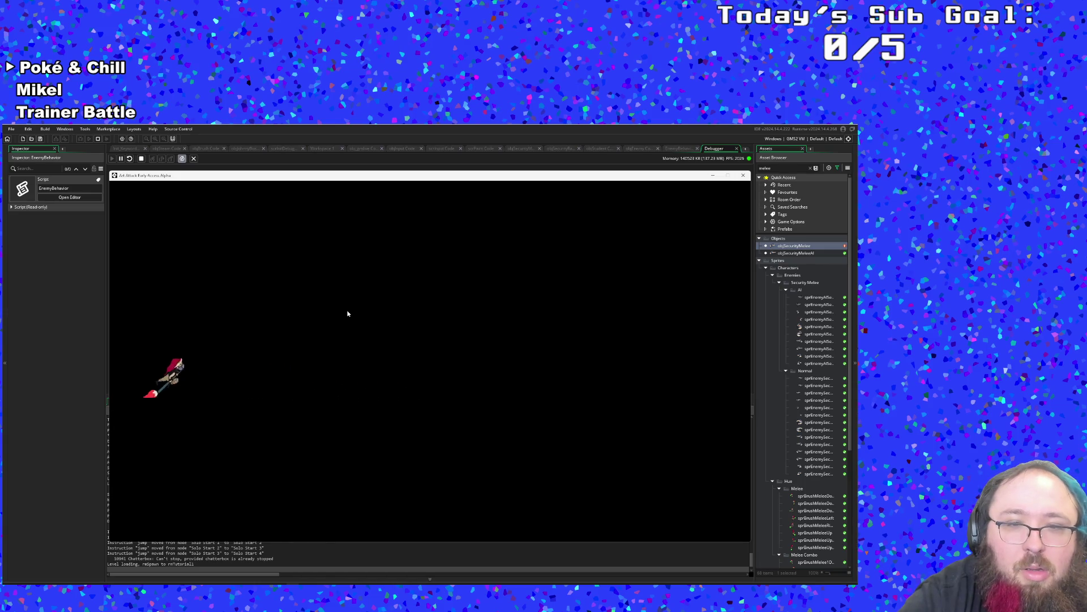
key(d)
key(w)
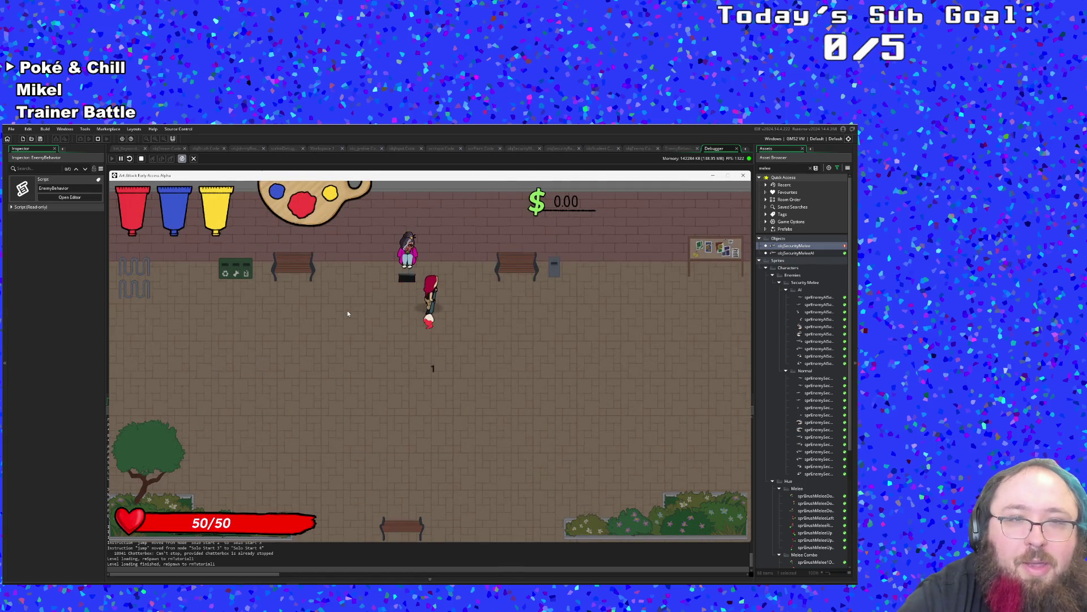
key(space)
Move into the next room, dismiss Anne's dialogue and approach the spawned enemy until the breakpoint hits.
key(d)
key(d)
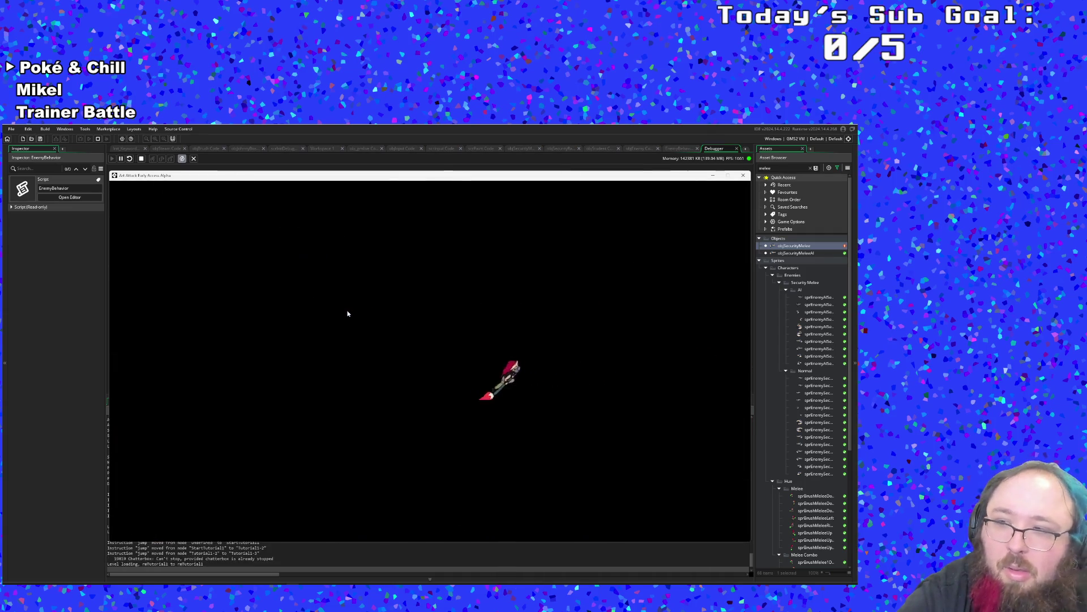
key(d)
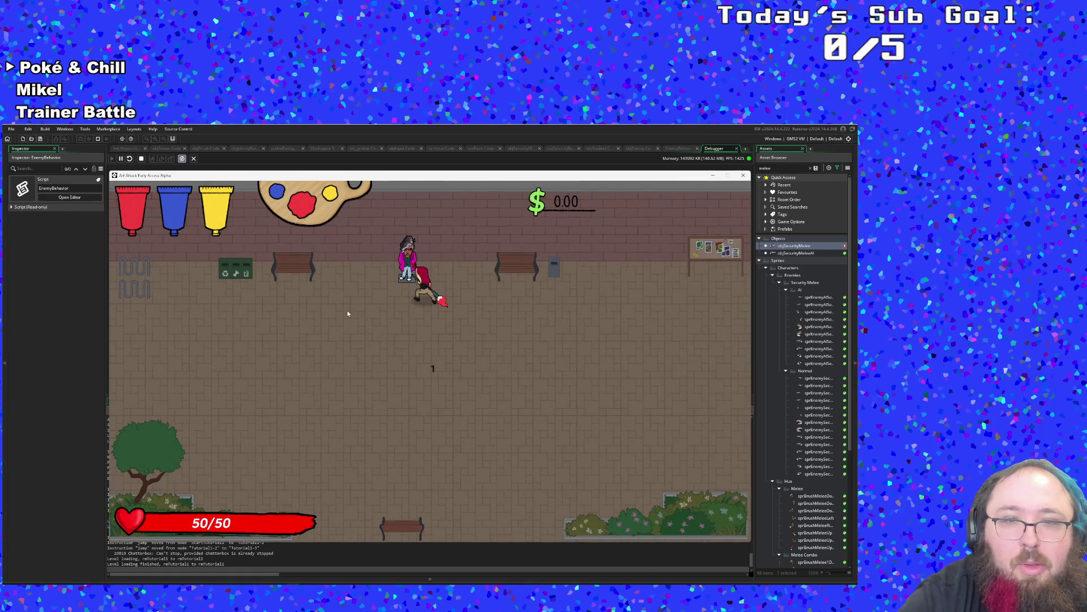
key(Return)
key(d)
key(w)
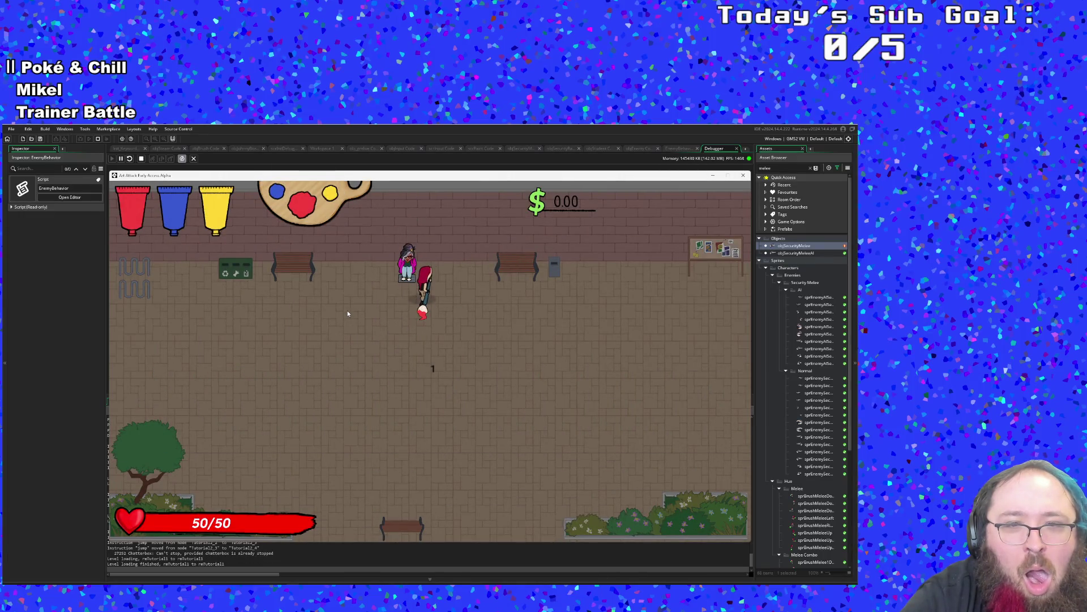
key(s)
key(d)
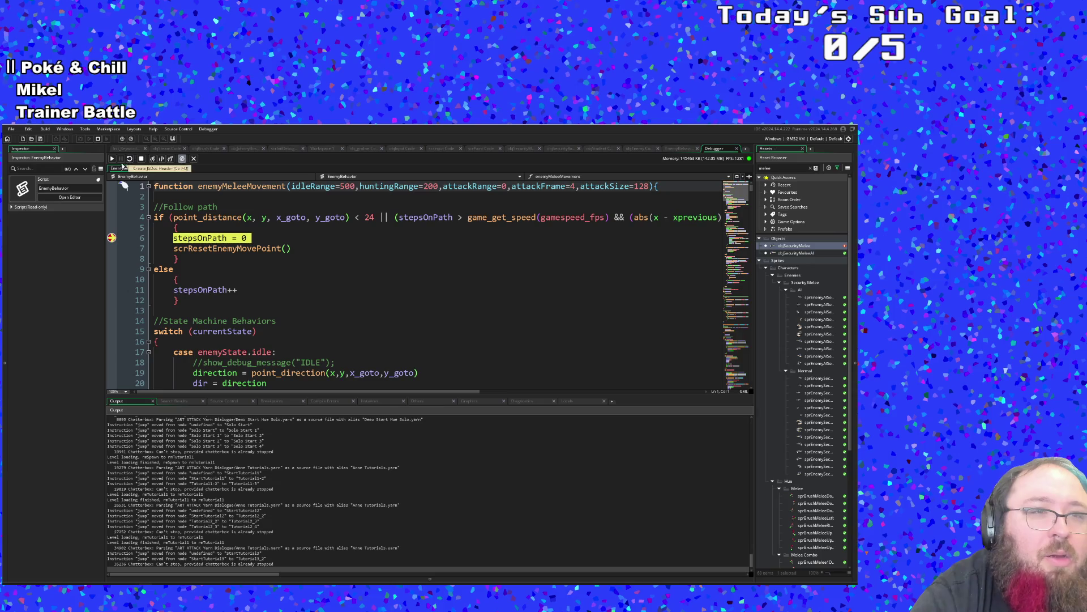
Step line by line through scrResetEnemyMovePoint's wander point setup.
click(153, 159)
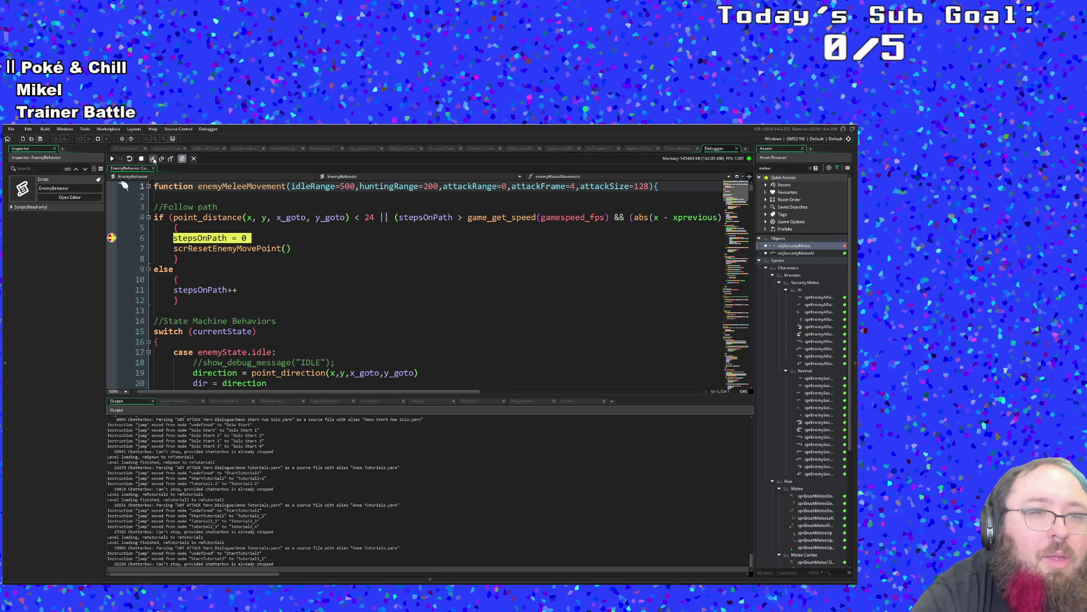
click(153, 159)
click(153, 159)
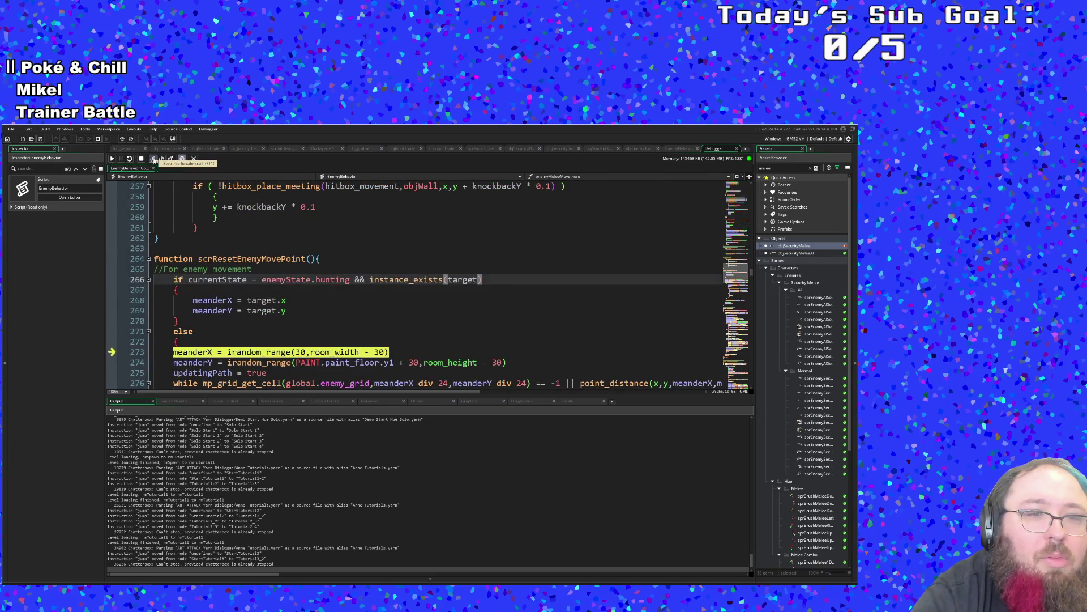
click(153, 159)
click(153, 159)
click(153, 160)
click(153, 159)
Resume, add a breakpoint on the line-4 follow-path check, and continue until it halts there.
click(113, 158)
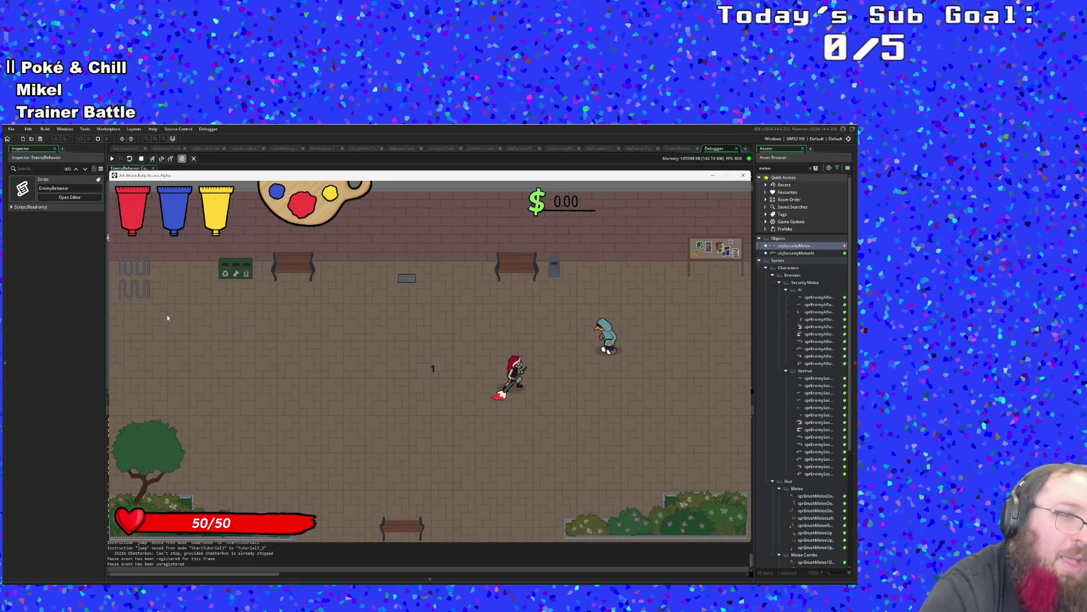
click(82, 290)
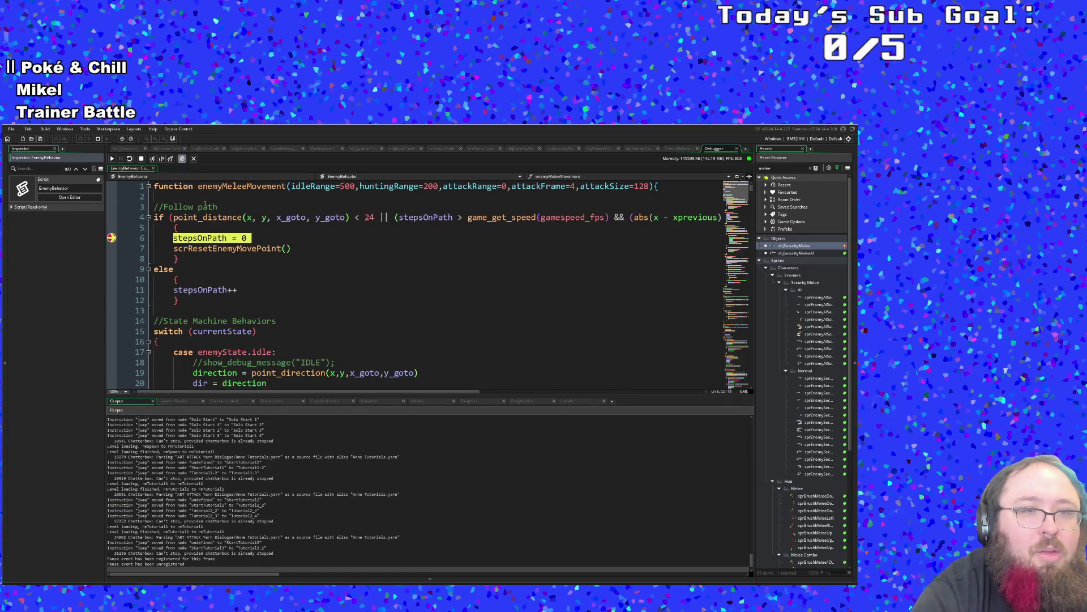
click(222, 265)
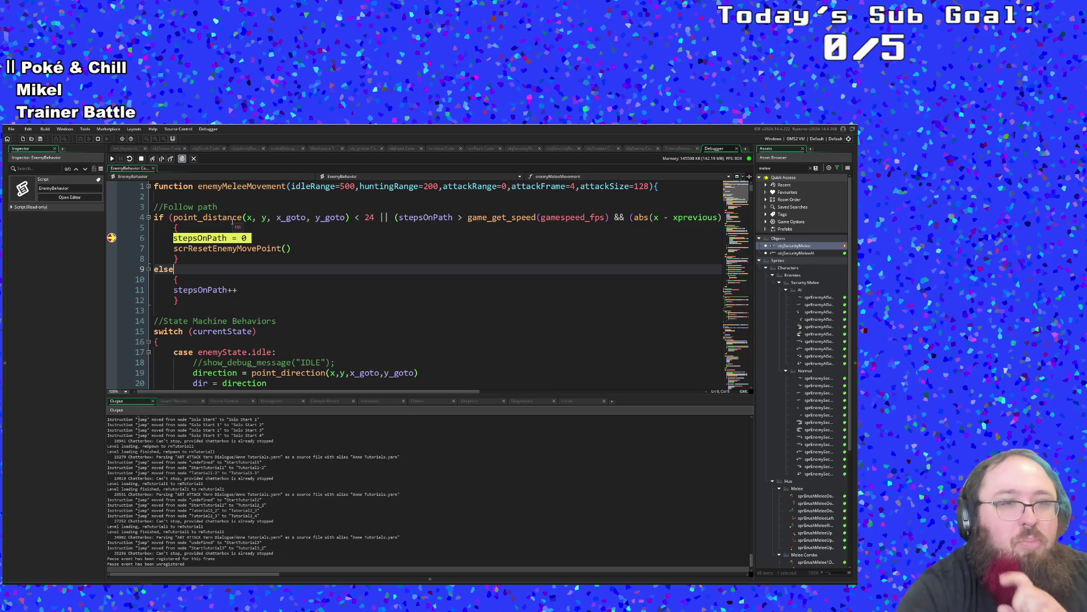
click(111, 216)
click(112, 158)
click(68, 270)
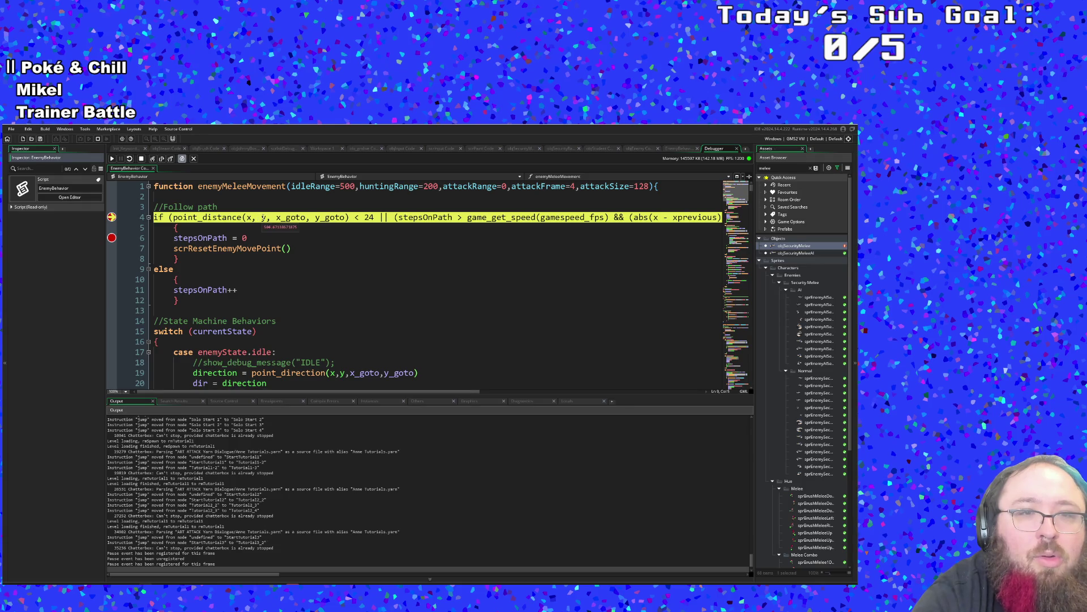
Read the x and x_goto values on line 4 and scroll along its condition.
mouse_move(250, 217)
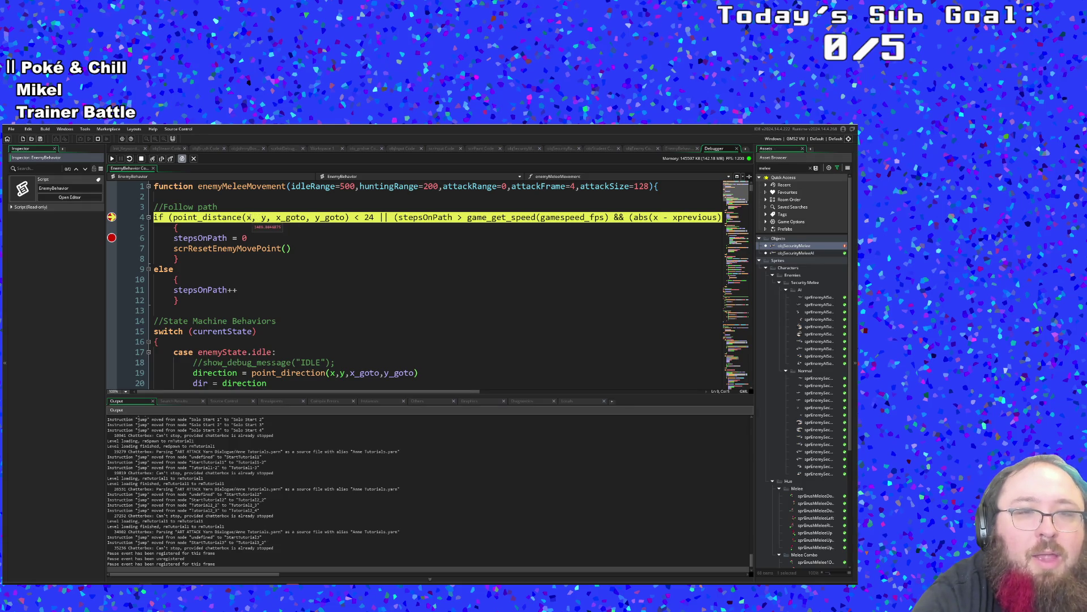
mouse_move(302, 214)
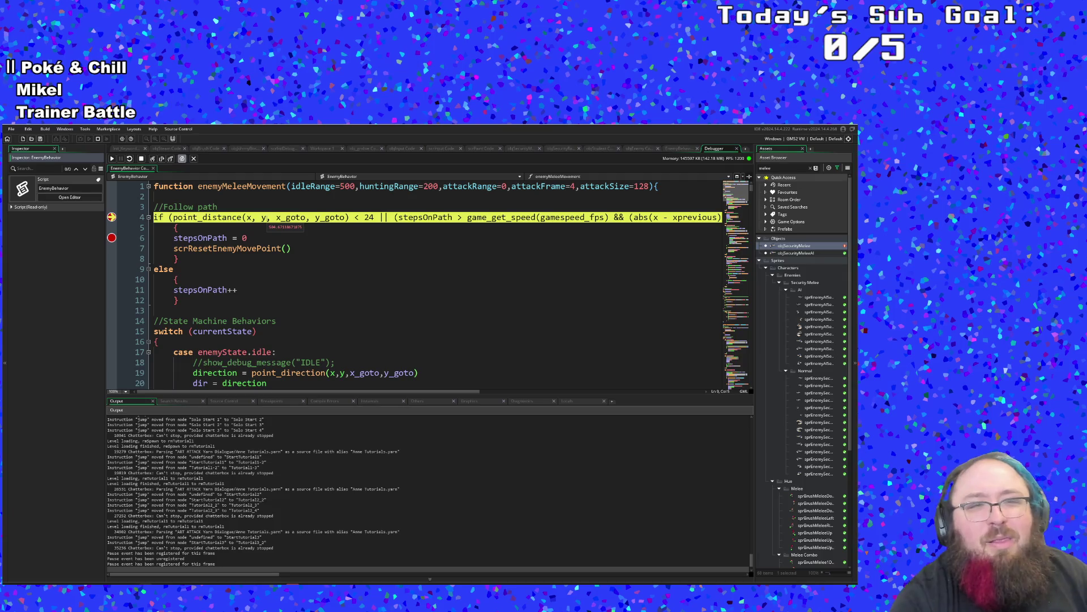
drag(357, 391, 465, 392)
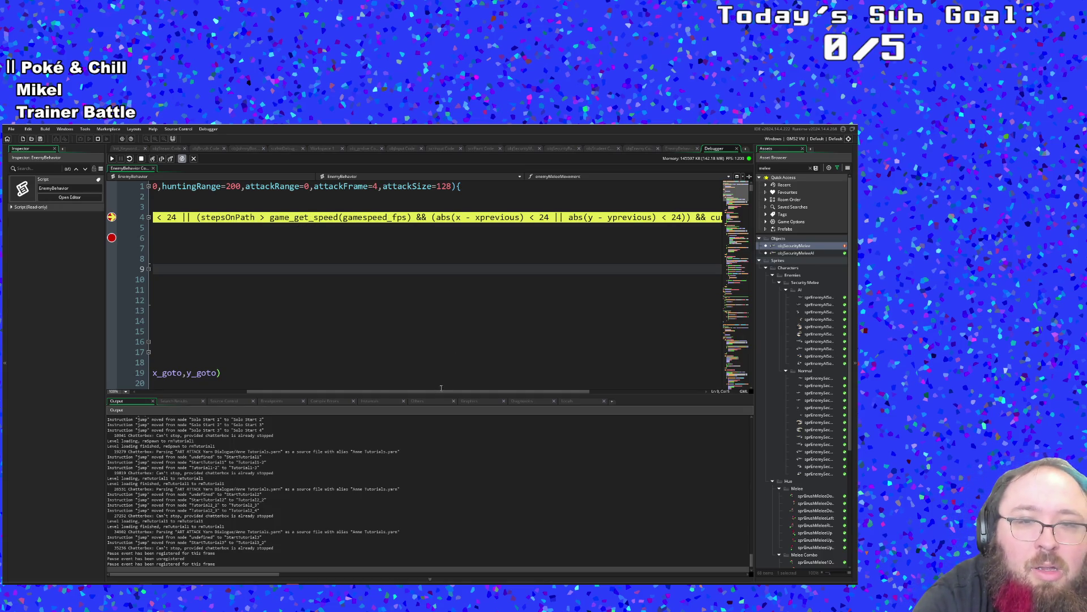
mouse_move(434, 390)
mouse_down()
mouse_move(530, 390)
mouse_move(273, 372)
mouse_up()
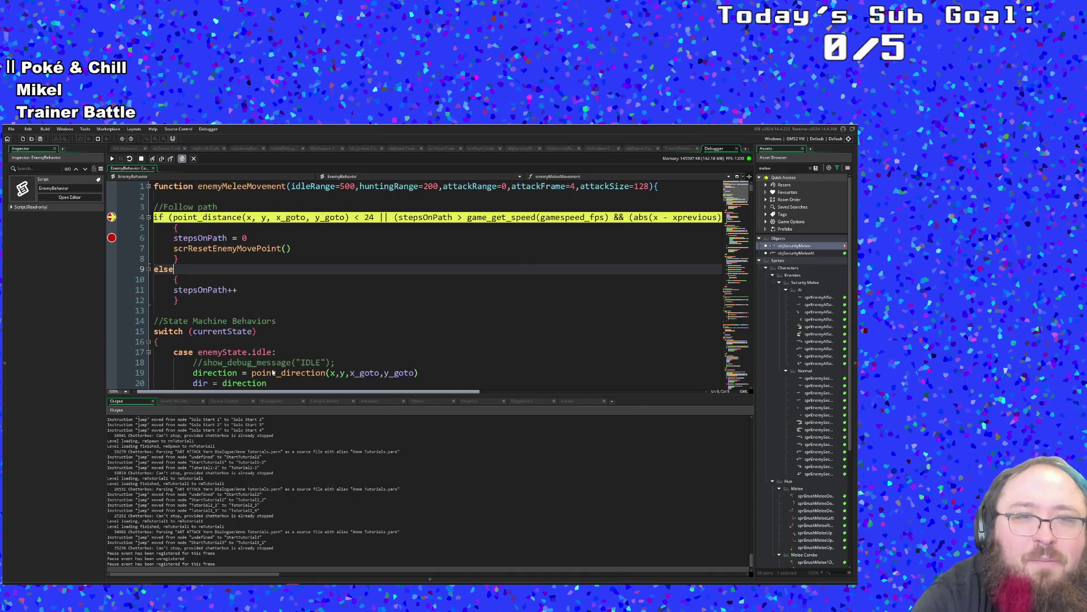
click(286, 248)
click(278, 241)
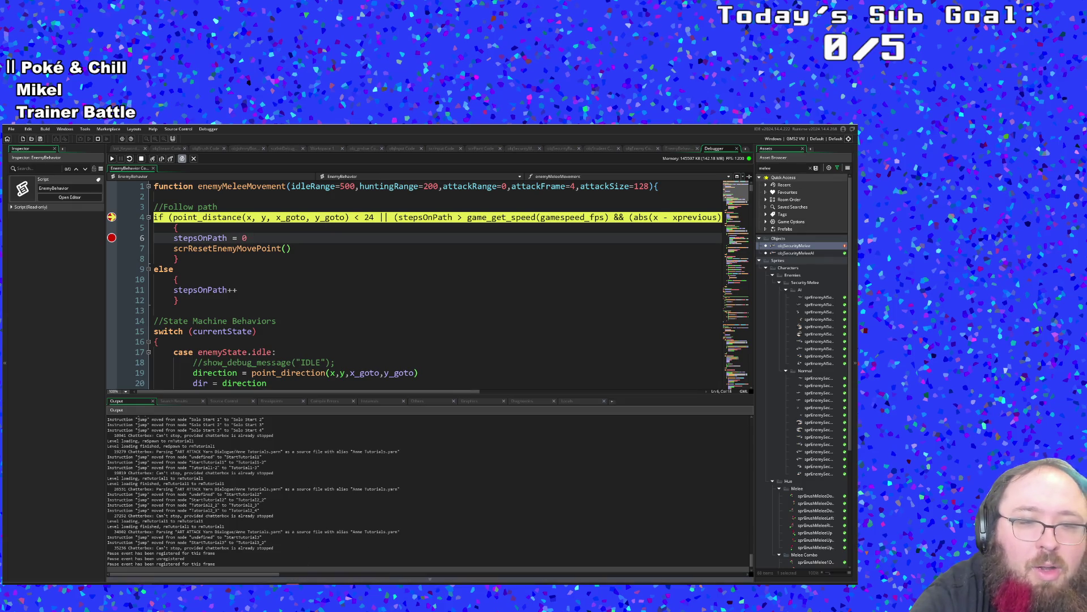
Continue execution until the game pauses at the line-4 check again.
key(F5)
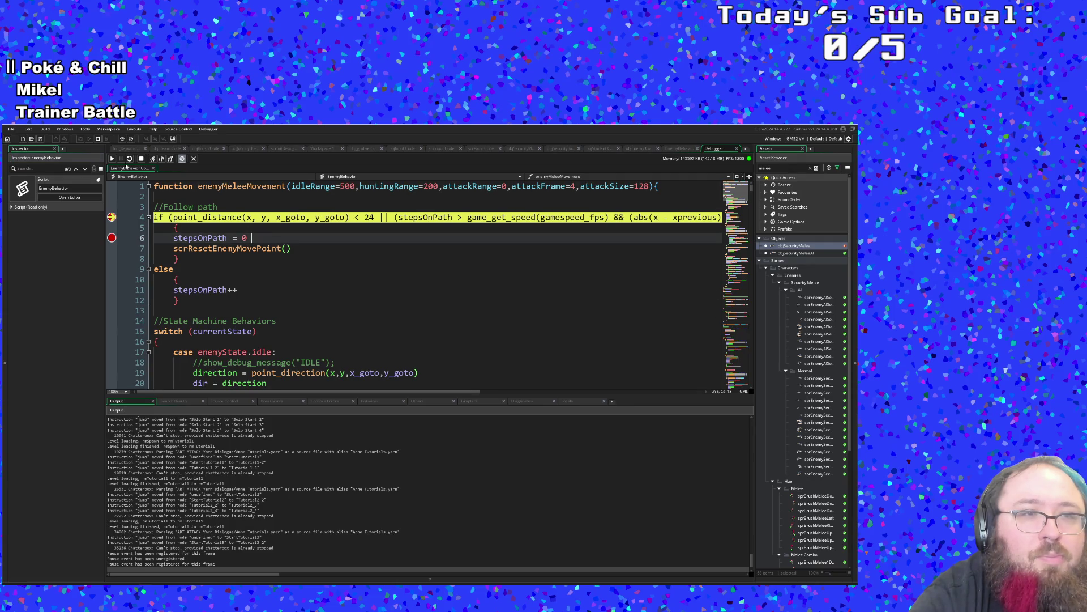
click(111, 158)
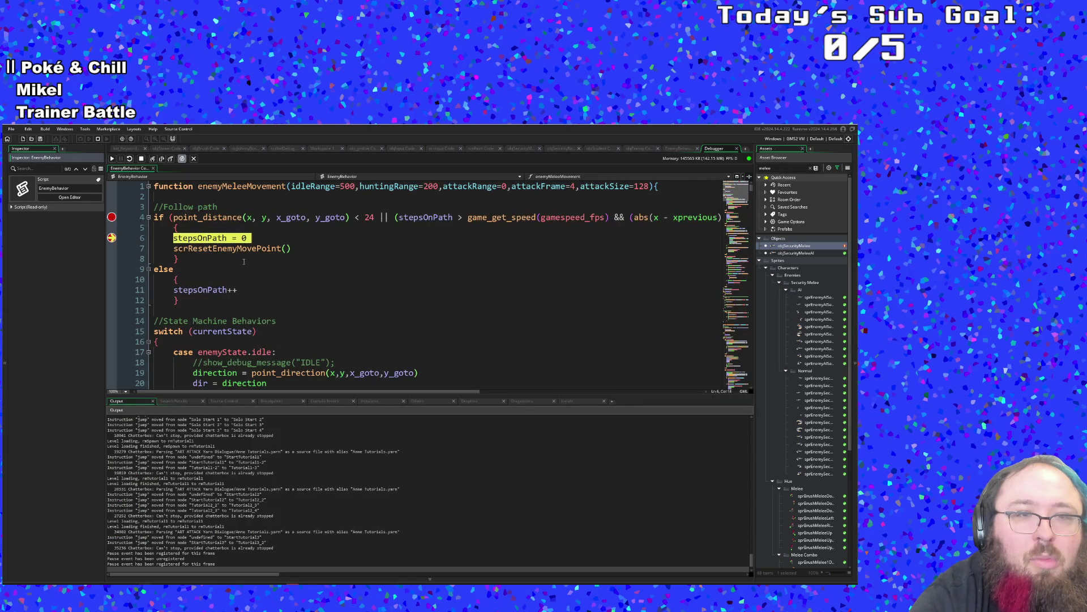
click(112, 159)
click(112, 160)
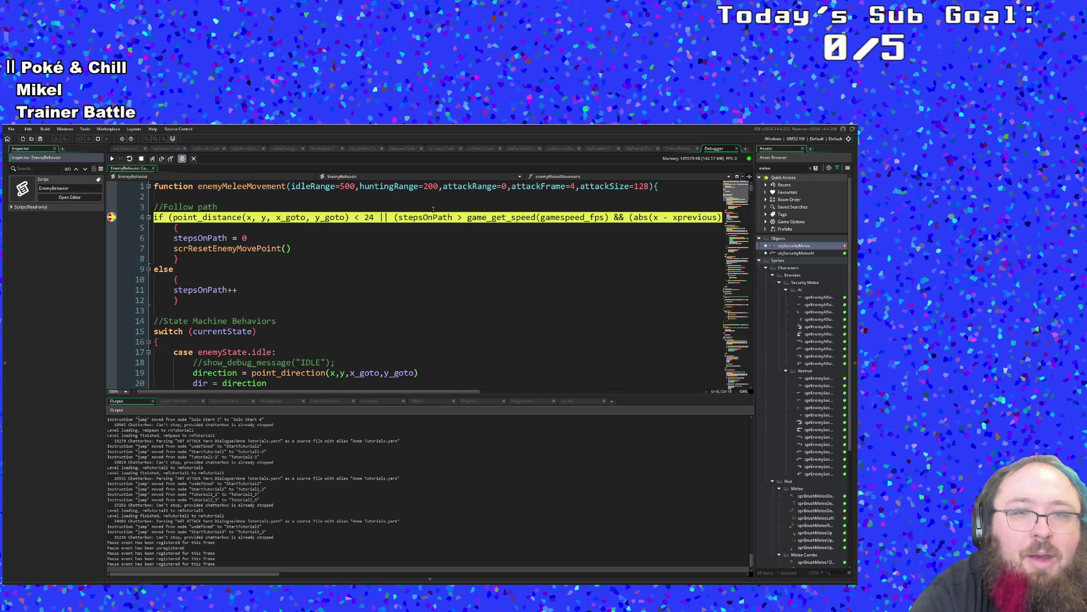
Highlight stepsOnPath uses, remove the line-4 breakpoint, and run until the line-6 breakpoint hits.
click(421, 217)
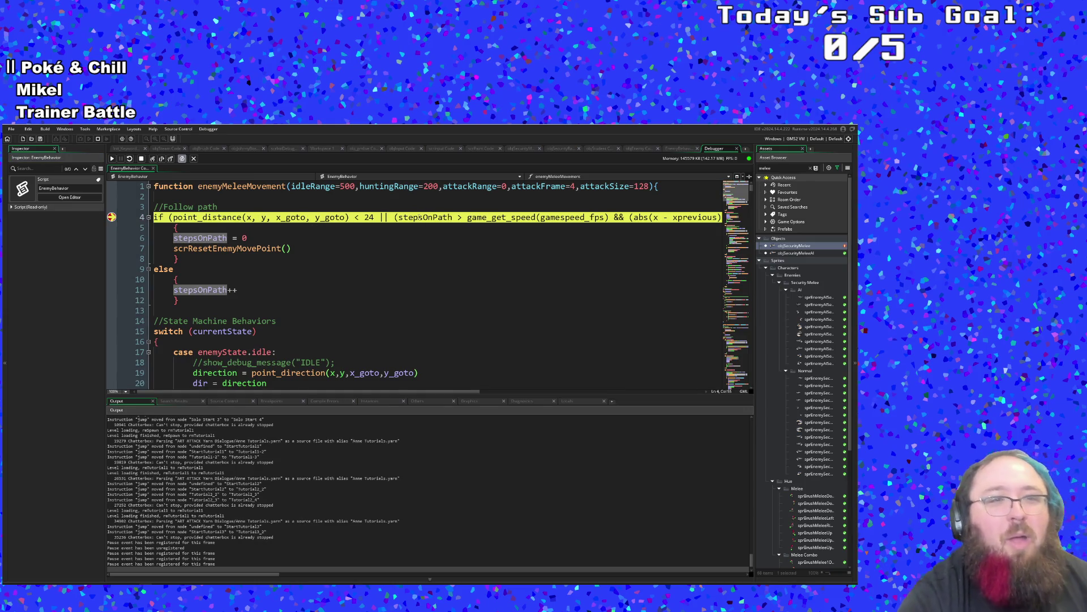
click(112, 161)
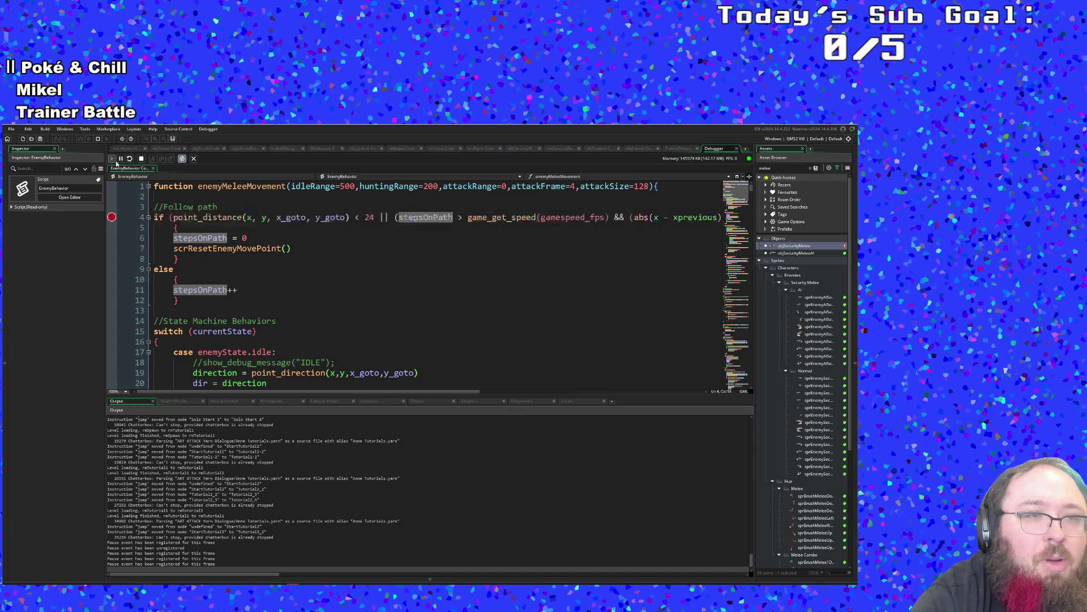
click(112, 162)
click(48, 293)
click(712, 178)
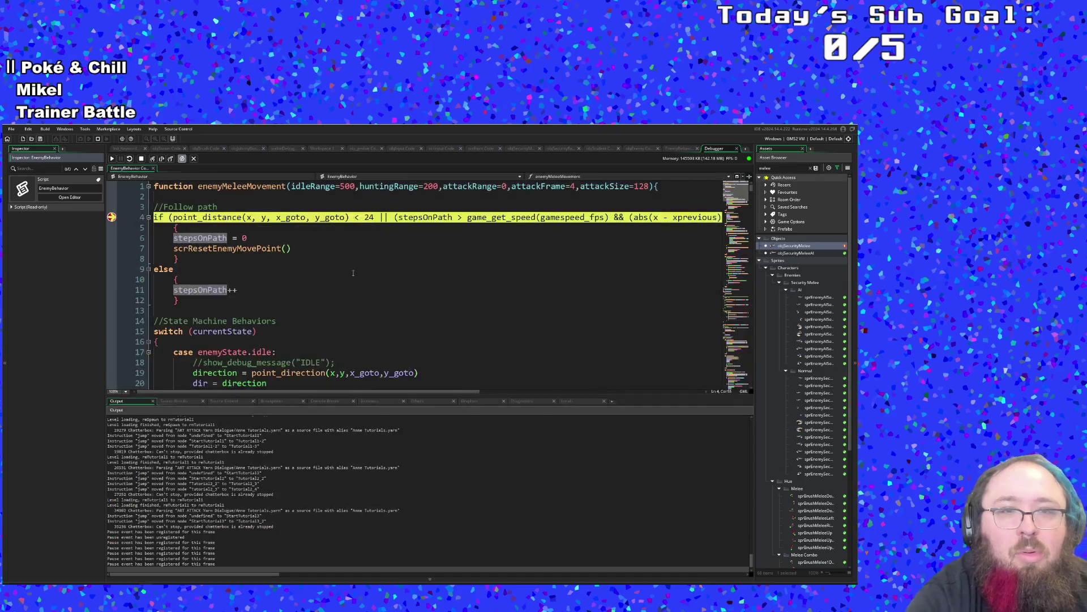
click(113, 219)
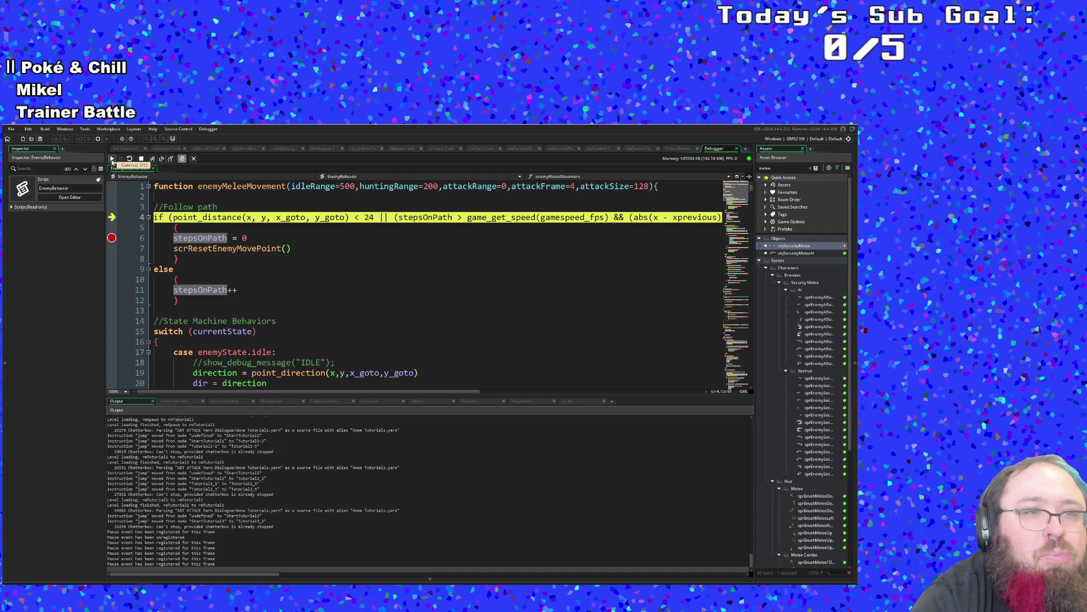
click(112, 161)
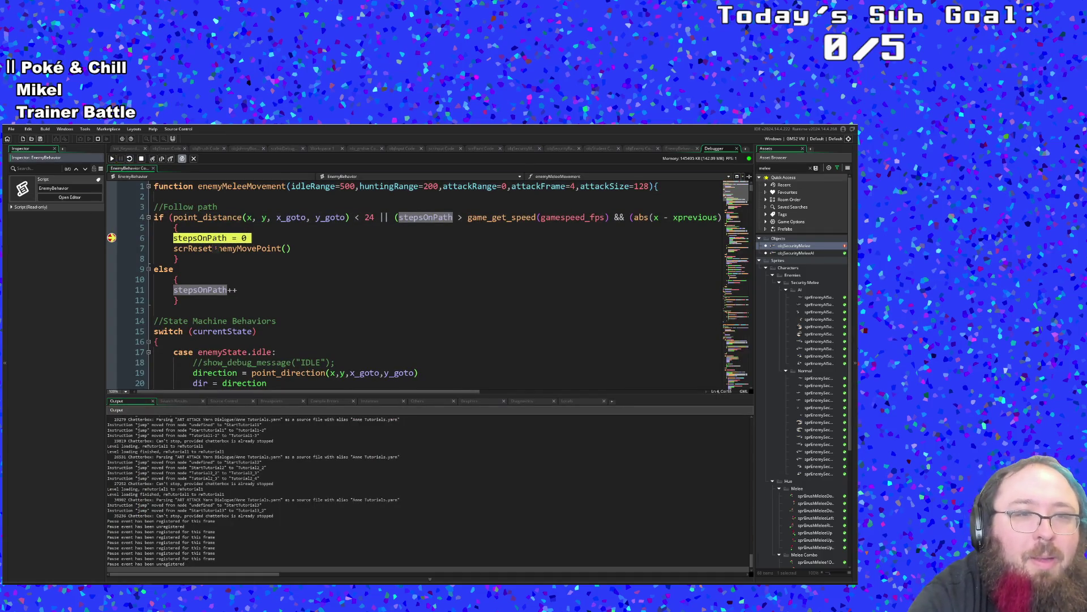
Scroll along line 4 and inspect the x and y_goto values in the path check.
drag(331, 391, 443, 393)
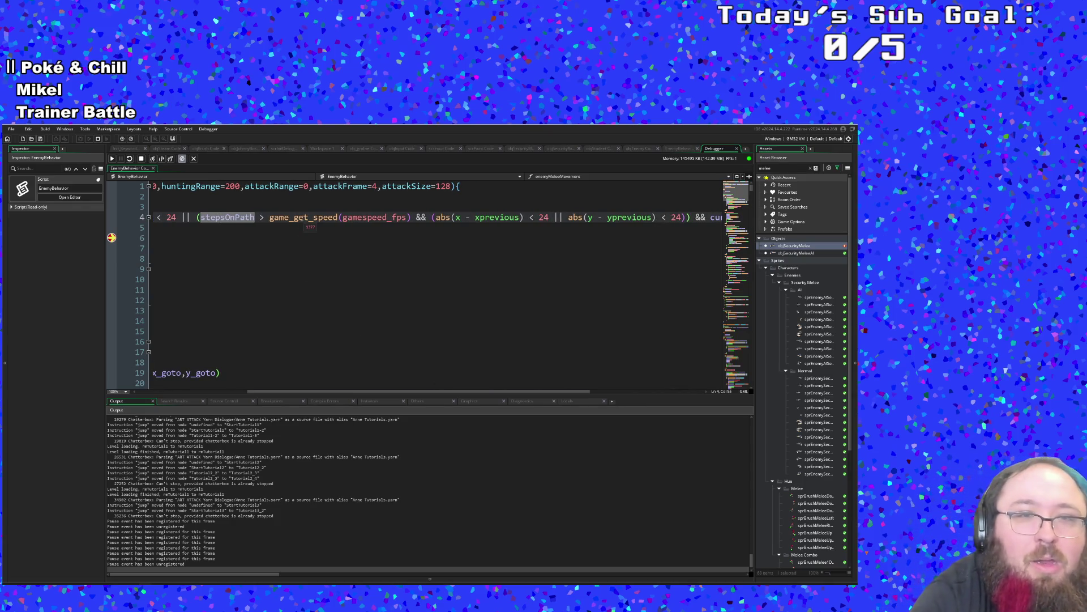
click(363, 218)
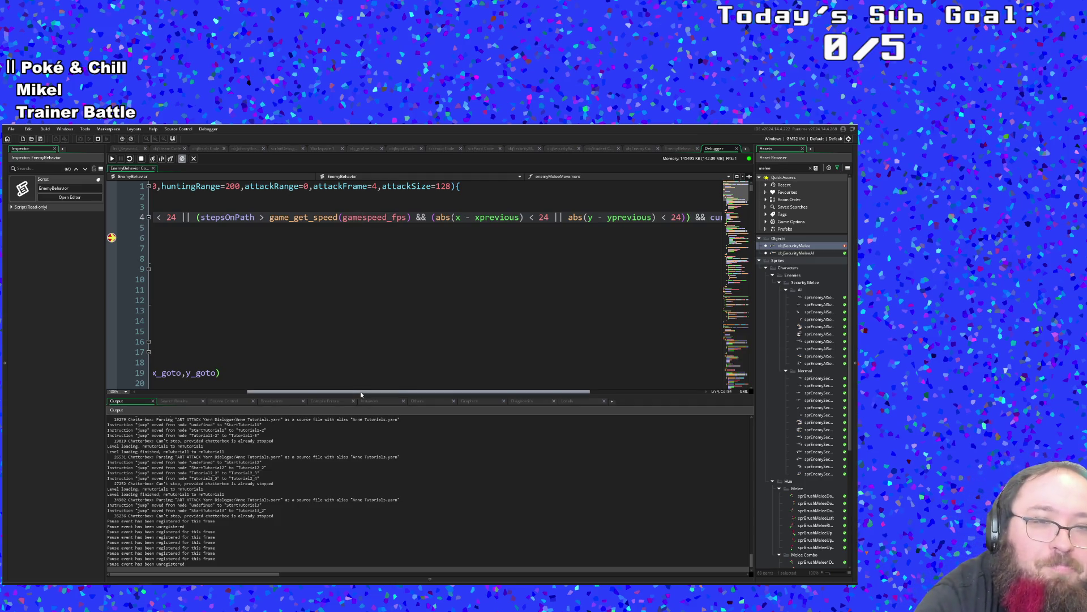
drag(360, 393, 450, 393)
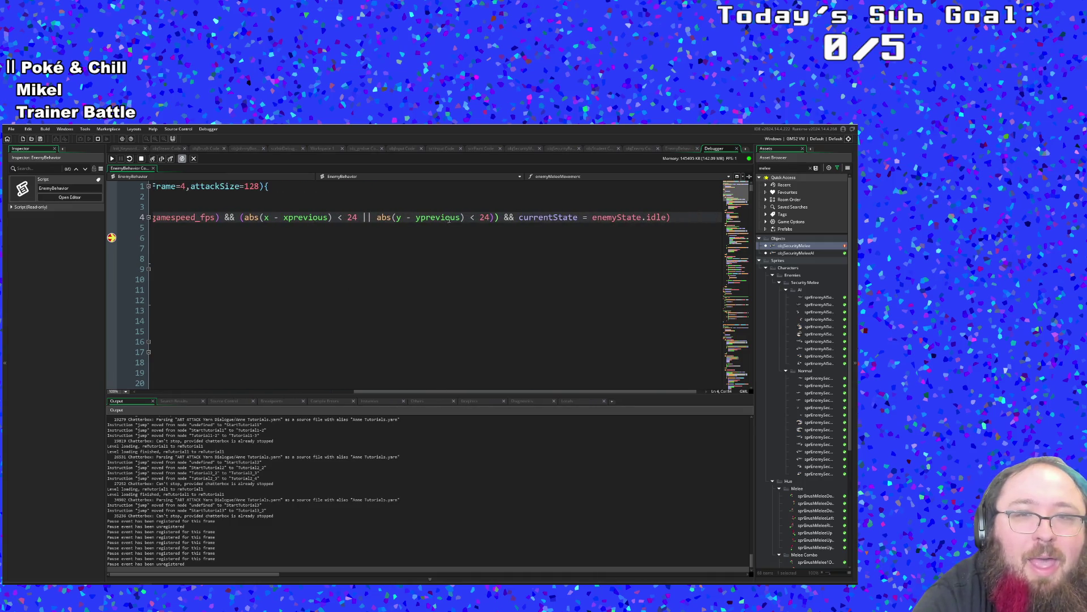
drag(505, 392, 259, 392)
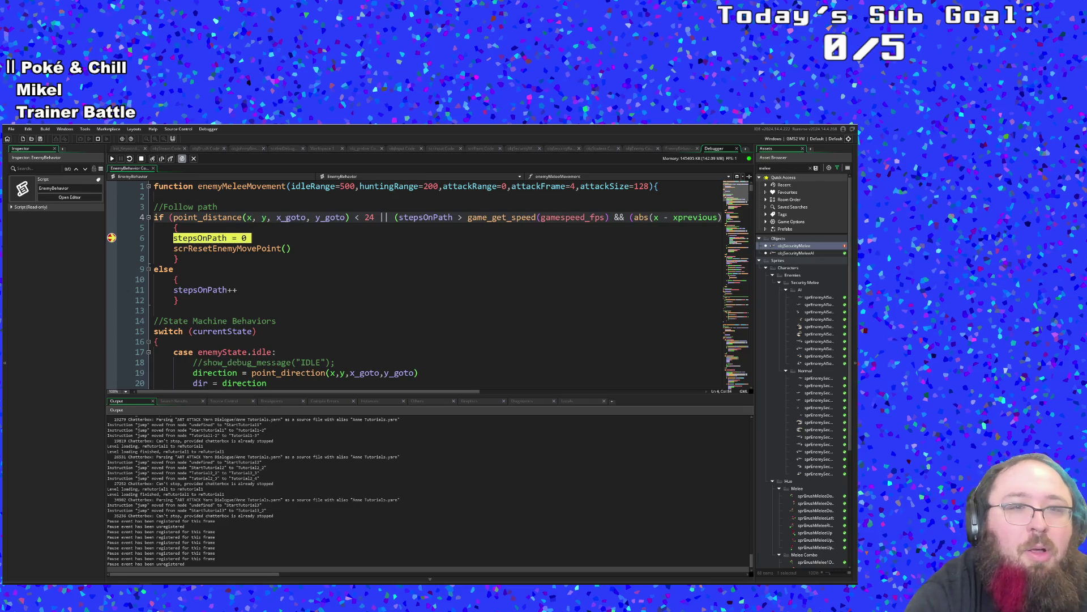
click(251, 217)
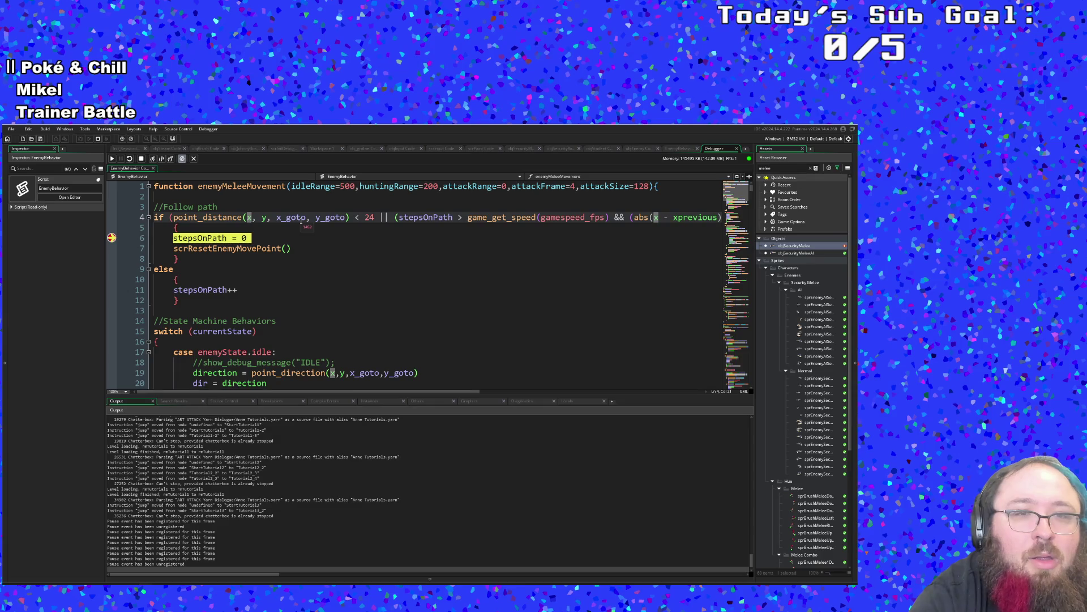
mouse_move(327, 221)
mouse_move(266, 218)
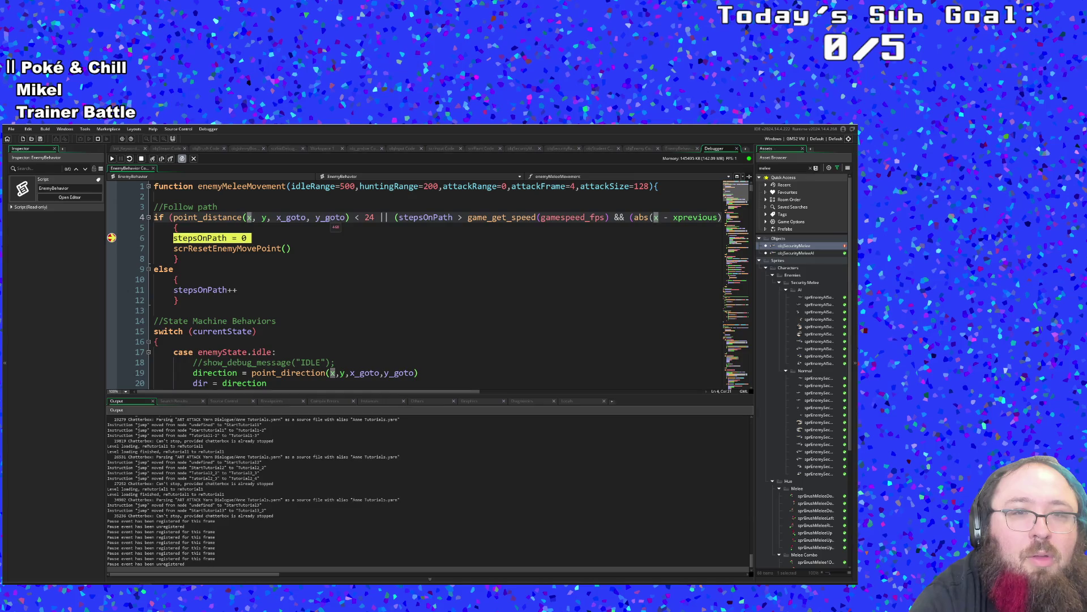
click(331, 218)
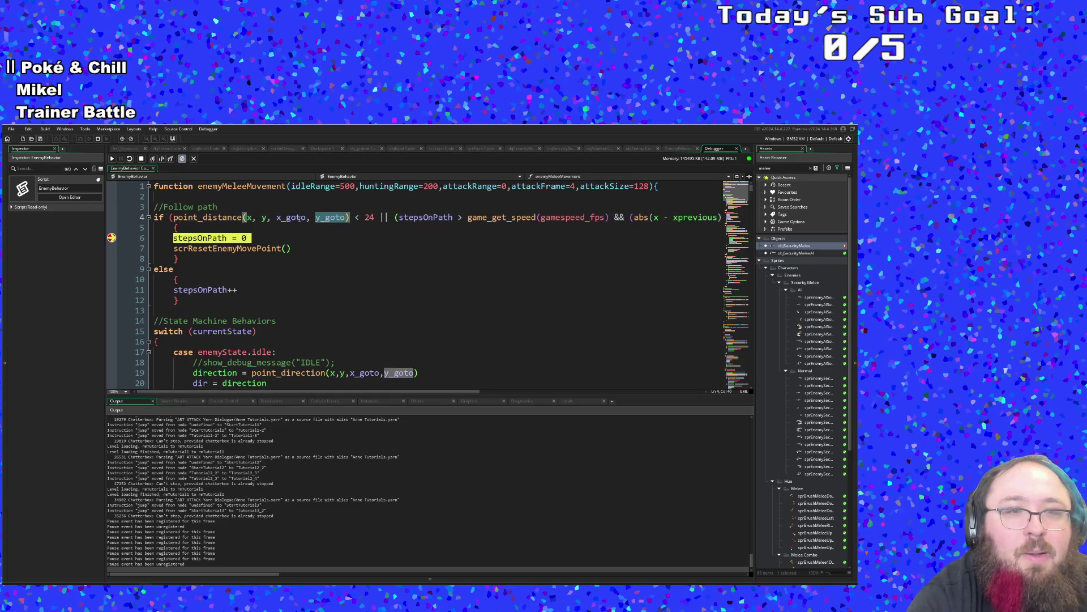
click(287, 224)
Stop the paused debug run.
click(141, 160)
click(261, 290)
click(258, 312)
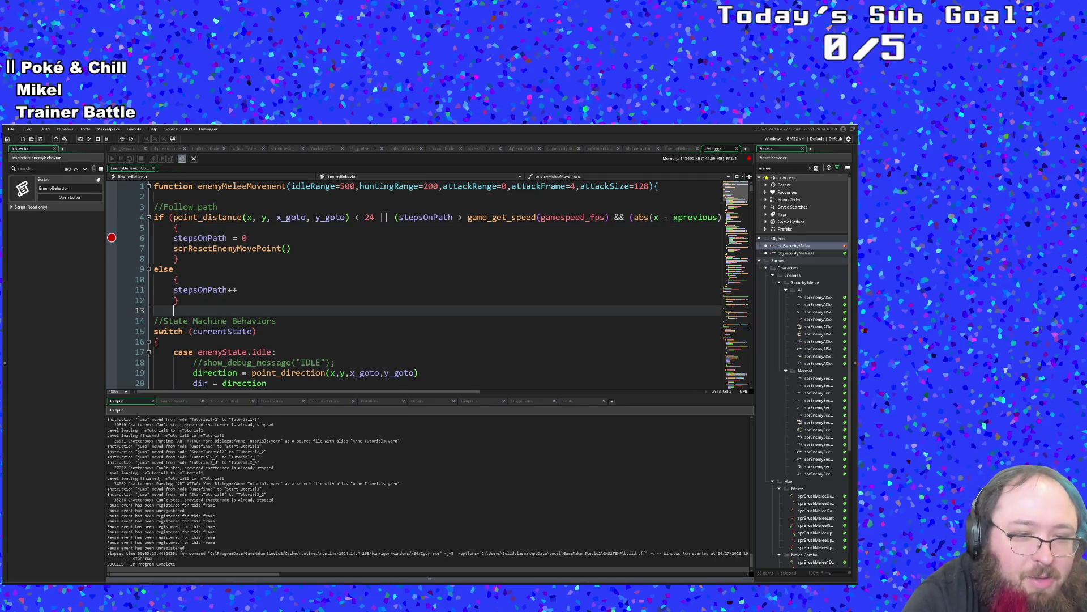
In obj_gmlive's Create code, change #macro live_enabled from 0 to 1 and save.
mouse_move(263, 582)
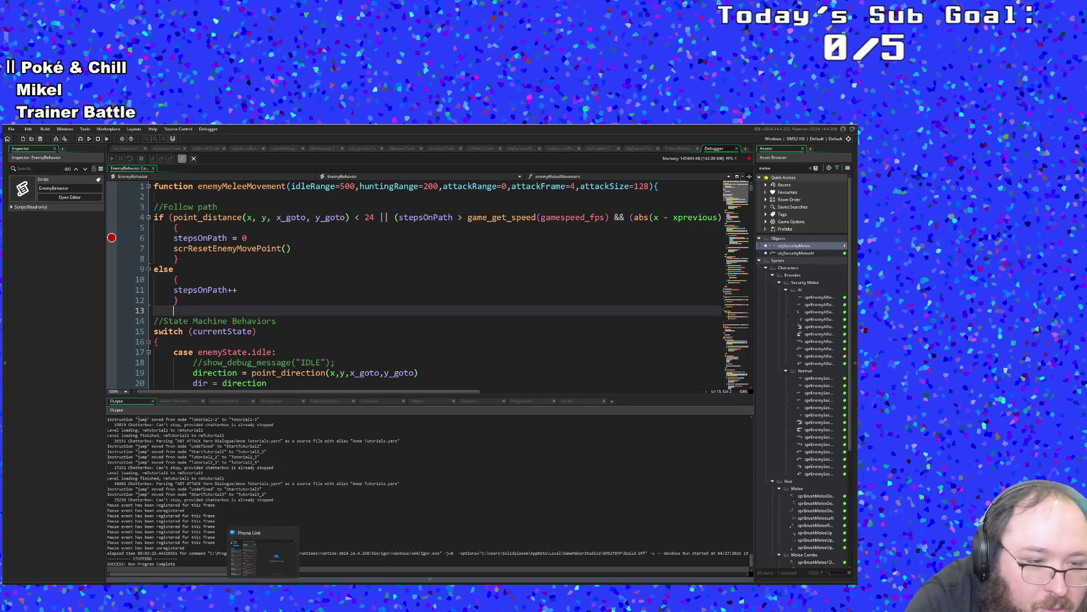
mouse_move(116, 582)
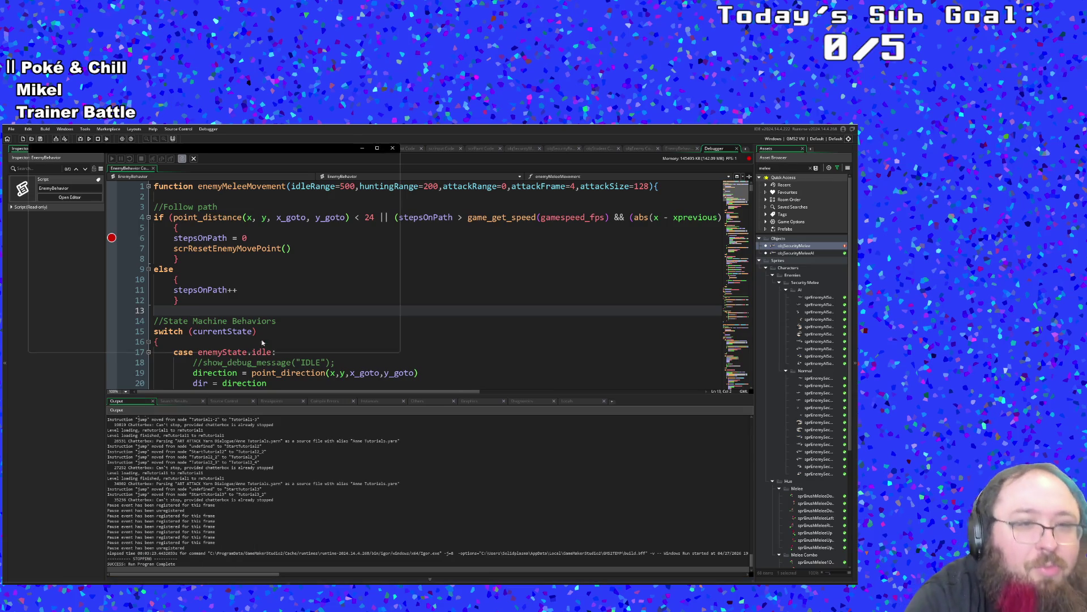
click(407, 321)
key(ctrl+t)
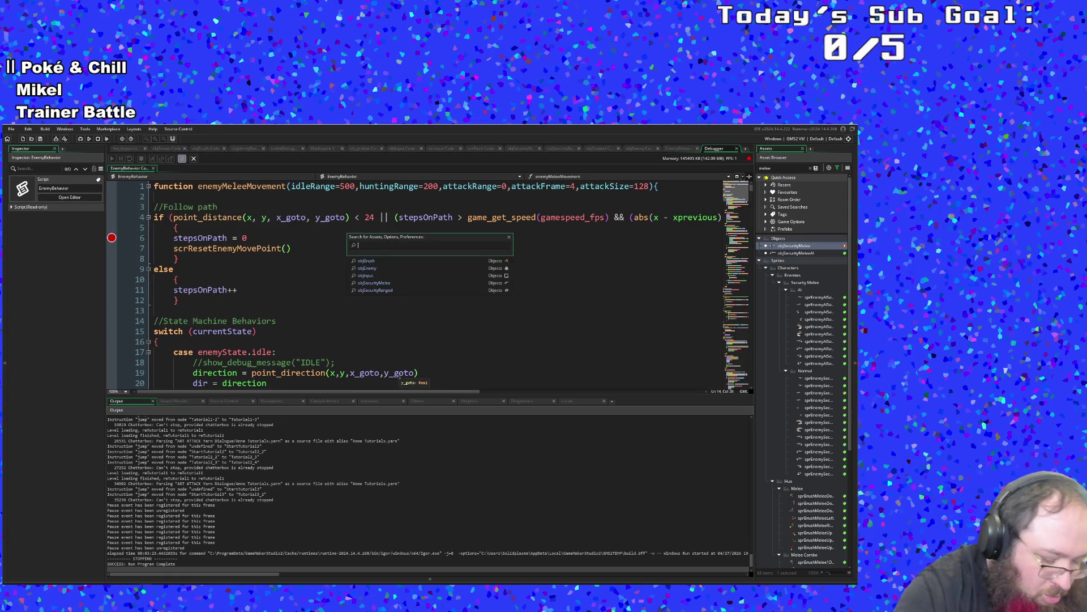
text(obj_gml)
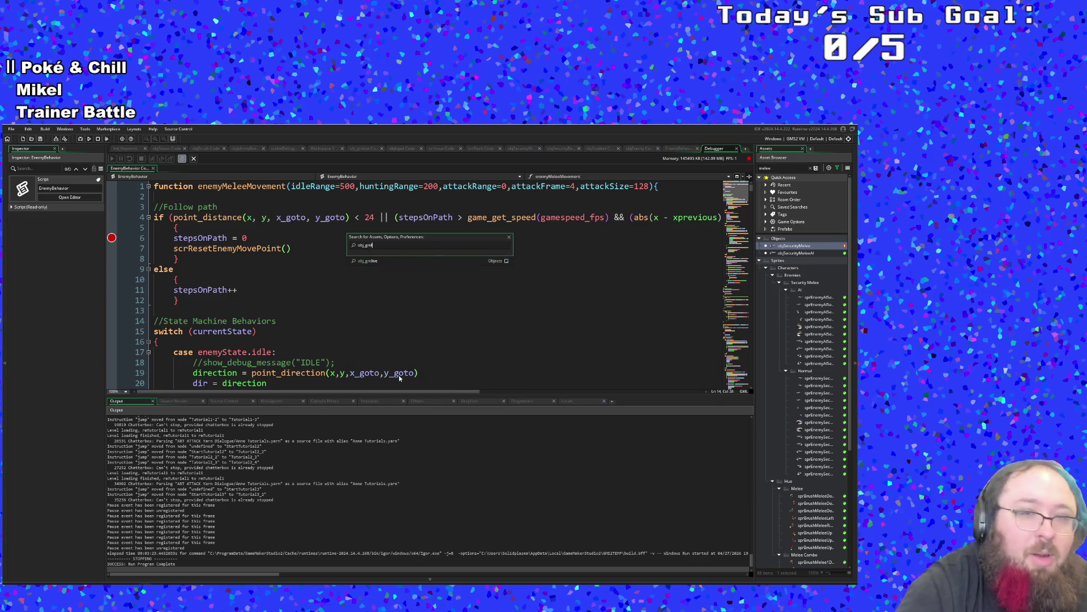
click(390, 261)
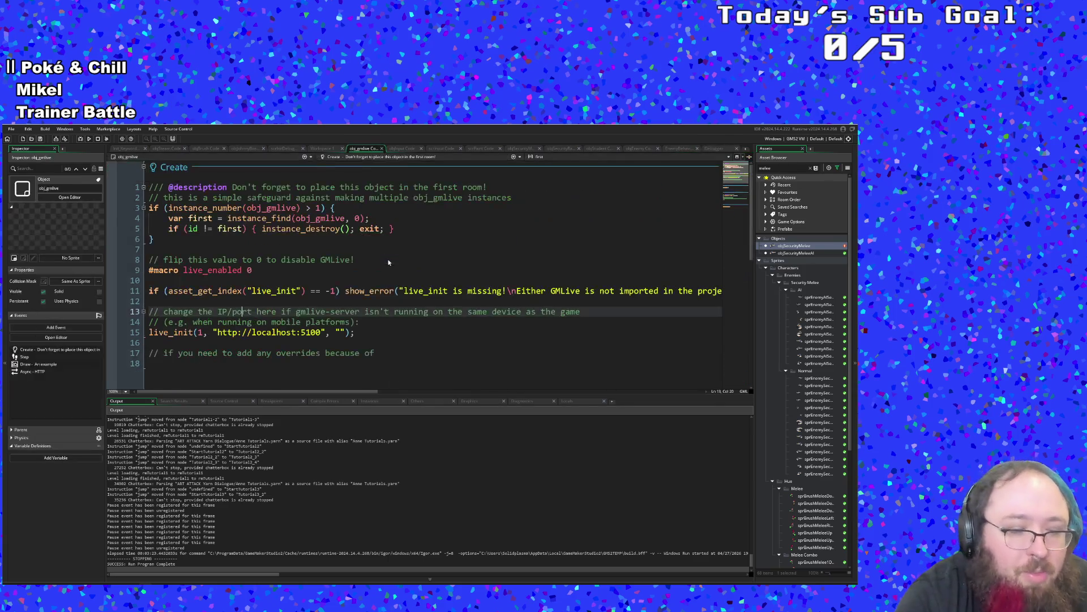
click(353, 331)
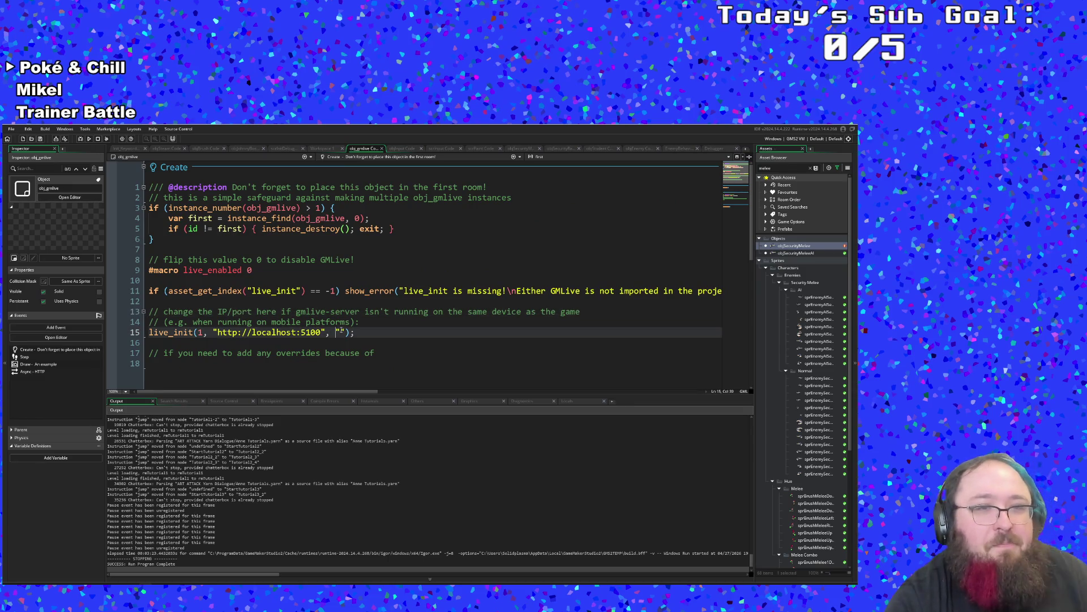
click(334, 339)
click(250, 270)
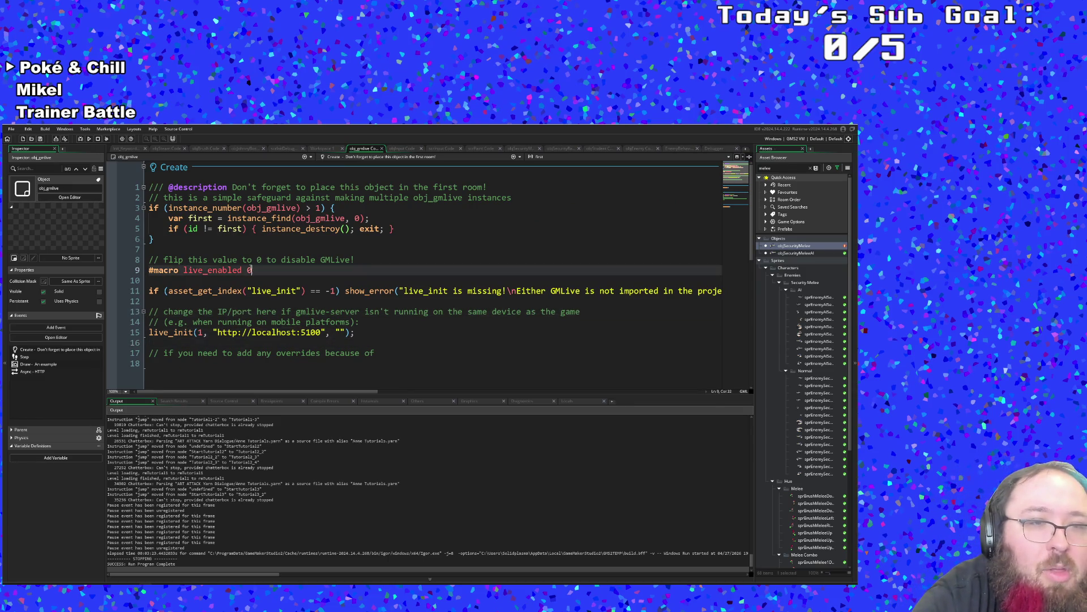
key(BackSpace)
text(1)
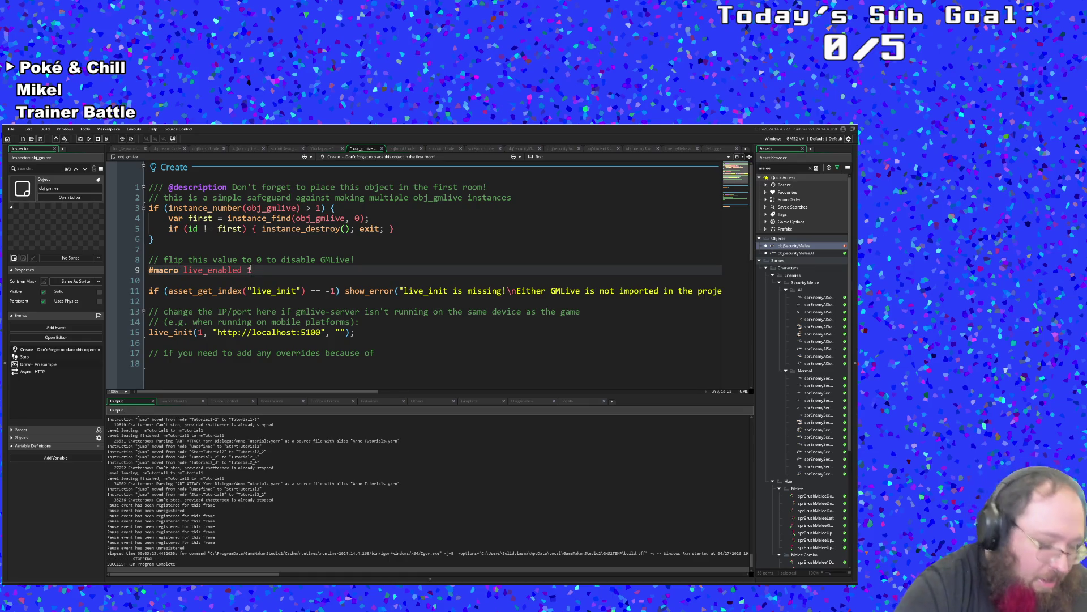
key(ctrl+s)
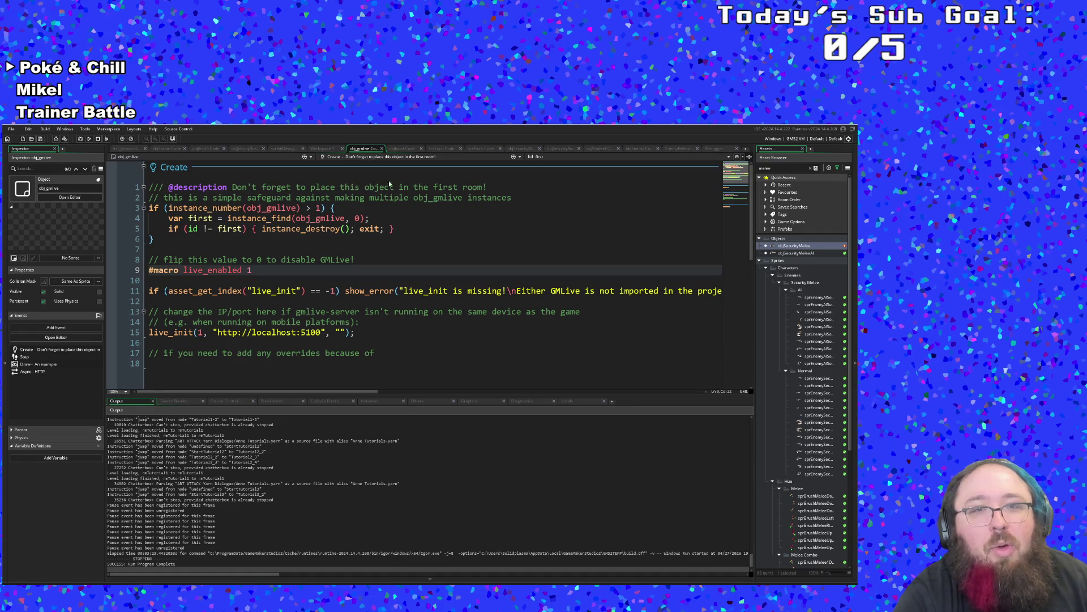
Go back to the enemyMeleeMovement code in the EnemyBehavior script.
click(716, 148)
click(574, 293)
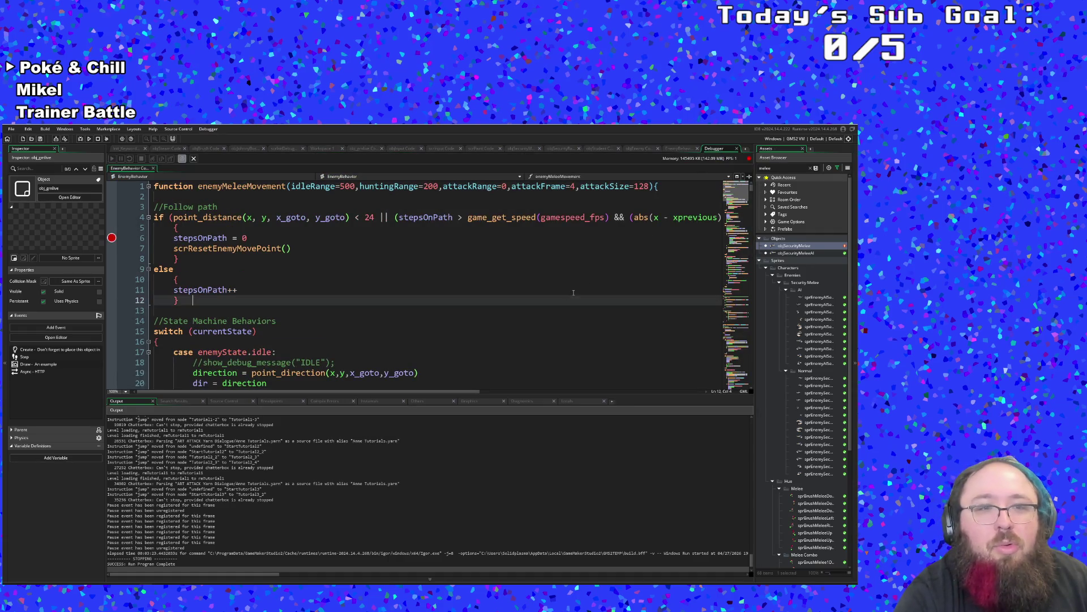
scroll(404, 299, down, 4)
scroll(403, 299, up, 4)
click(294, 279)
click(292, 295)
click(272, 280)
click(251, 273)
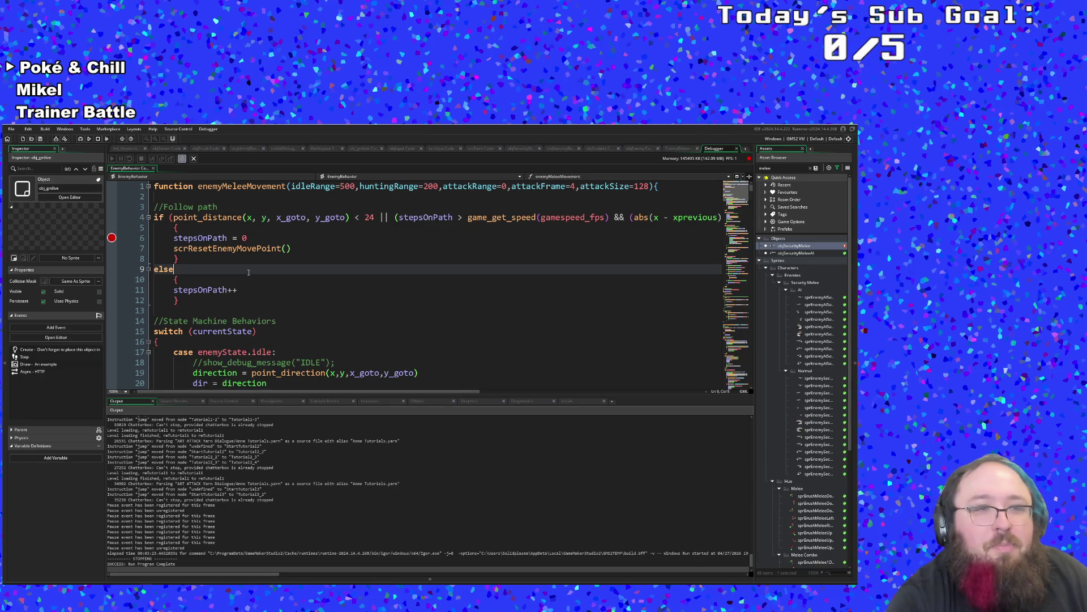
Add live_auto_call on line 2 of enemyMeleeMovement, without a trailing semicolon.
click(210, 186)
click(163, 195)
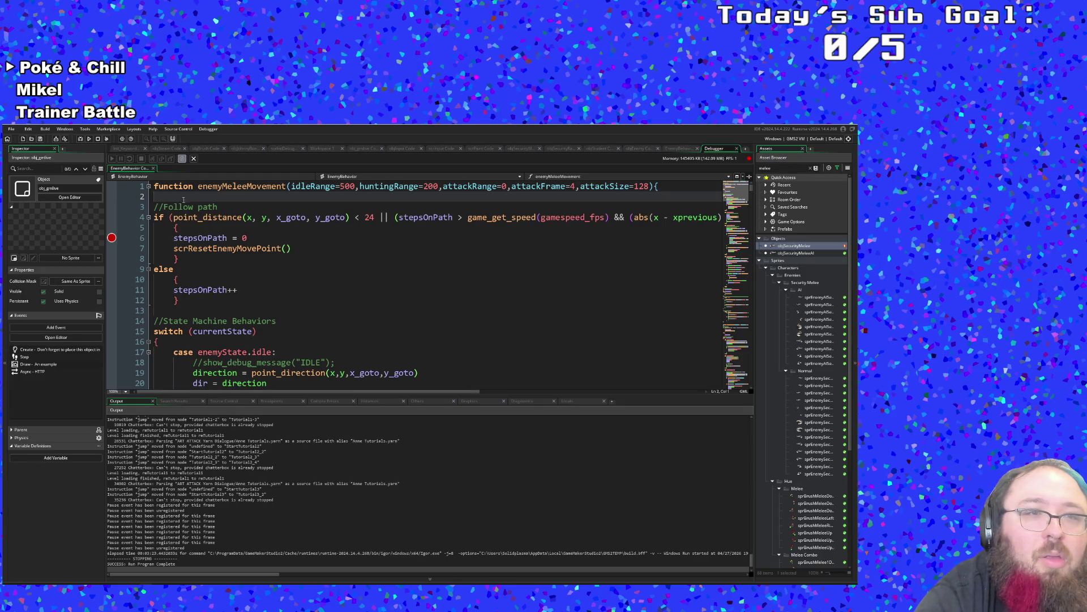
mouse_move(210, 223)
text(l)
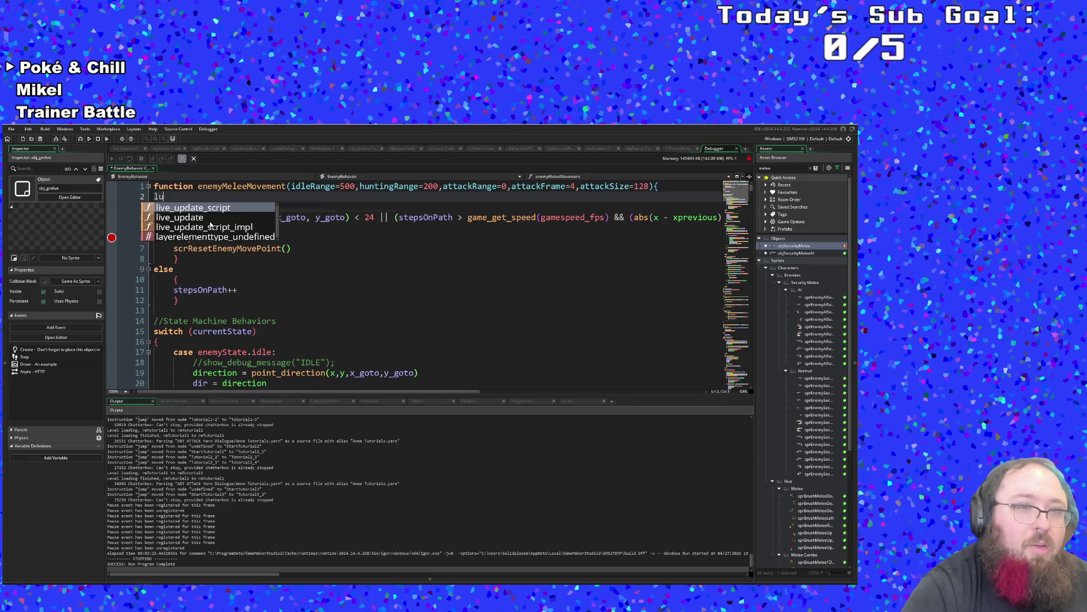
text(ive)
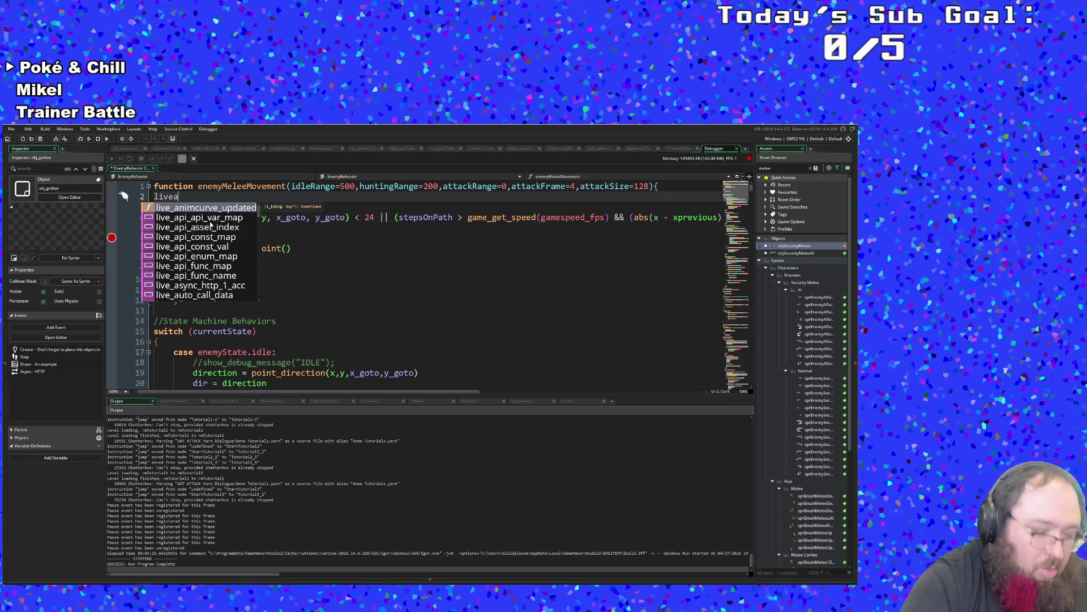
text(_auto_c)
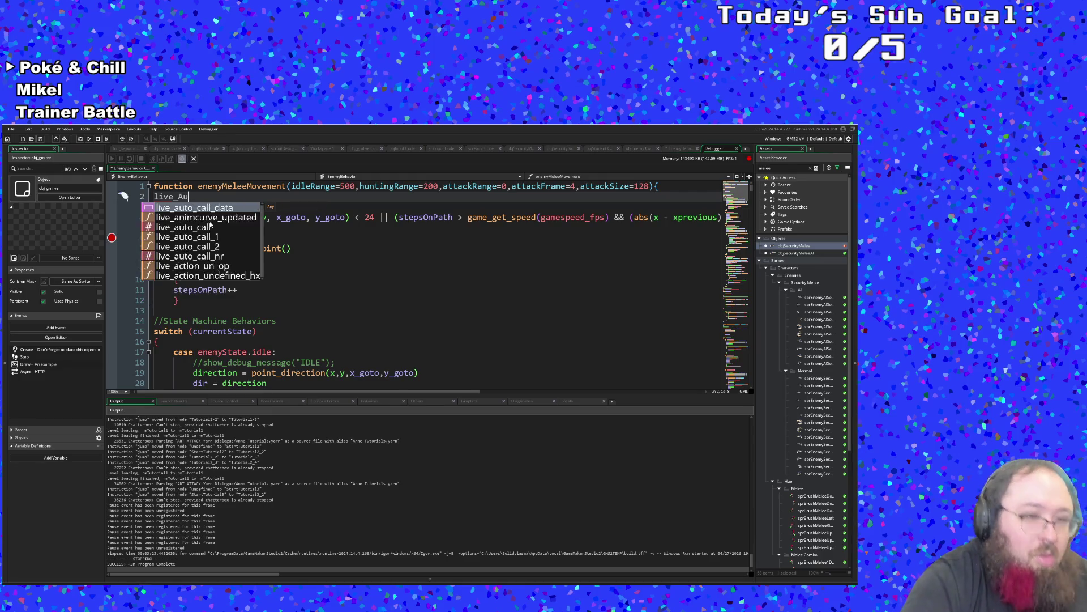
key(Return)
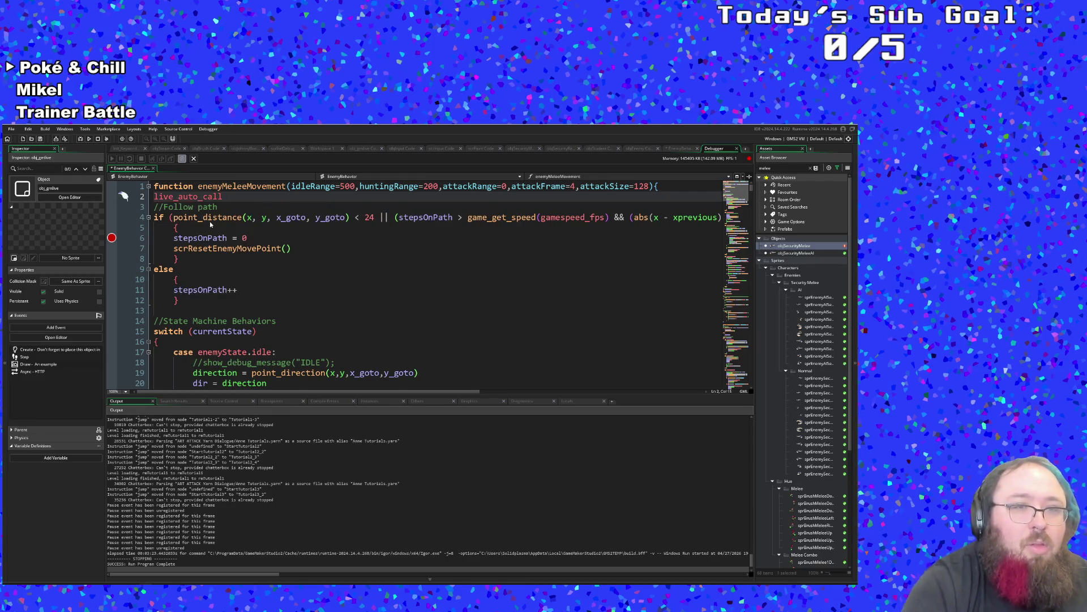
click(281, 228)
click(227, 196)
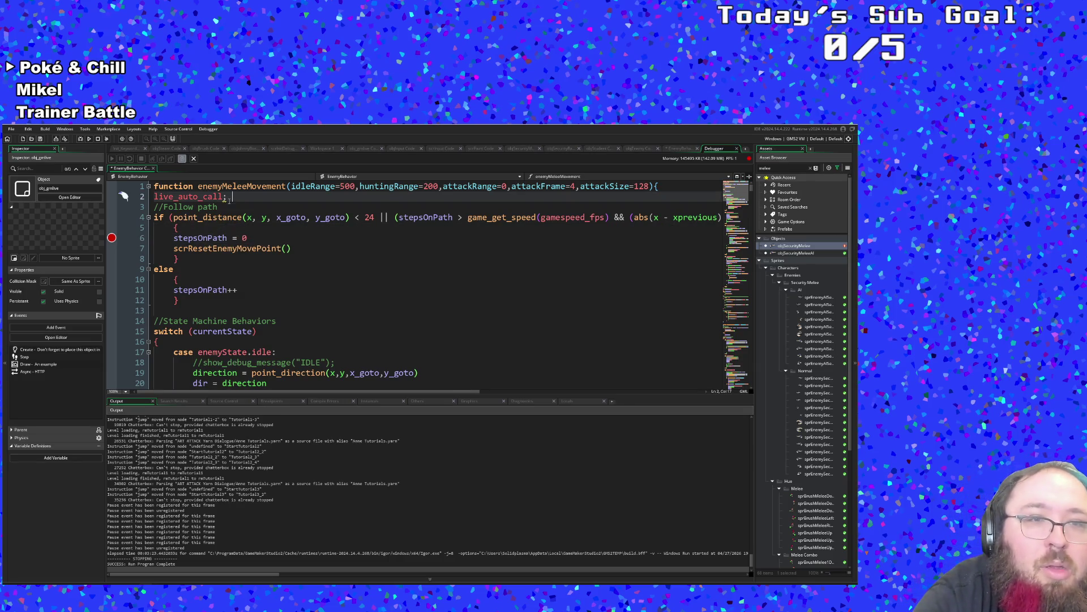
key(BackSpace)
key(BackSpace)
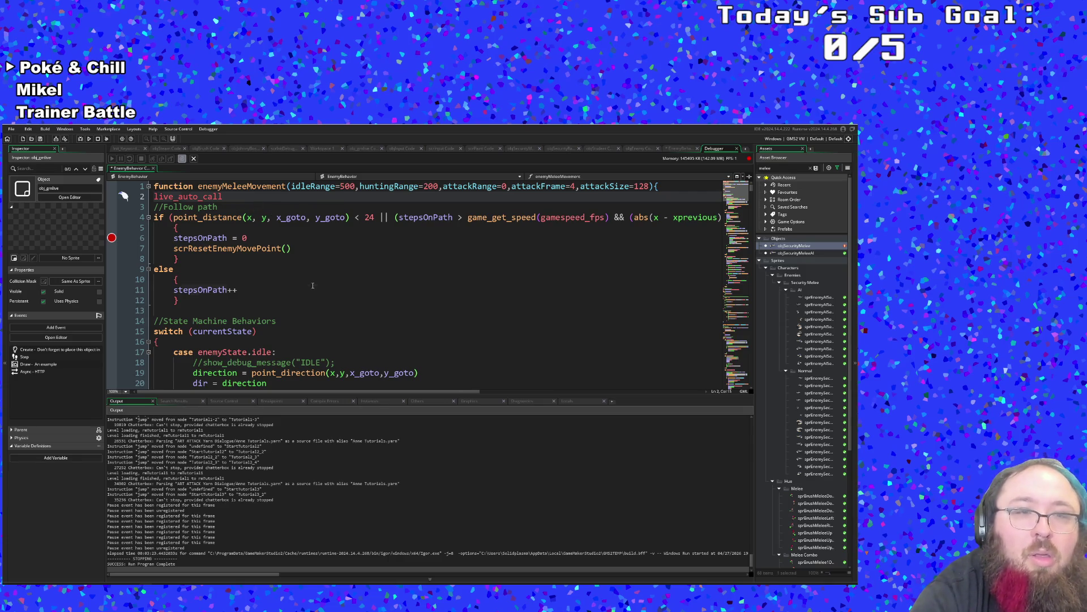
Toggle the line-4 breakpoint and launch a new debug build.
click(313, 289)
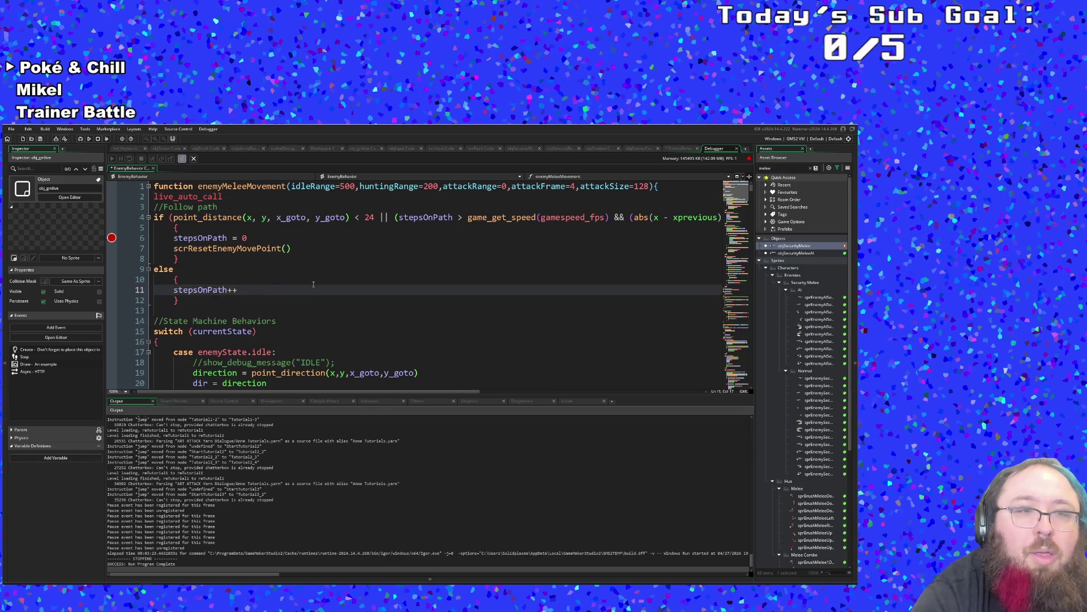
click(111, 217)
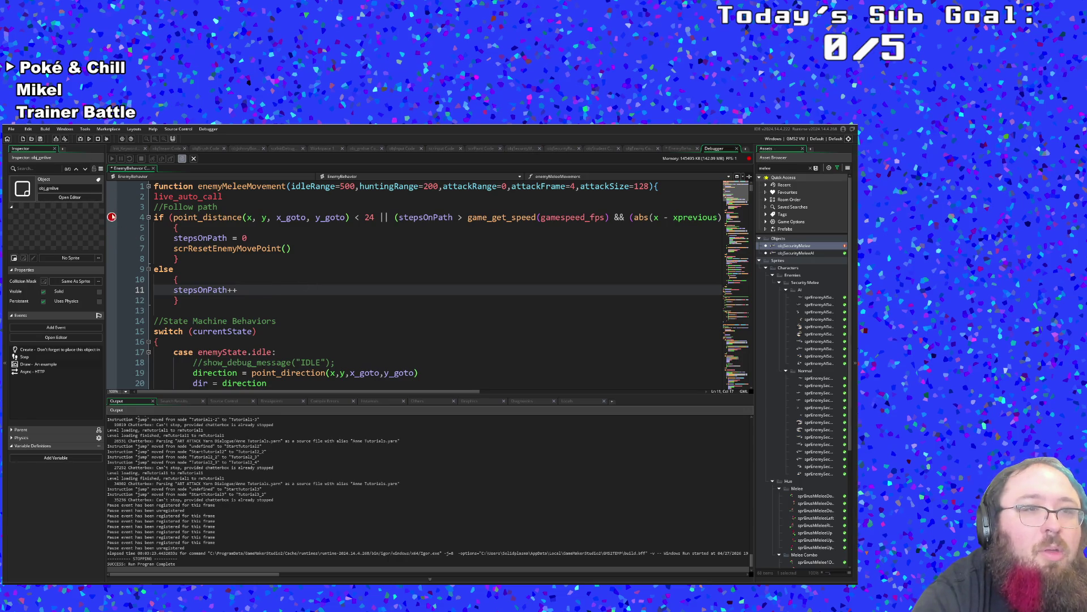
click(112, 237)
click(80, 139)
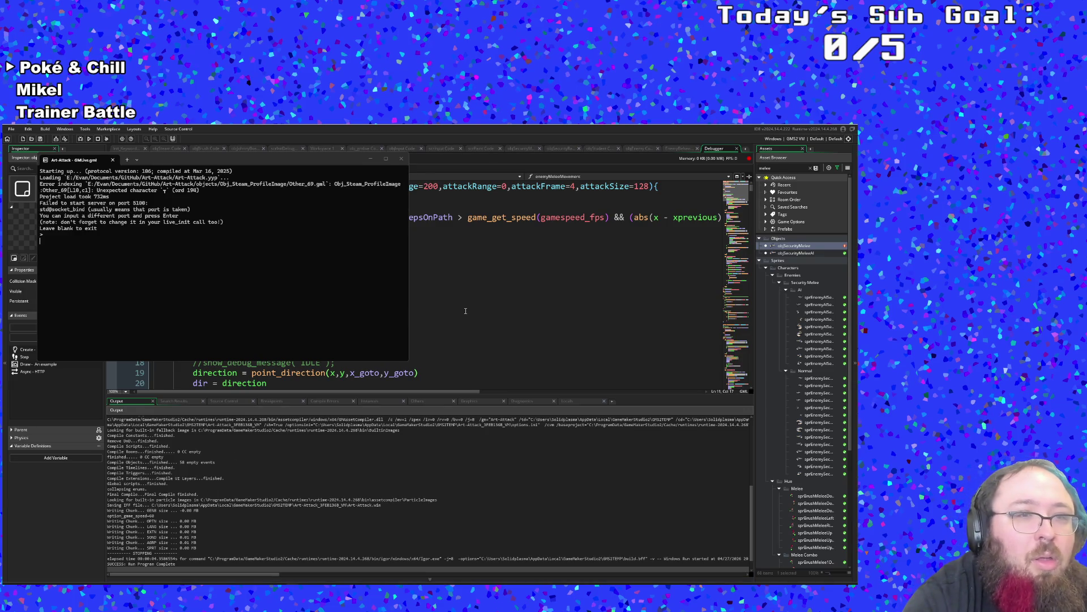
Close the failed GMLive console and relaunch in debug so the server listens on port 5100.
key(Return)
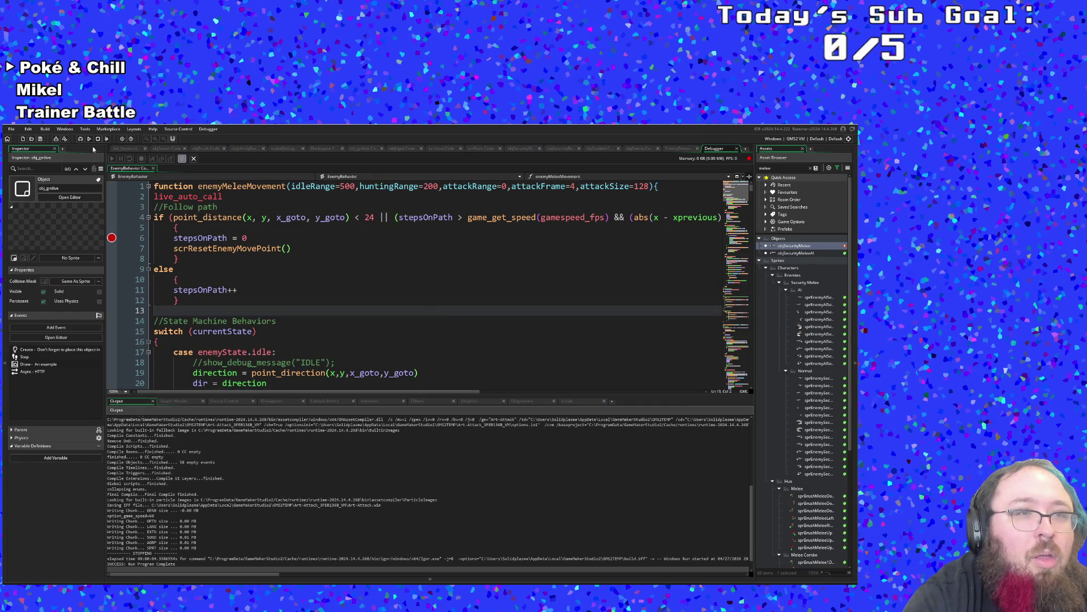
click(81, 140)
mouse_move(303, 579)
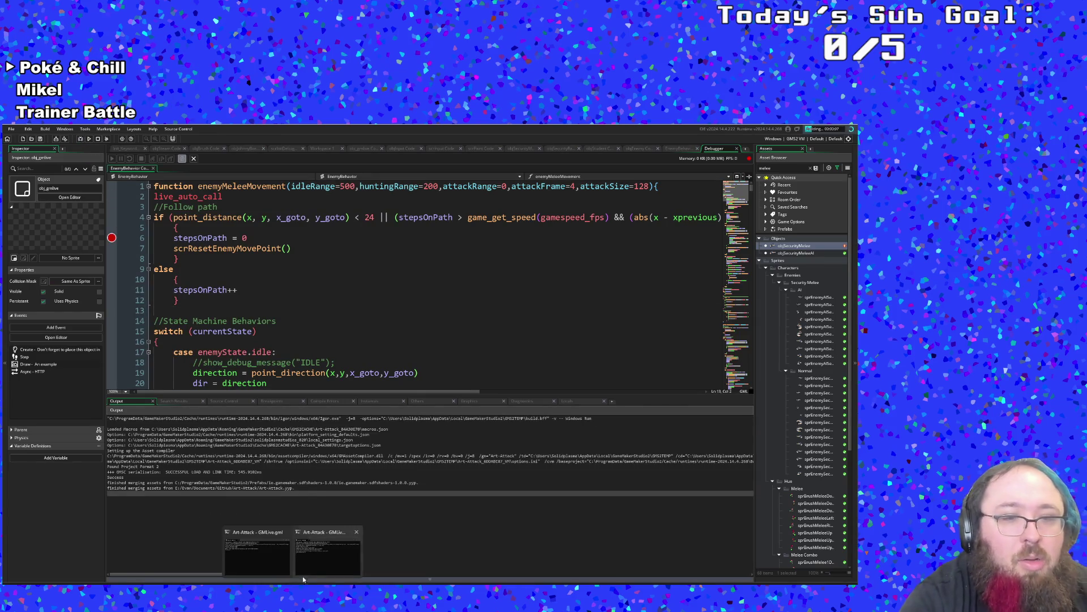
click(291, 558)
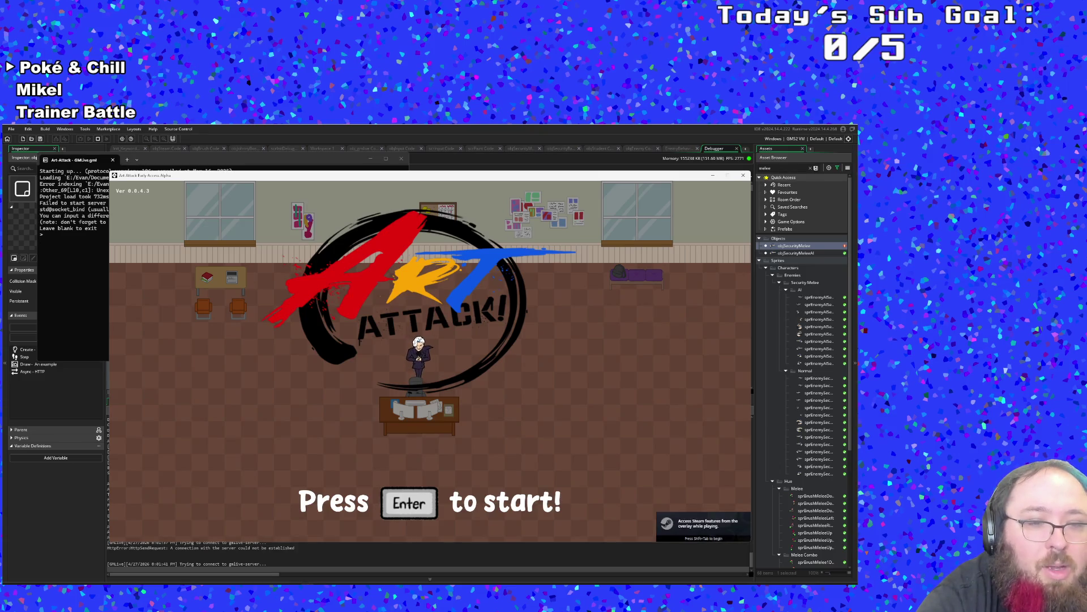
click(313, 553)
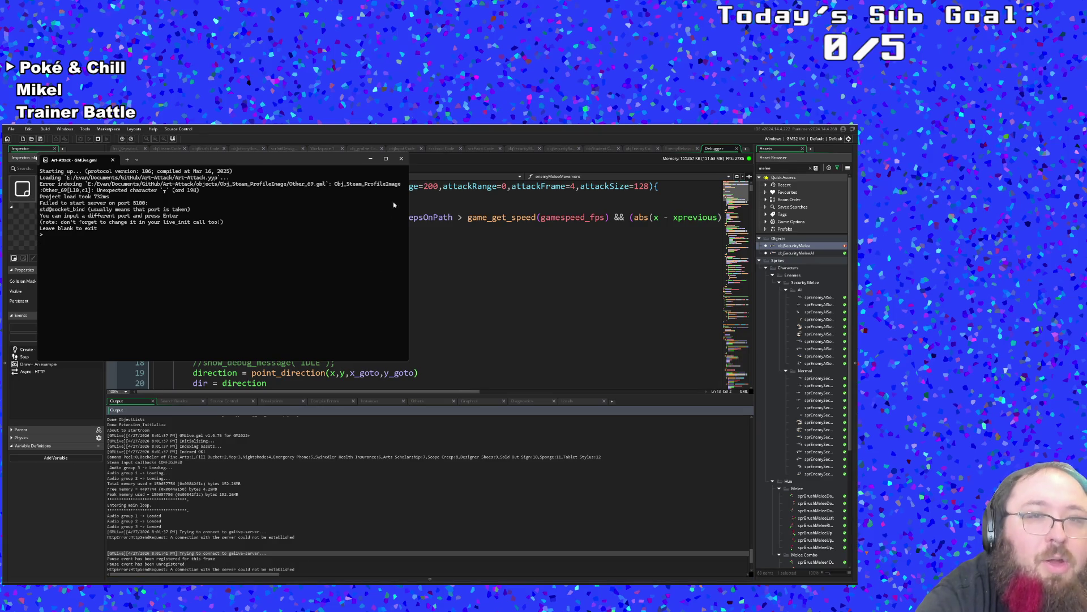
click(401, 158)
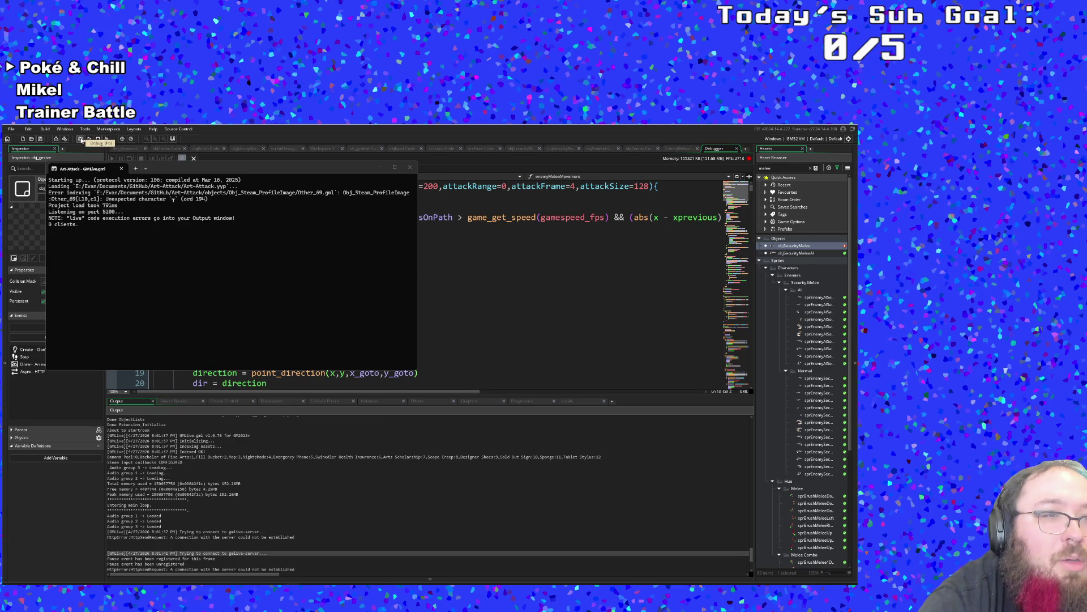
click(81, 140)
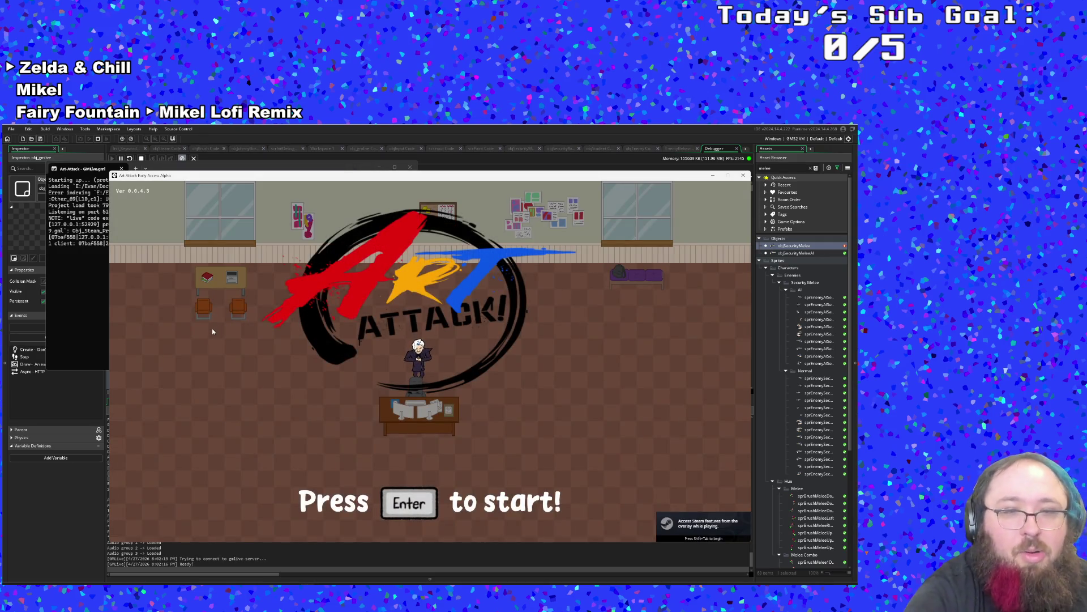
Start a New Run, skip Hue's dialogue, and walk through the library to its exit arrow.
key(Return)
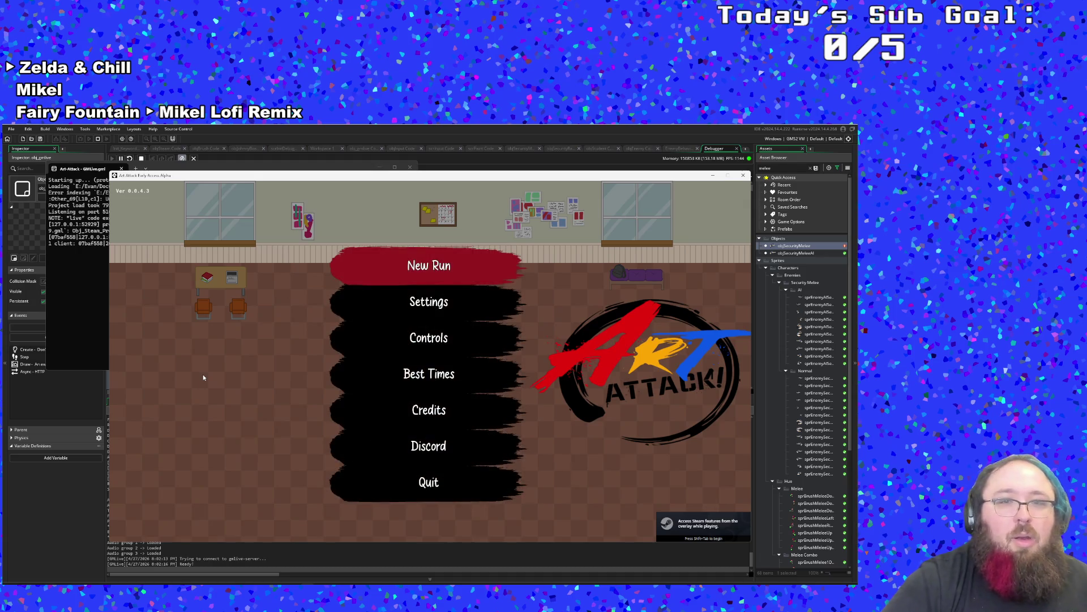
key(Return)
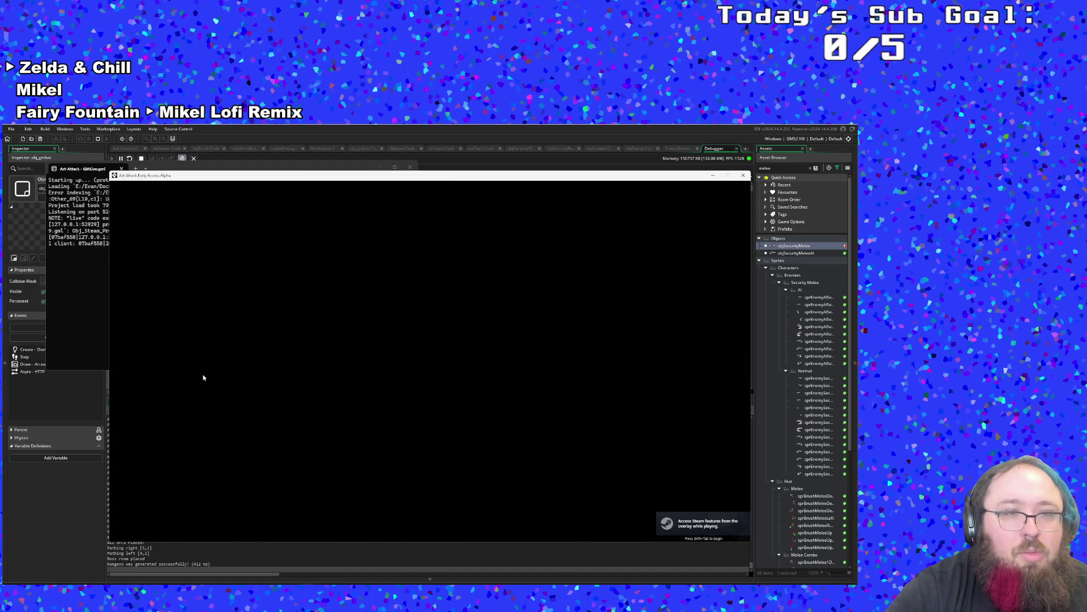
key(Return)
key(Right)
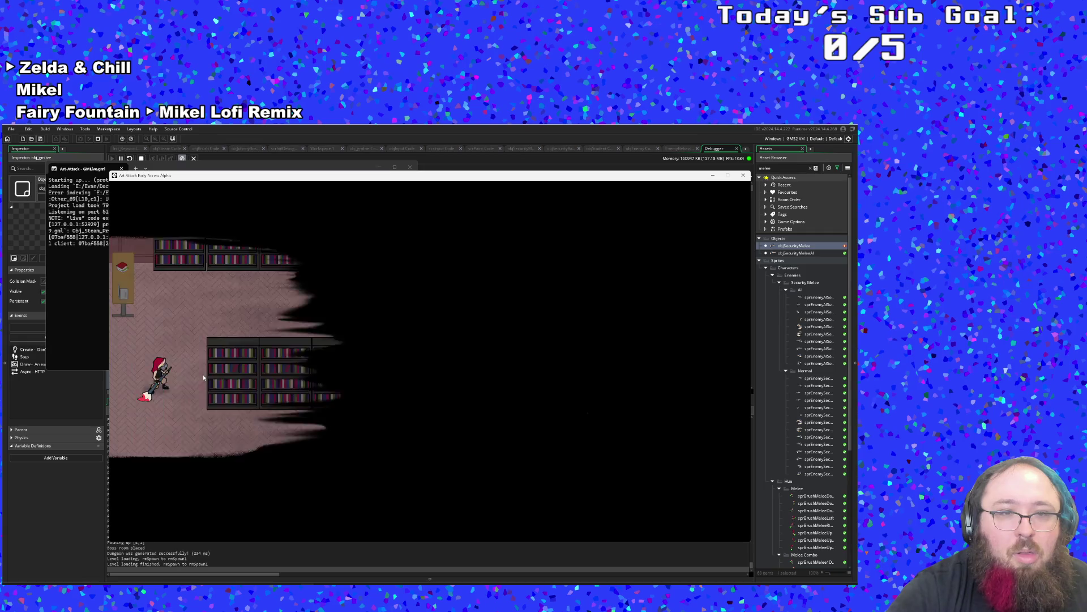
key(Right)
key(Up)
key(Up)
key(Right)
key(Down)
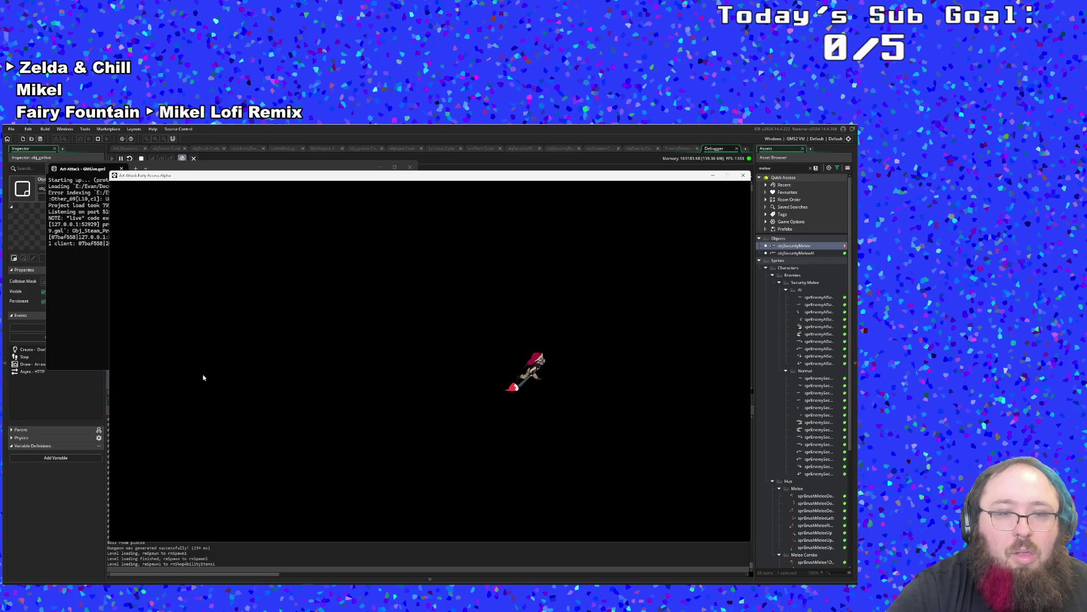
Cross the shop and walk through its back door until the line-6 breakpoint triggers.
key(Right)
key(Down)
key(Up)
key(Up)
key(Left)
key(Right)
key(Left)
key(Right)
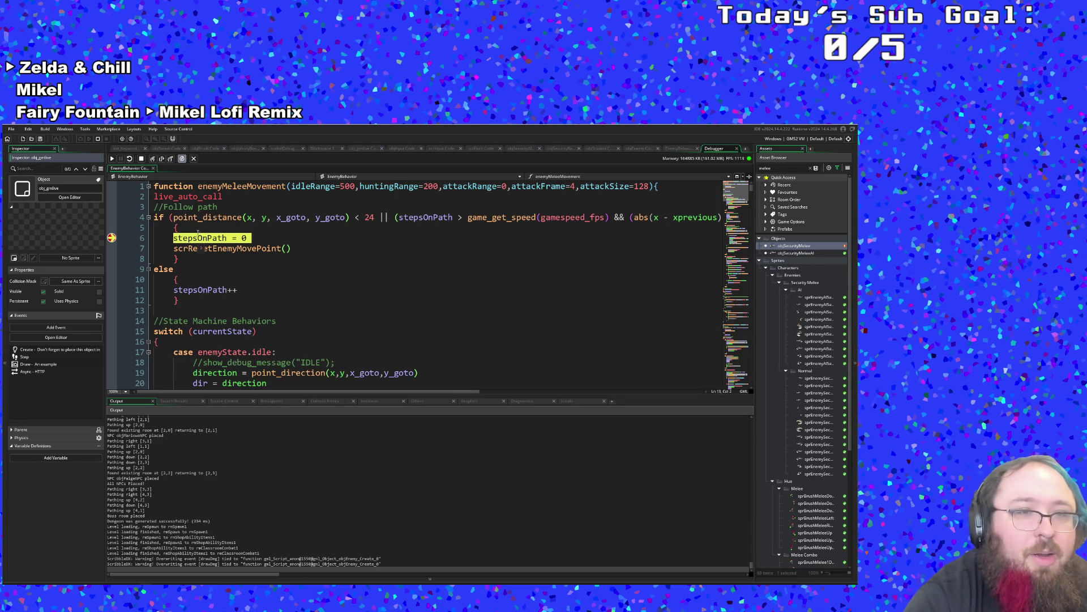
click(112, 159)
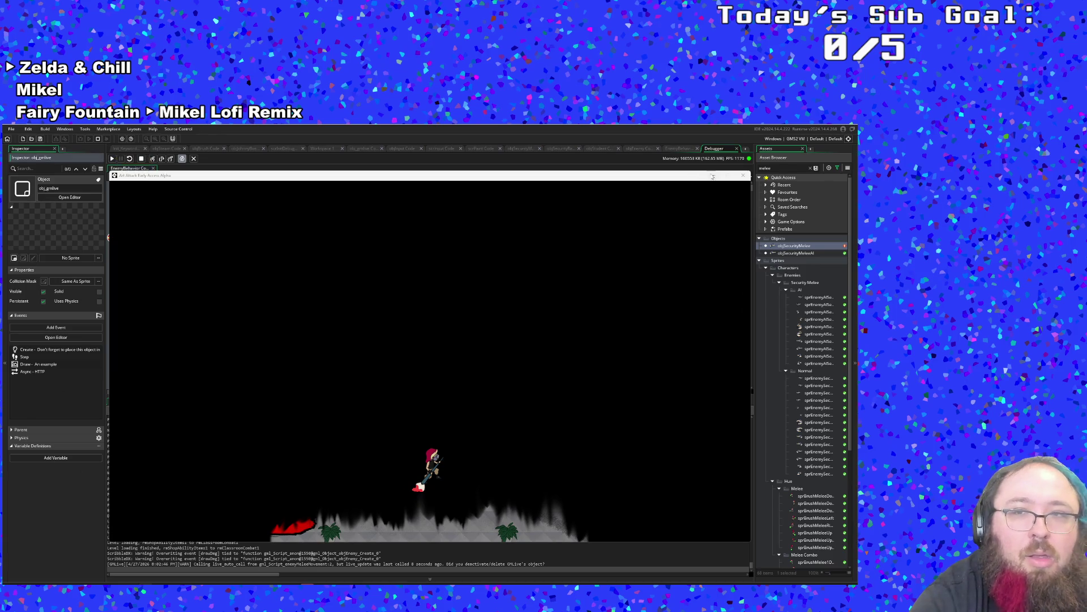
click(122, 159)
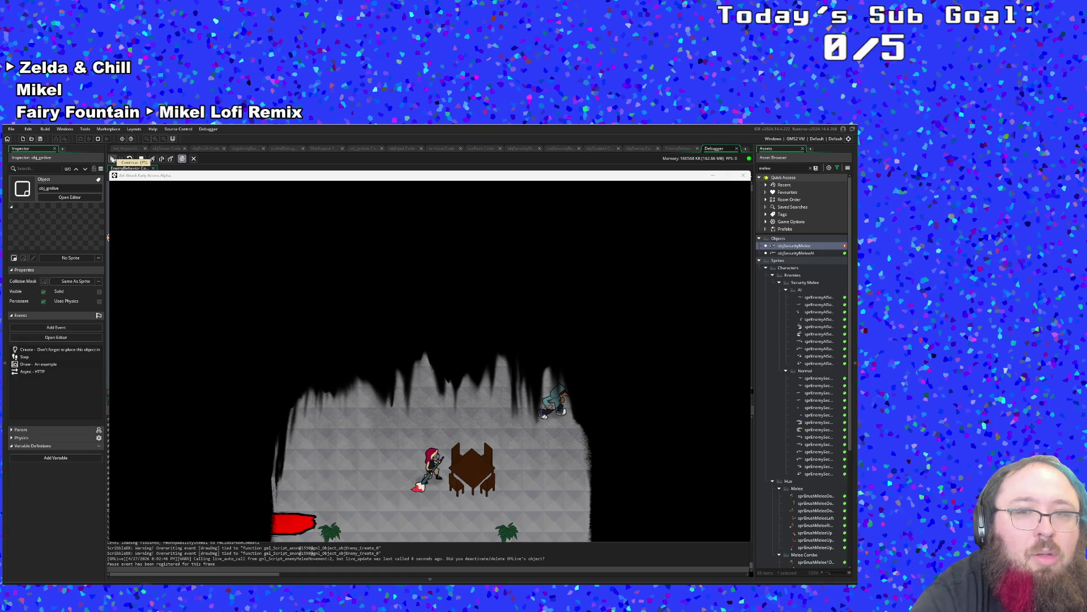
click(112, 159)
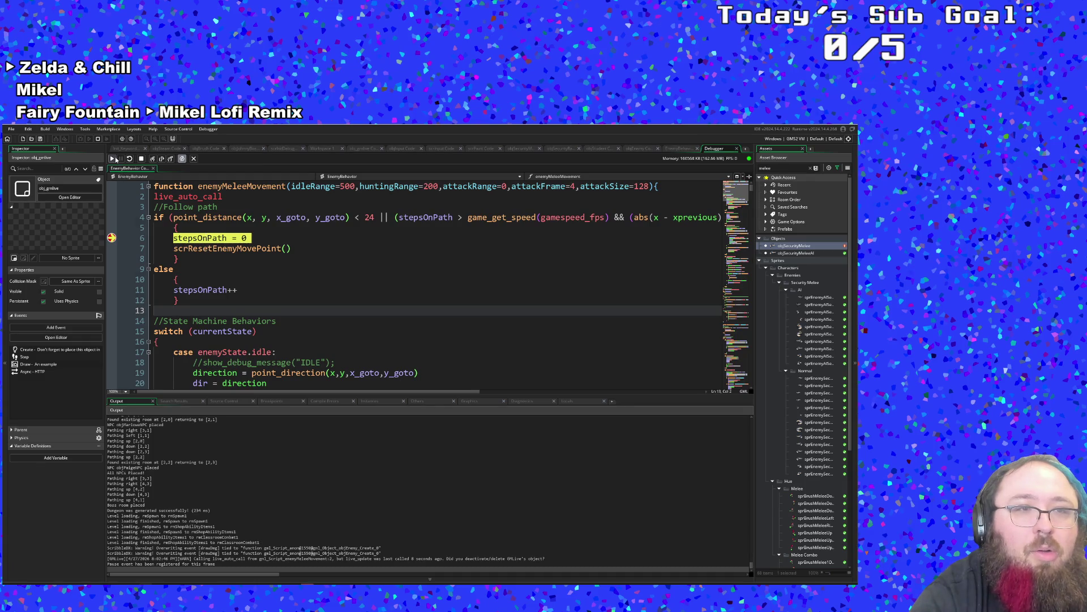
click(112, 159)
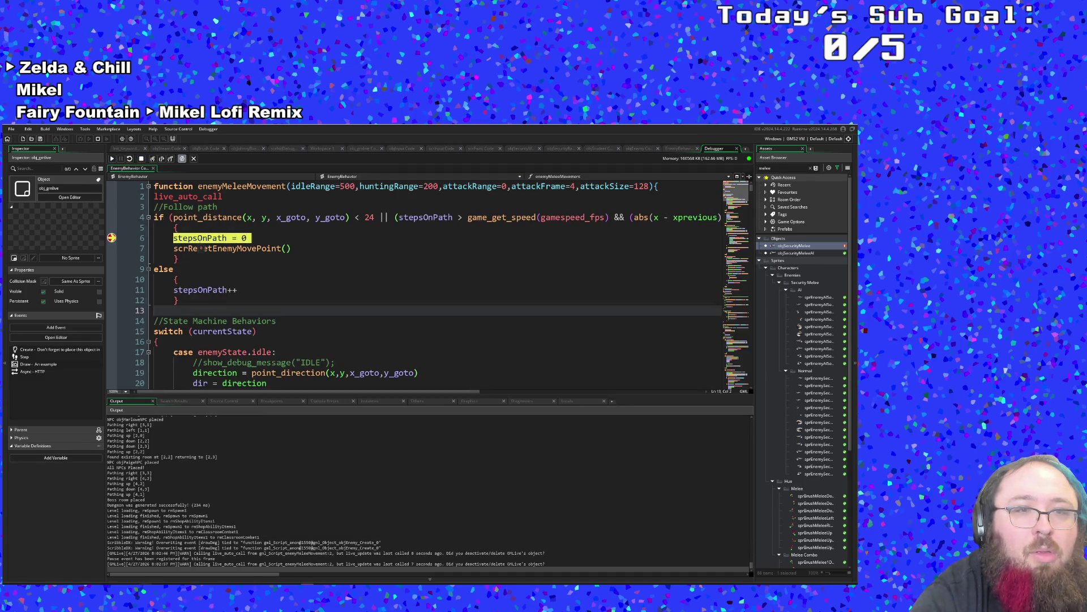
click(116, 160)
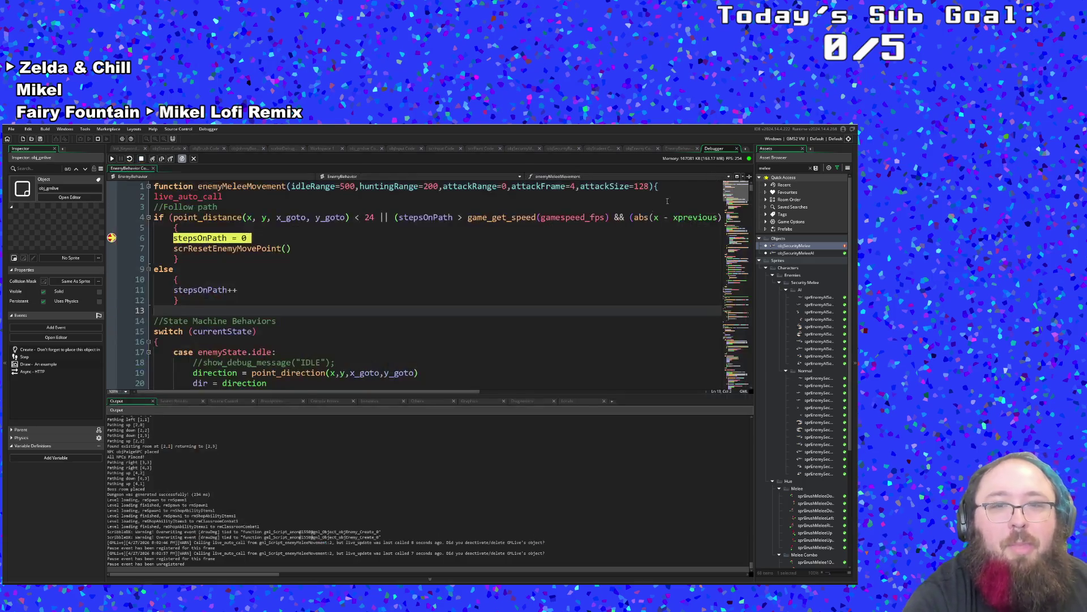
click(412, 233)
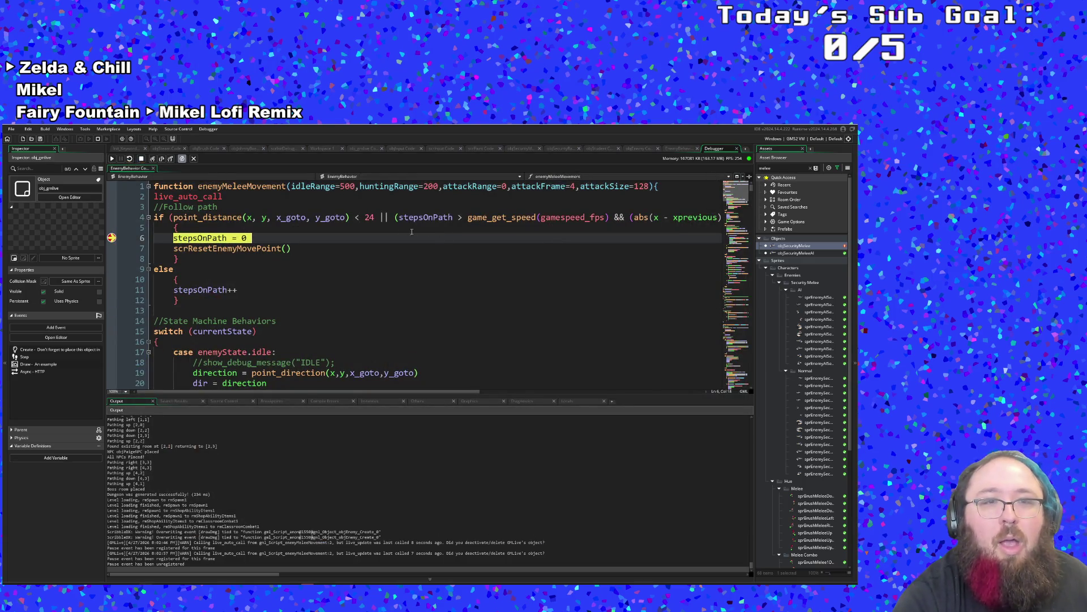
click(377, 217)
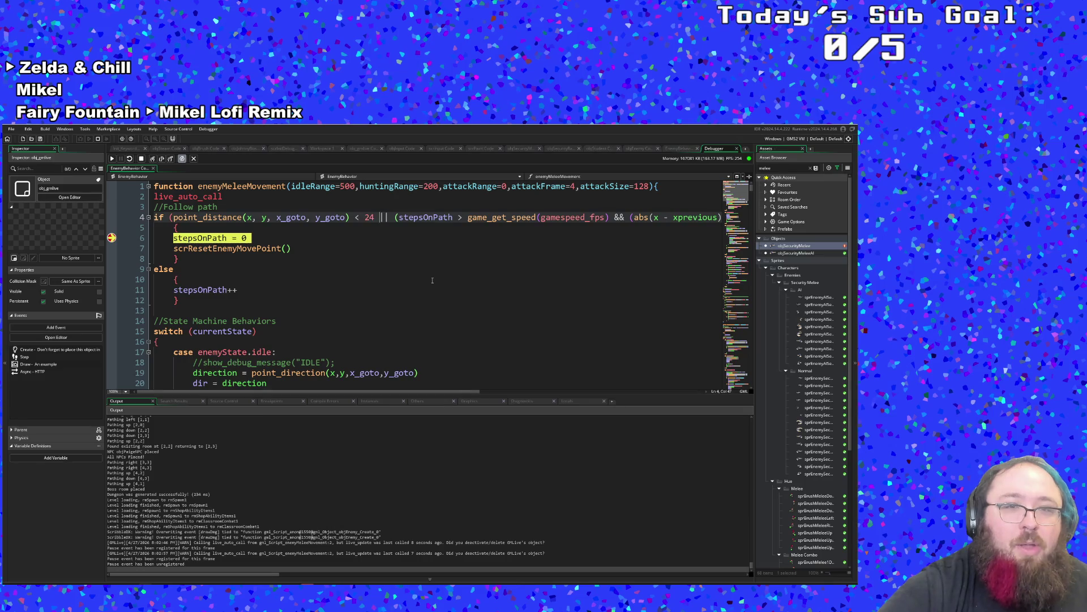
Add ')' after 24 and '*/' after enemyState.idle) on line 4, then save to hot-reload.
text())
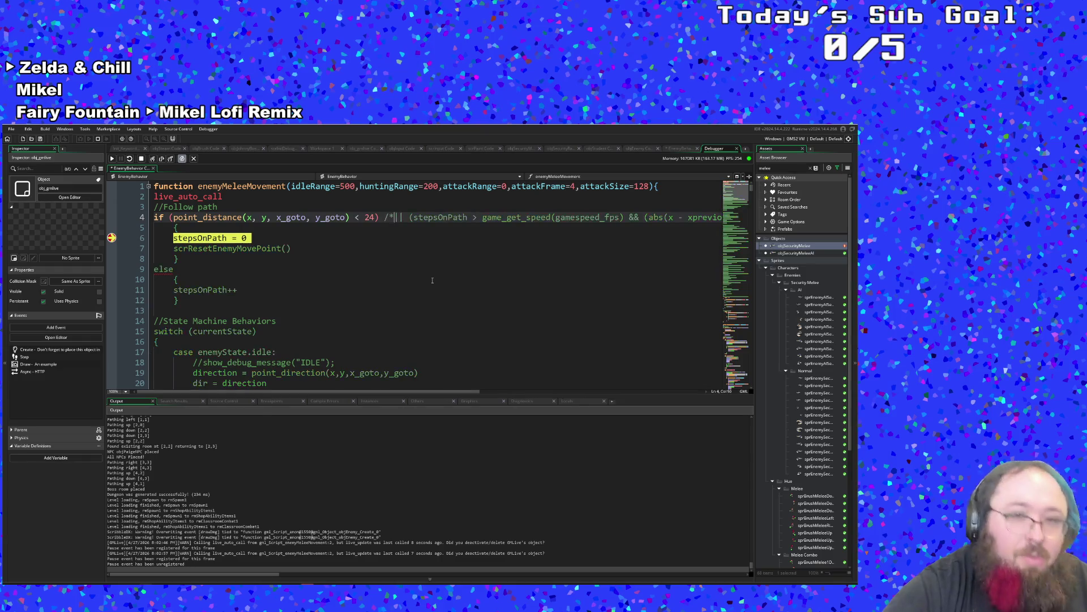
key(End)
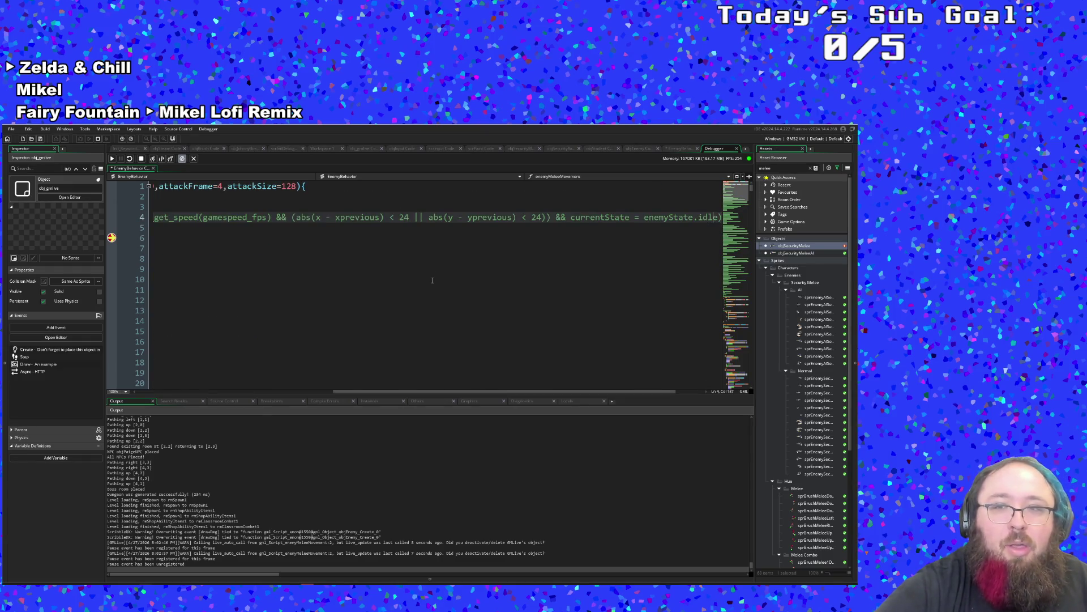
key(Right)
text(*/)
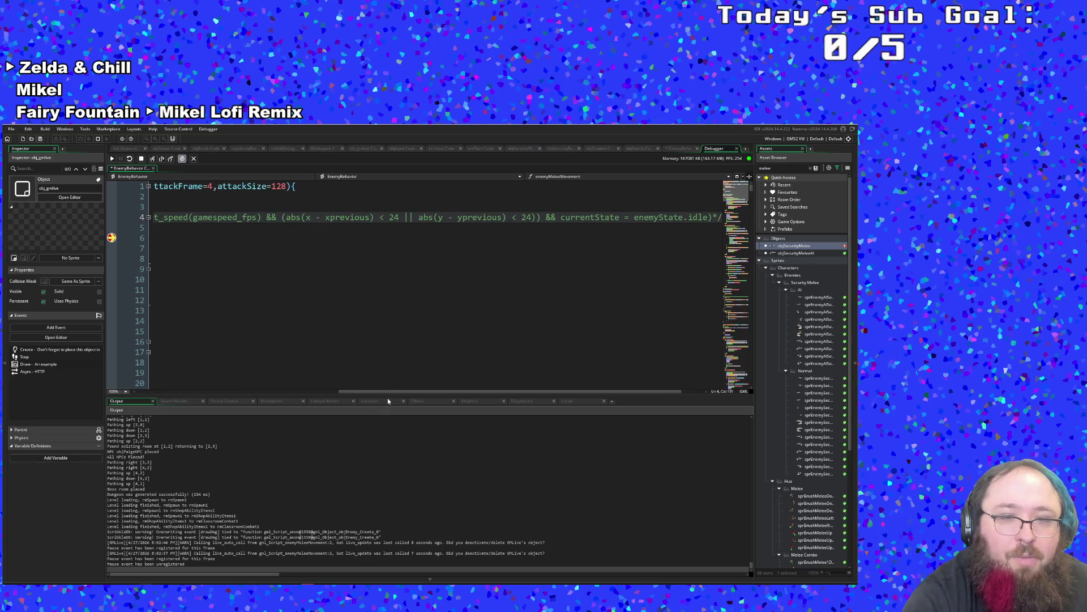
drag(392, 393, 161, 397)
click(252, 248)
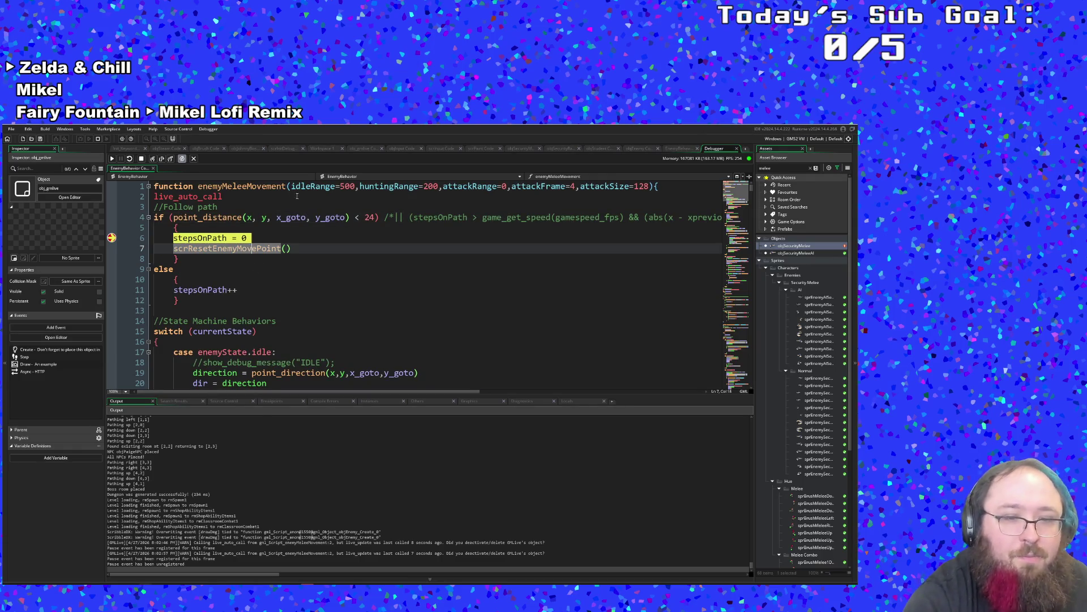
key(alt+Tab)
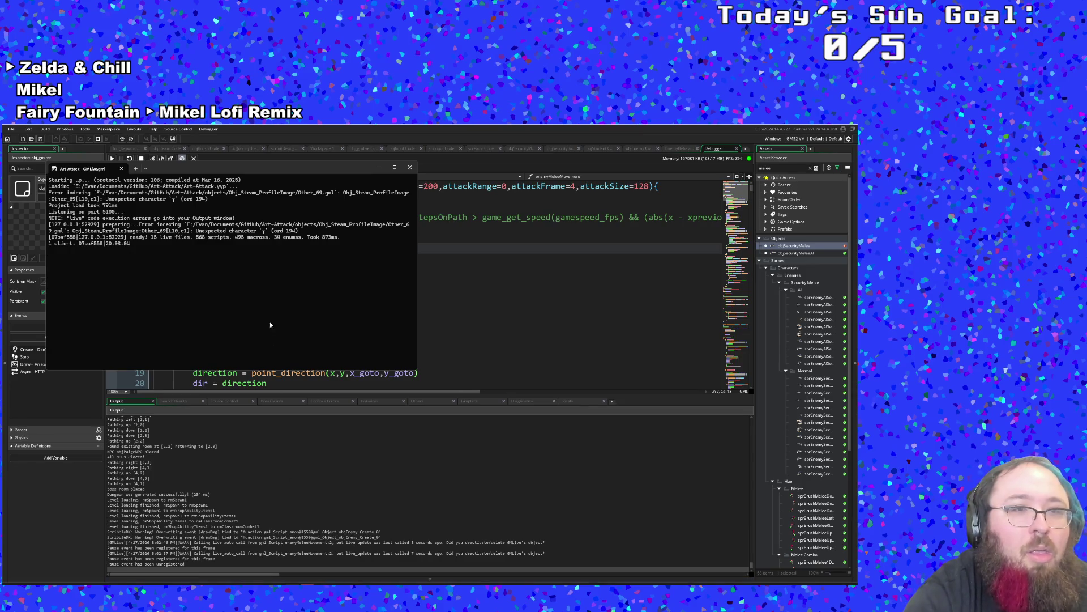
Dismiss the GMLive console, stop the game, and rebuild it in debug mode.
click(421, 351)
click(351, 311)
click(299, 269)
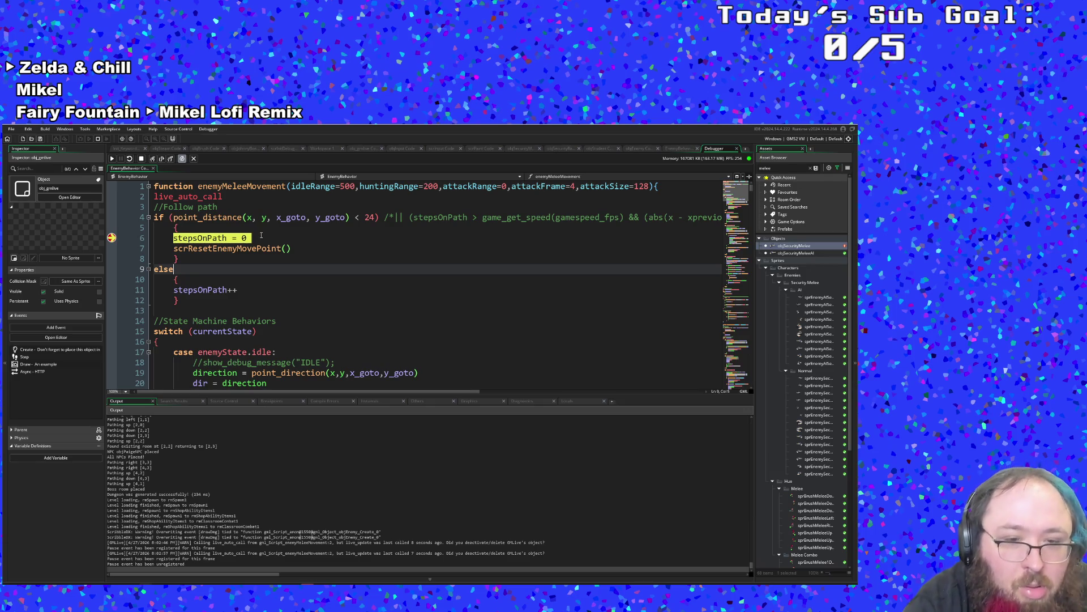
click(346, 342)
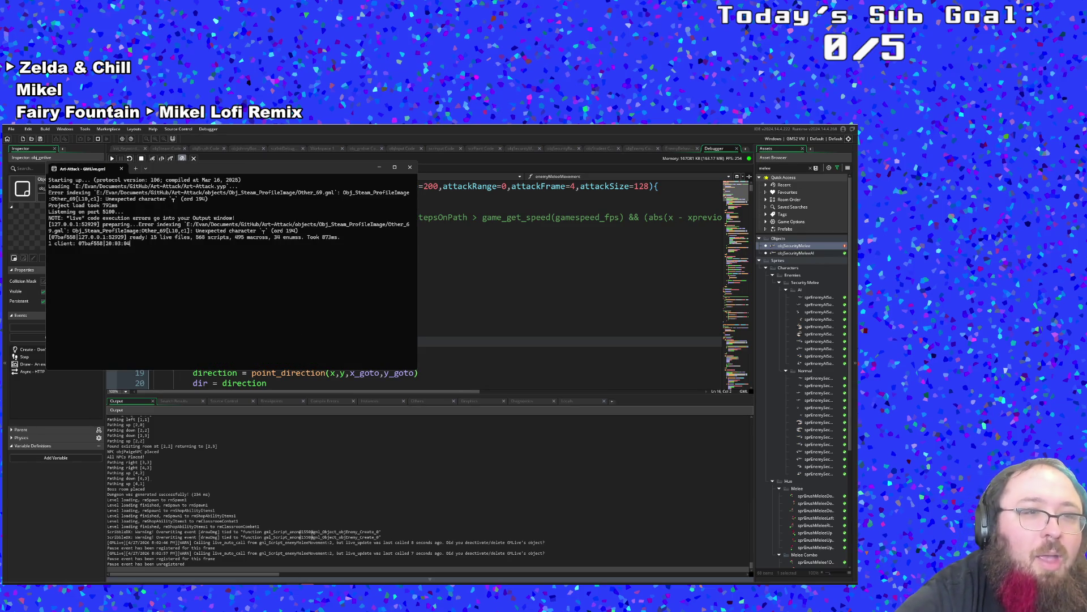
click(409, 168)
click(141, 158)
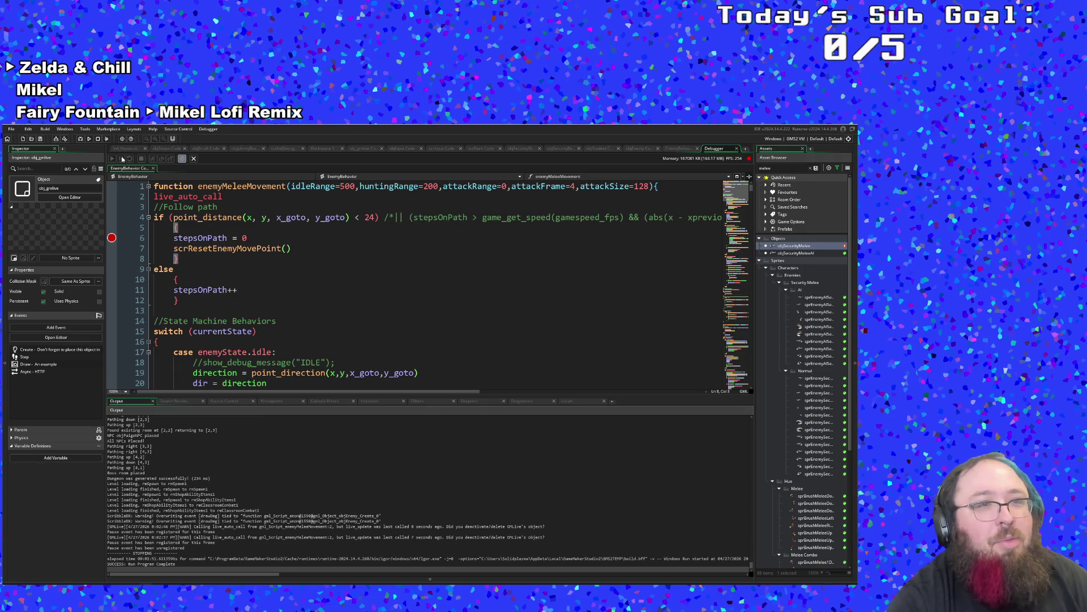
click(79, 140)
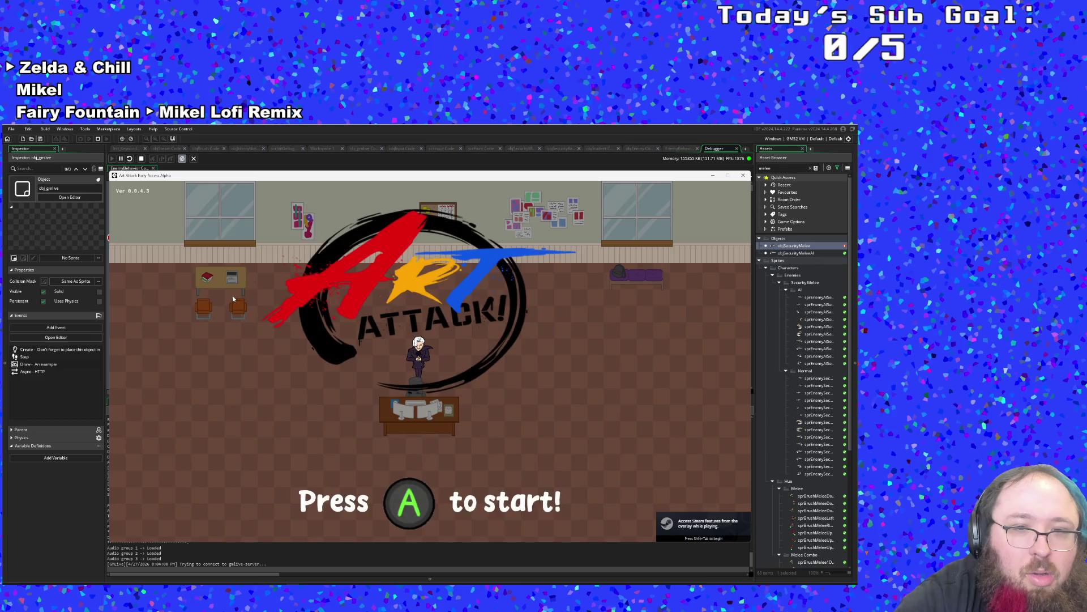
Start a new Art Attack run and get through Hue's dialogue.
key(Return)
key(Return)
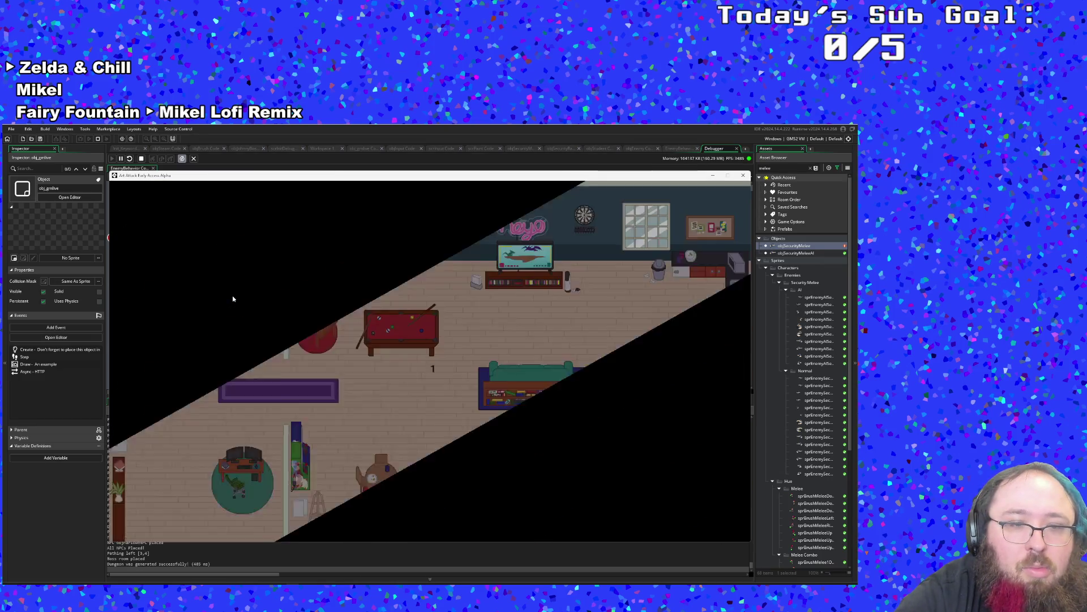
key(Return)
key(Return)
key(Return)
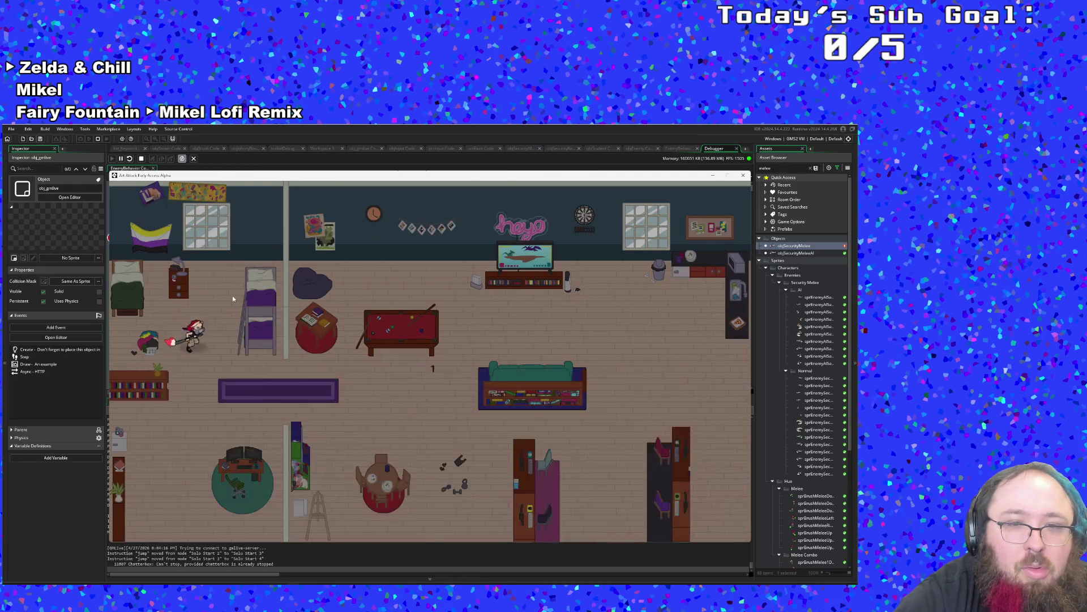
key(d)
key(d)
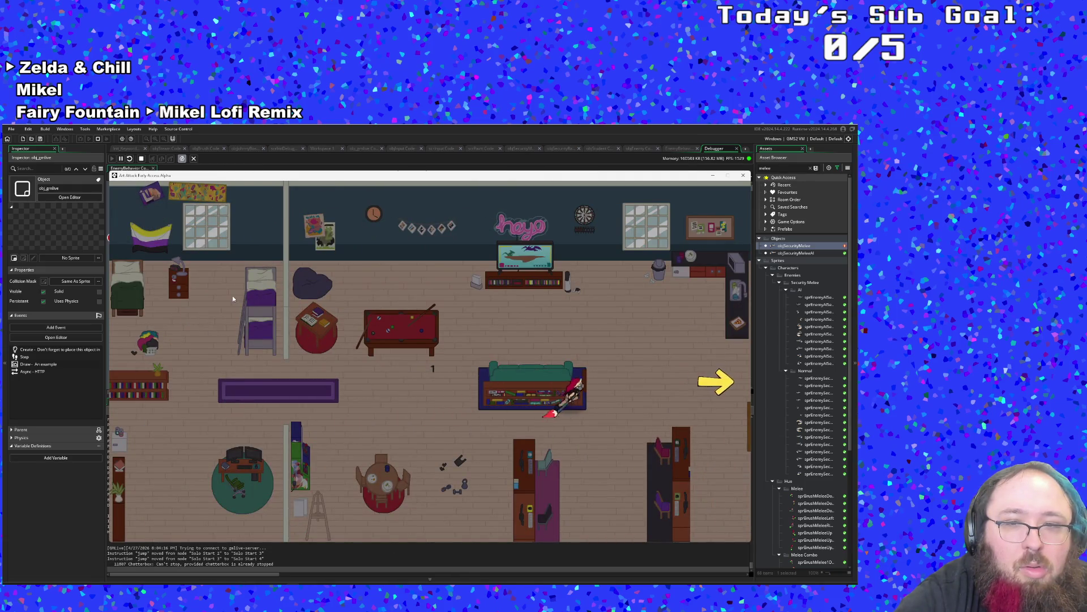
Cross the paint tutorial room, rotate the palette to yellow, and reach the exit arrow.
key(a)
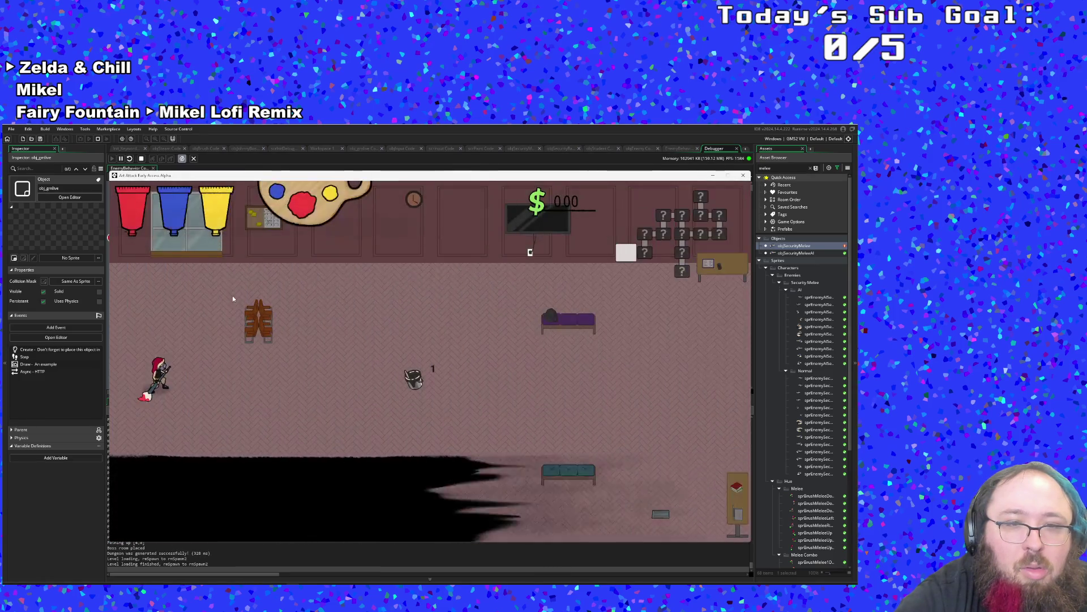
key(d)
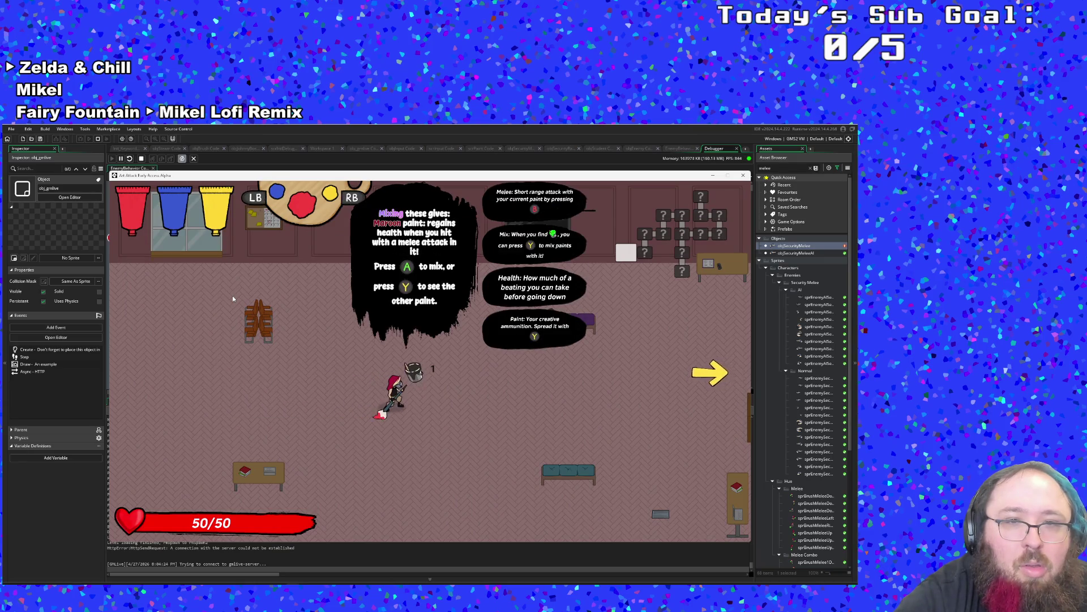
key(e)
key(e)
key(d)
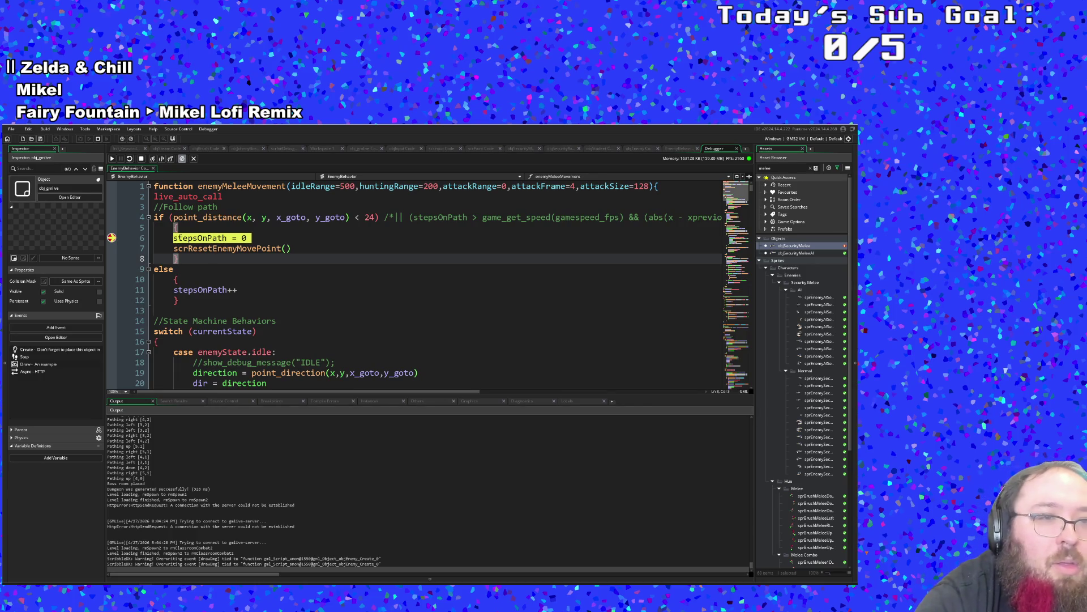
Step past the stepsOnPath reset, into scrResetEnemyMovePoint, then resume to the next hit.
click(115, 163)
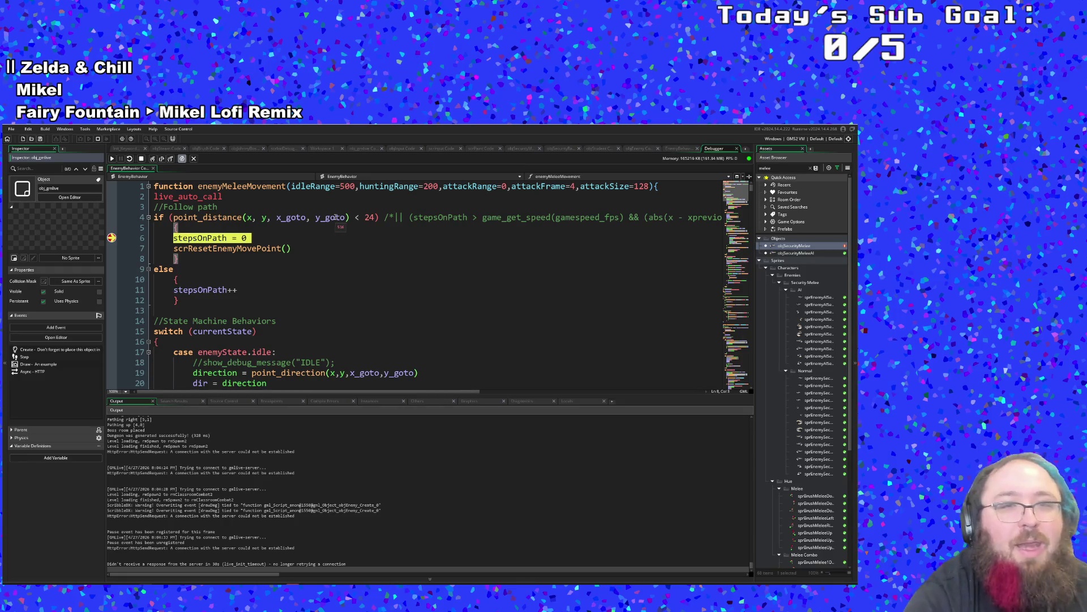
click(153, 159)
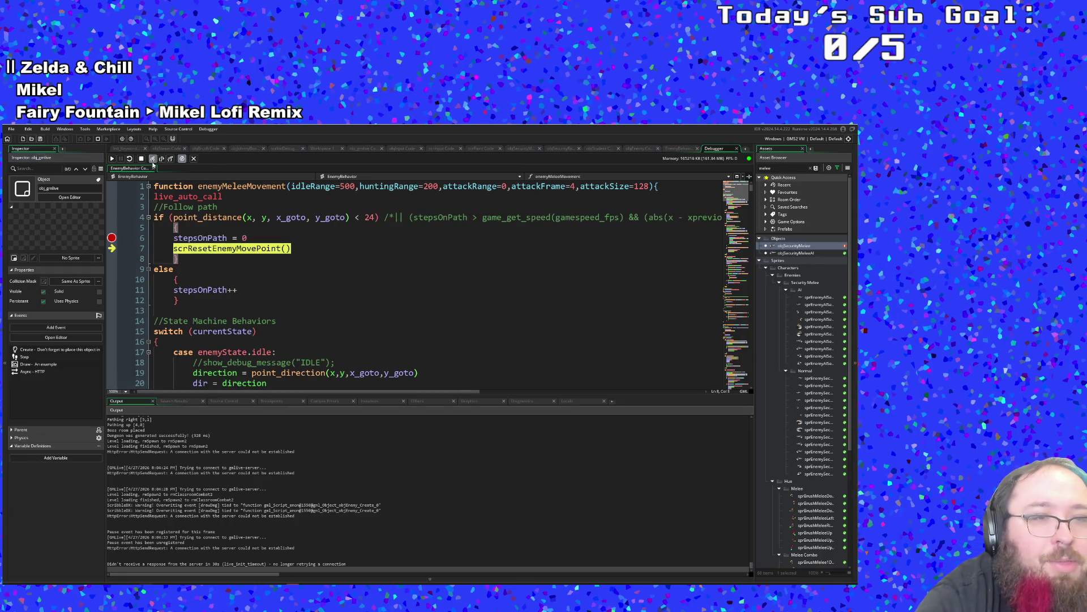
click(152, 159)
click(113, 160)
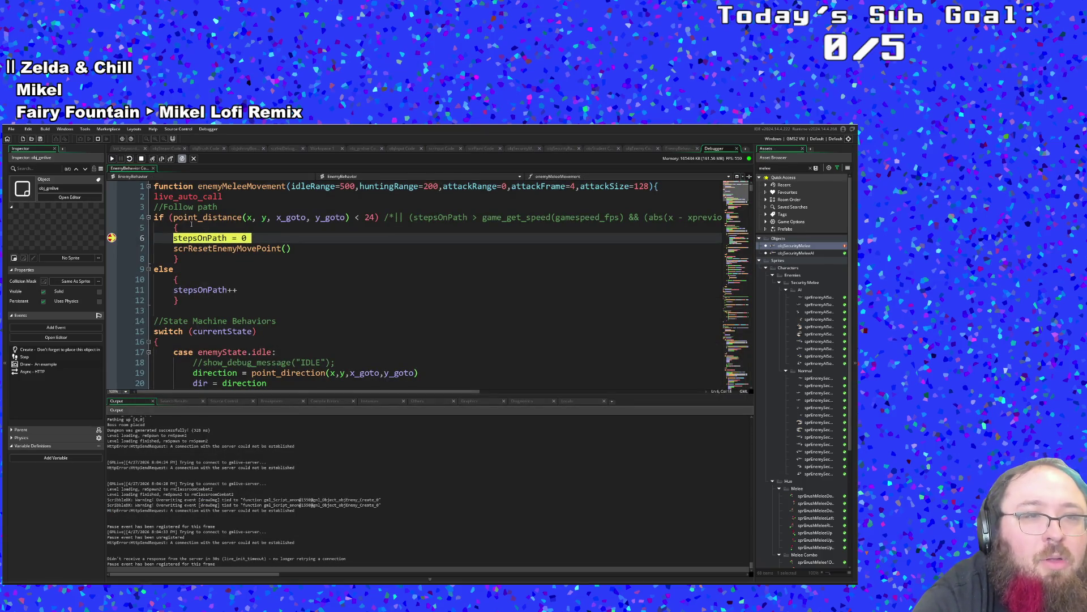
Continue through more line 6 hits, highlighting every use of stepsOnPath in the function.
click(113, 159)
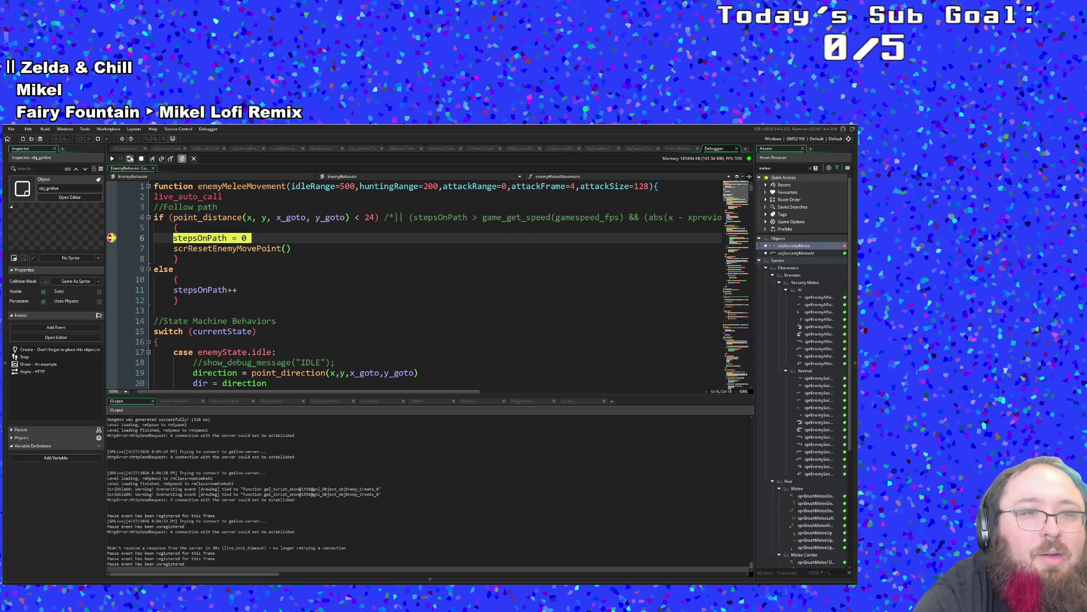
click(112, 159)
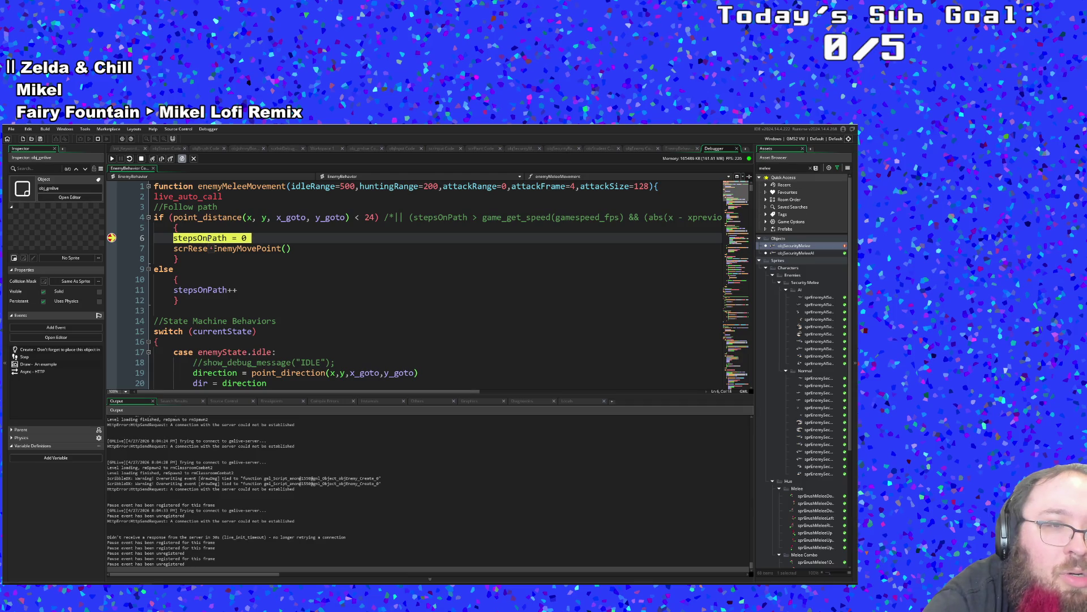
click(123, 237)
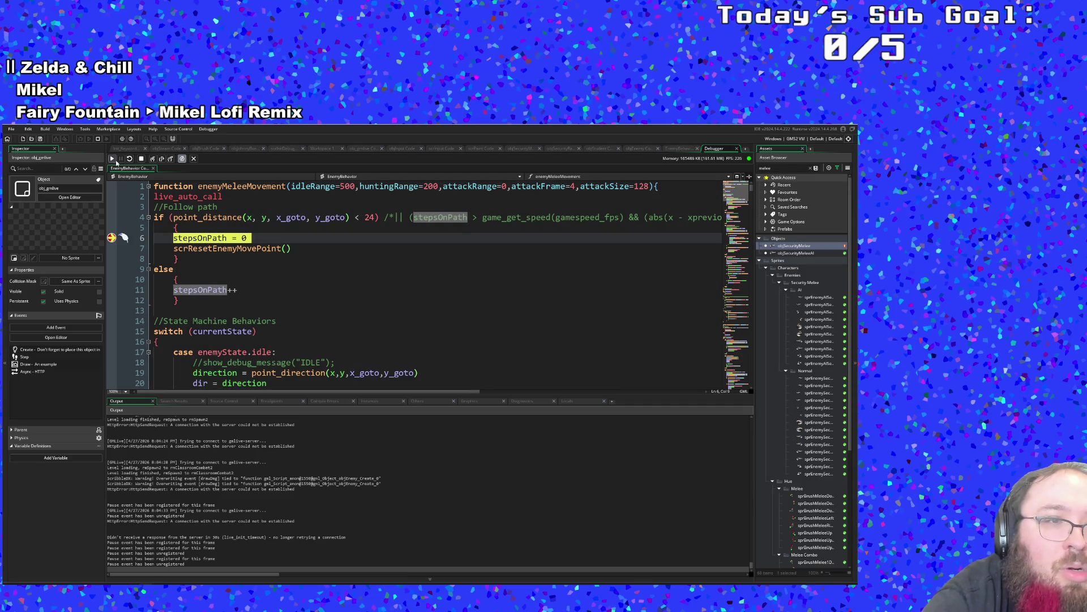
click(113, 159)
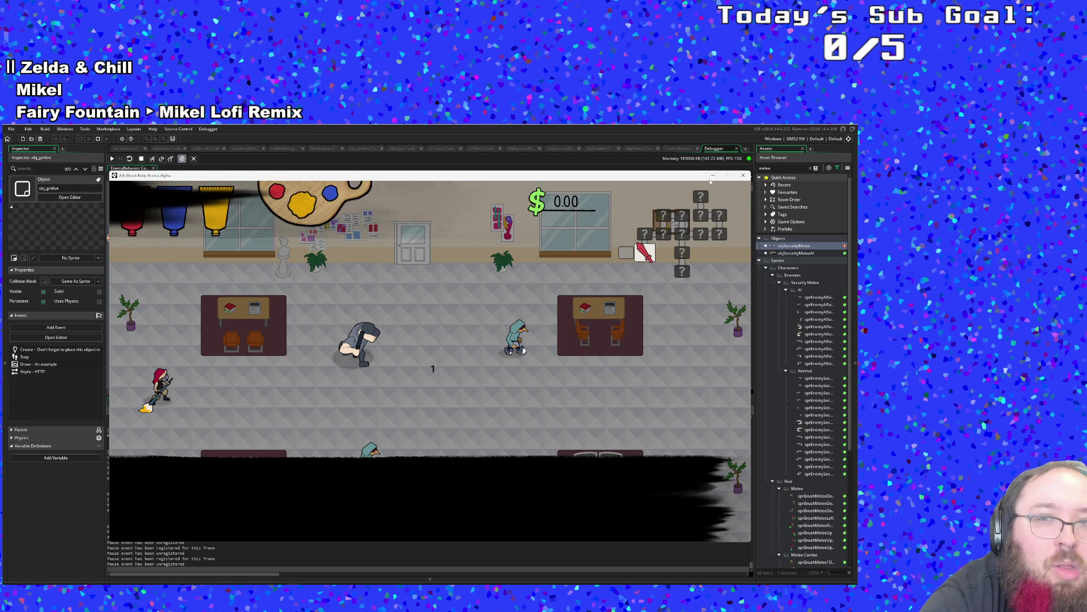
Return to line 6 and keep continuing until the game runs freely.
click(712, 176)
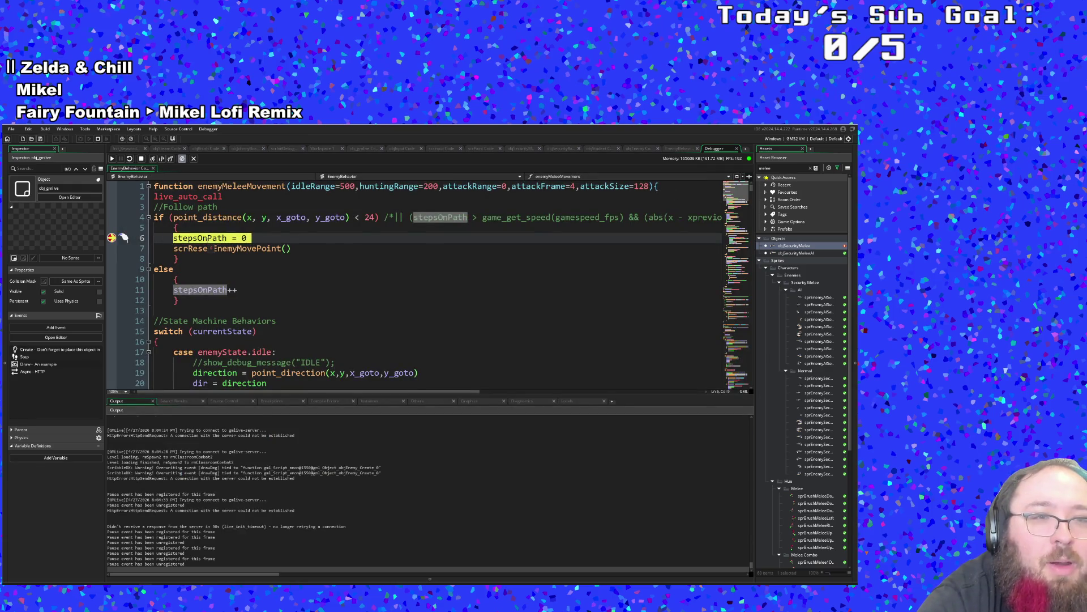
click(113, 159)
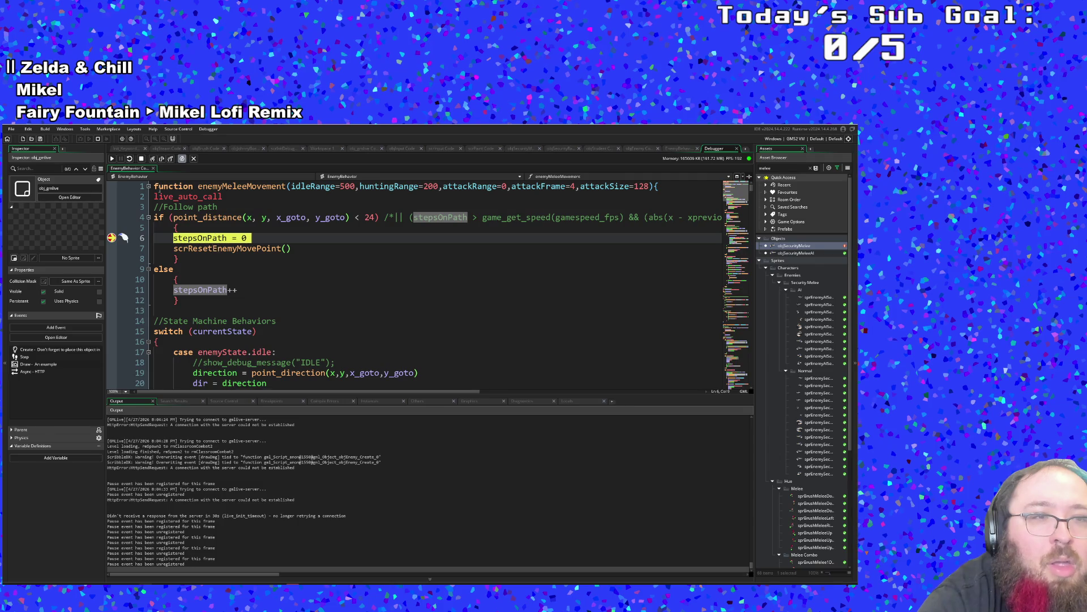
click(112, 159)
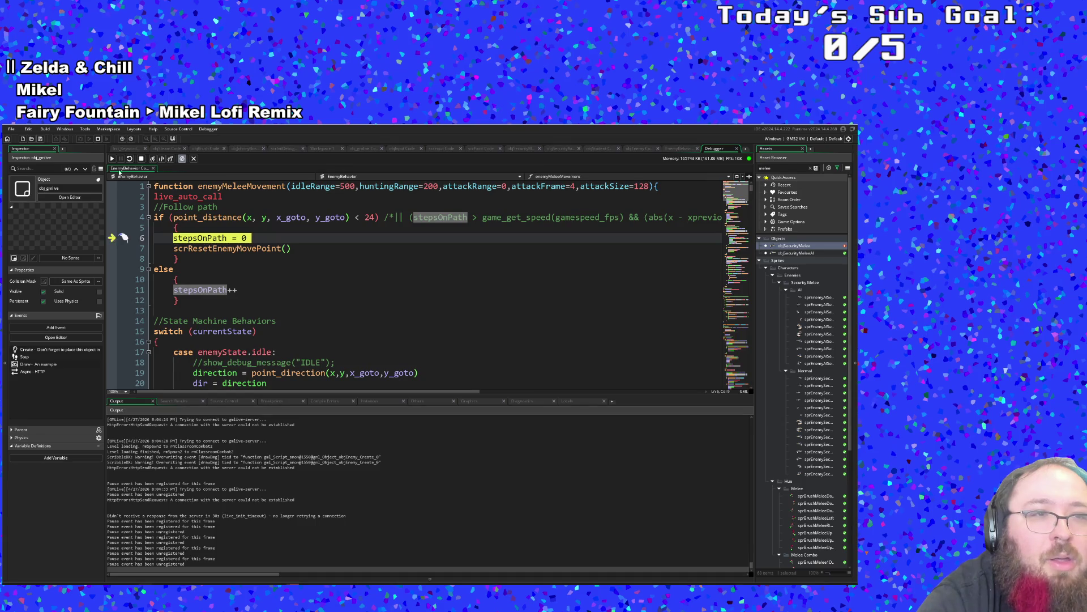
click(113, 159)
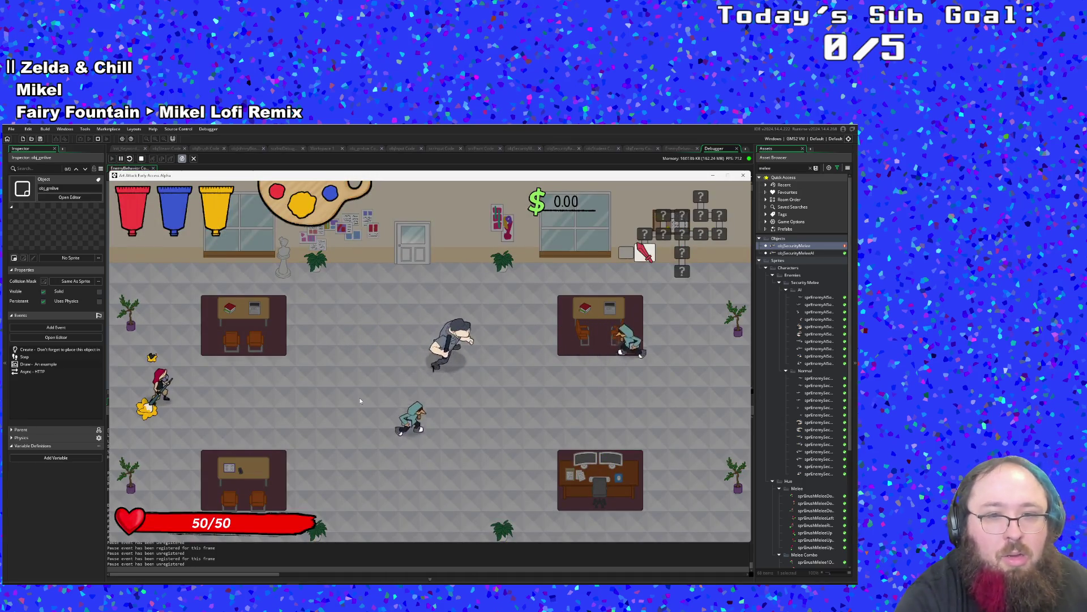
Show the debug overlay with enemy paths and move right past the lower table.
key(F1)
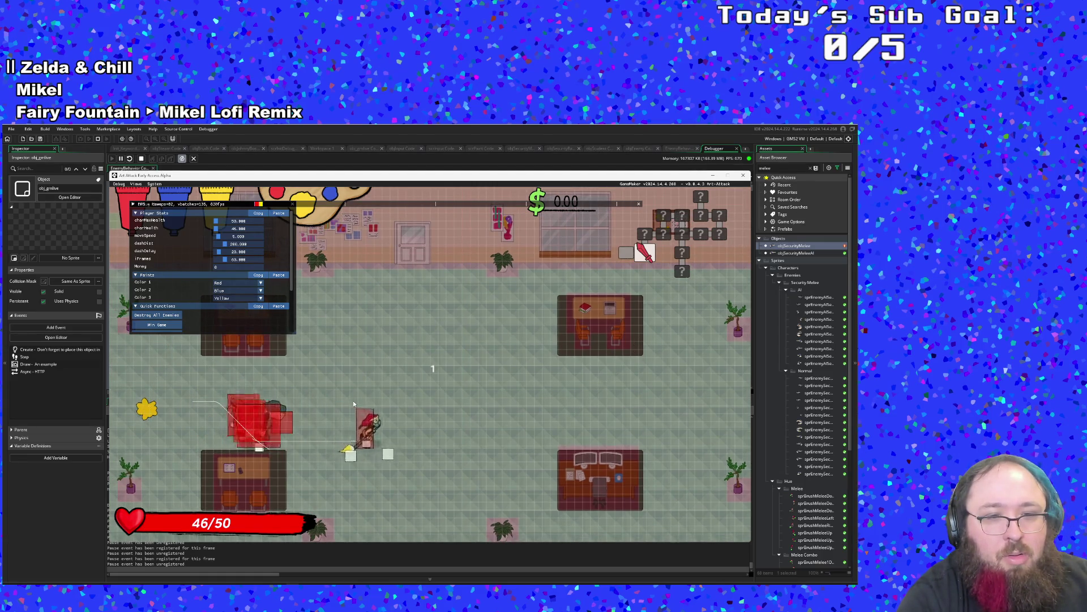
key(d)
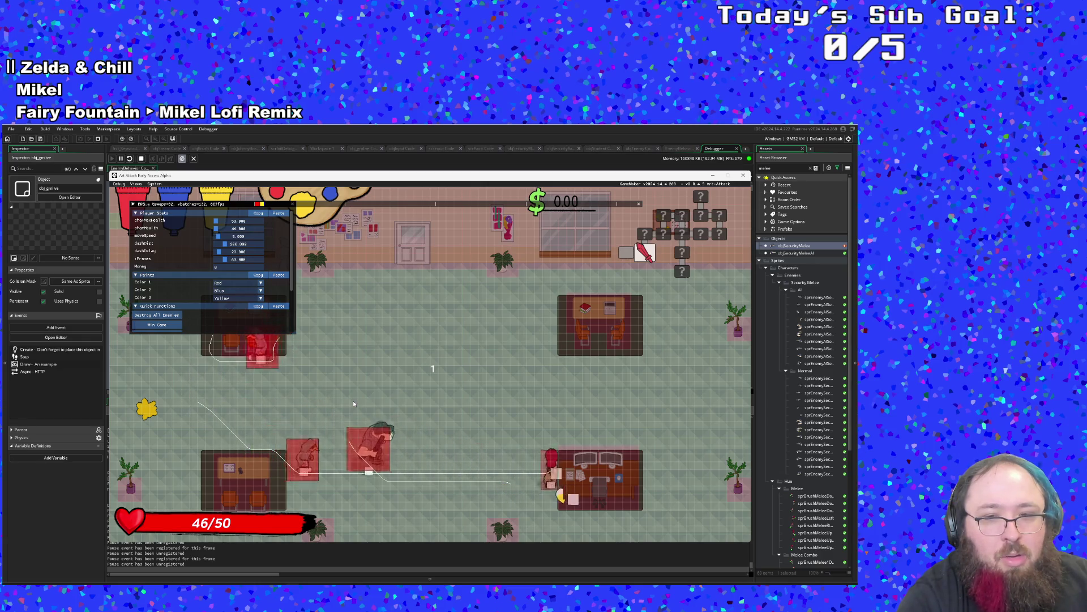
key(w)
key(d)
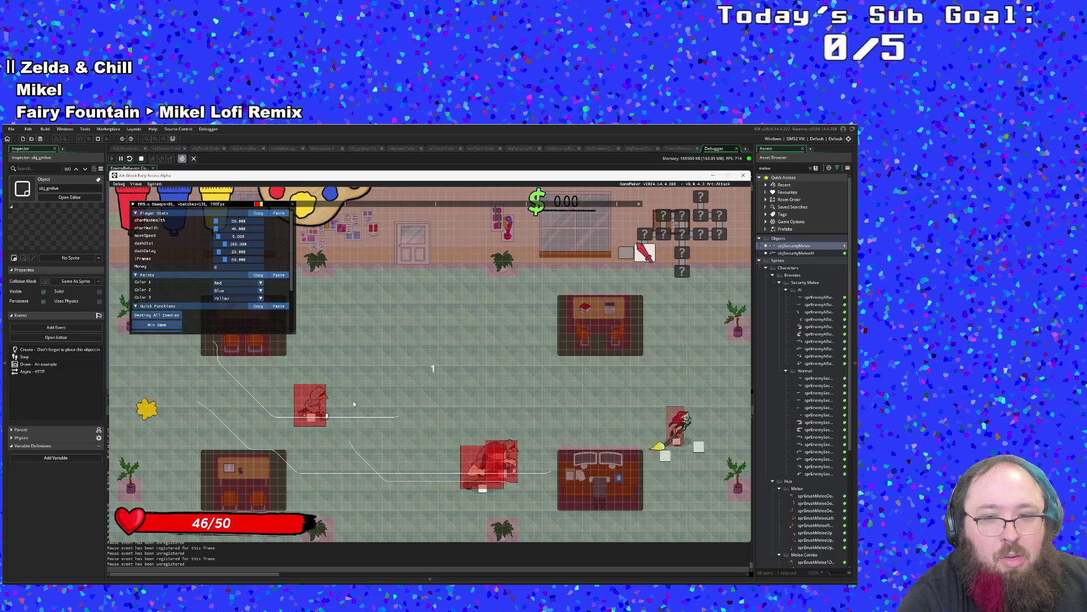
key(d)
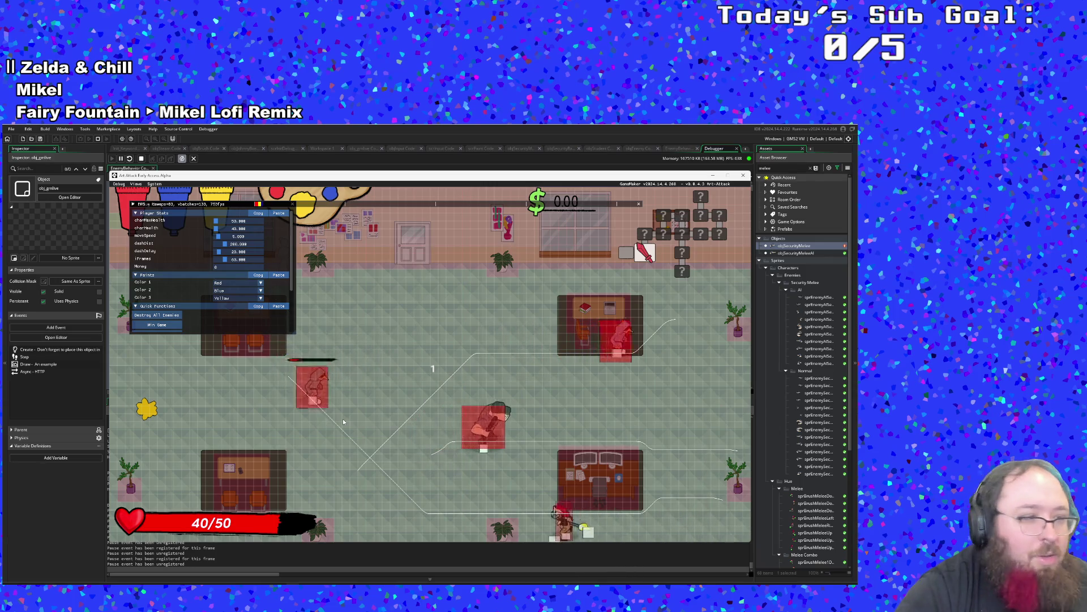
Run the player around the tables to the room centre while watching enemy paths.
key(w)
key(a)
key(s)
key(a)
key(s)
key(d)
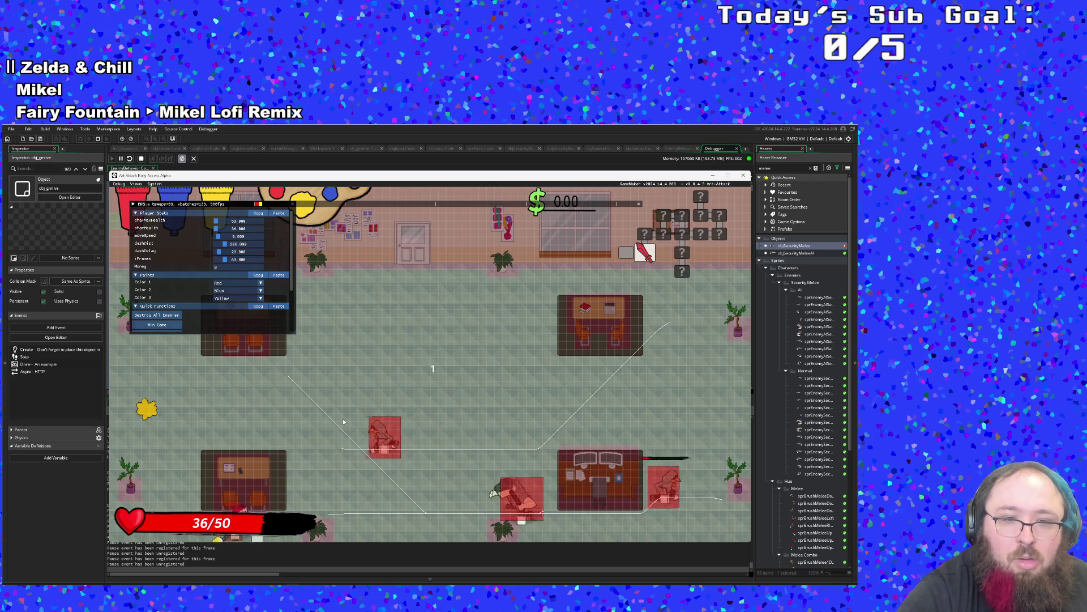
key(a)
key(w)
key(d)
key(w)
key(d)
key(s)
key(w)
key(d)
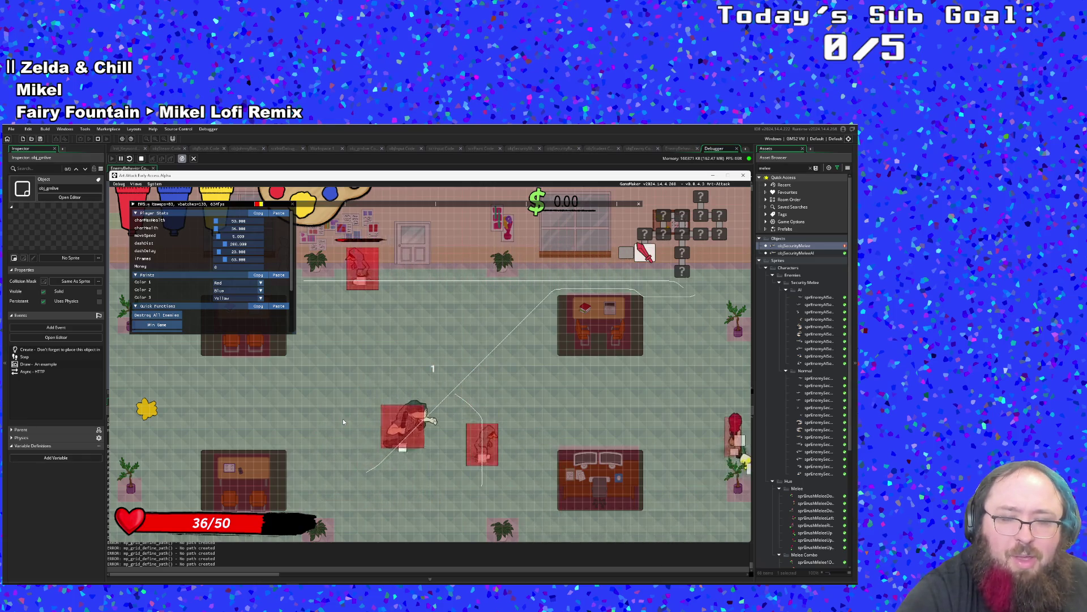
Keep dodging the chasing enemies across the room's edges and centre.
key(d)
key(s)
key(a)
key(w)
key(a)
key(s)
key(w)
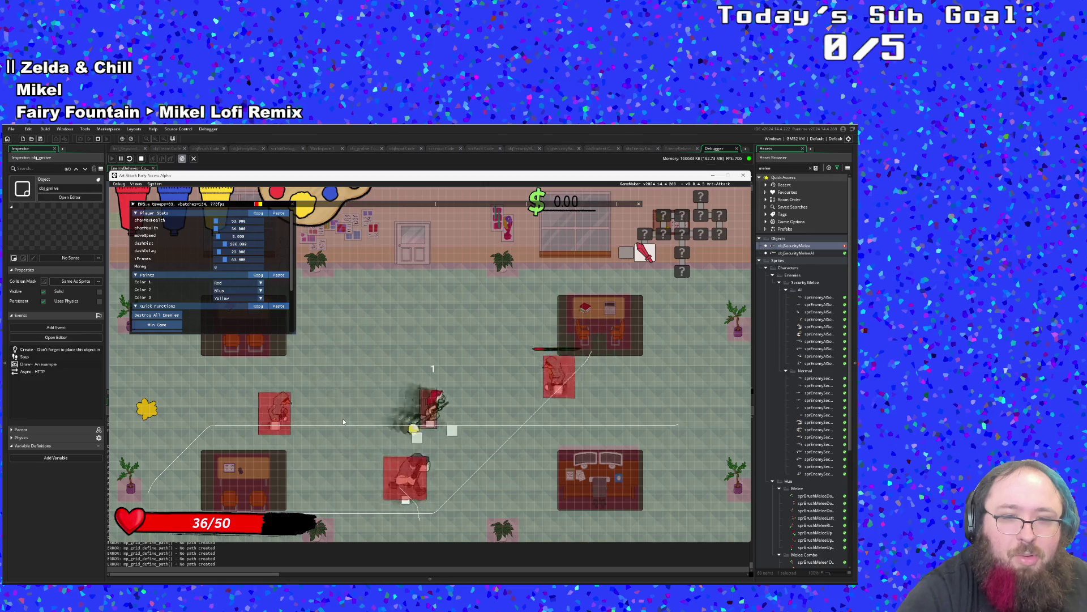
key(s)
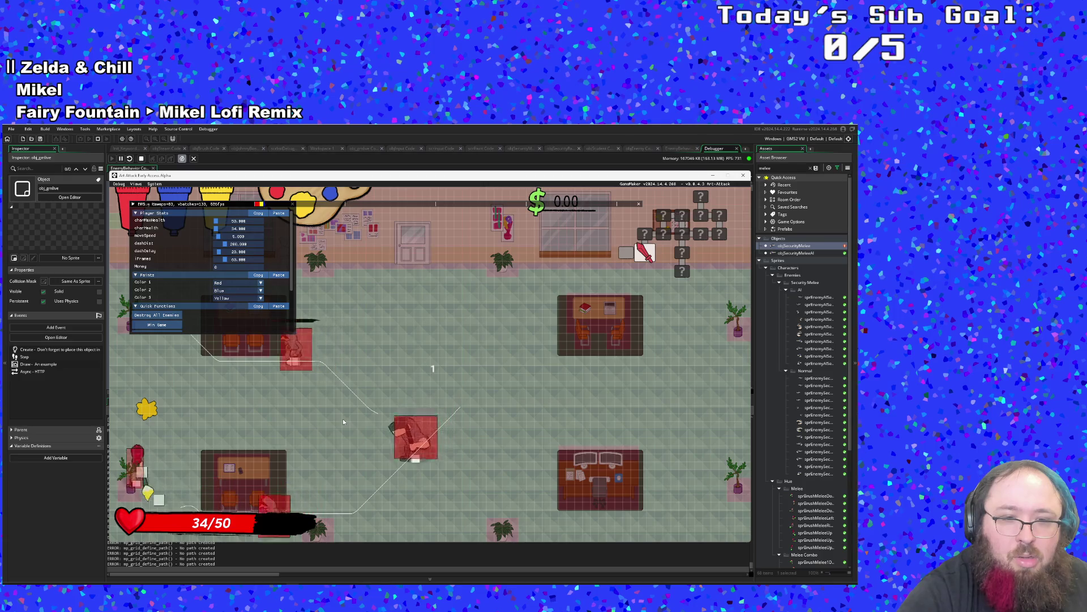
key(d)
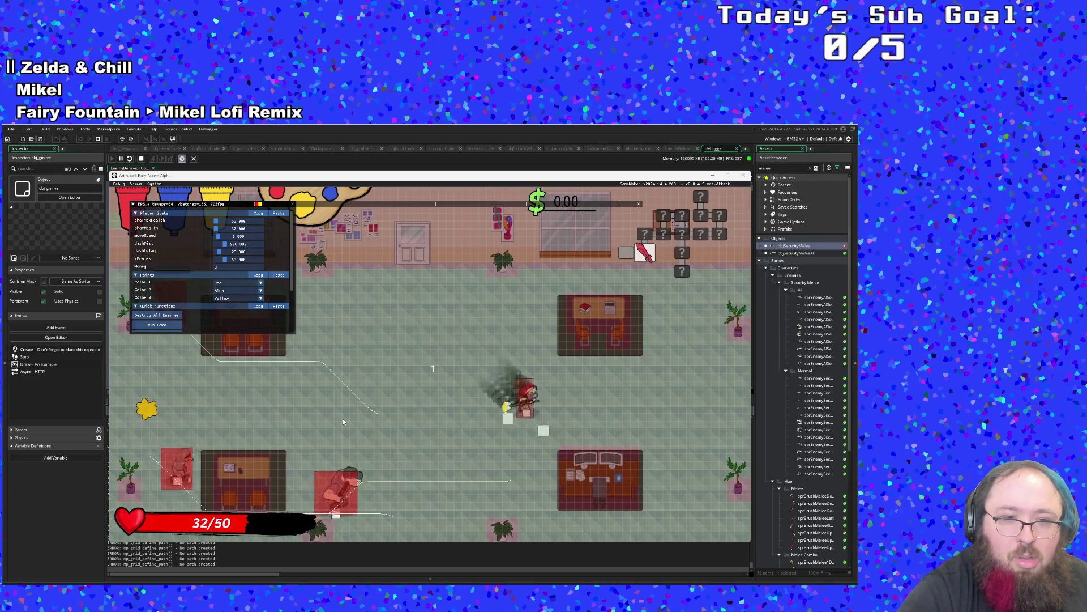
key(w)
key(s)
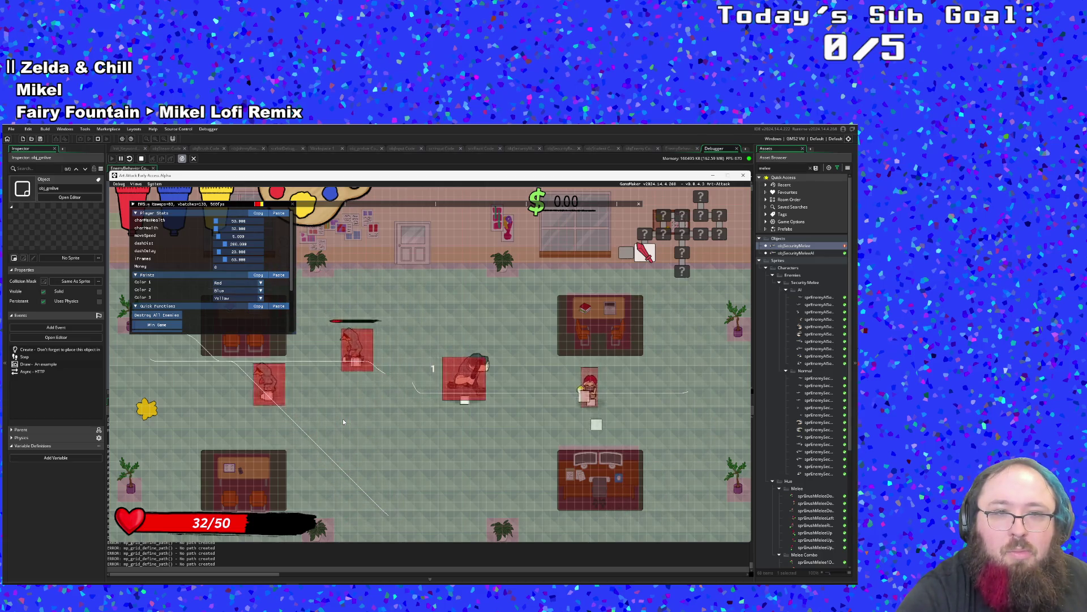
Set paint Color 3 to Brown and raise charMaxHealth to 100000.
click(225, 298)
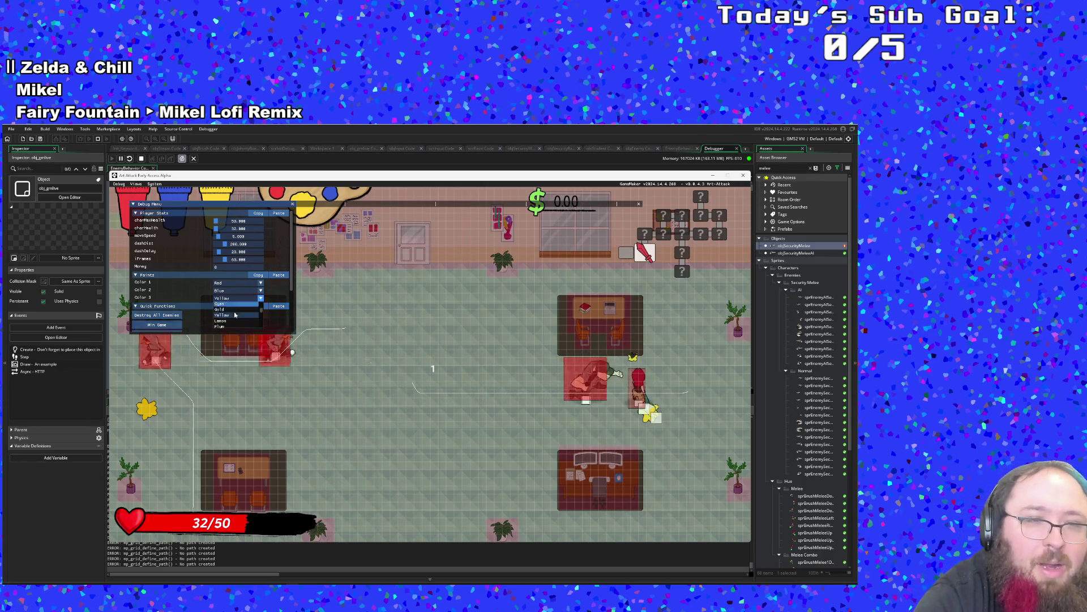
click(221, 312)
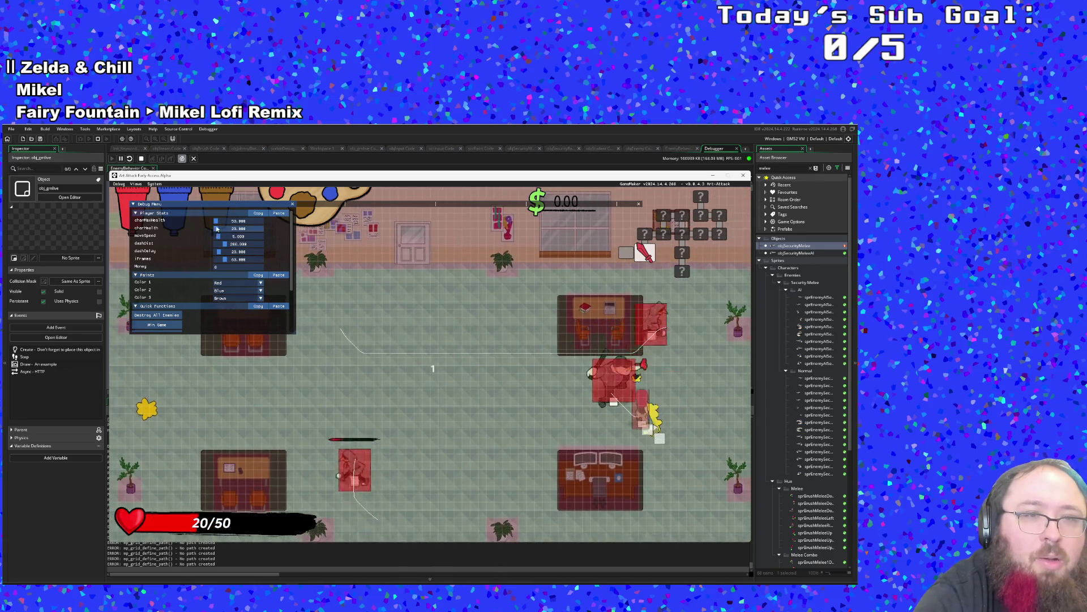
drag(215, 221, 252, 226)
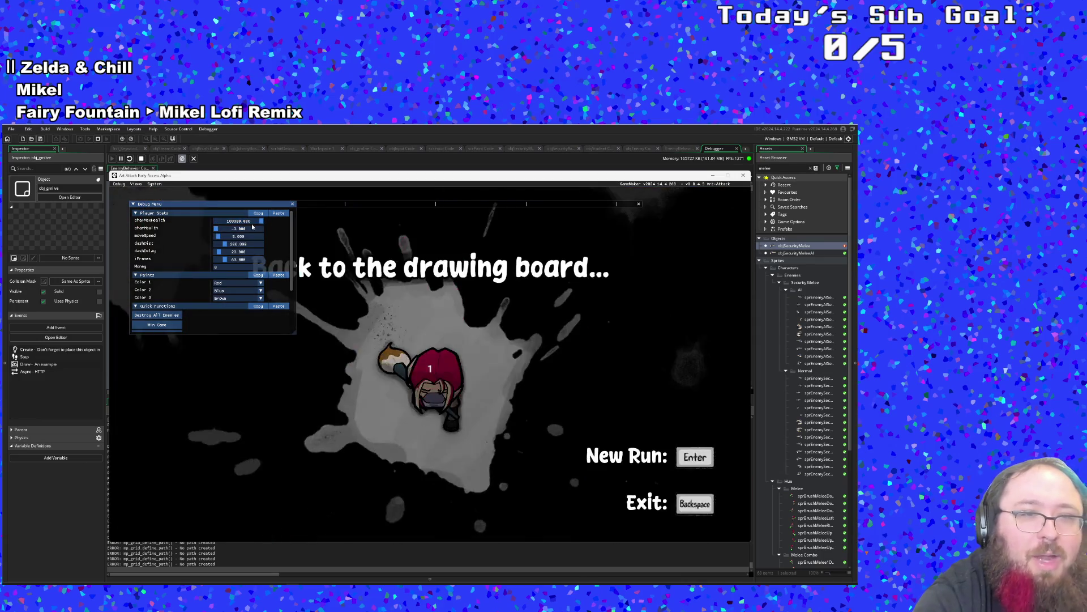
Start a new run from the death screen and walk around the office room.
key(Return)
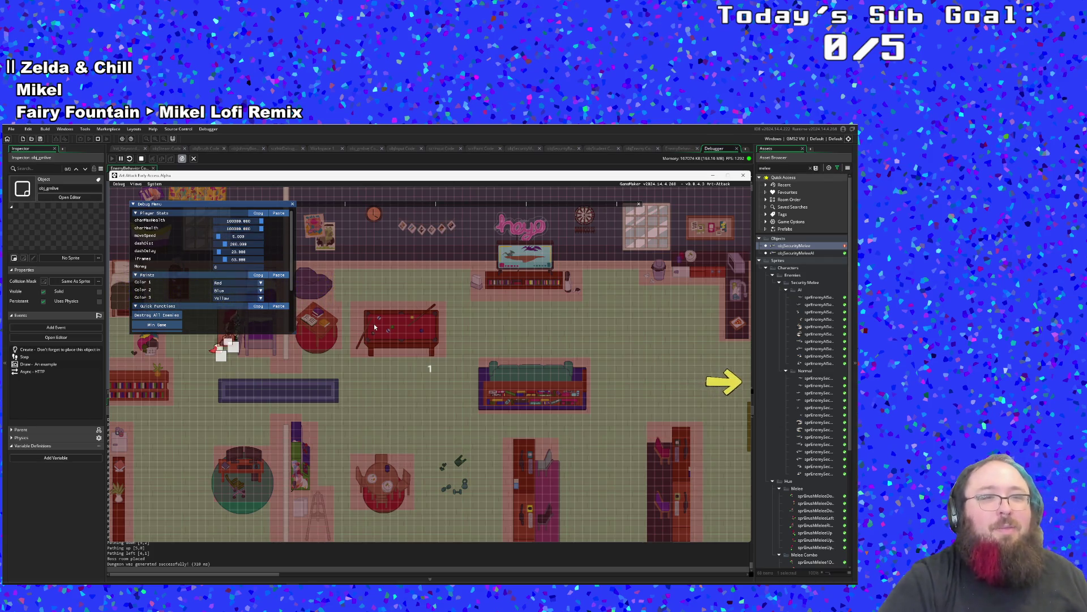
key(d)
key(s)
key(a)
key(w)
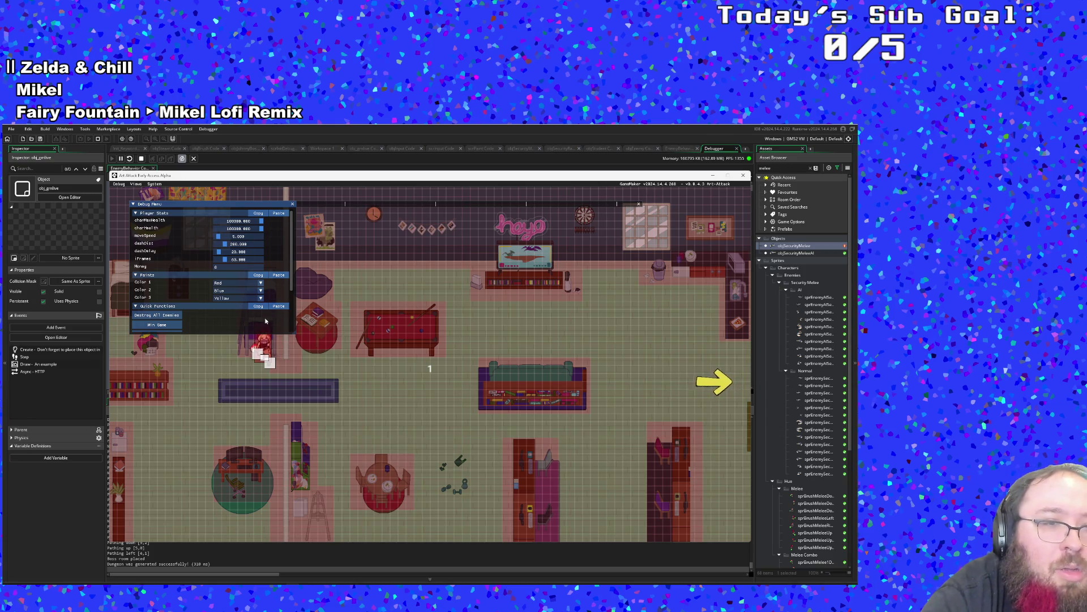
Set paint Color 1 to Brown and hide the debug overlay.
click(242, 283)
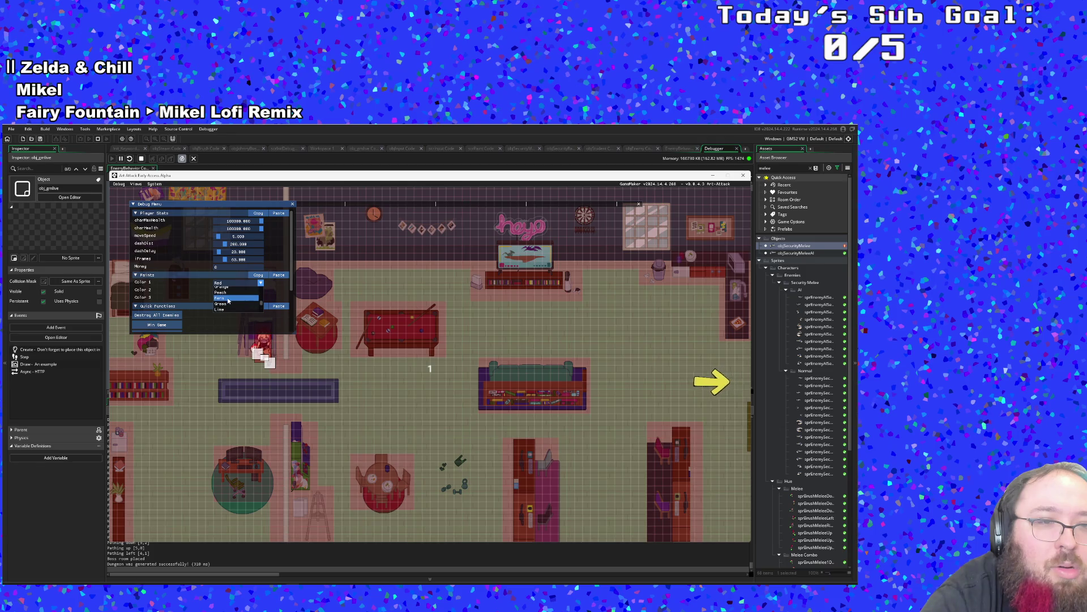
click(226, 304)
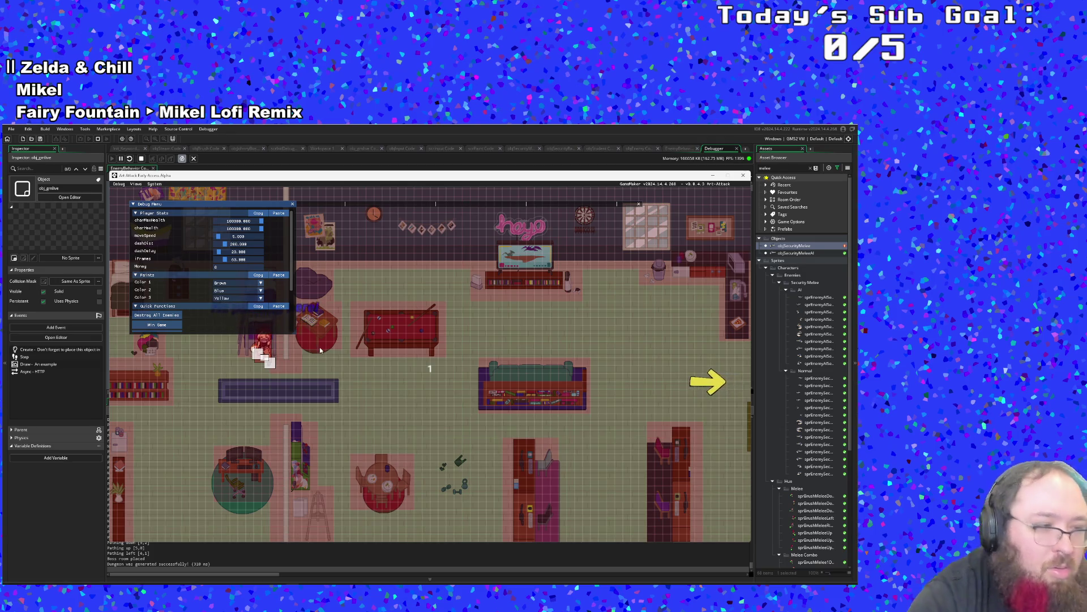
key(F1)
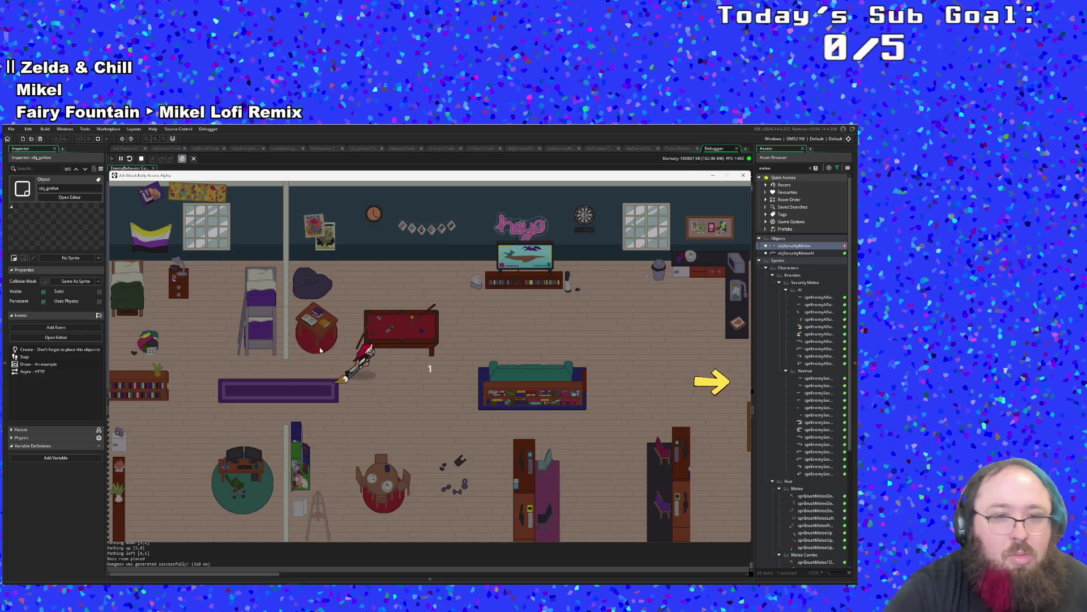
Grab the red paint bucket, dismiss the tutorial, and leave the library through the right exit.
key(d)
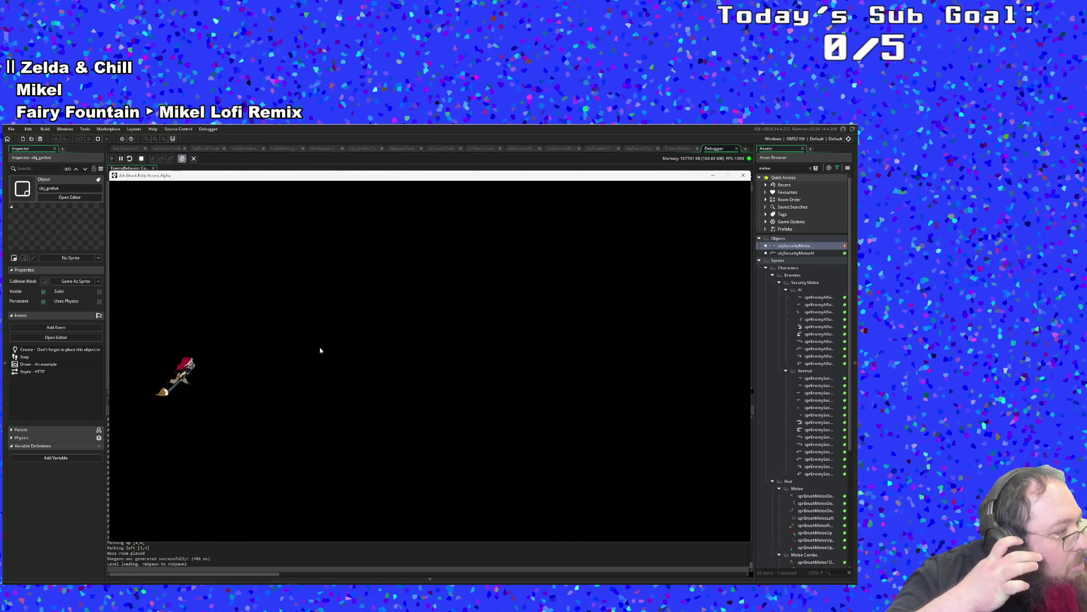
key(d)
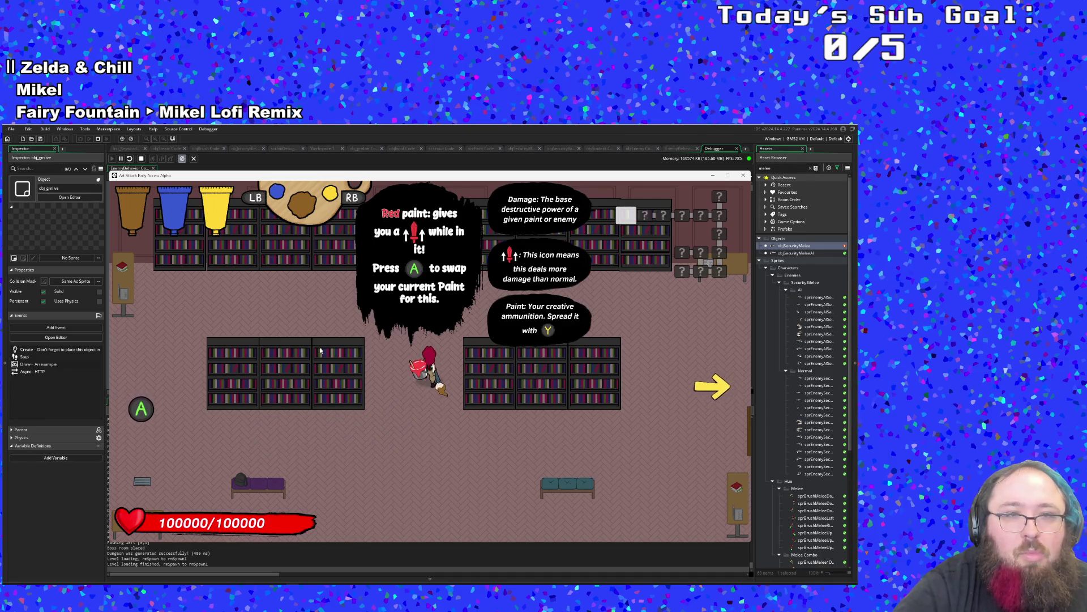
key(space)
key(d)
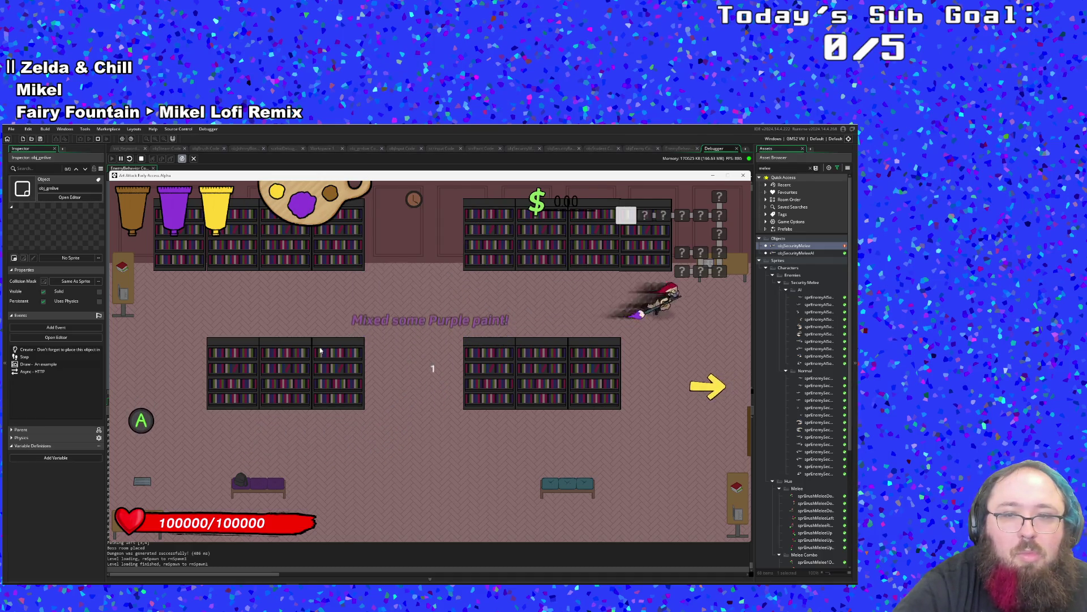
key(a)
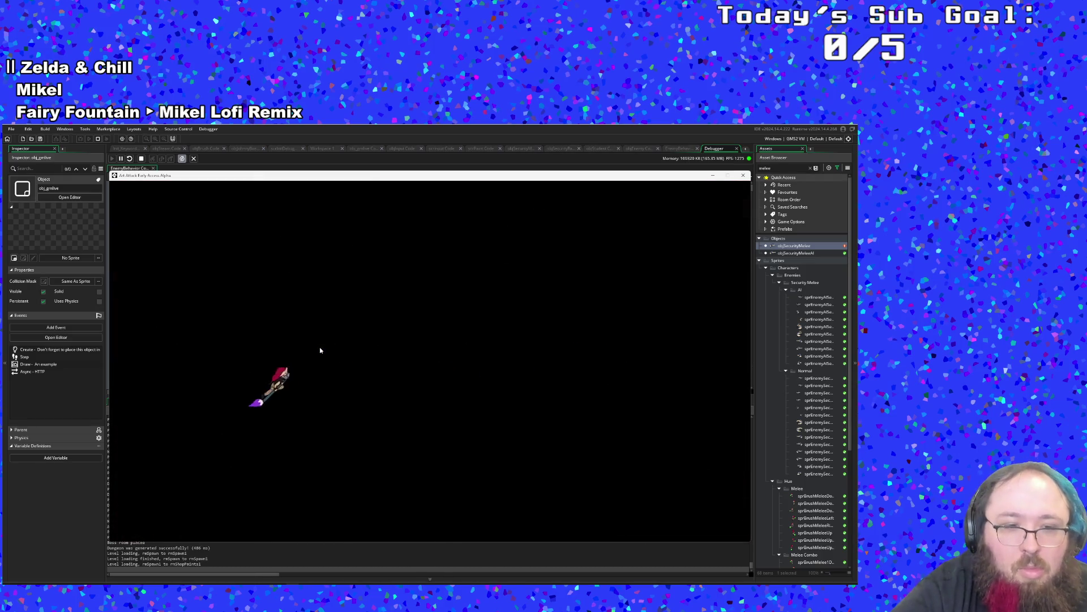
Walk the character around the paint shop floor.
key(d)
key(s)
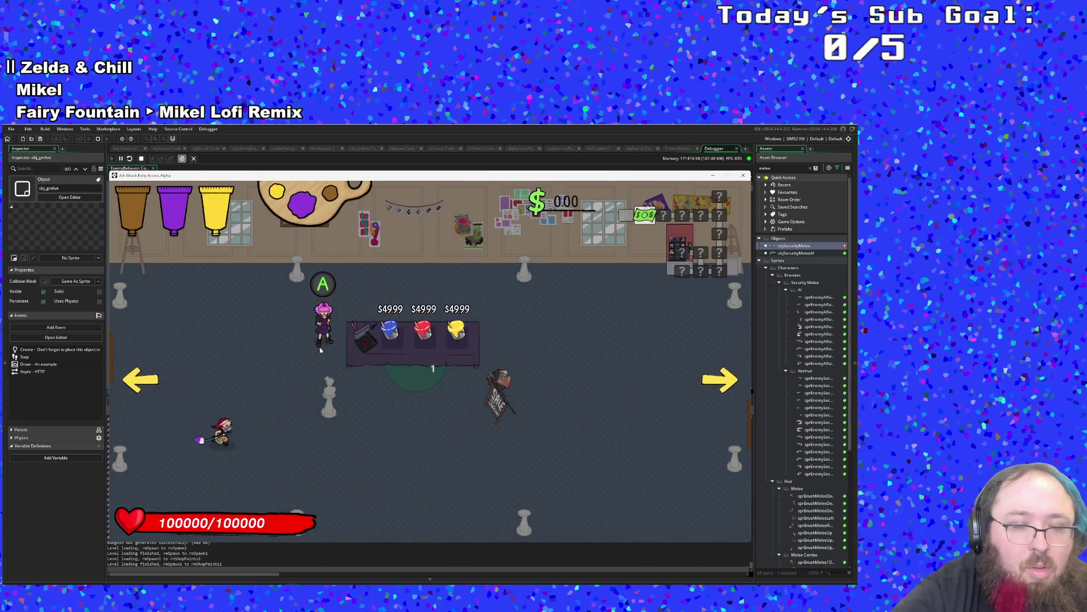
key(d)
key(s)
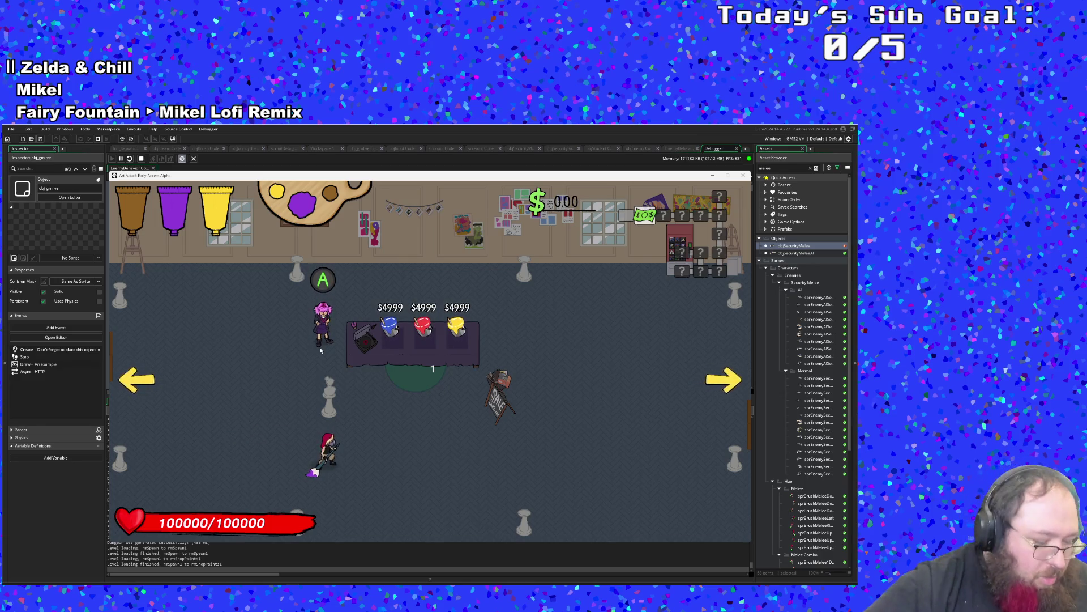
Open the drop-item list in the debug overlay, then cycle paint to yellow and run right.
key(F1)
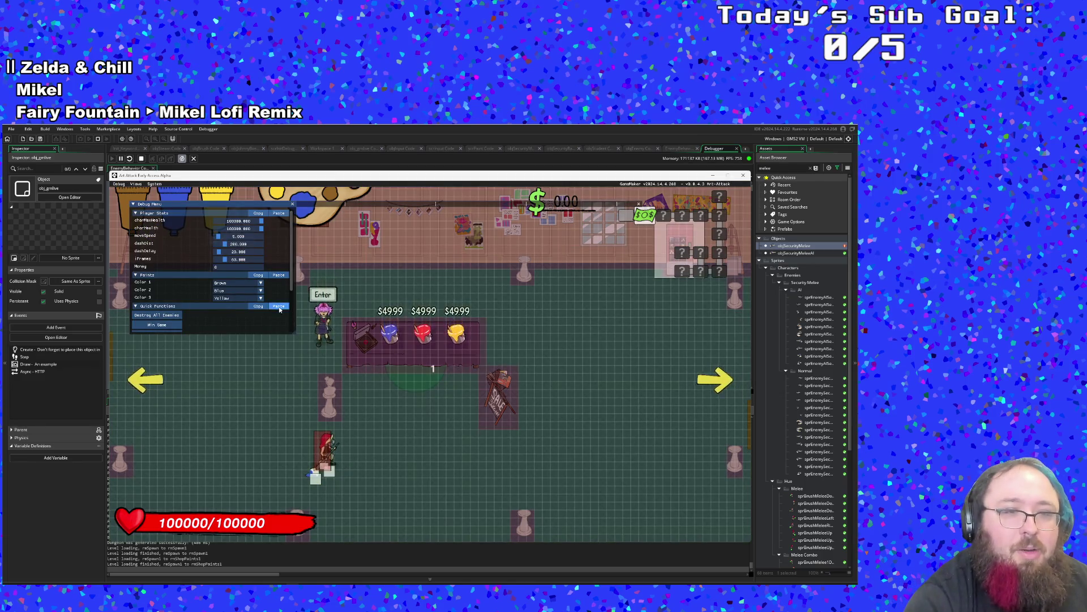
scroll(247, 318, down, 3)
click(229, 294)
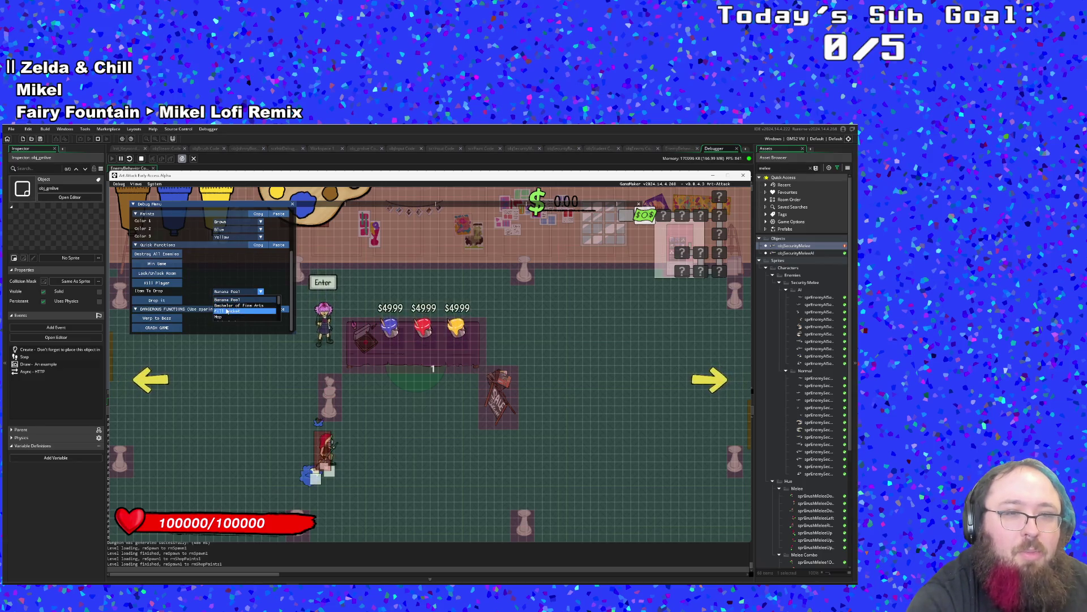
key(F1)
key(e)
key(d)
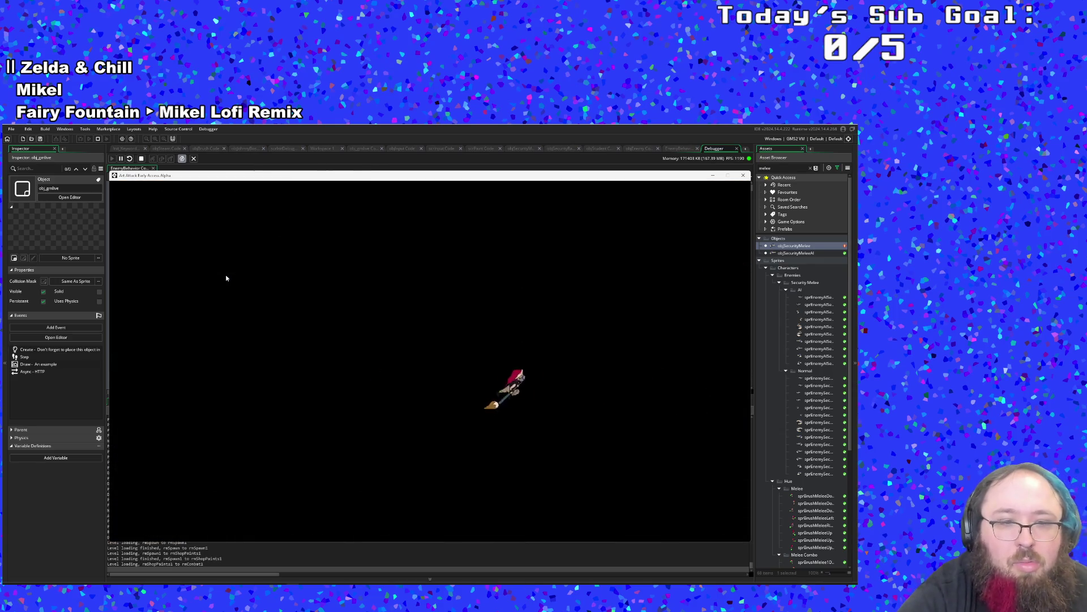
Enter the combat room with security enemies and retreat to the bottom-left corner.
key(d)
key(a)
key(s)
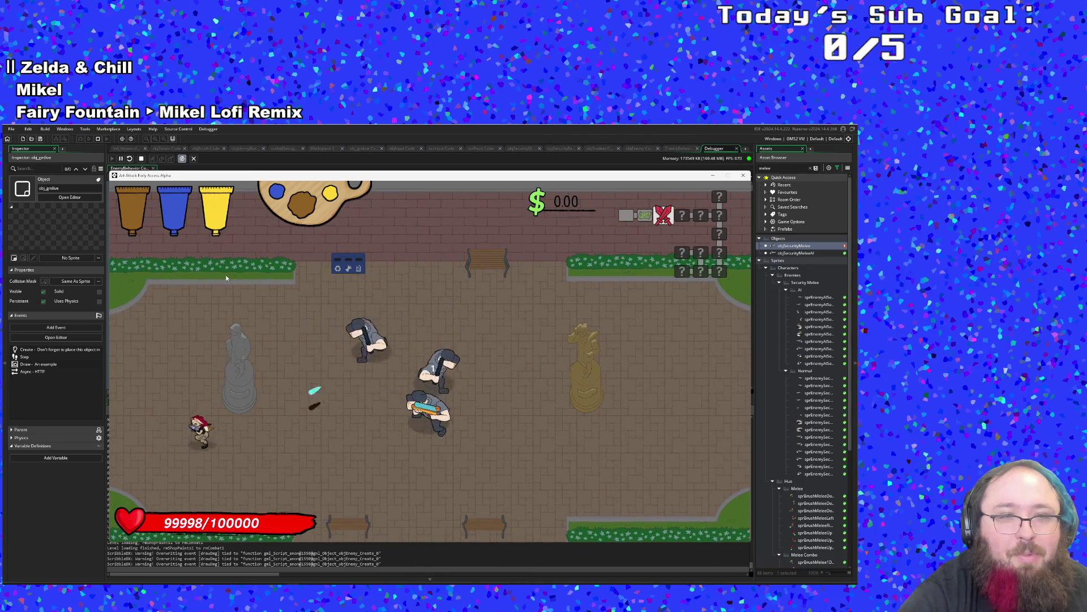
Drop a fill bucket item from the debug overlay, then hide the overlay.
key(F1)
key(d)
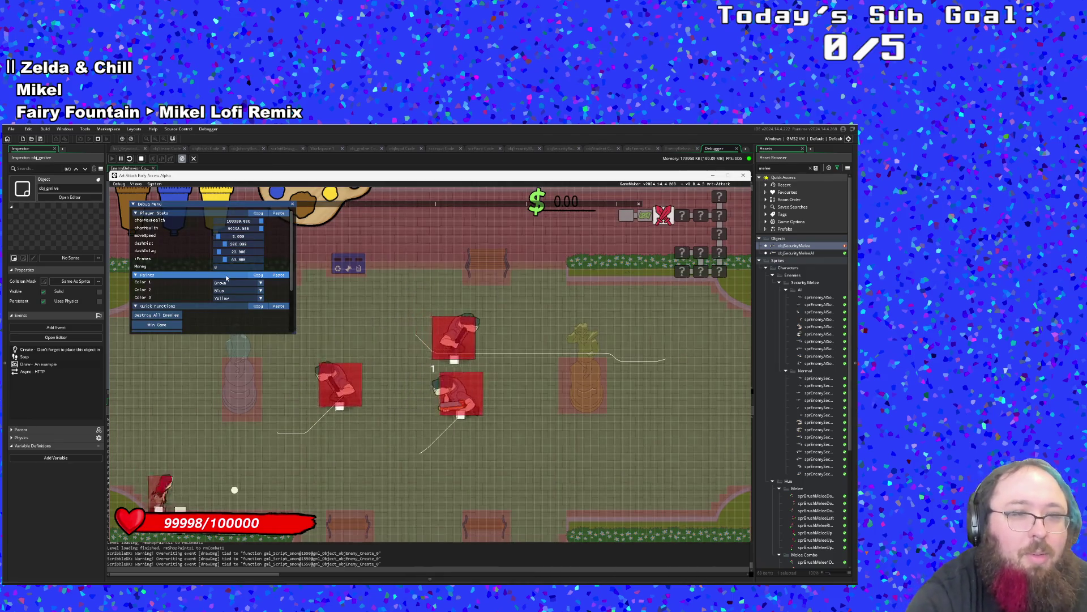
scroll(199, 293, down, 3)
key(w)
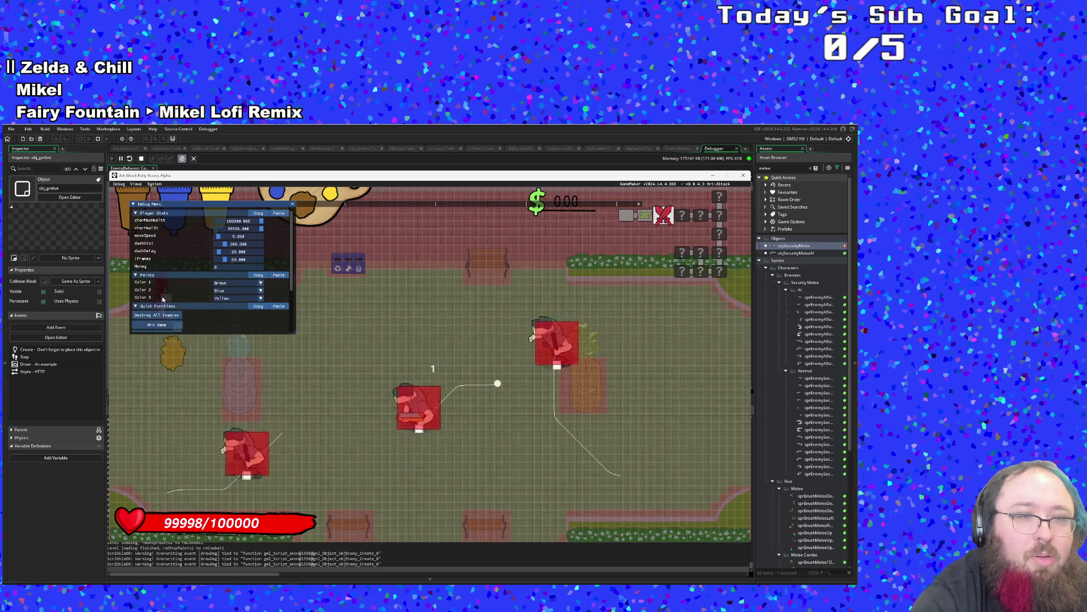
click(157, 299)
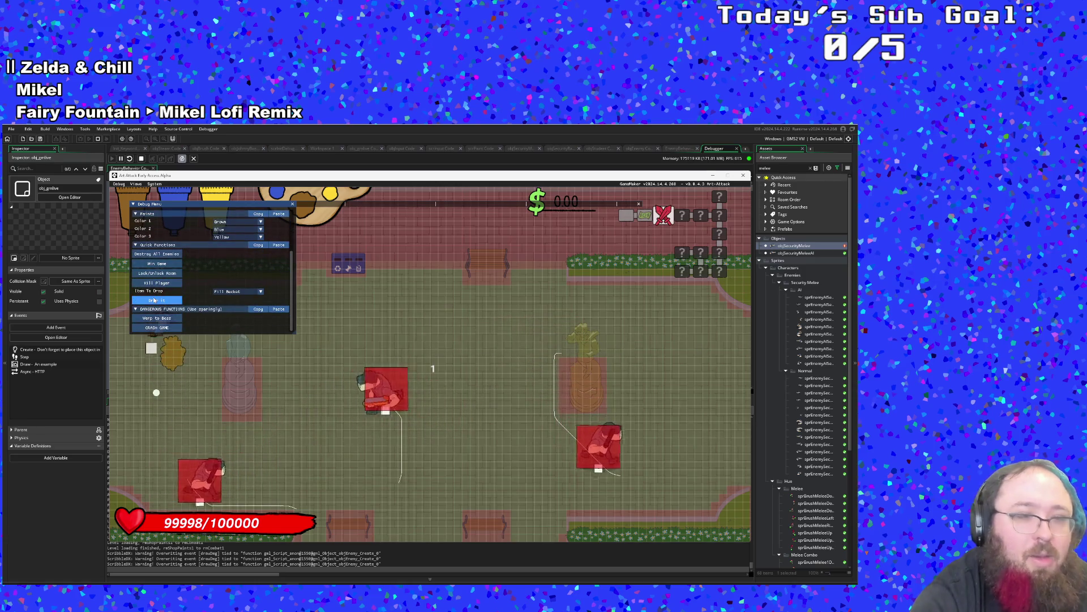
key(F1)
Move around the park and briefly pause and resume the game.
key(s)
key(d)
key(d)
key(w)
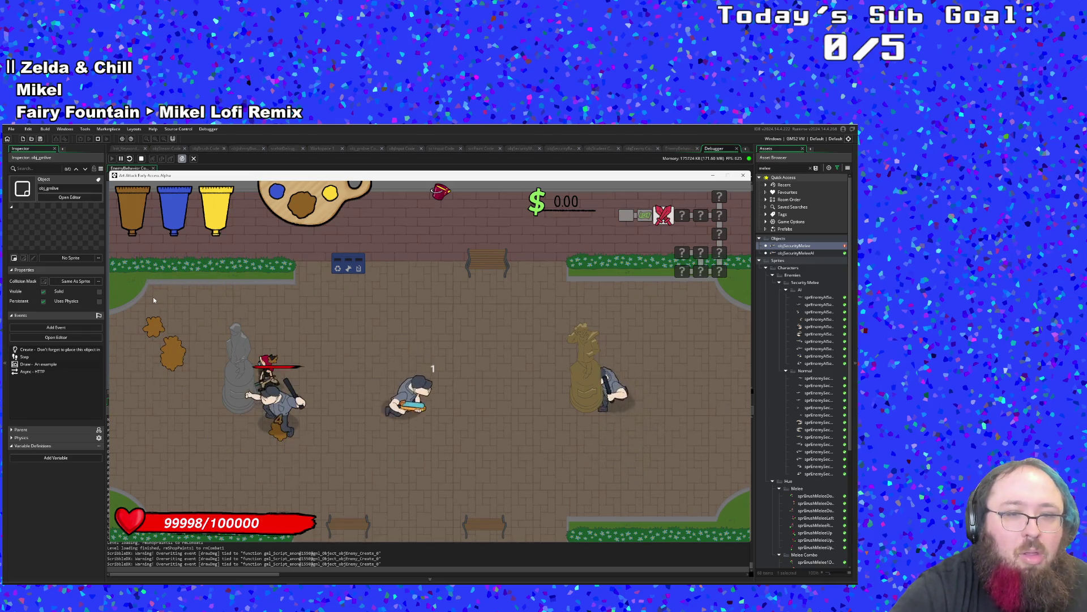
key(s)
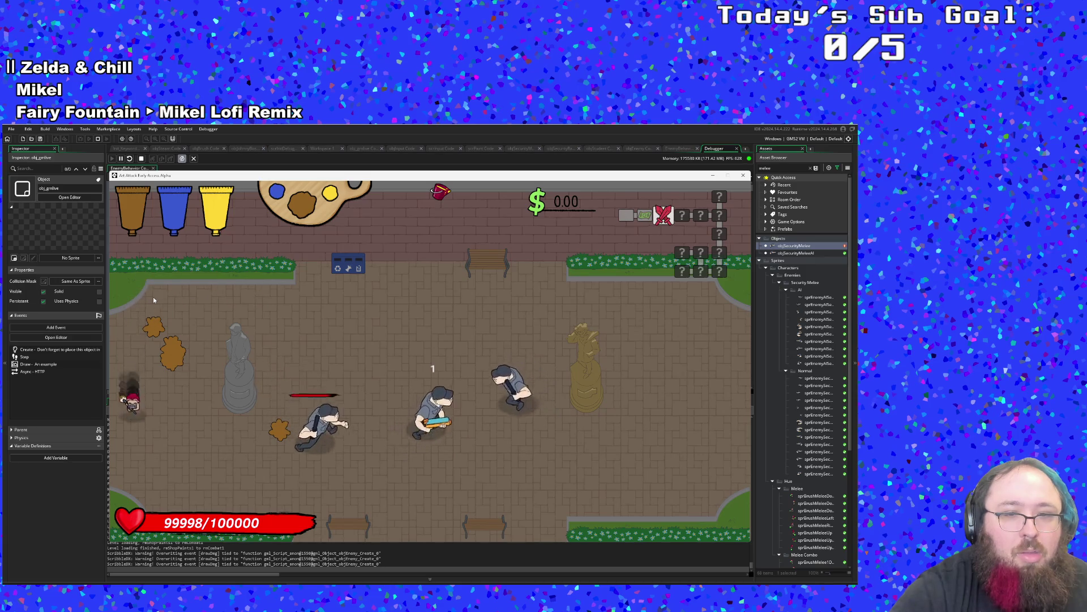
key(Escape)
key(Escape)
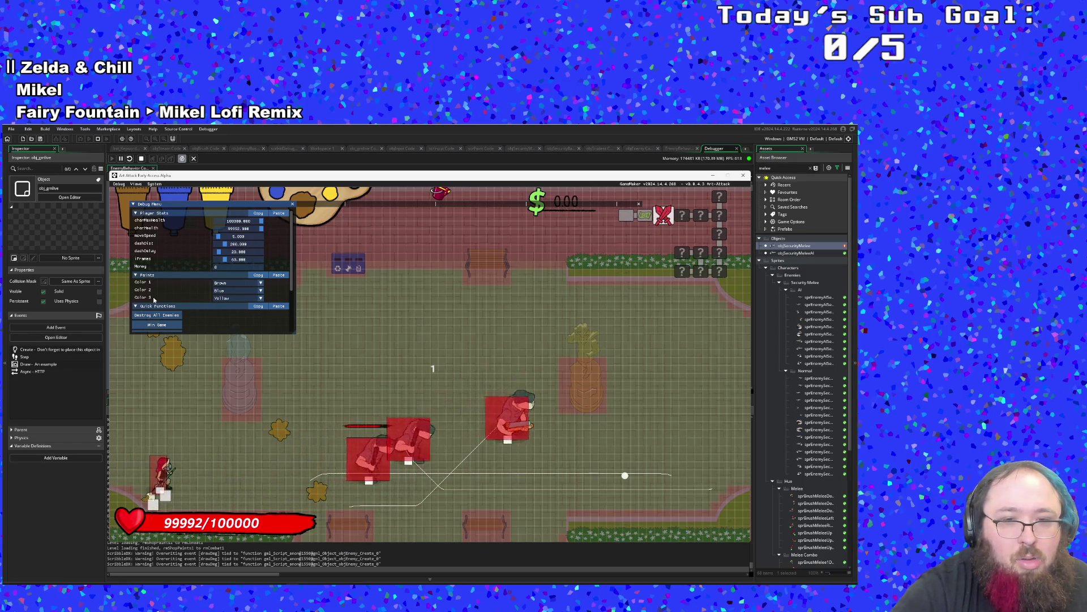
Dash and run across the park, dodging toward and away from the enemies.
key(d)
key(w)
key(d)
key(w)
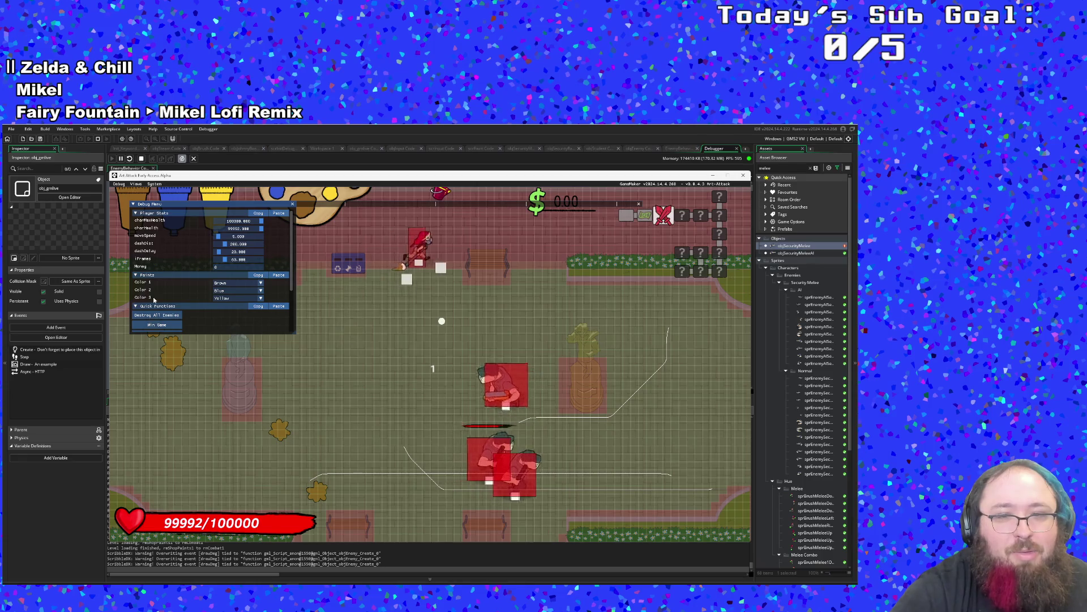
key(s)
key(a)
key(w)
key(d)
key(s)
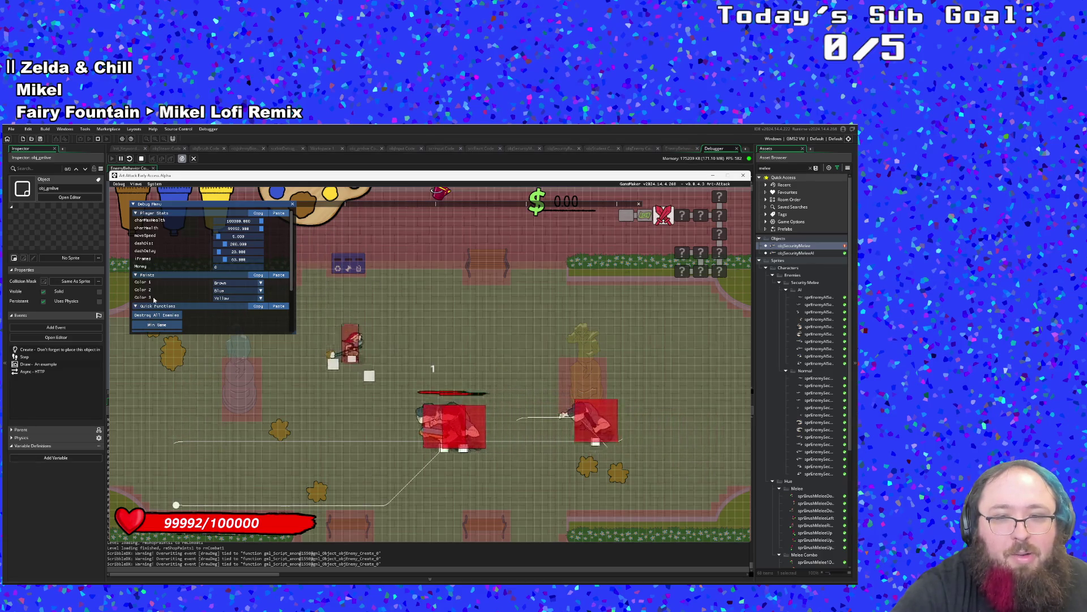
key(a)
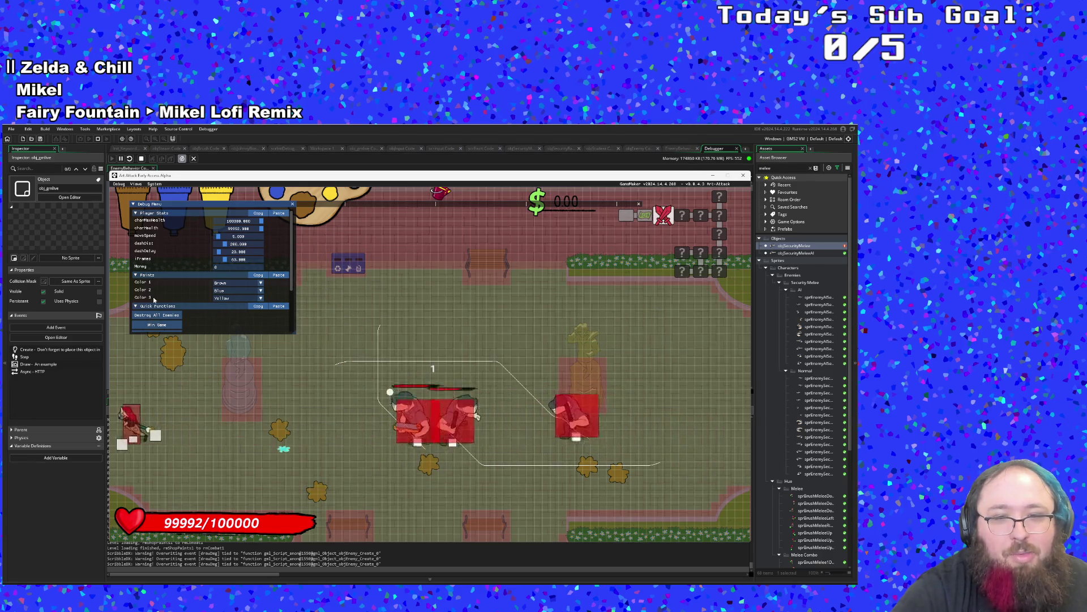
key(d)
Circle the enemies, painting a yellow trail ring around them.
key(w)
key(d)
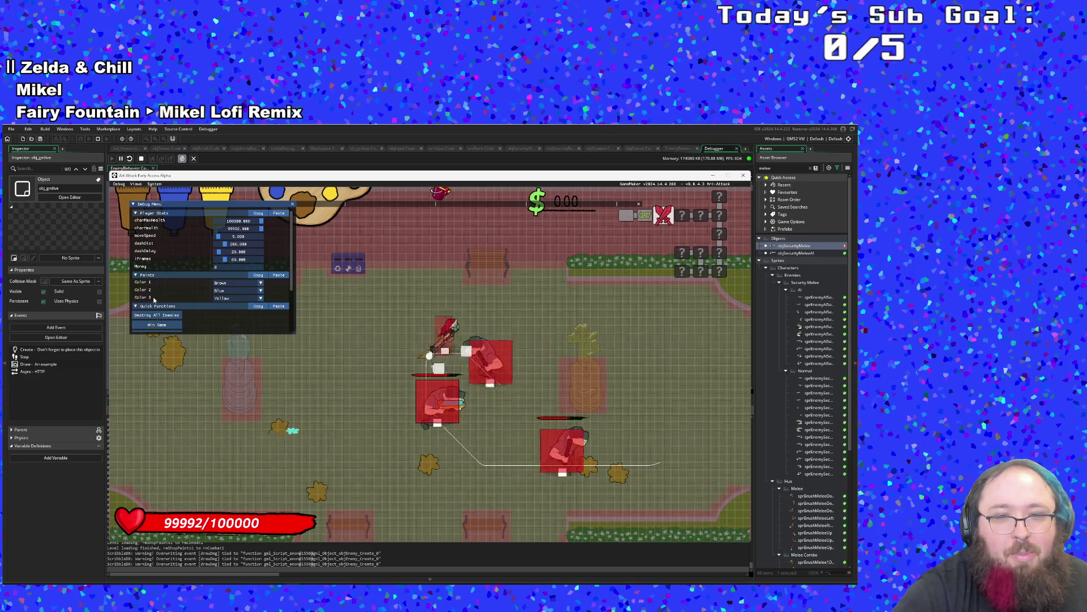
key(a)
key(s)
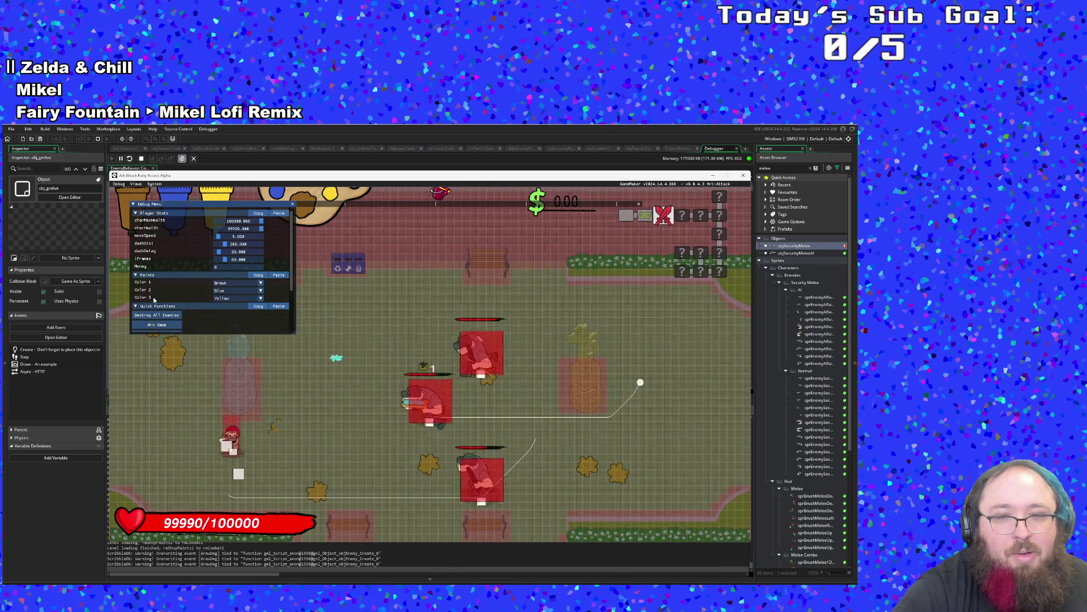
key(d)
key(w)
key(d)
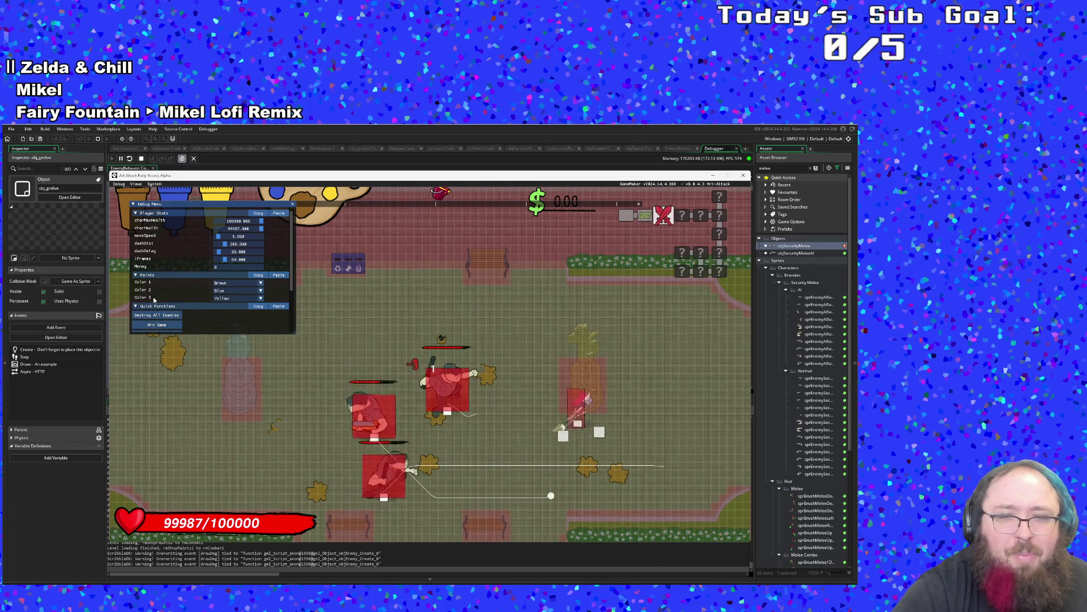
key(a)
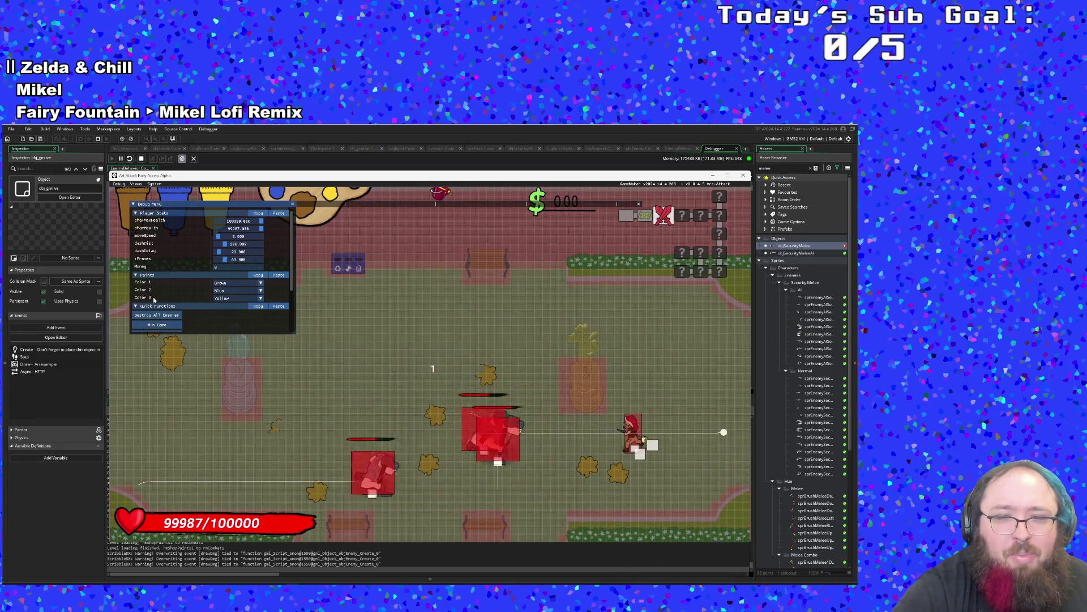
key(a)
key(s)
key(s)
key(d)
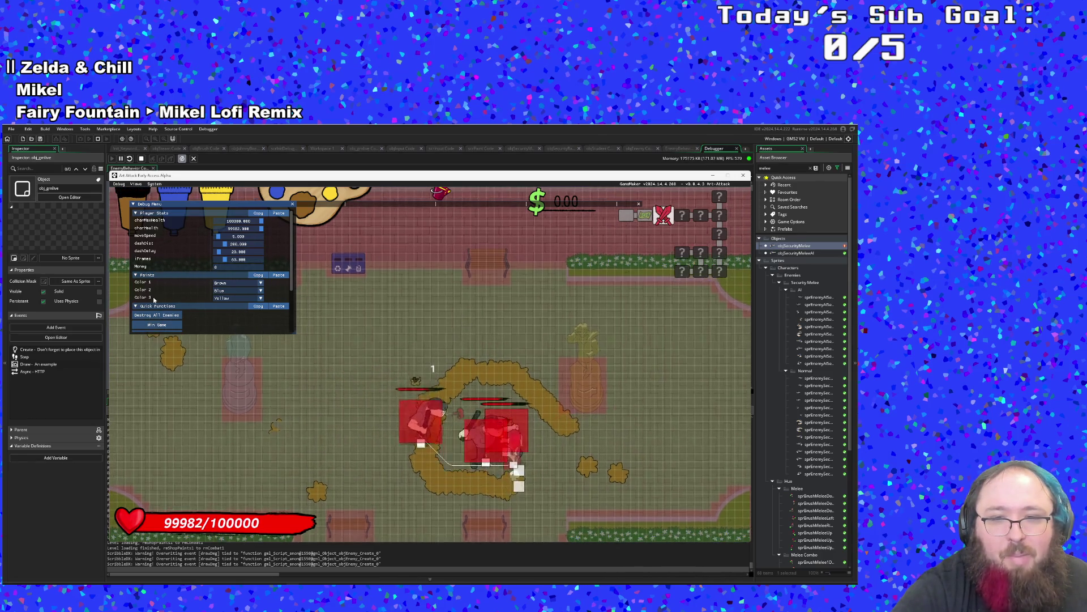
key(a)
key(w)
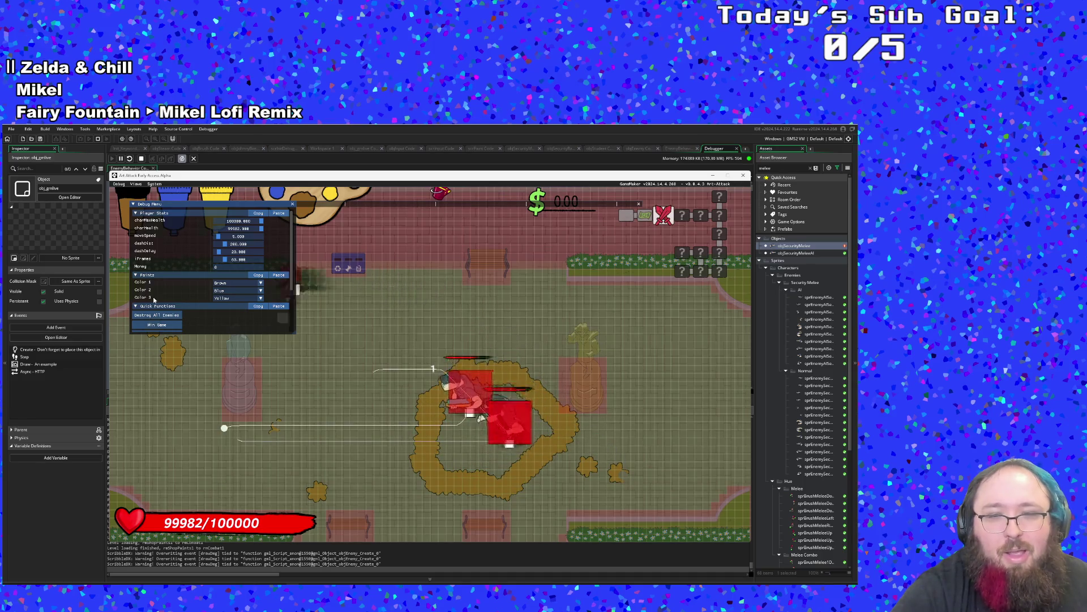
Reposition from the left edge and attack an enemy for 5 damage.
key(s)
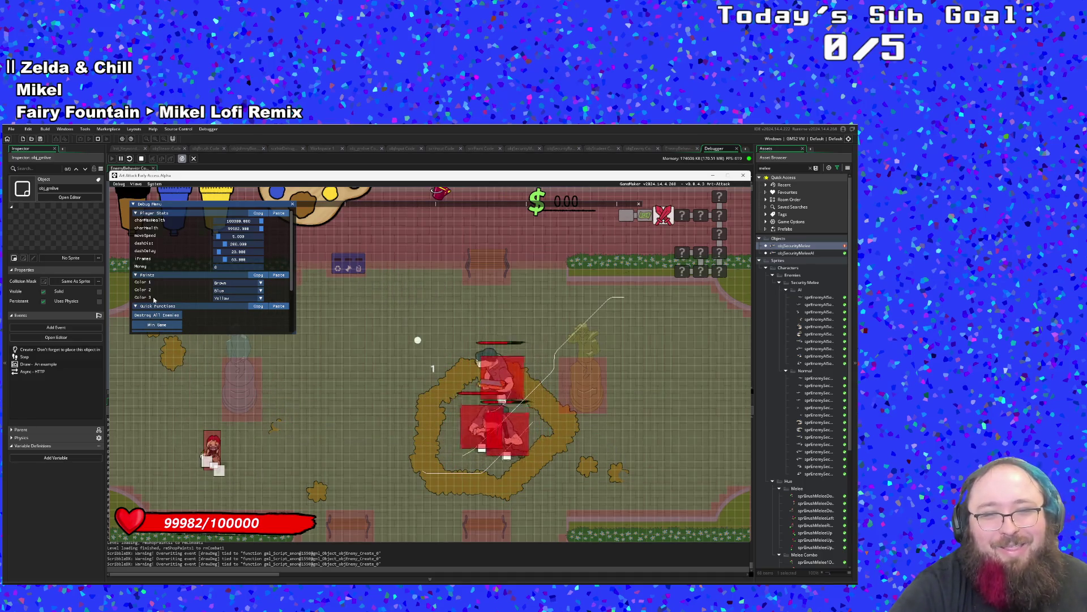
key(w)
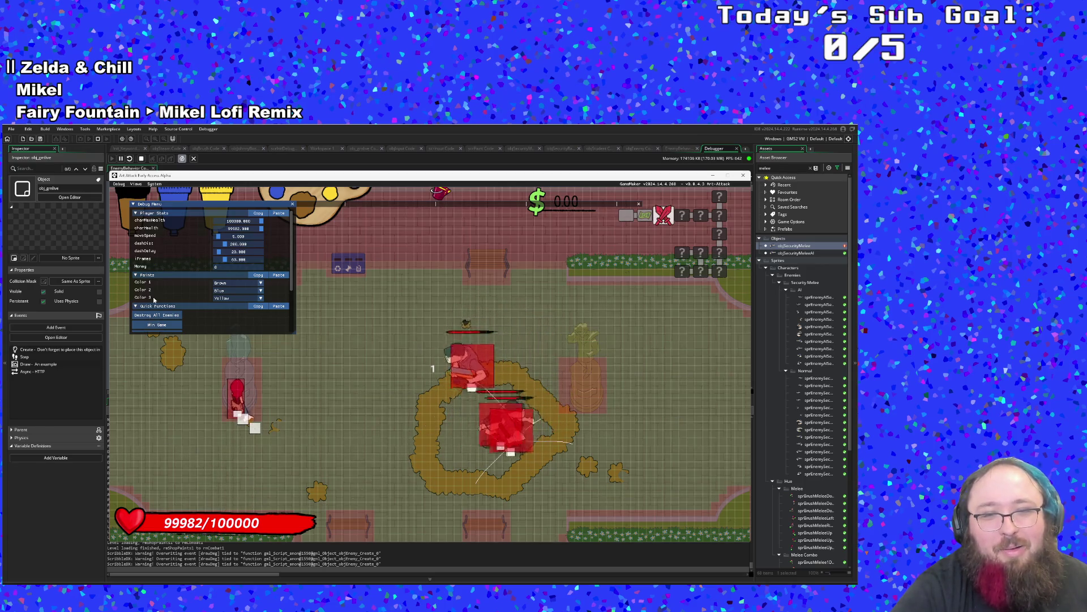
key(d)
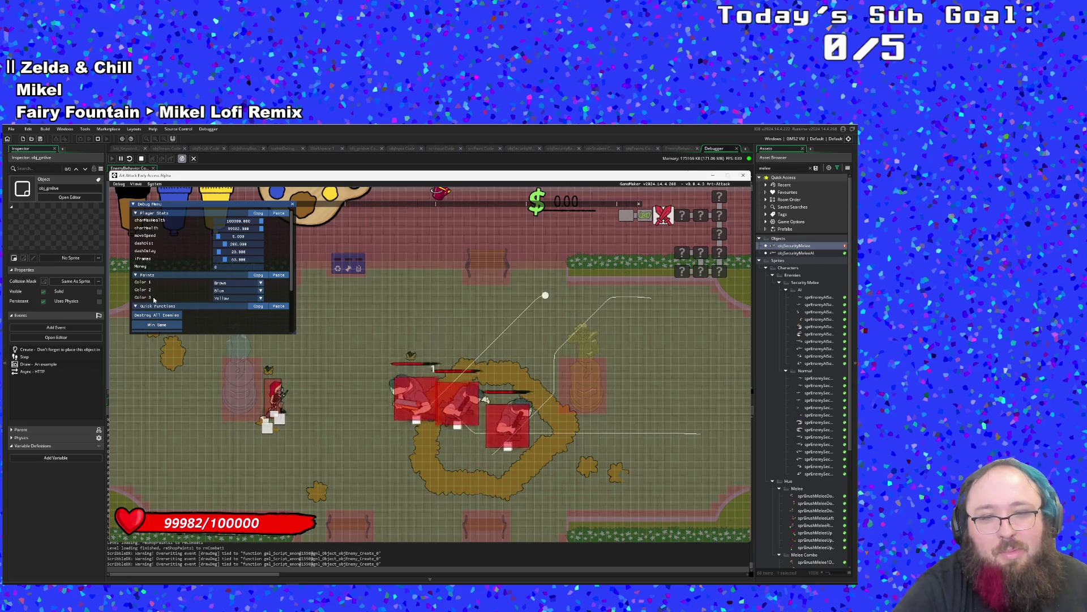
key(d)
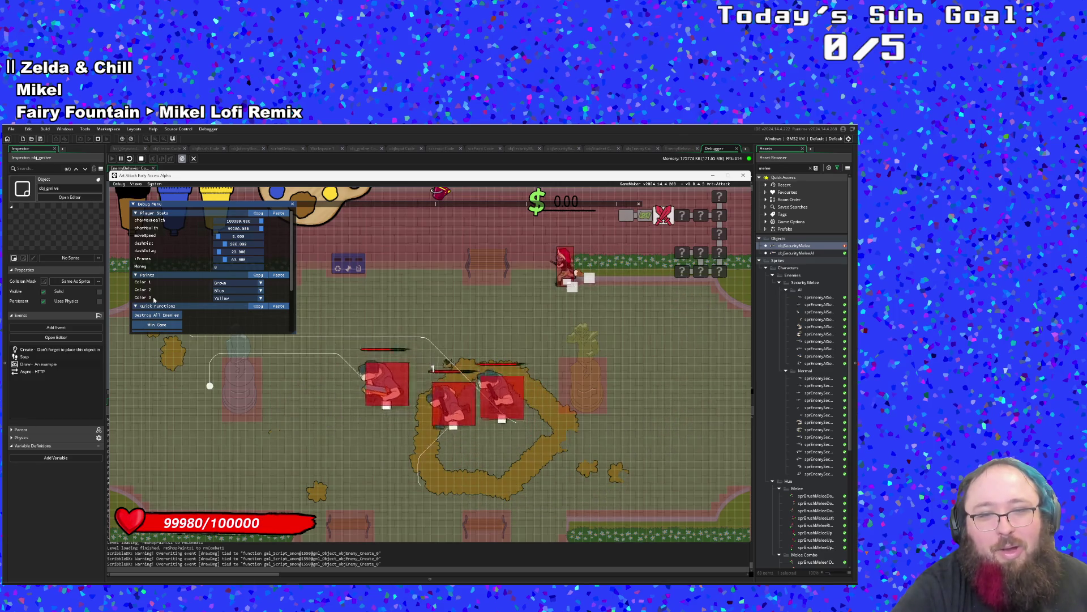
key(d)
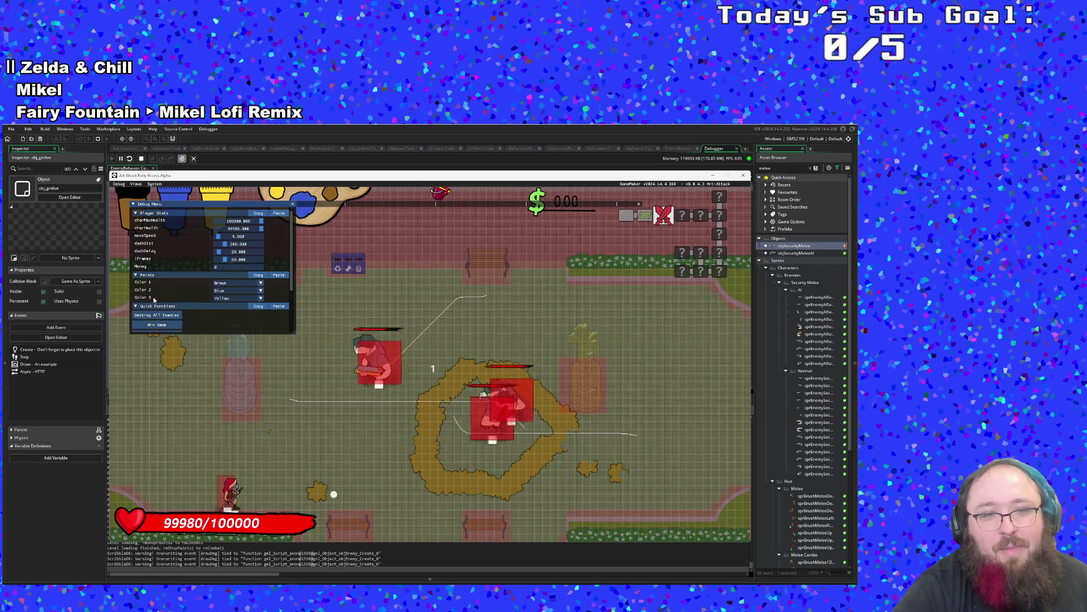
key(w)
key(d)
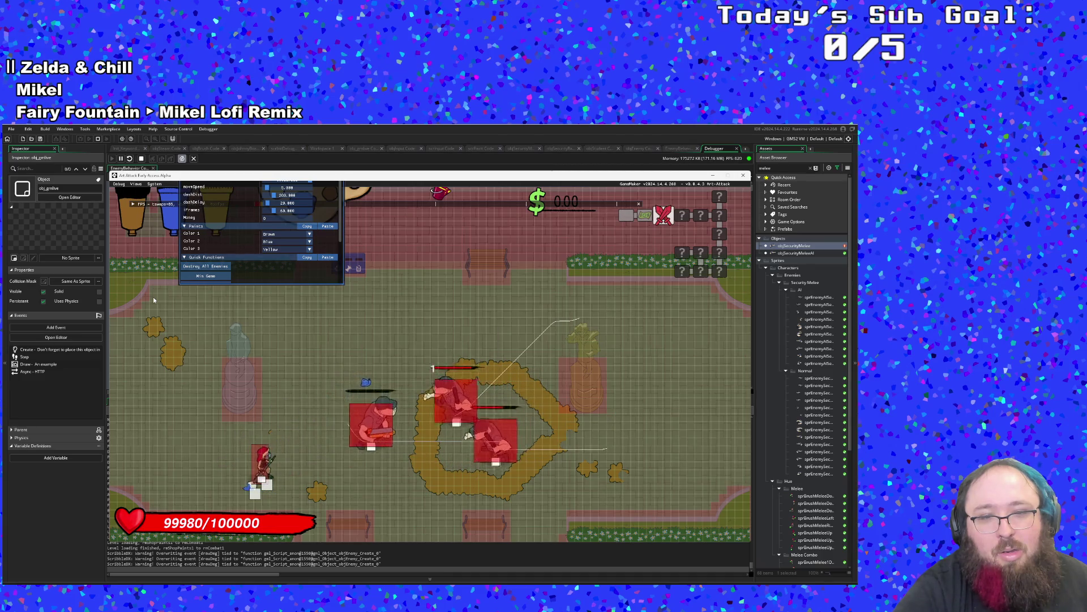
Collect the green health pickup and head back toward the last enemy.
key(w)
key(d)
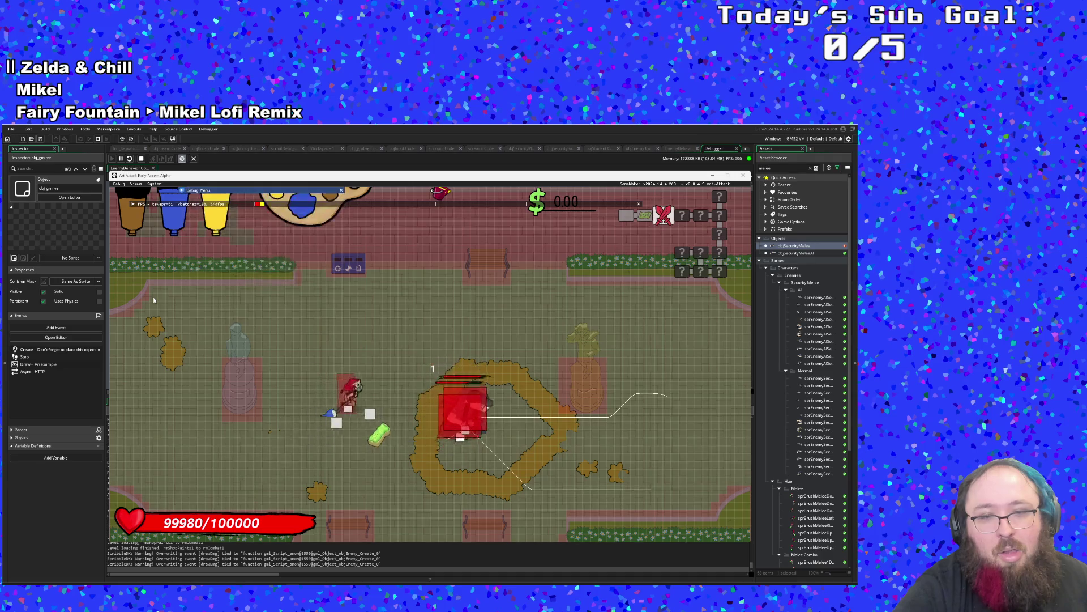
key(s)
key(a)
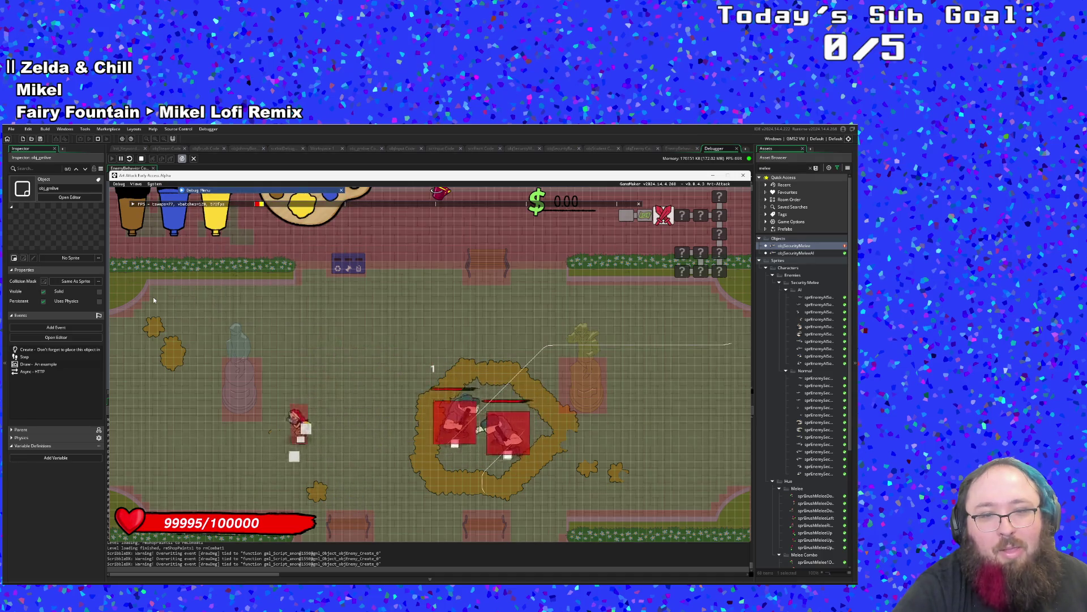
key(d)
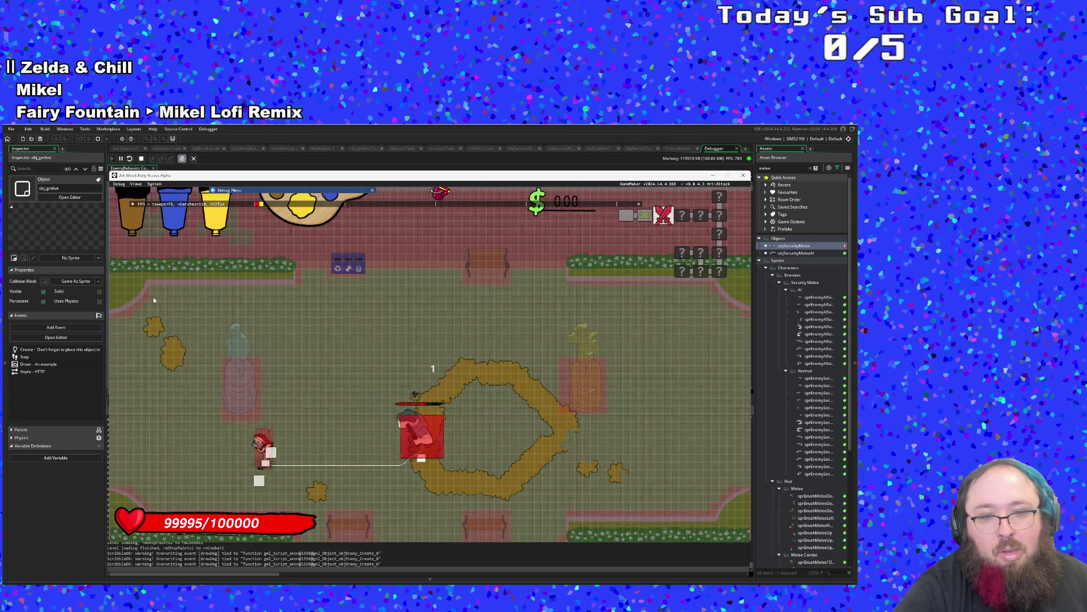
Expand the debug stats panel, then hide the overlay and walk toward the top-right hedge.
key(F1)
key(d)
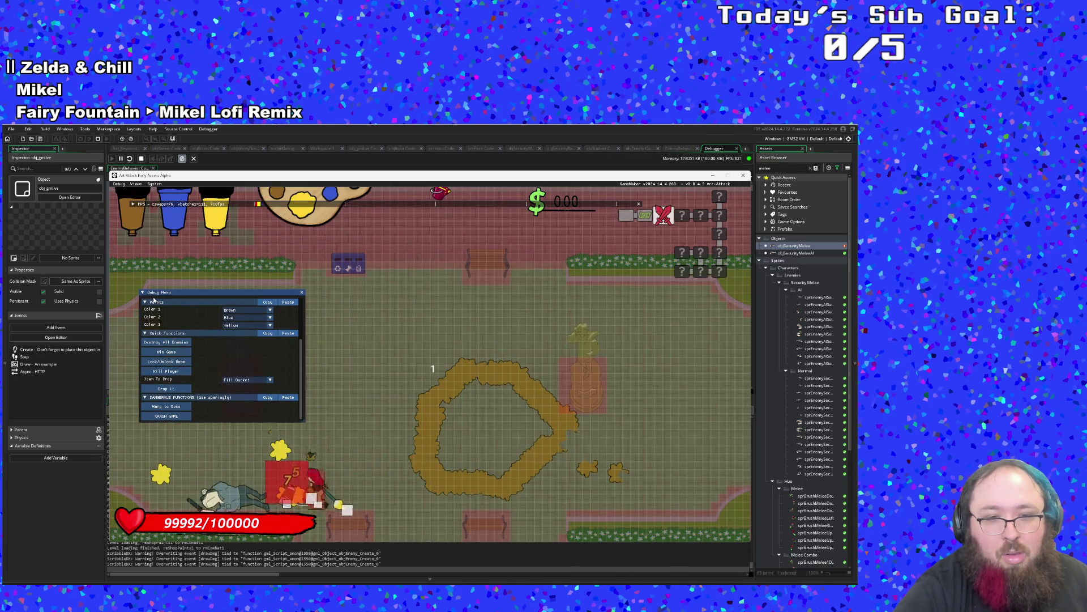
key(F1)
Cross the plaza past the top-right hedge and leave through the right exit.
key(w)
key(d)
key(d)
key(w)
key(d)
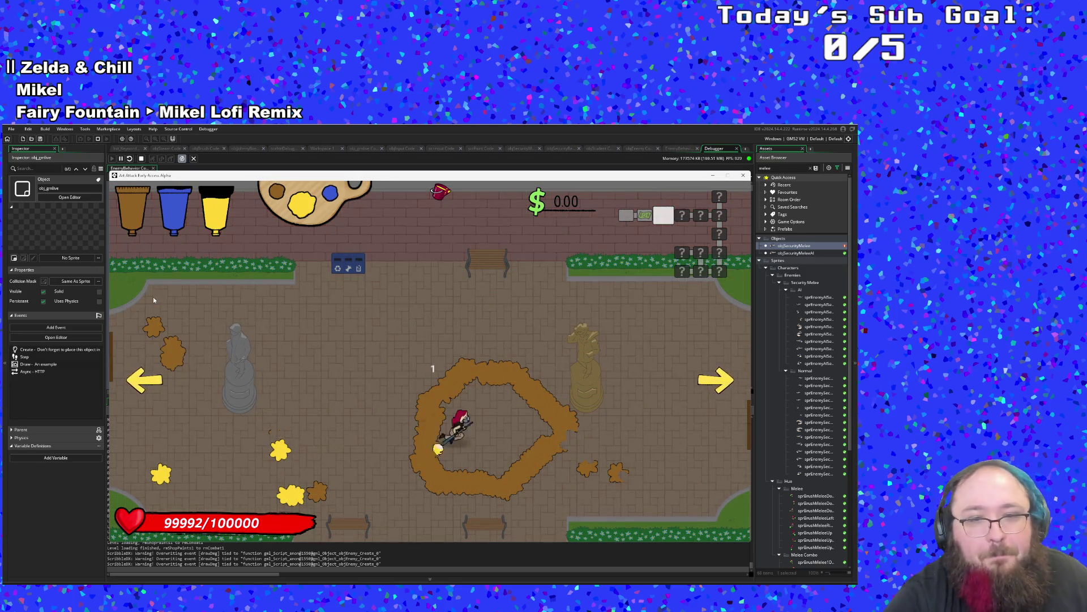
key(s)
key(d)
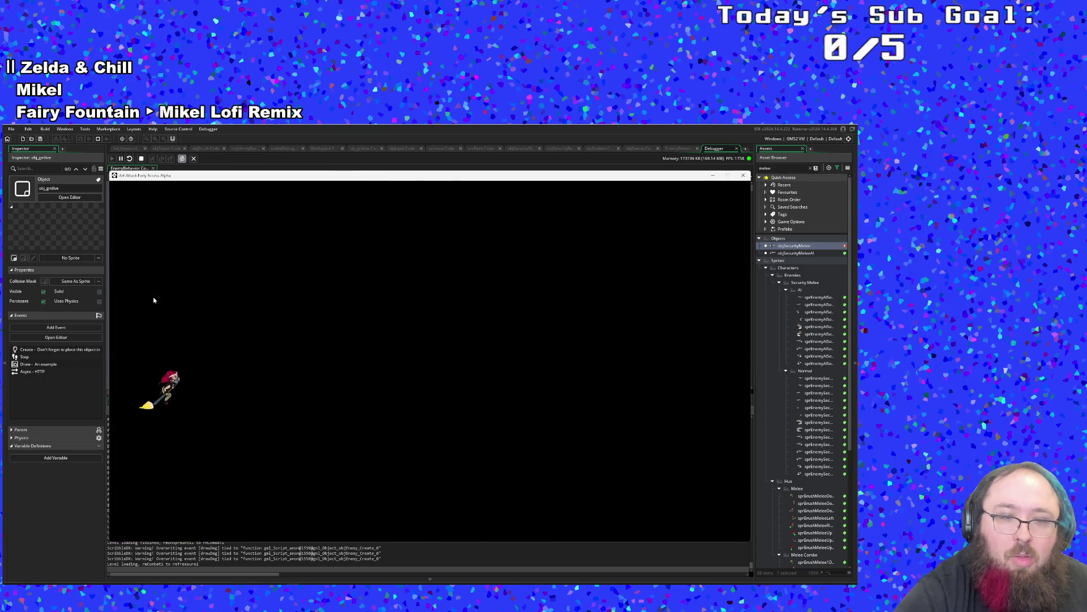
Pick up the sponge in the new room and mix green paint at the blue paint.
key(d)
key(w)
key(d)
key(s)
key(d)
key(a)
Refill paint at the vending machine.
key(w)
key(d)
key(s)
key(a)
Walk past the right chair to the centre to meet the enemies, cycling paint colours.
key(s)
key(d)
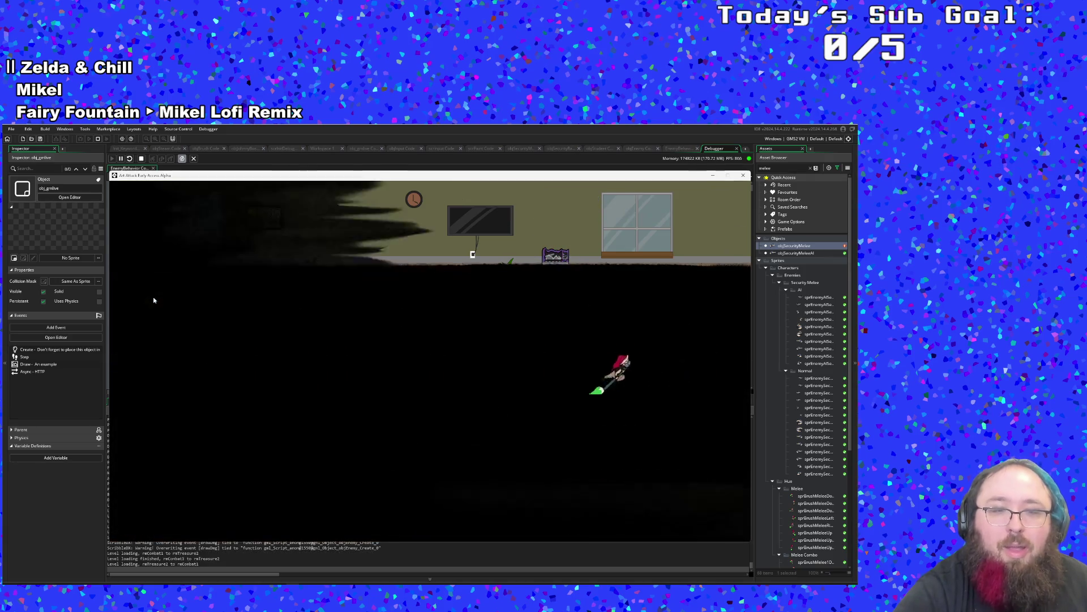
key(s)
key(d)
key(w)
key(d)
key(d)
scroll(153, 300, down, 1)
scroll(153, 300, down, 1)
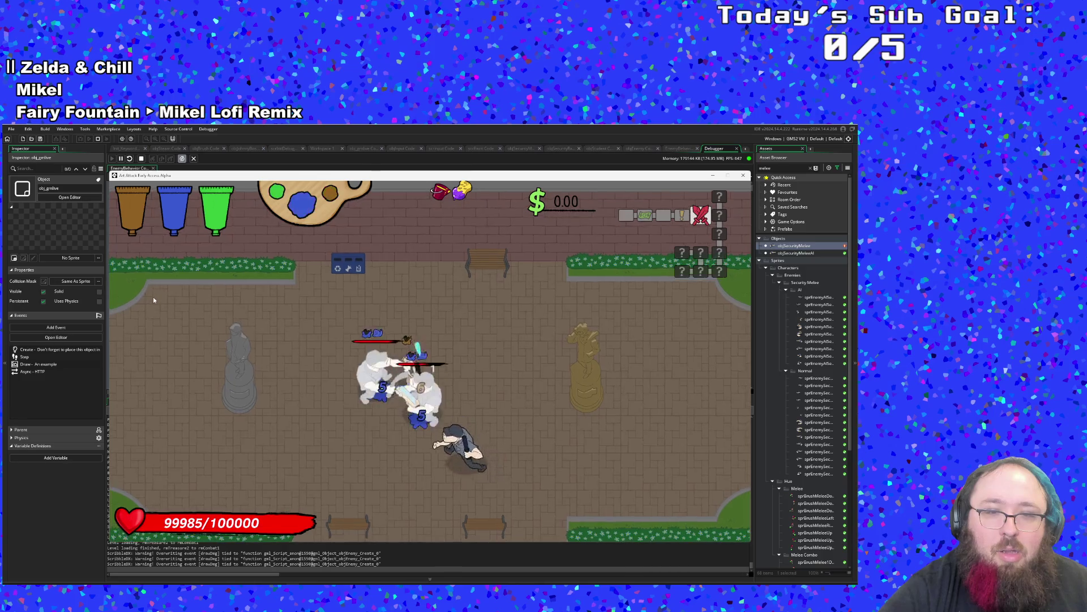
scroll(153, 300, down, 1)
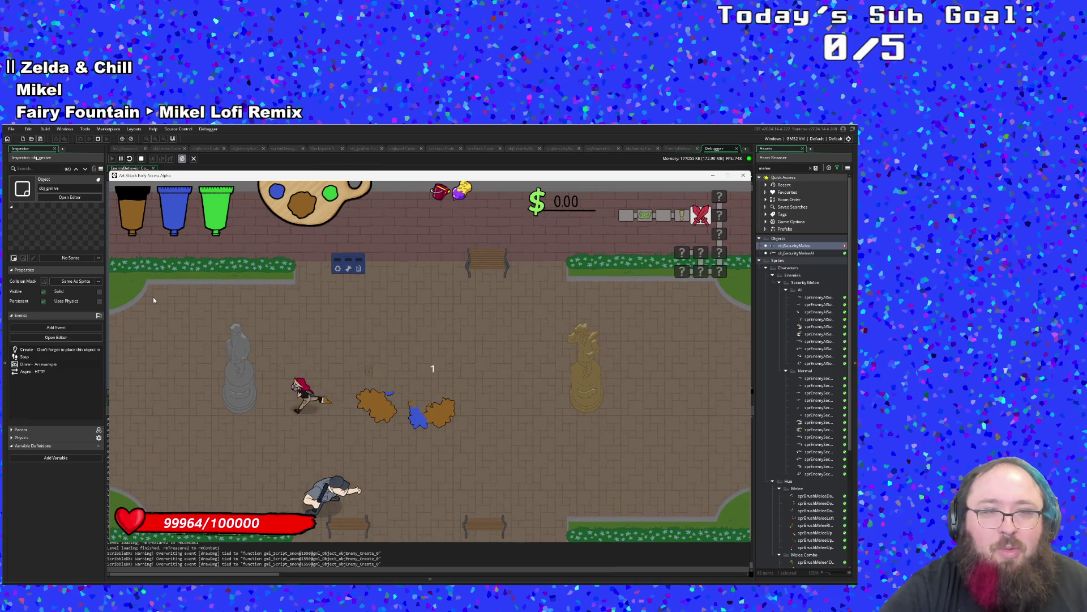
scroll(154, 300, down, 1)
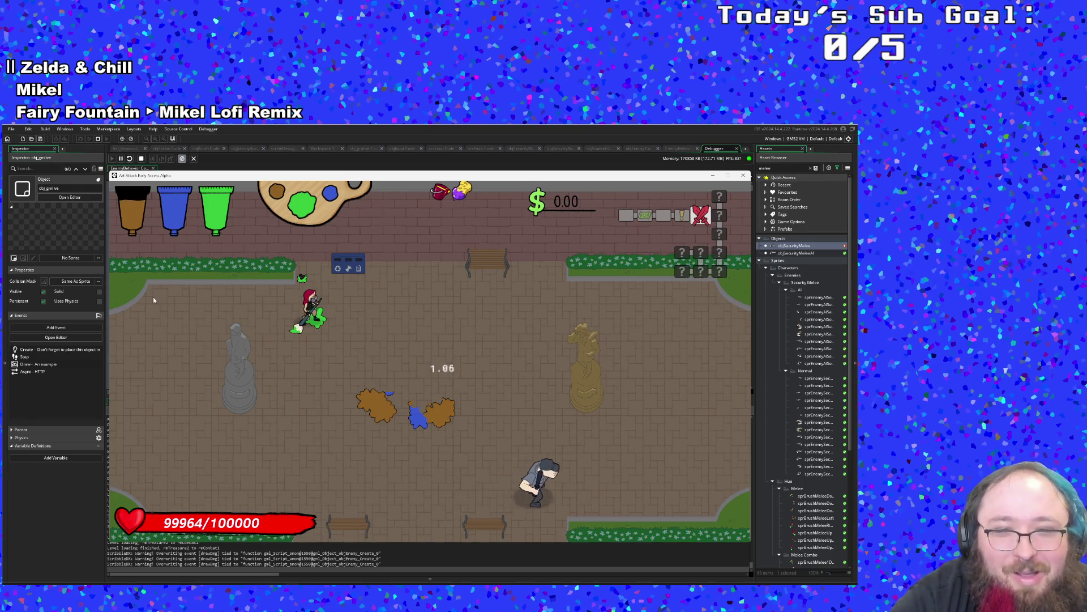
Splash green paint in a long trail across the floor, then exit right toward the shop.
click(154, 300)
key(s)
key(d)
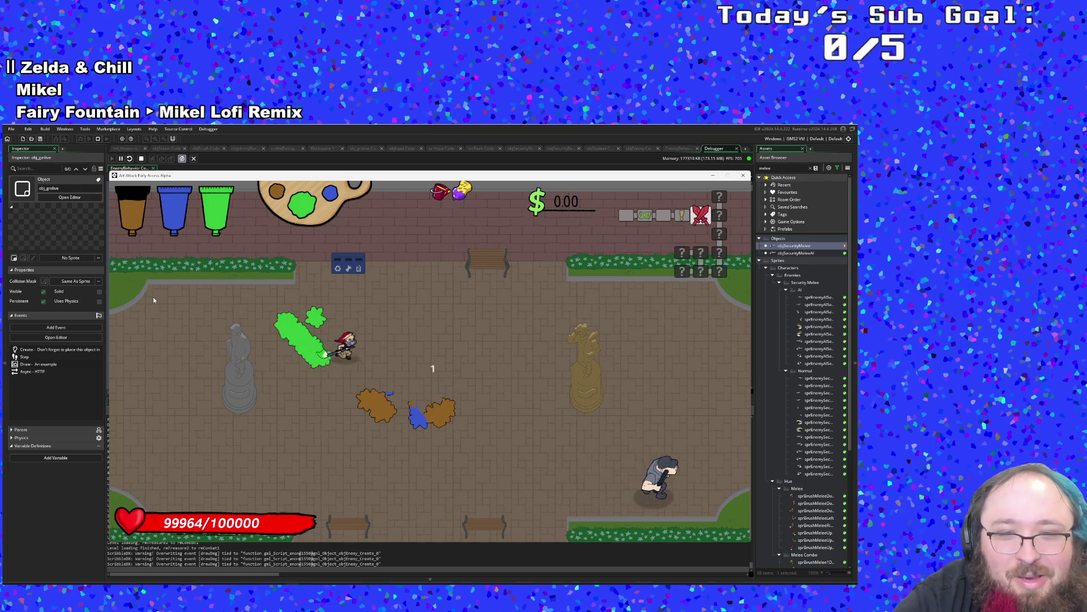
key(s)
key(d)
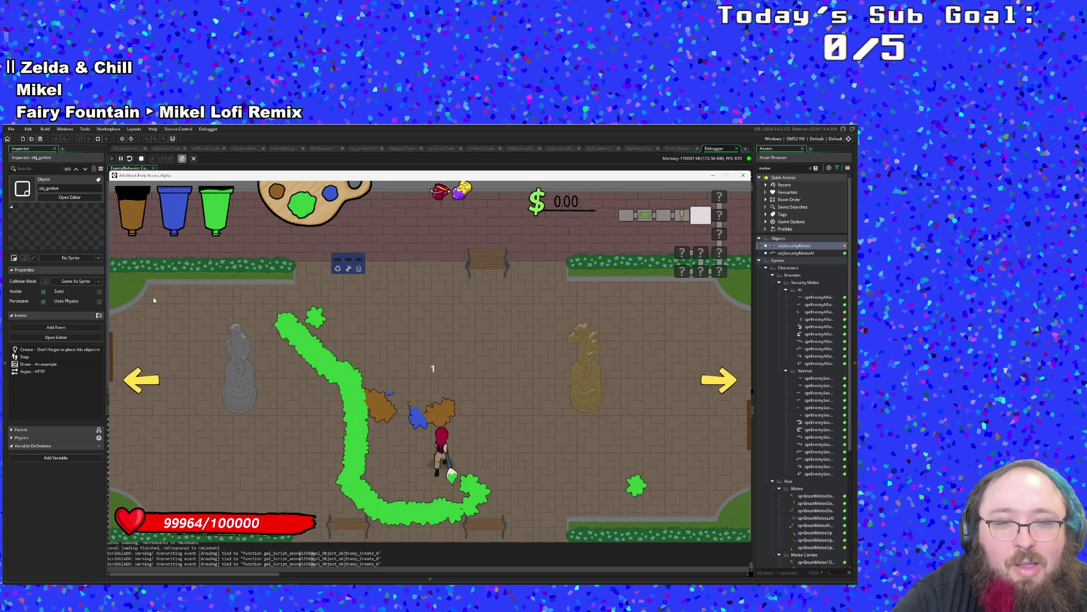
key(d)
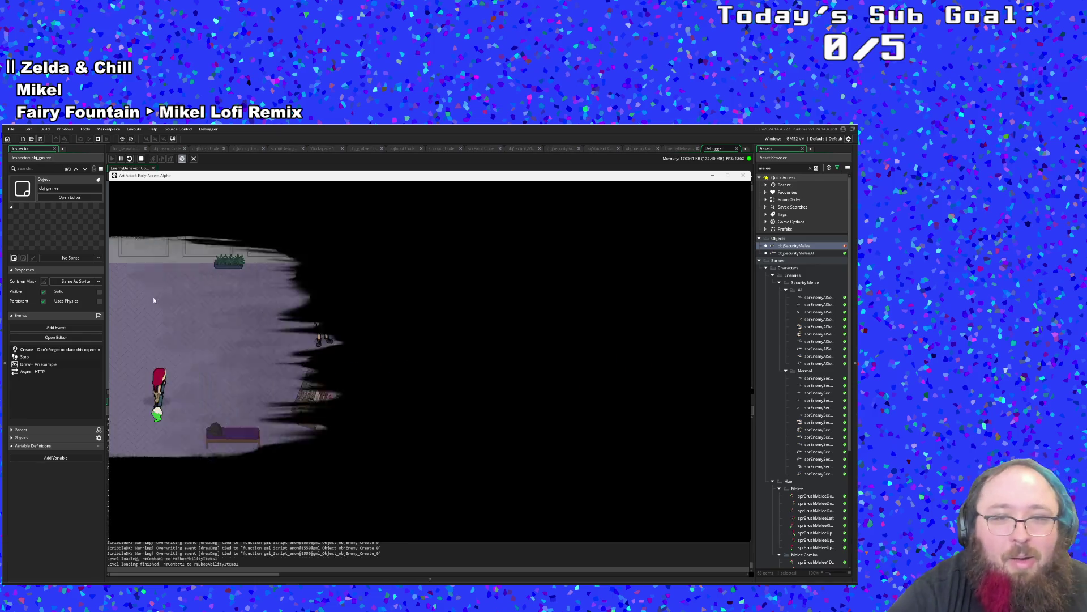
Walk to the bottom centre of the shop and onto the striped circle by the sale sign.
key(d)
key(s)
key(d)
key(w)
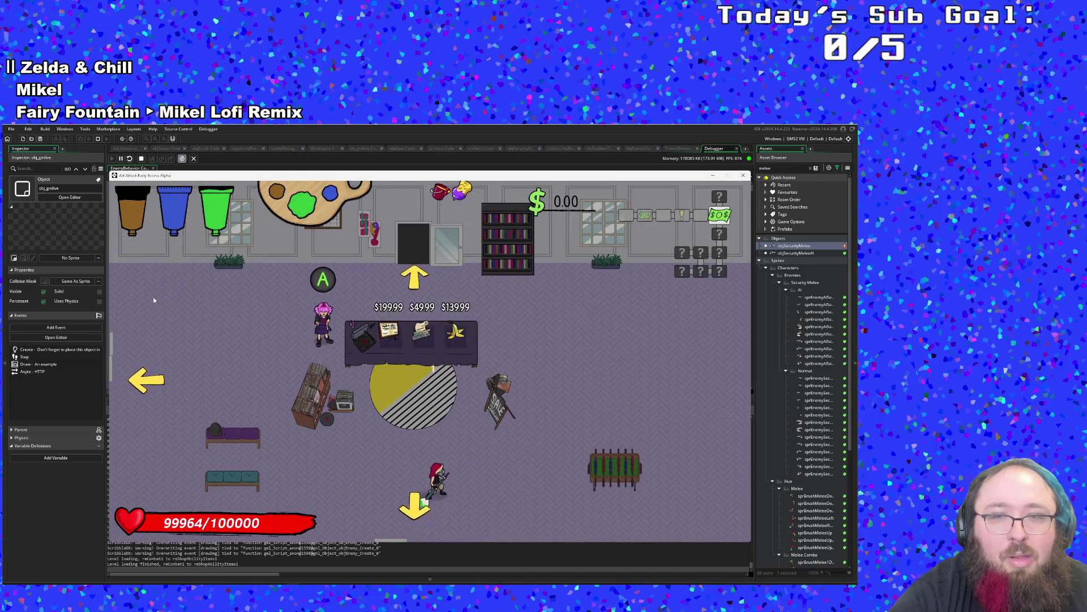
key(a)
key(s)
key(d)
key(w)
key(a)
Walk toward the bookshelf and enter the upper door into the classroom.
key(d)
key(s)
key(d)
key(w)
key(w)
key(a)
key(a)
key(d)
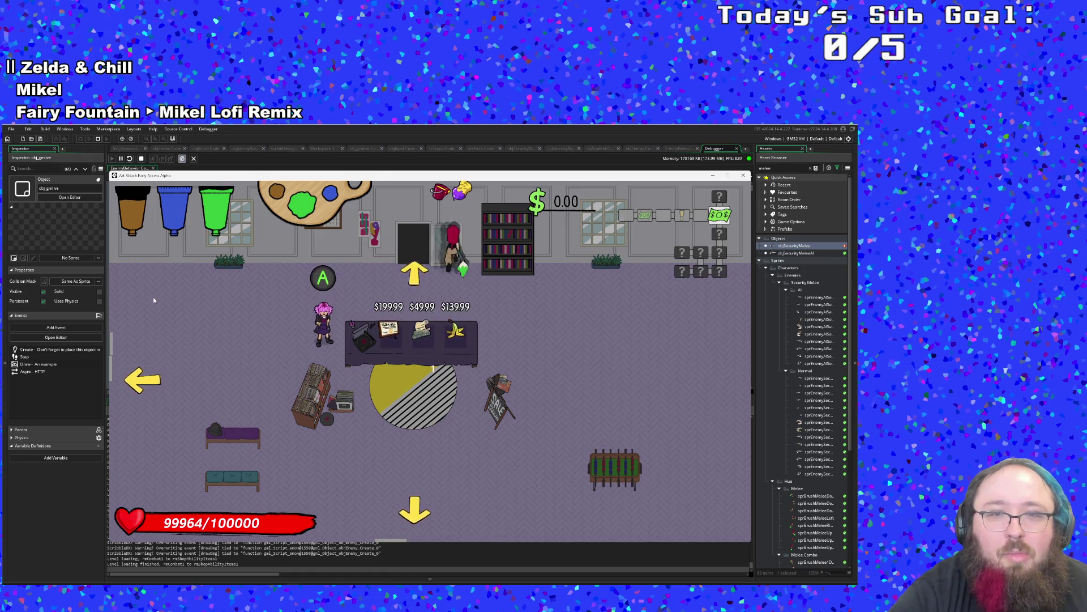
key(w)
key(w)
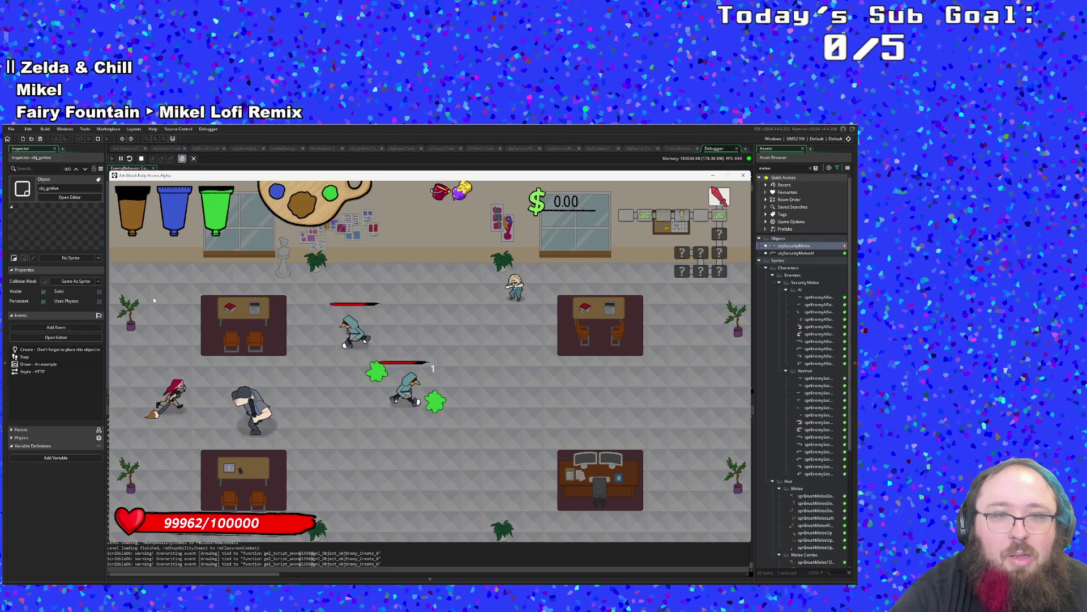
Slash the classroom enemies with blue paint and pick up the dropped $130.38.
key(d)
key(w)
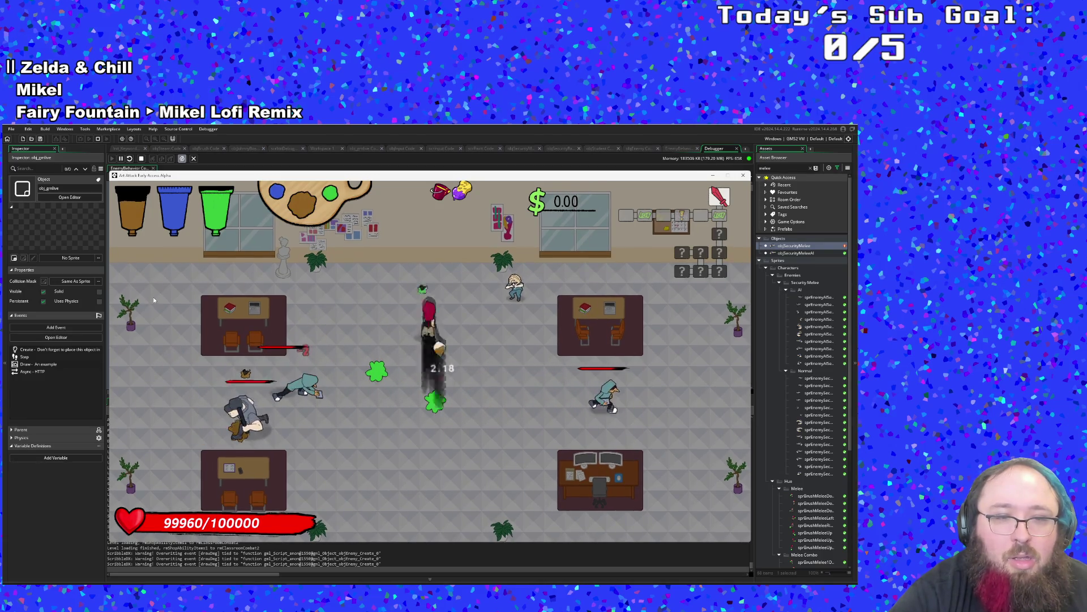
key(a)
key(d)
key(a)
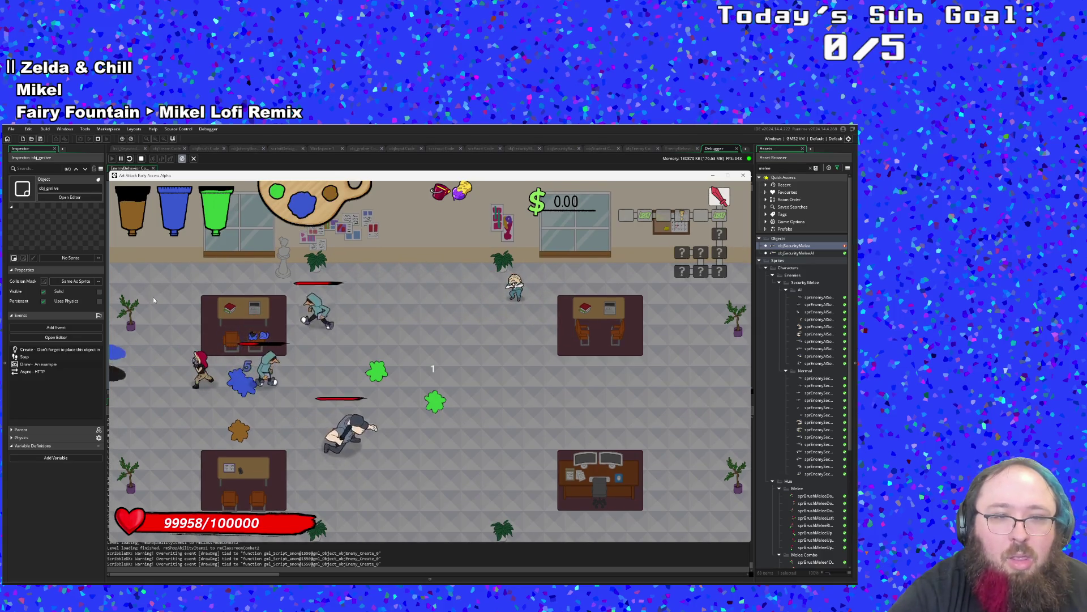
key(d)
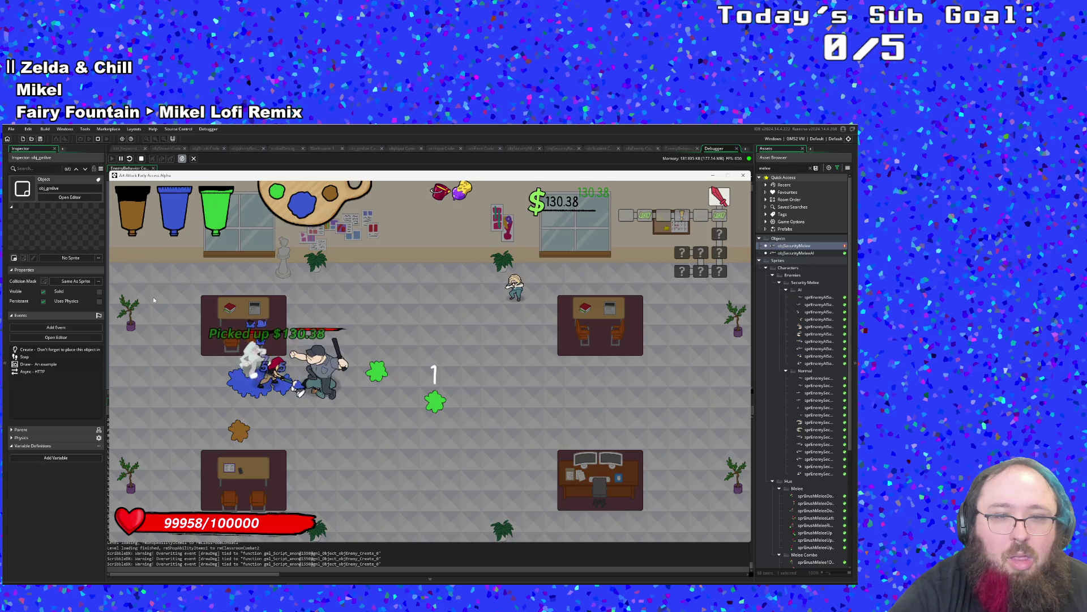
key(d)
key(d)
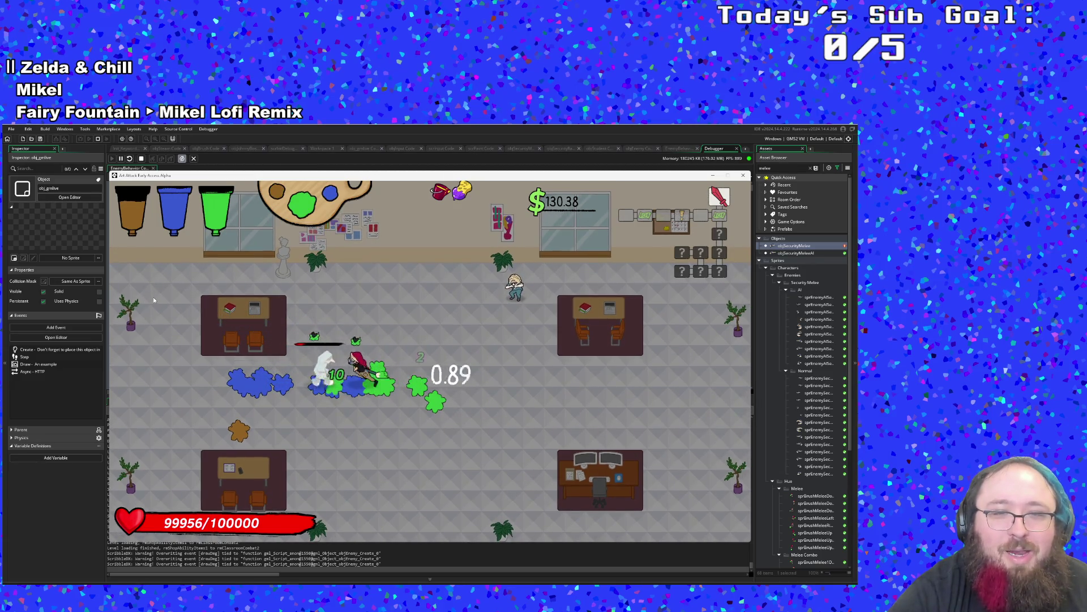
Dash over to the NPC in scrubs and go through their dialogue.
key(d)
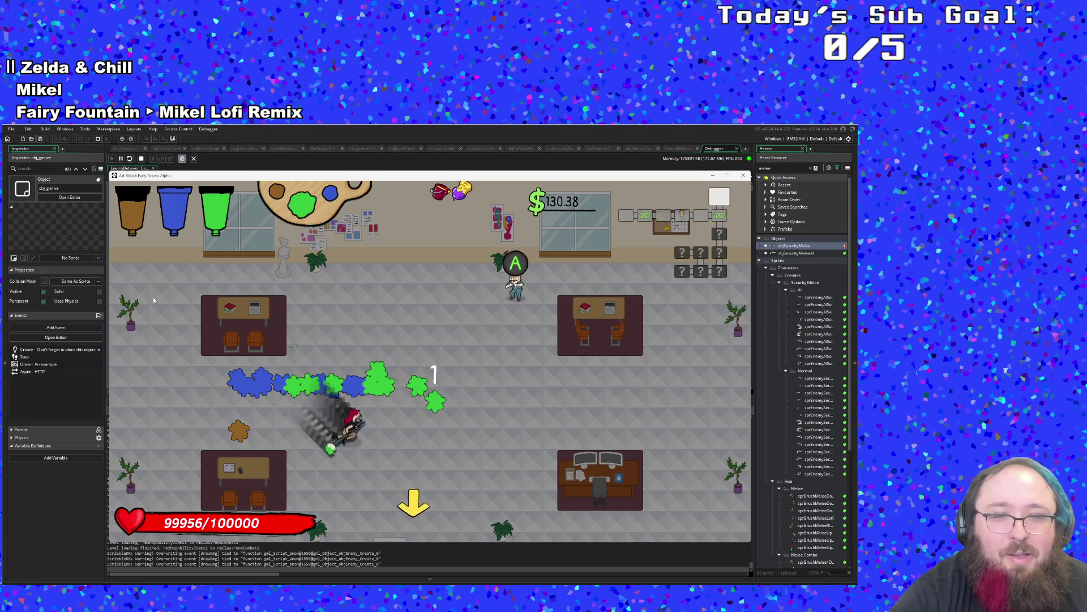
key(w)
key(e)
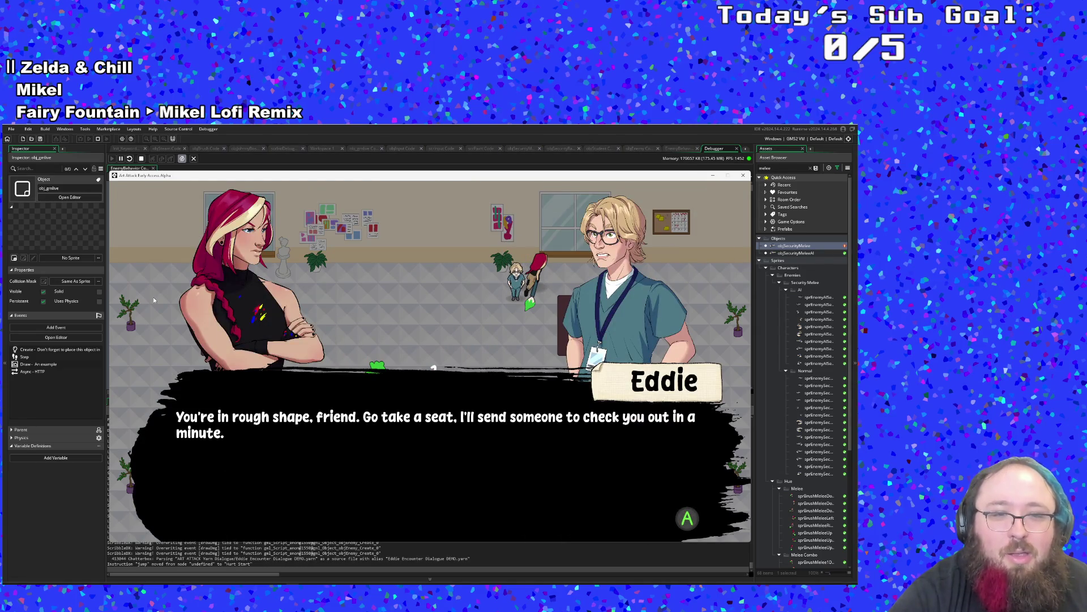
key(e)
key(e)
key(e)
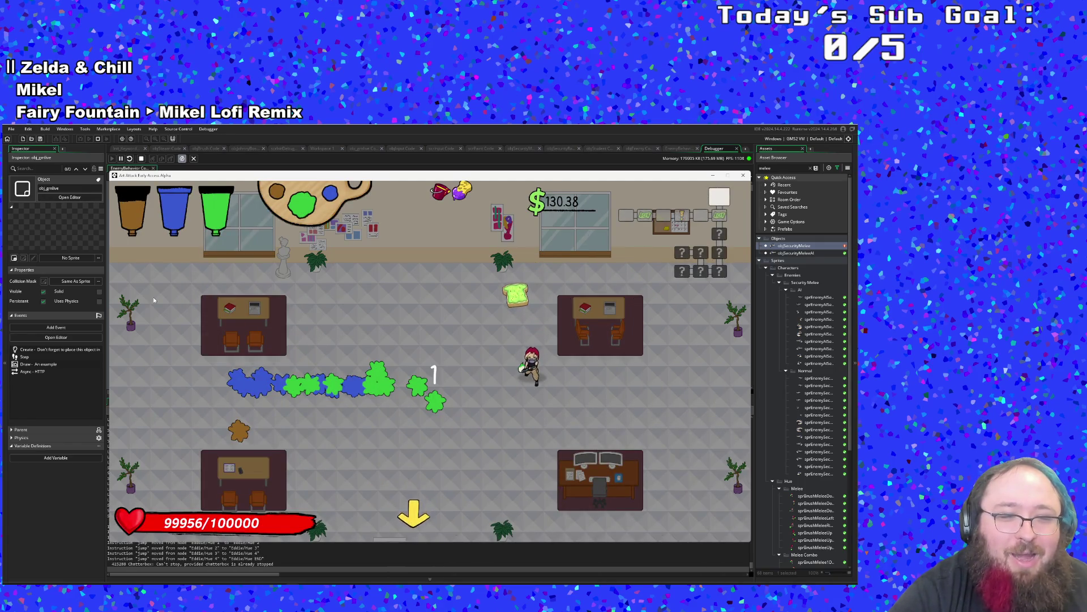
Grab the toast for full health, then buy the Arts Scholarship in the shop.
key(w)
key(d)
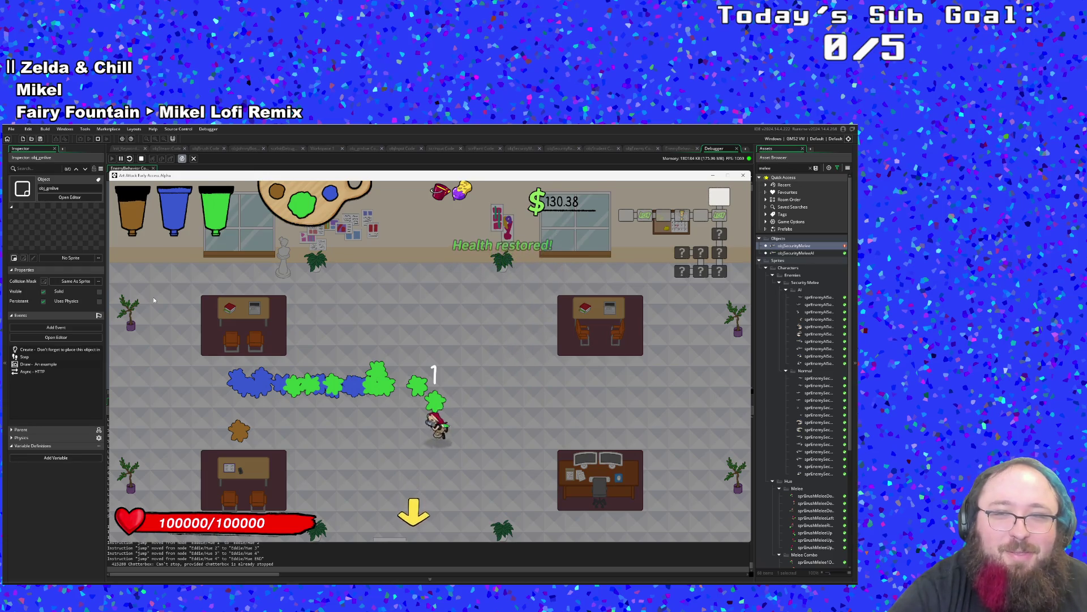
key(s)
key(e)
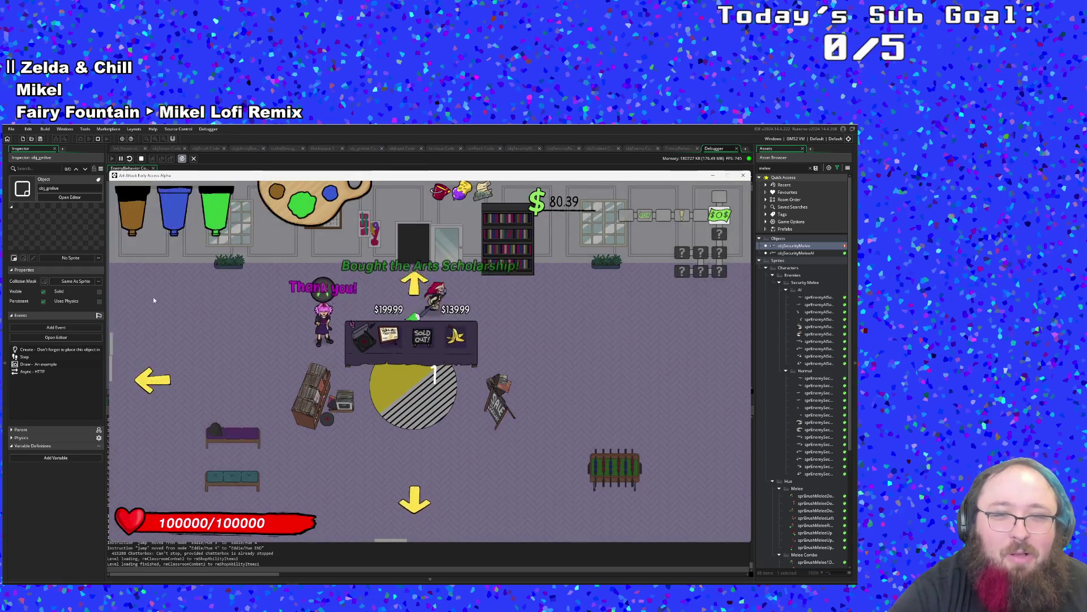
Look over the other shop items' info and leave through the bottom exit.
key(a)
key(d)
key(e)
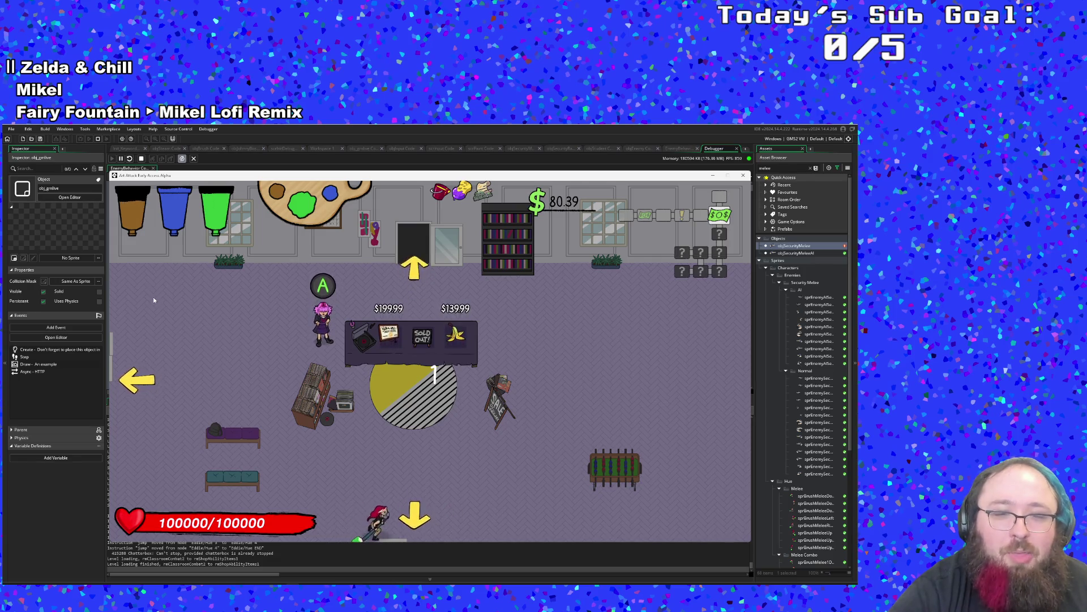
key(s)
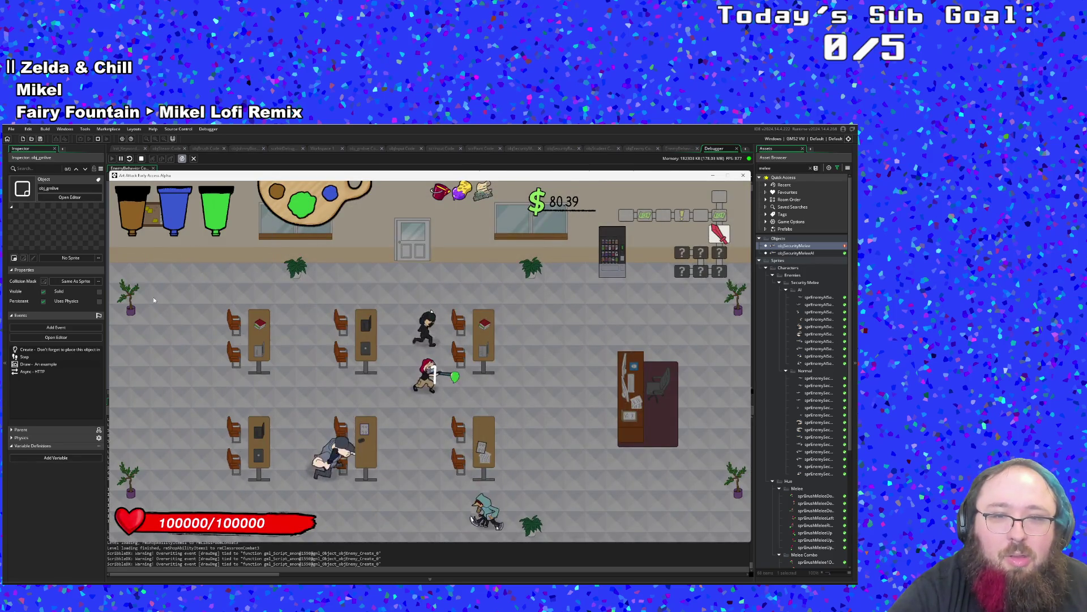
Move beside the desk toward the top-left plant and turn the enemy-path overlay on with F1.
key(w)
key(a)
key(s)
key(w)
key(a)
key(s)
key(F1)
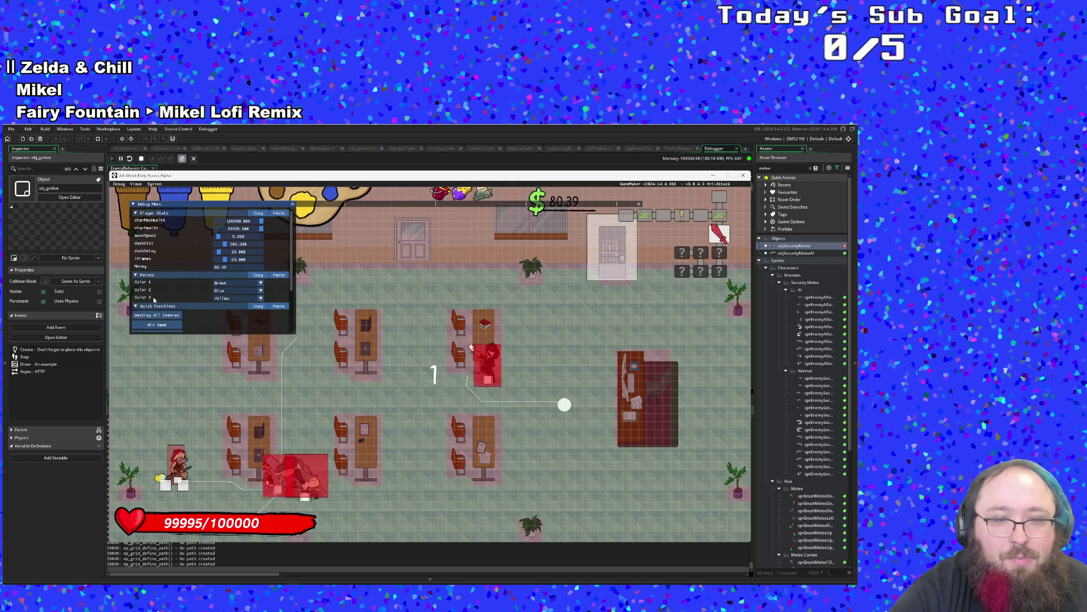
Weave between the upper and lower tables, dodging the melee enemies.
key(d)
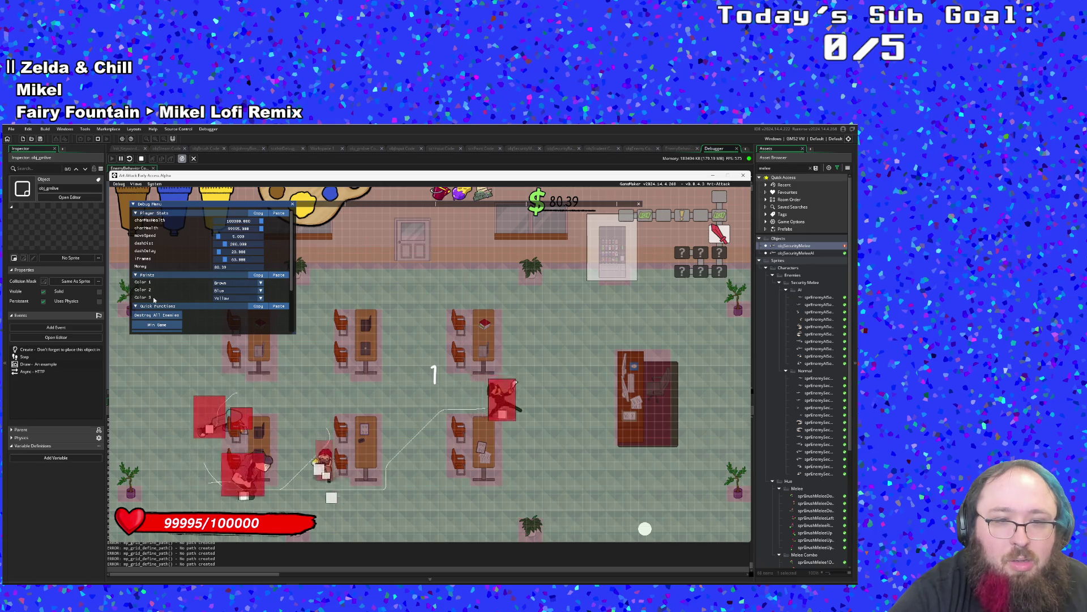
key(w)
key(a)
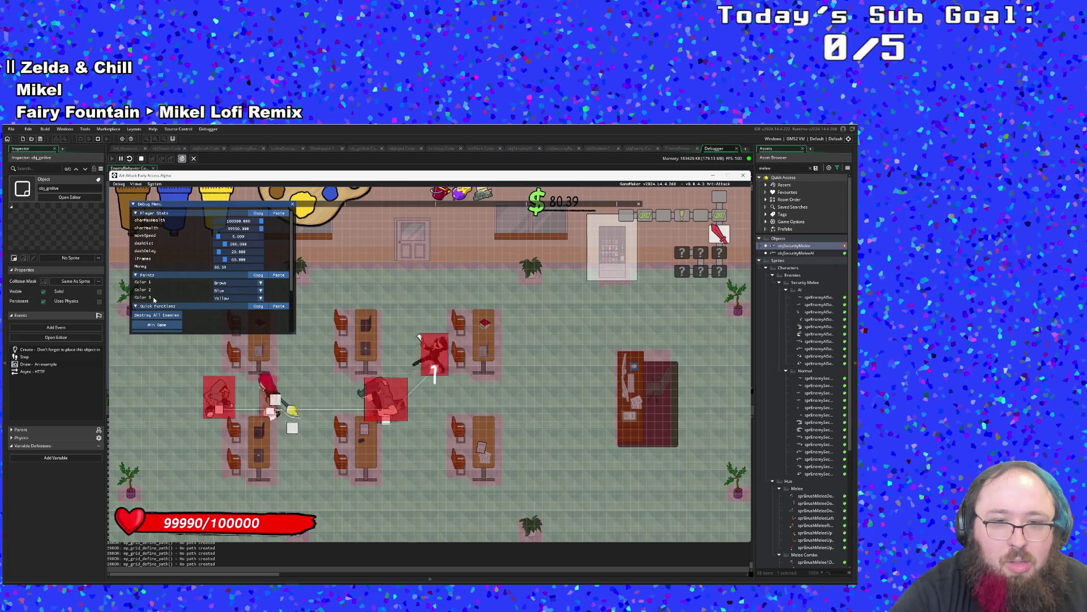
key(s)
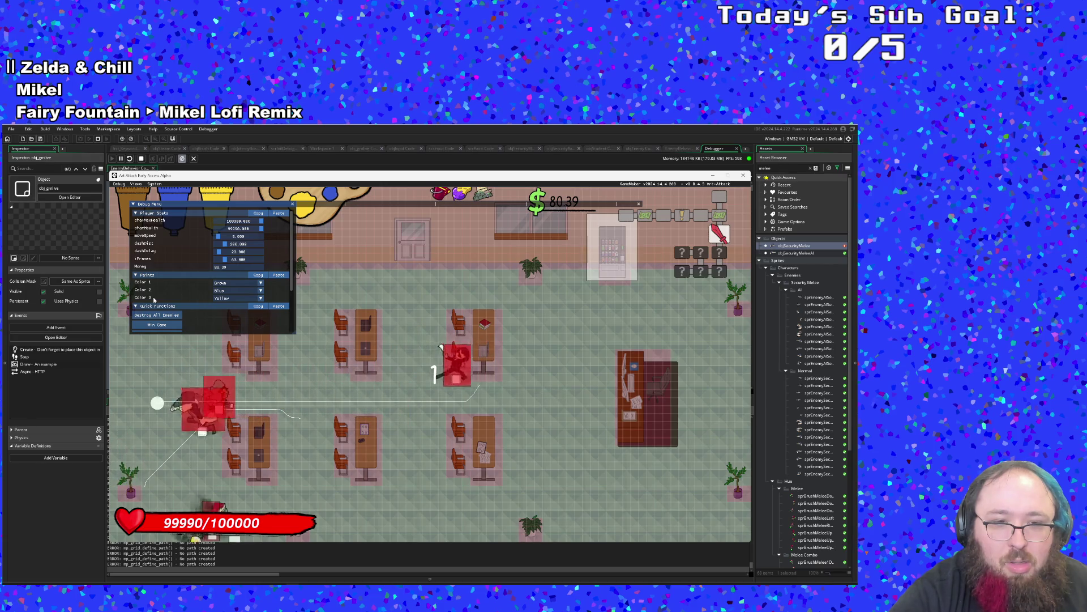
key(s)
key(w)
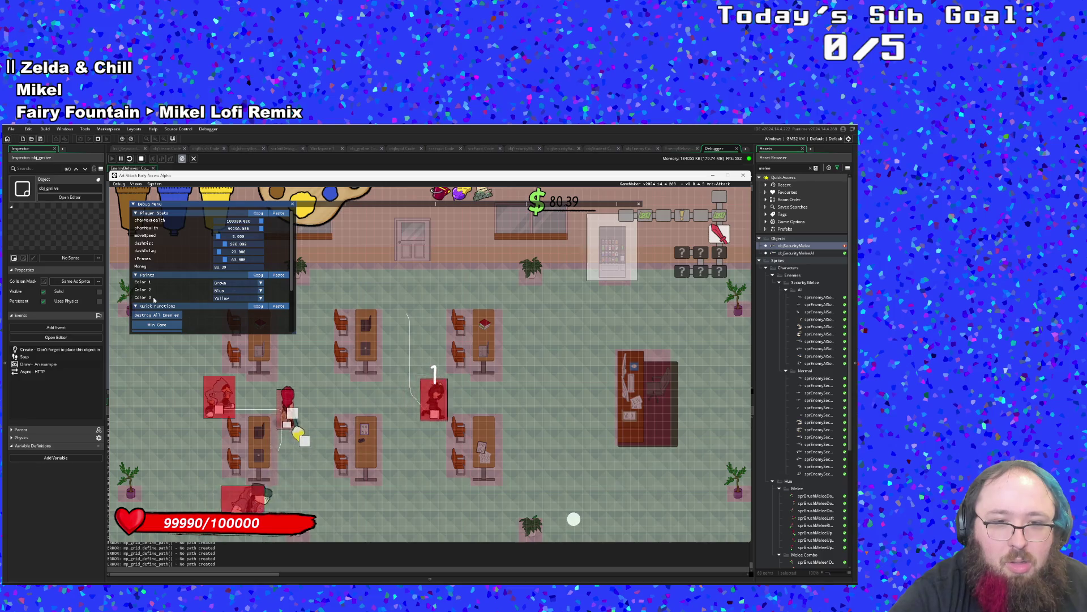
key(w)
key(d)
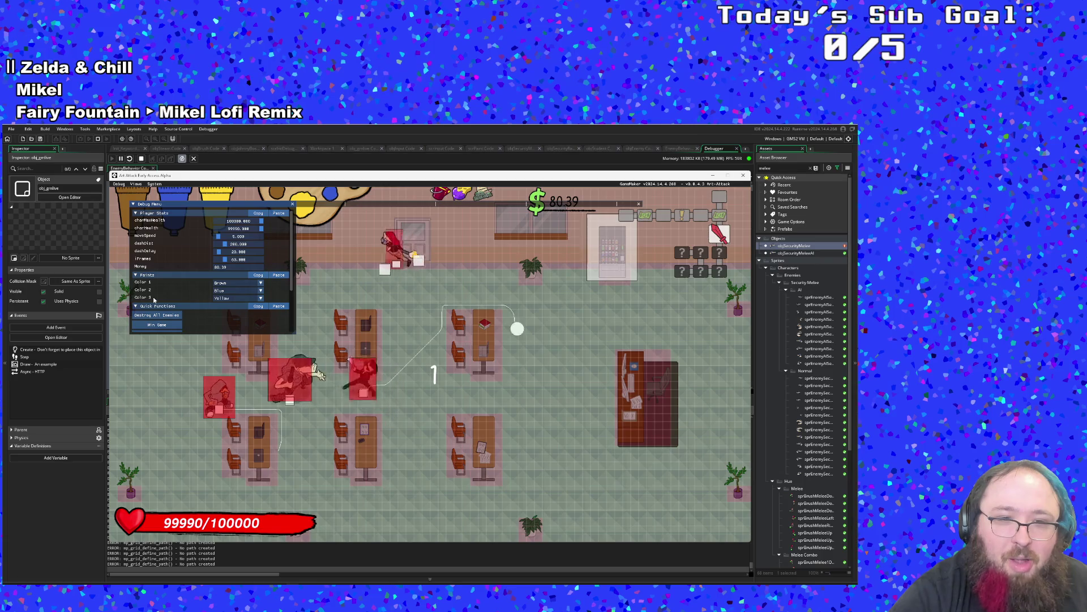
key(d)
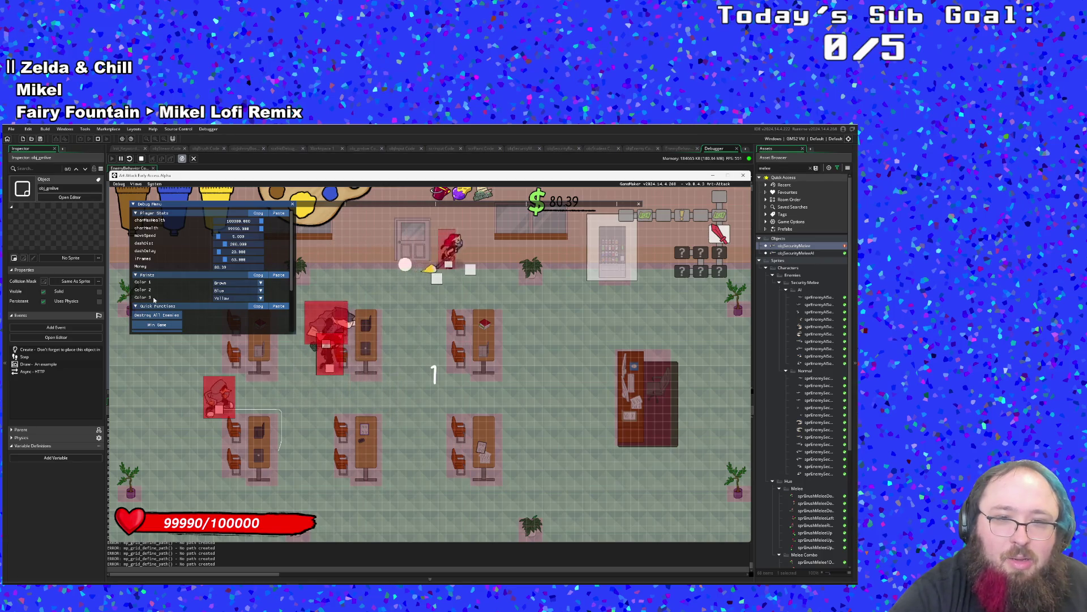
key(s)
key(a)
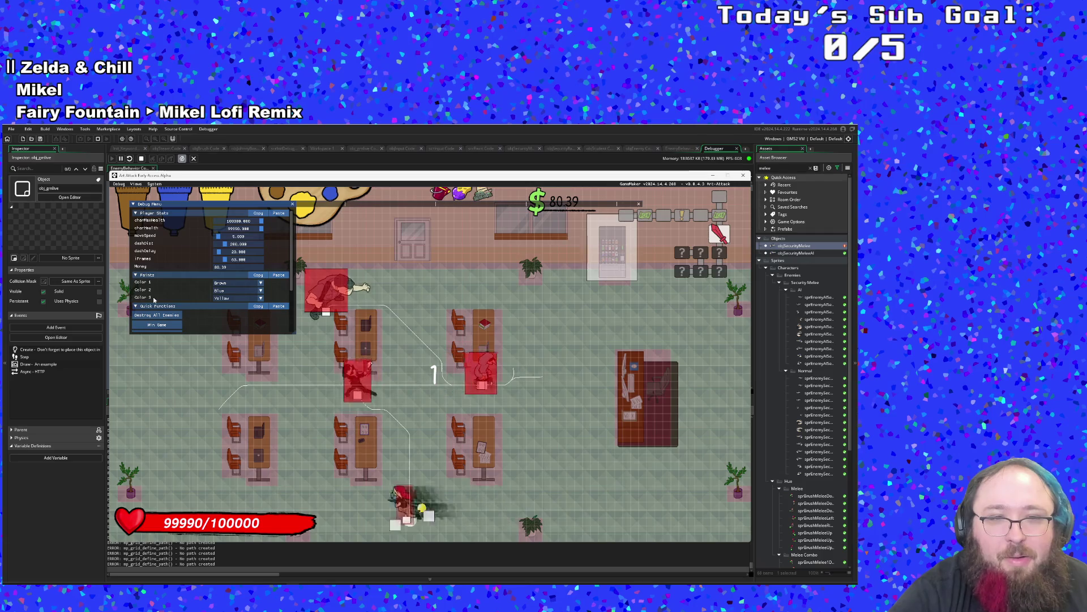
Move from the left tables to the right-side booth and up toward the top-right plant.
key(w)
key(d)
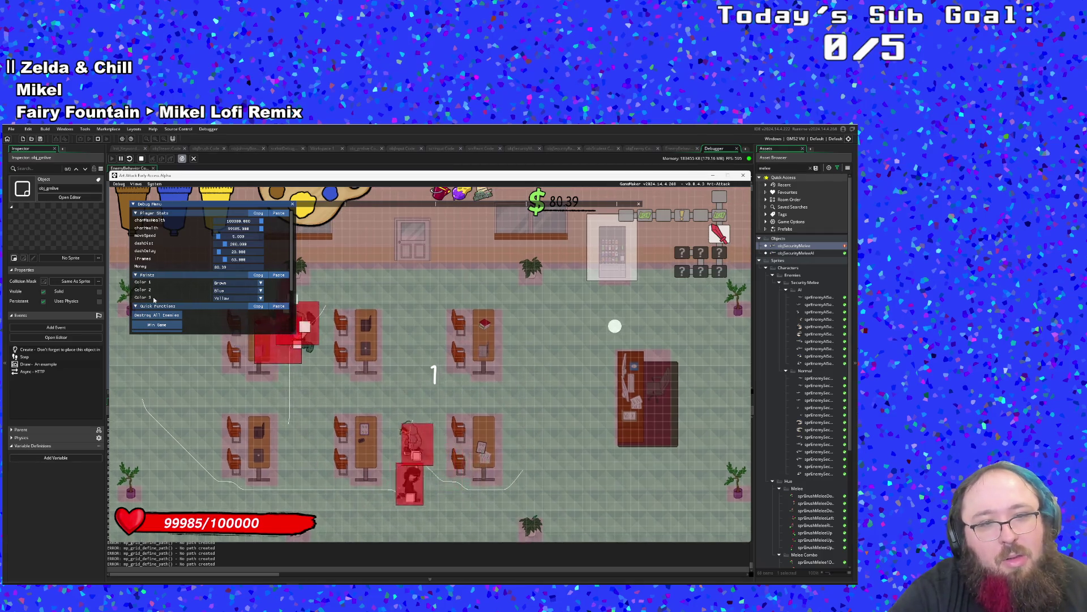
key(d)
key(s)
key(a)
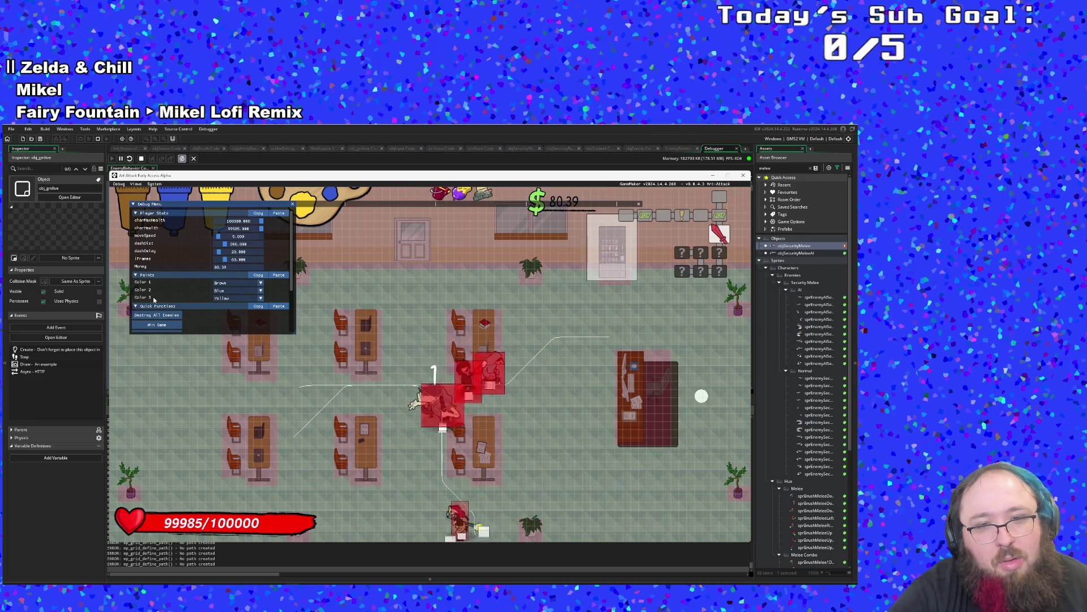
key(w)
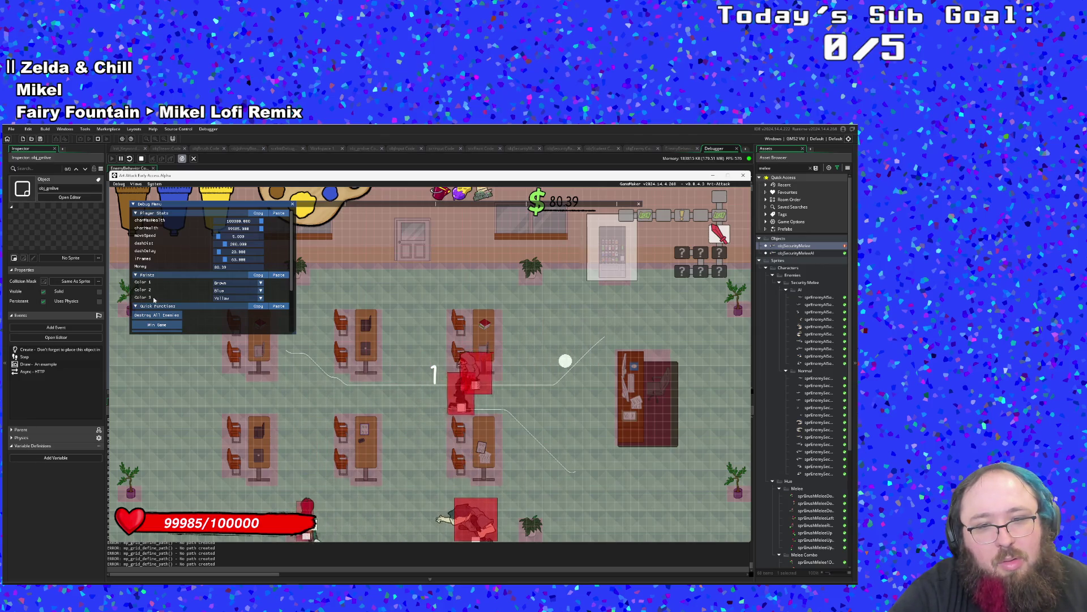
key(s)
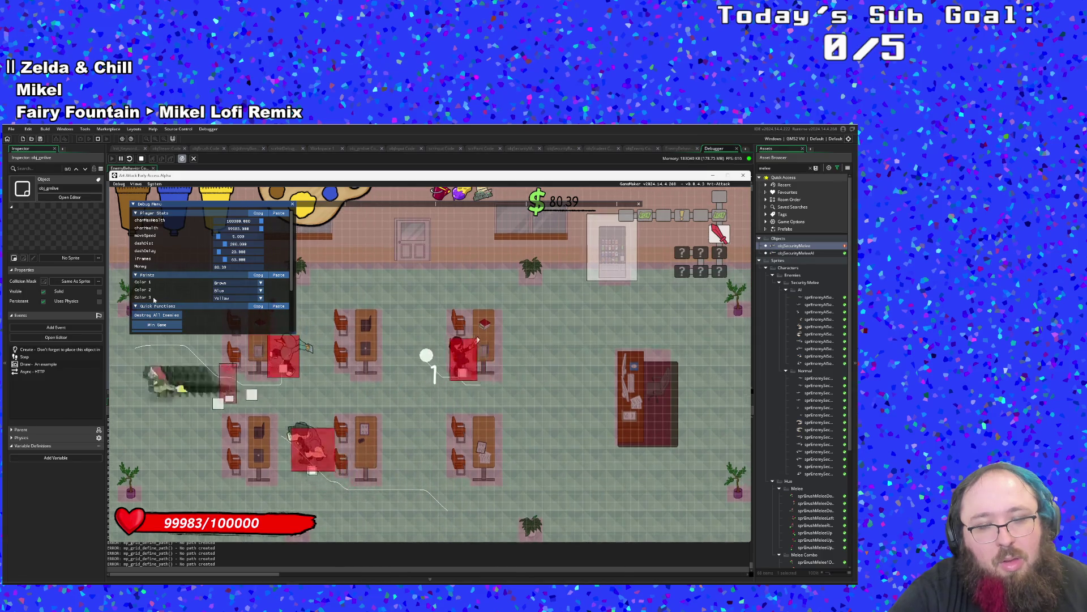
key(w)
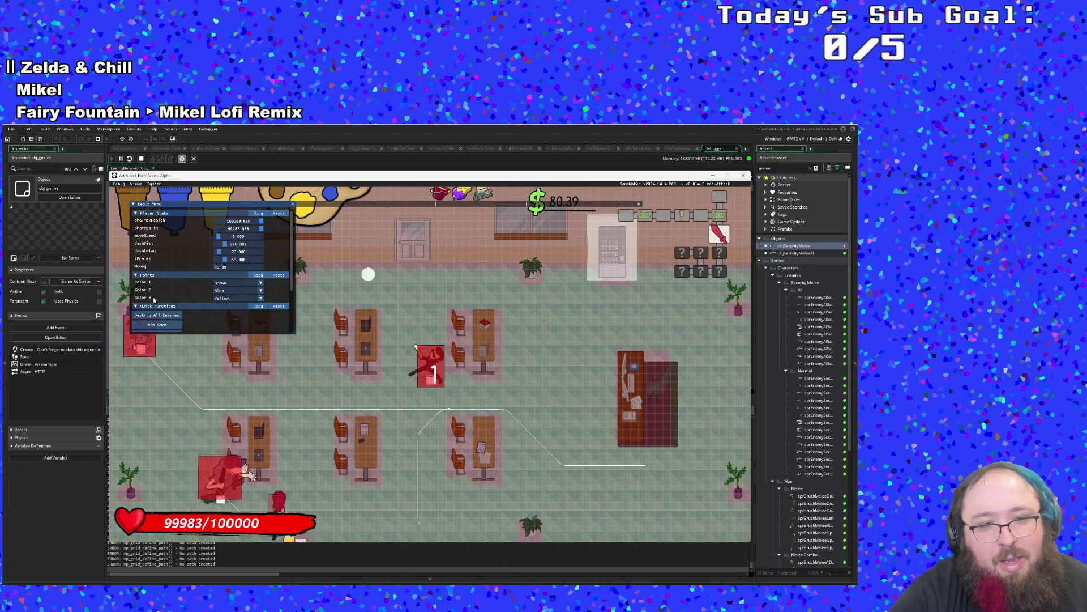
key(d)
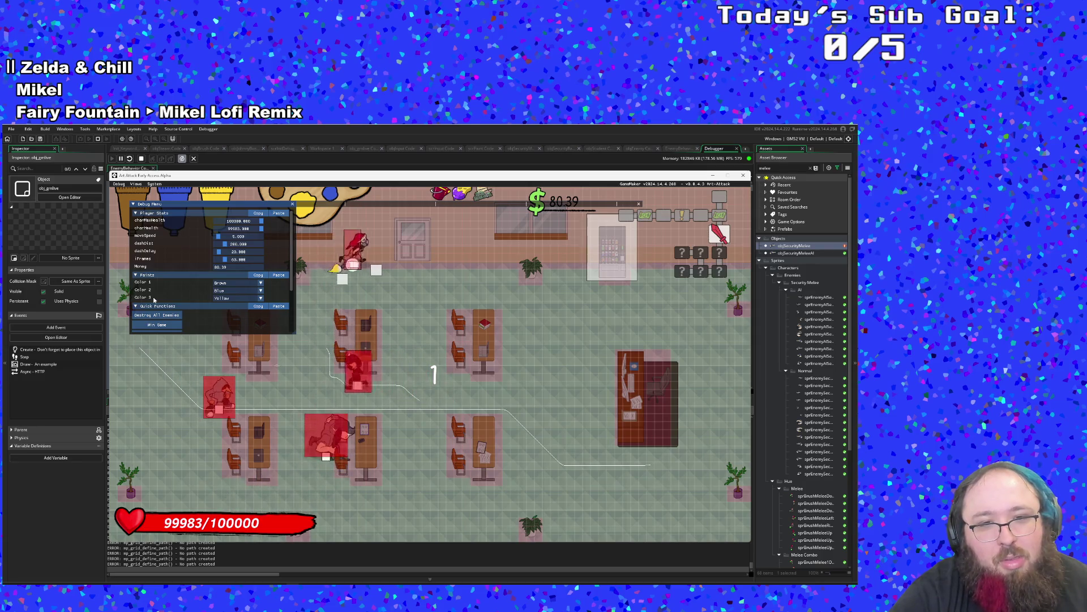
Lay a golden paint trail down the room, then refill paint at the vending machine.
key(s)
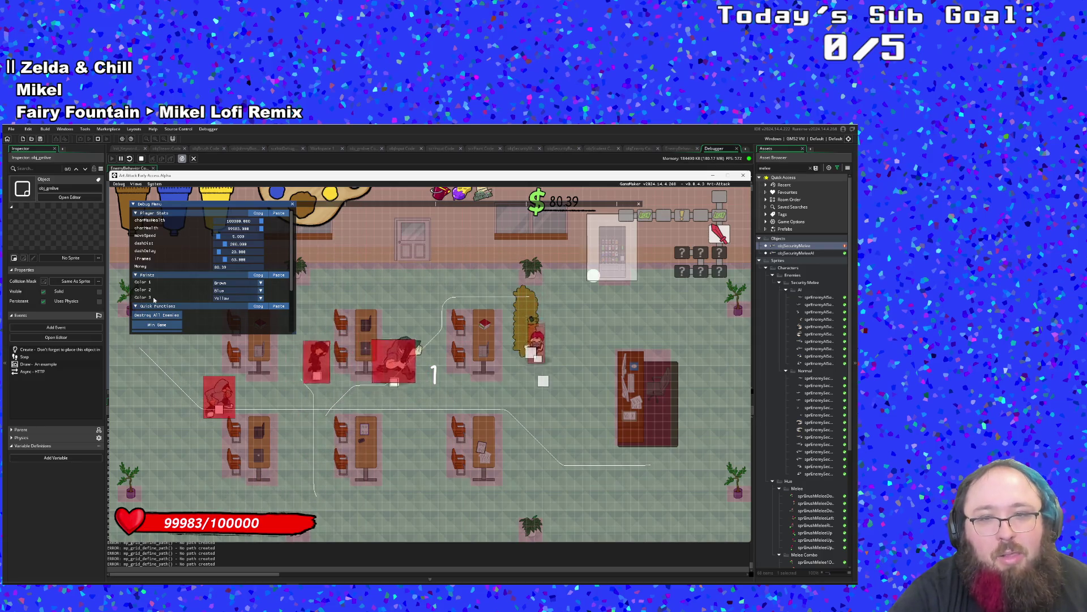
key(s)
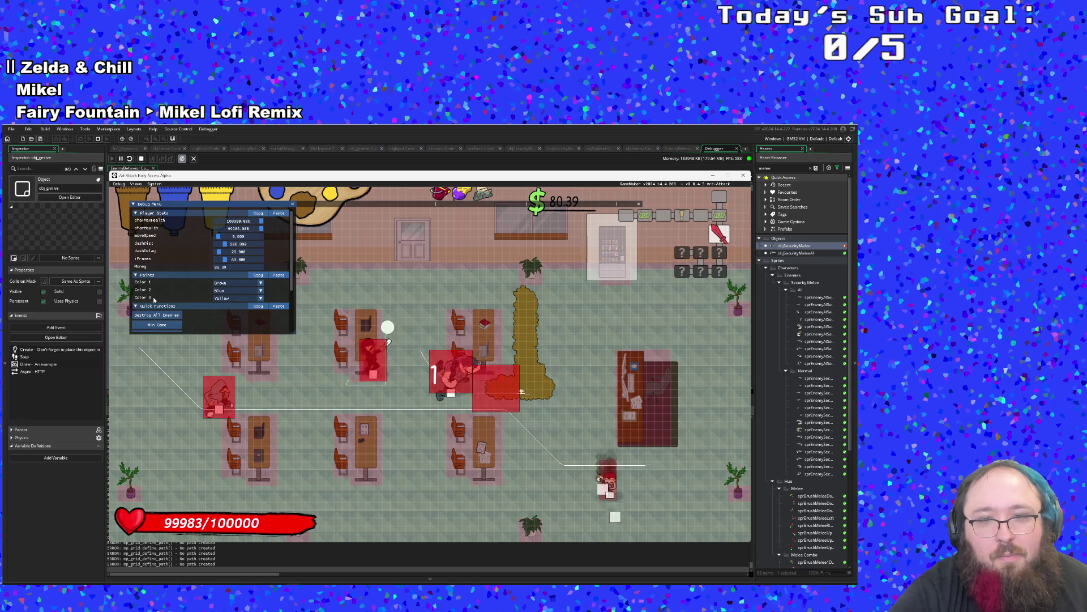
key(a)
key(d)
key(w)
key(a)
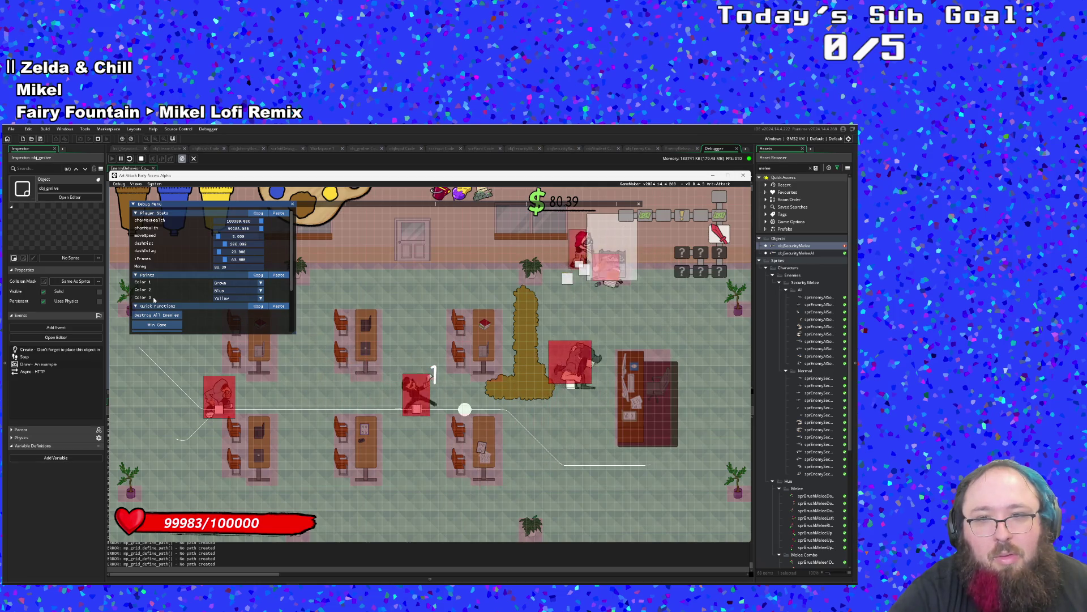
key(a)
Head to the left wall, then run right along the bottom row of tables.
key(a)
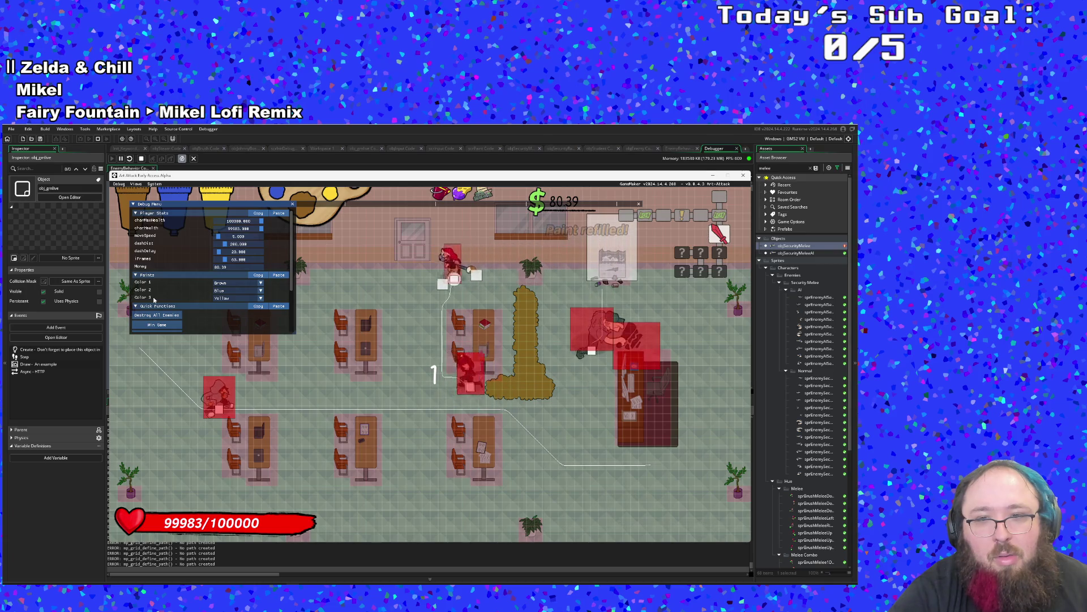
key(a)
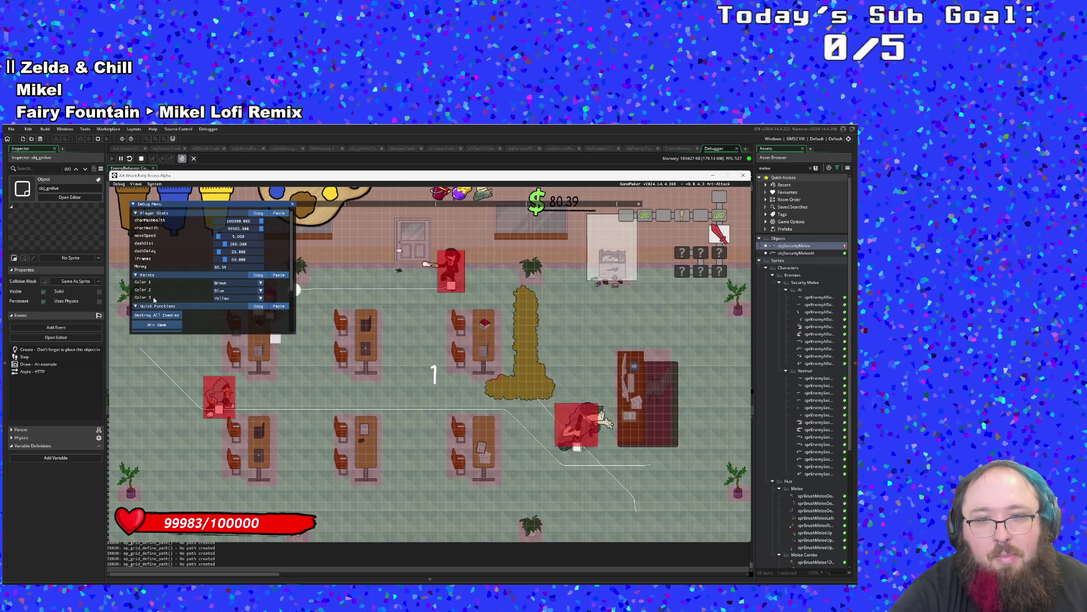
key(a)
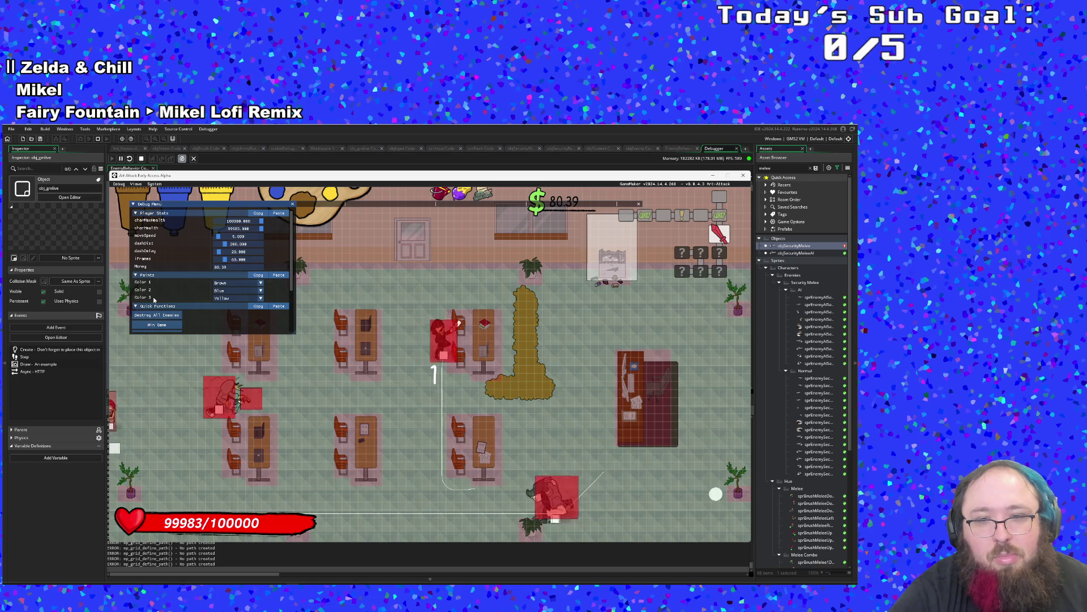
key(s)
key(d)
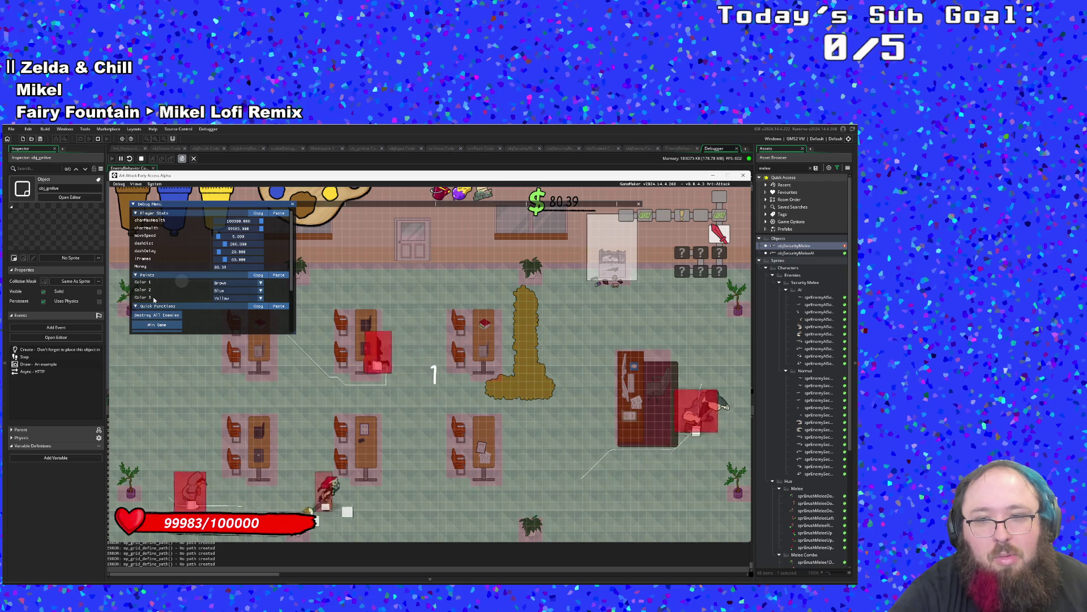
key(d)
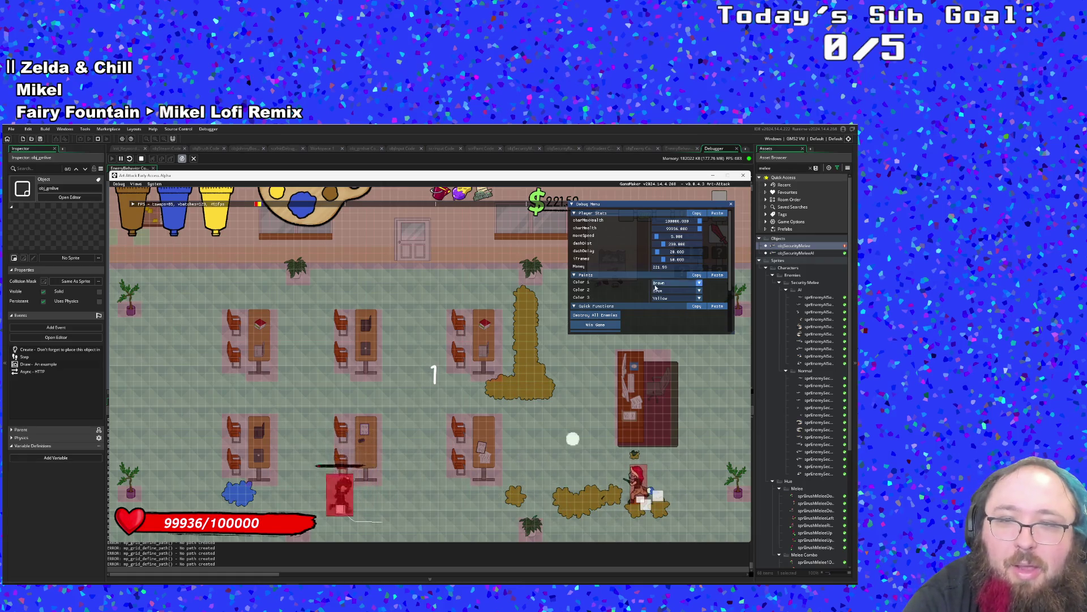
Hide the debug overlays with F1, then move left and splash green paint at the guard.
scroll(667, 305, up, 2)
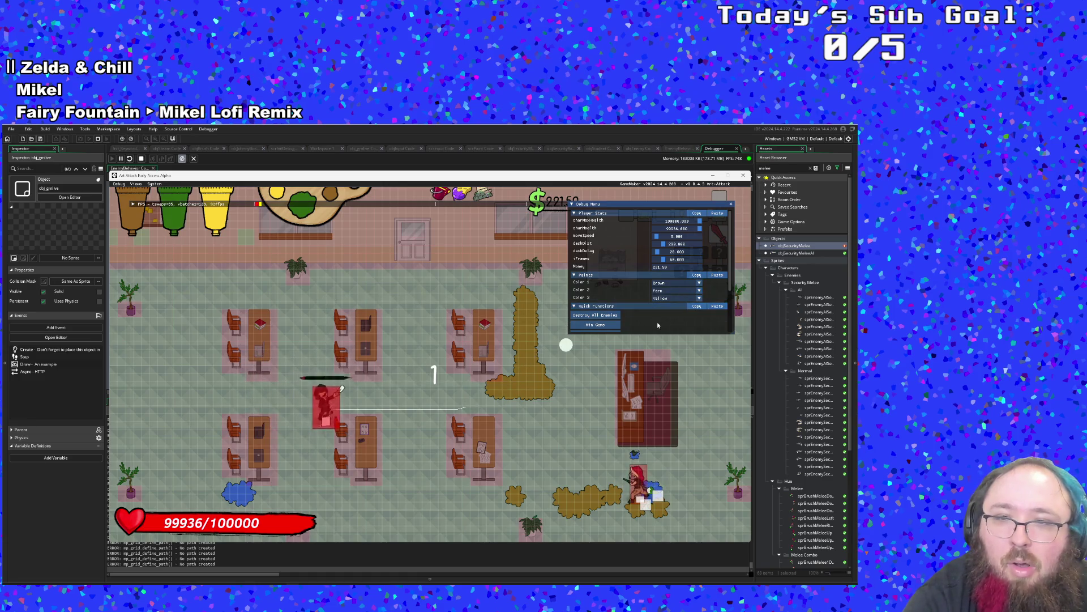
key(F1)
key(a)
click(684, 376)
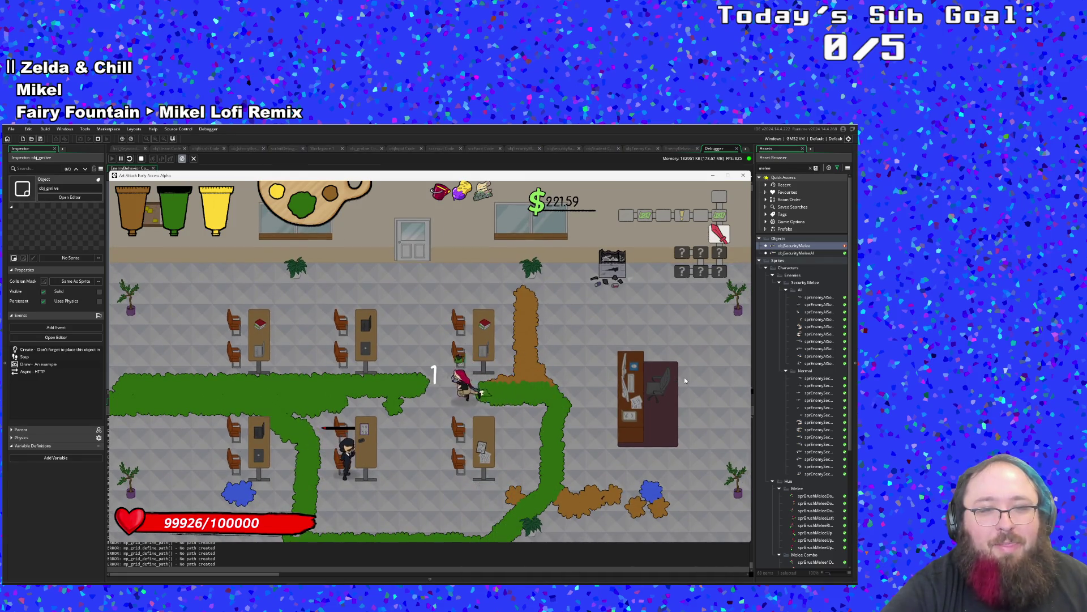
Dodge the guard back and forth along the green paint path.
key(a)
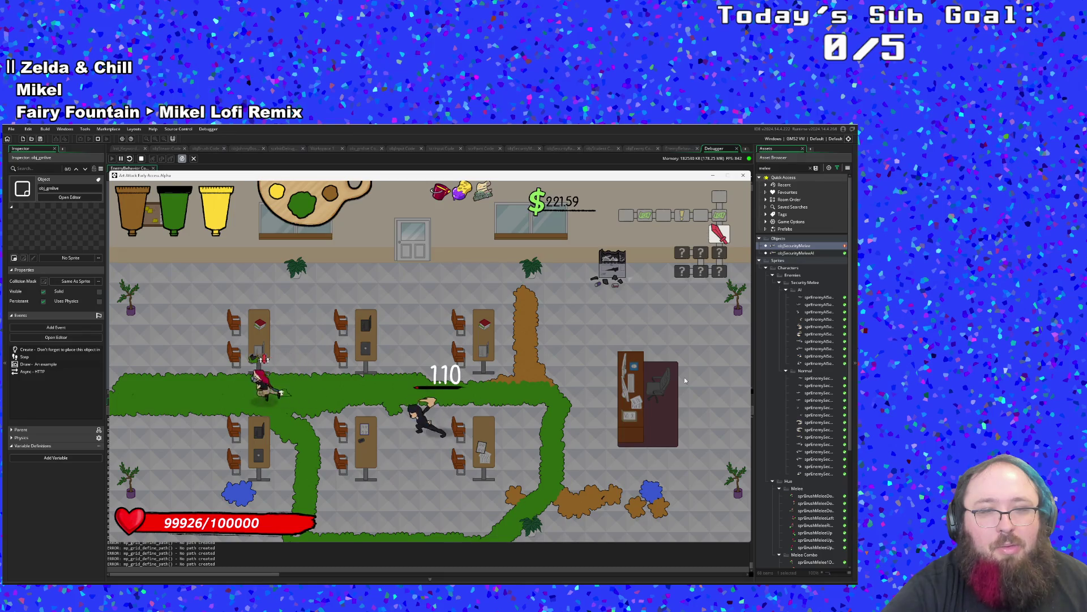
key(a)
key(d)
key(d)
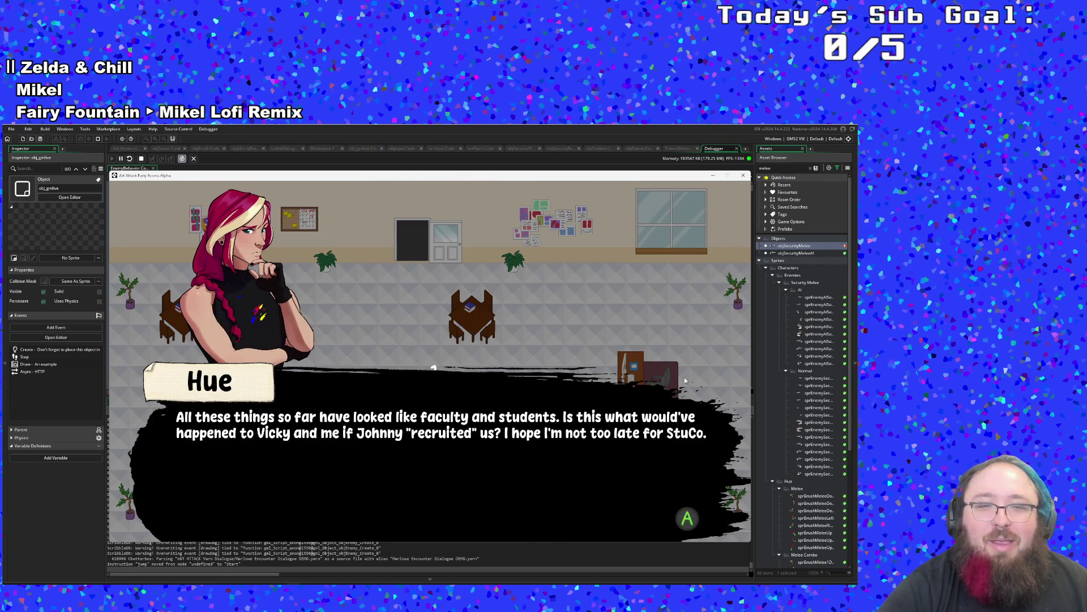
Finish Hue's conversation and walk onto the bottom exit into the next room.
key(space)
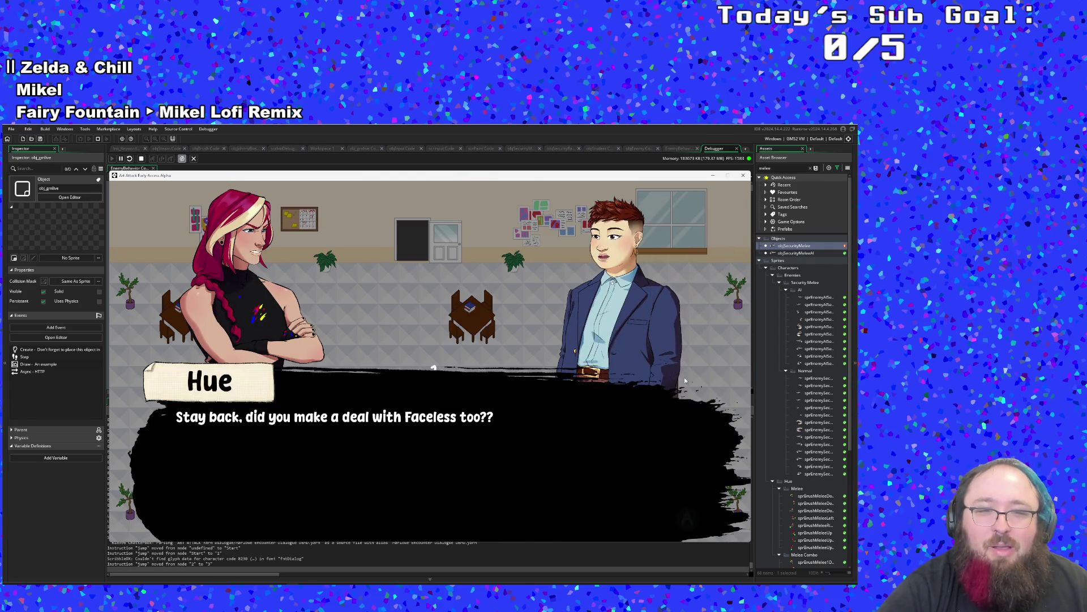
key(space)
key(space)
key(space)
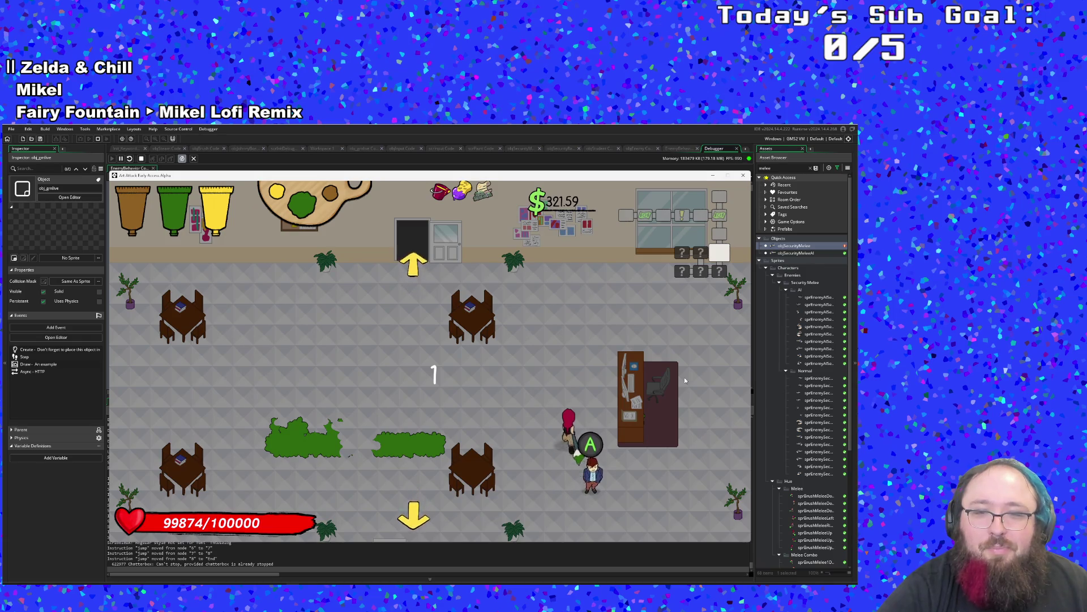
key(a)
key(s)
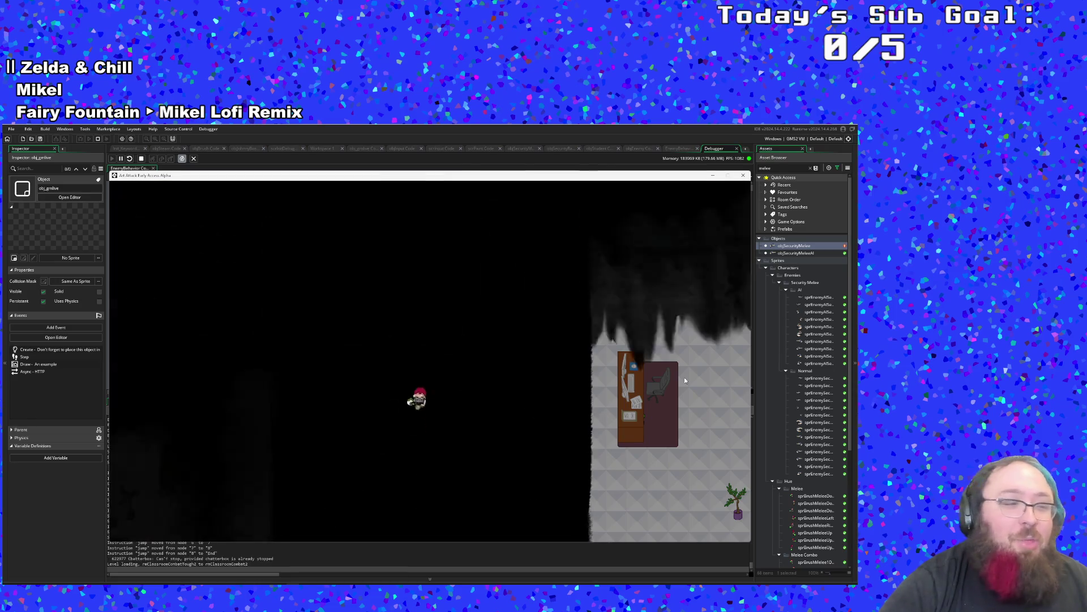
Fight the new classroom's enemies, extending the paint trail, then run to the left exit.
key(a)
key(w)
key(w)
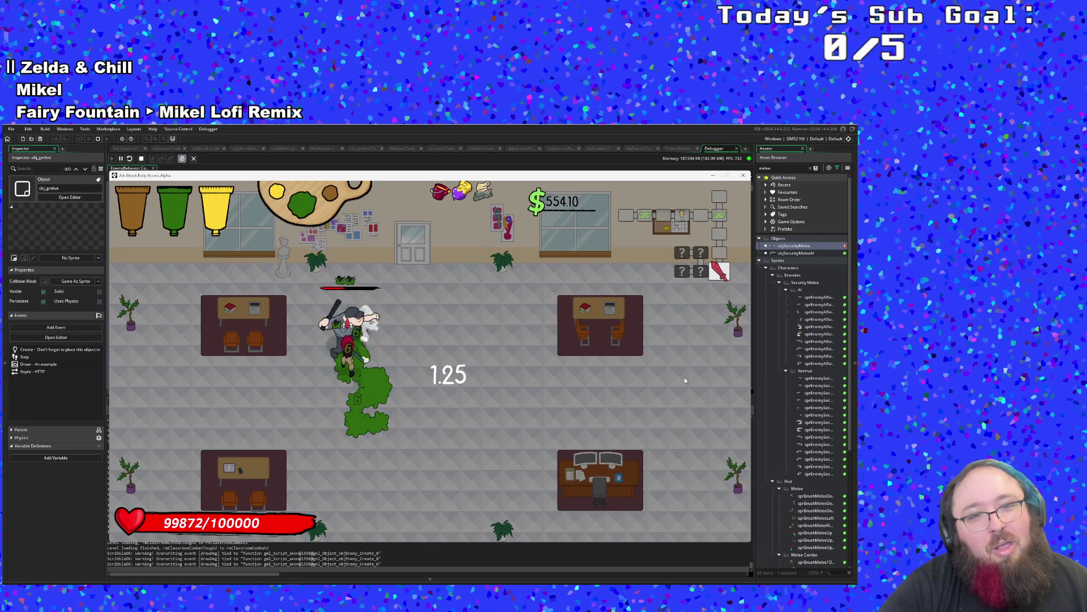
key(w)
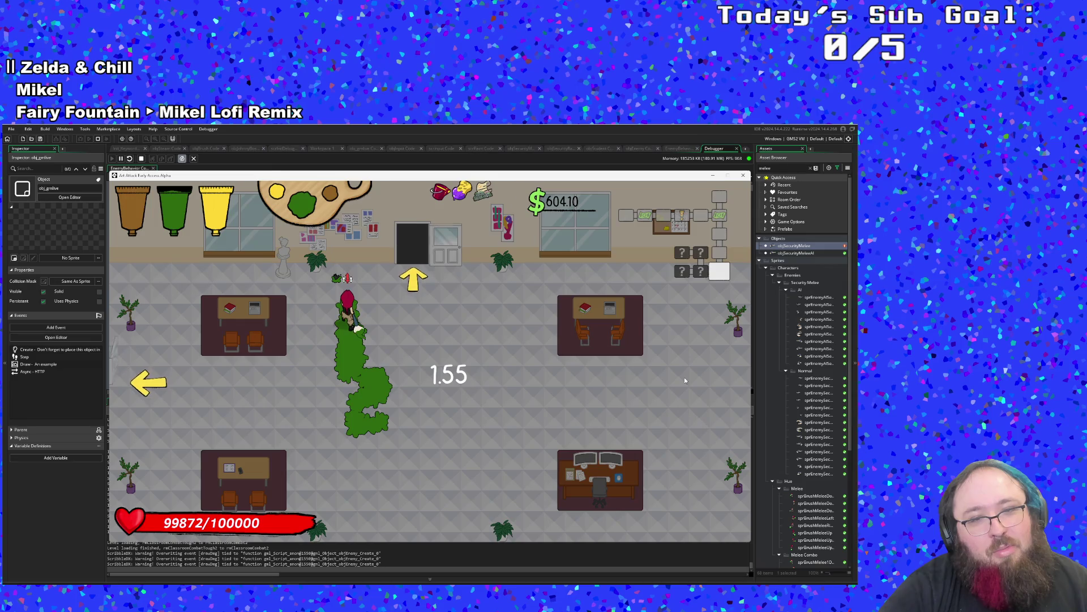
key(a)
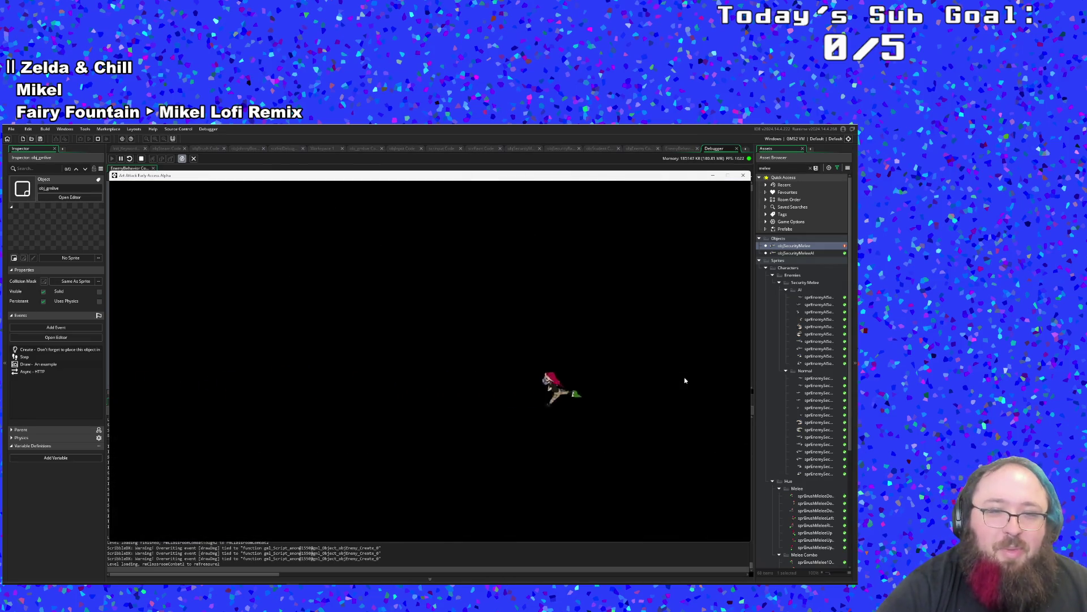
Pick up the Tablet Stylus from the left table, refill paint, and run toward the exit.
key(a)
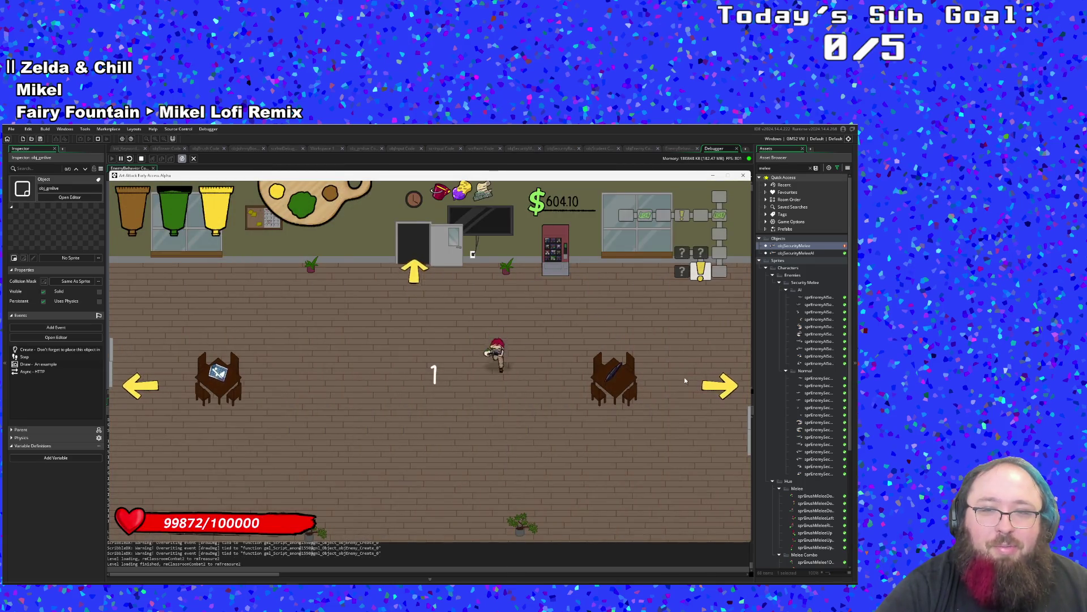
key(a)
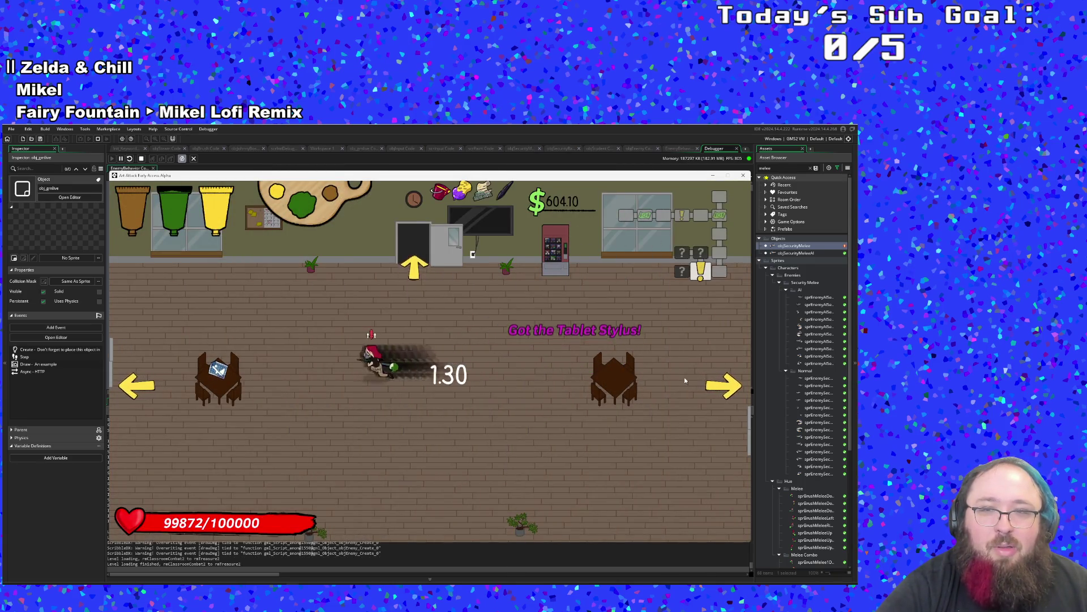
key(d)
key(w)
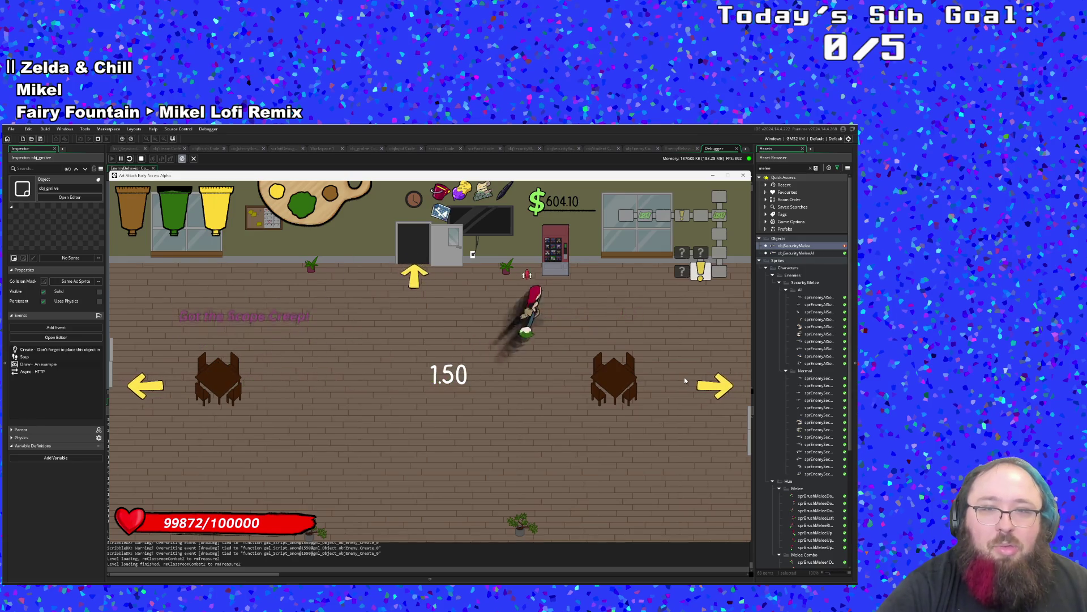
key(e)
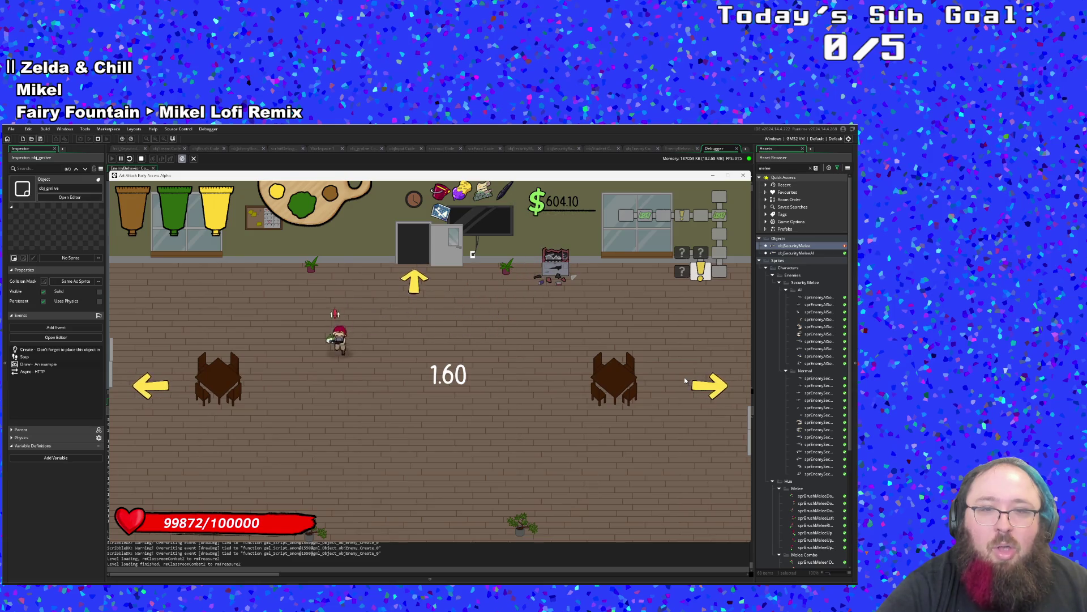
key(a)
key(d)
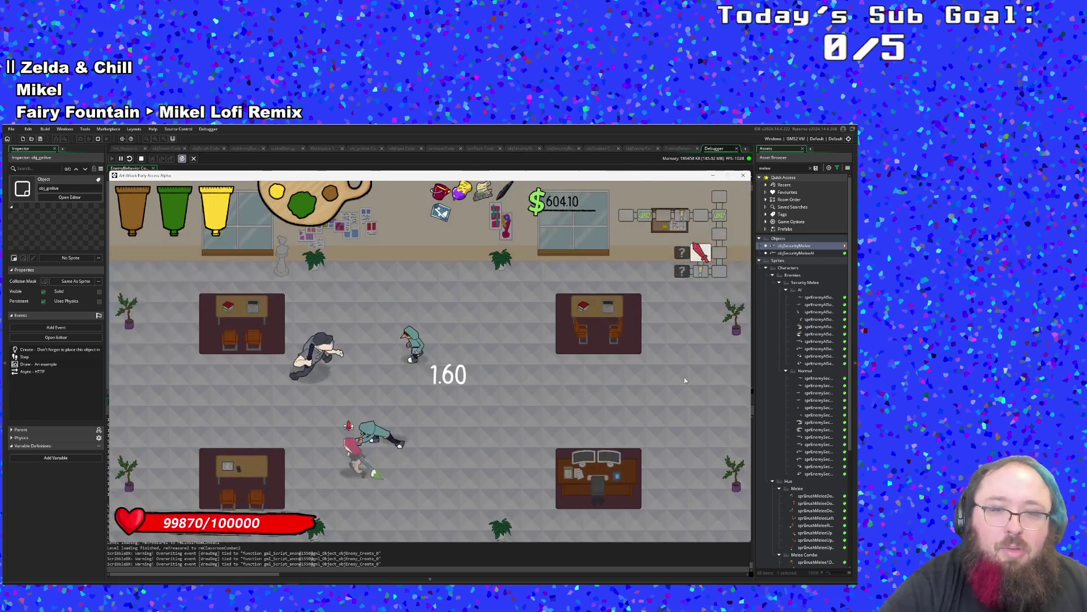
Defeat the classroom enemies, including the ghost, bringing money to $654.10.
key(w)
key(d)
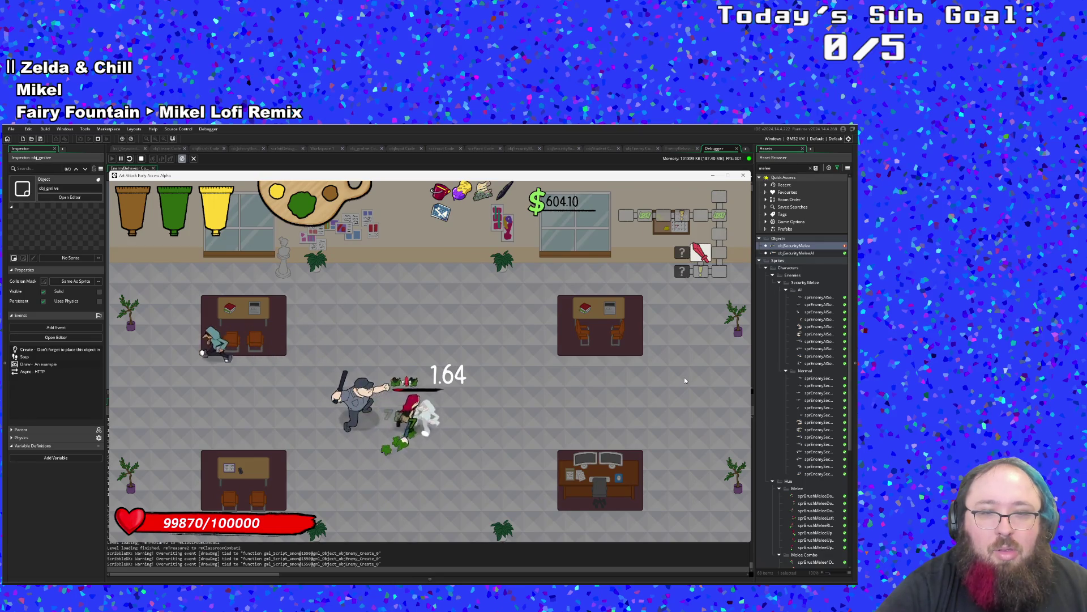
key(a)
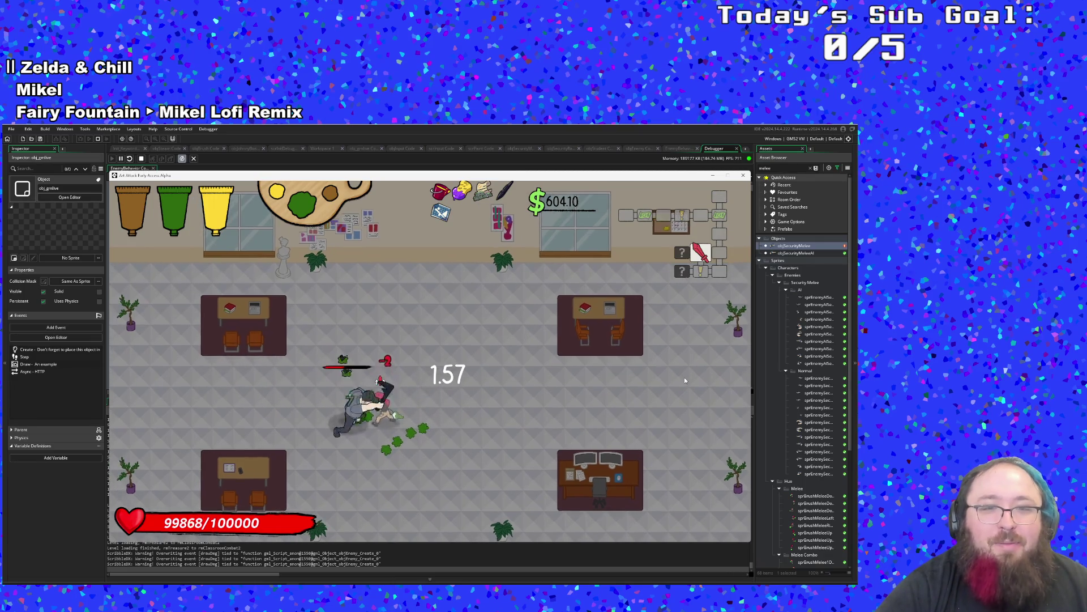
key(a)
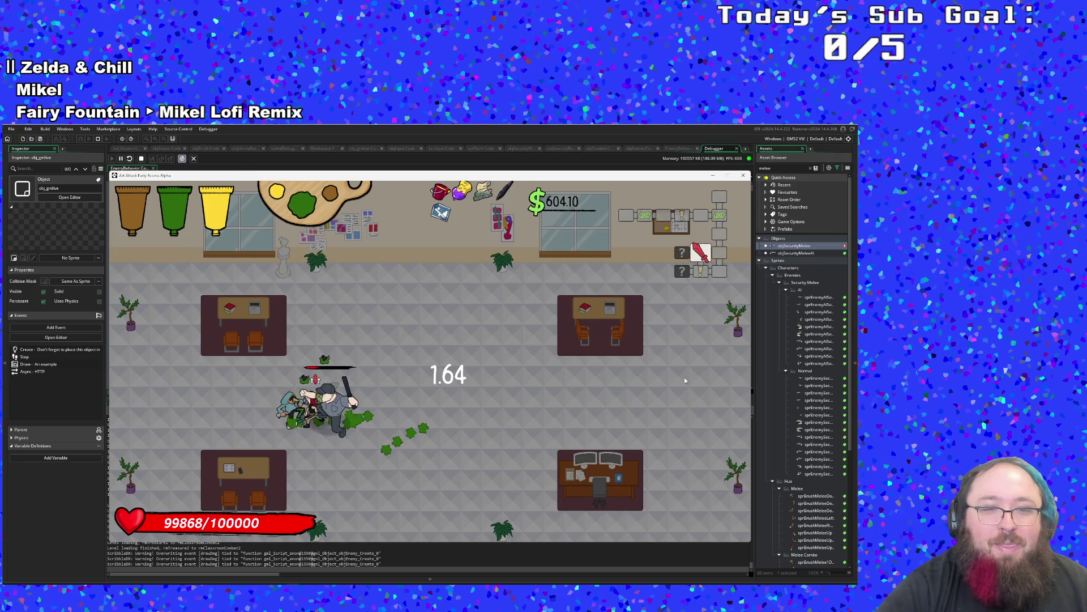
key(d)
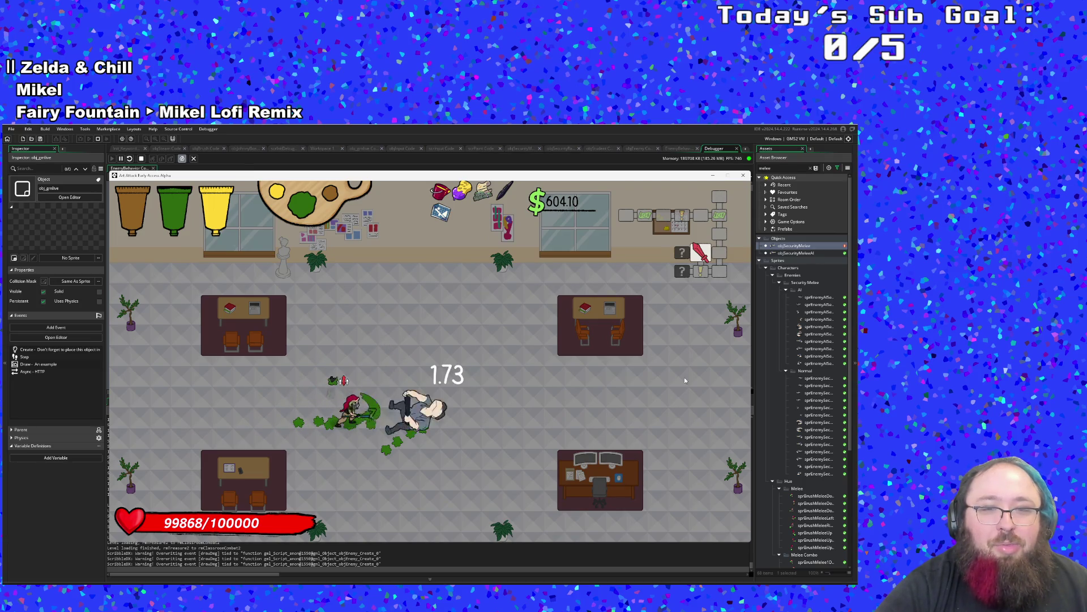
Leave the cleared classroom by the left exit and get through Hue's boss-room dialogue.
key(d)
key(w)
key(a)
key(s)
key(a)
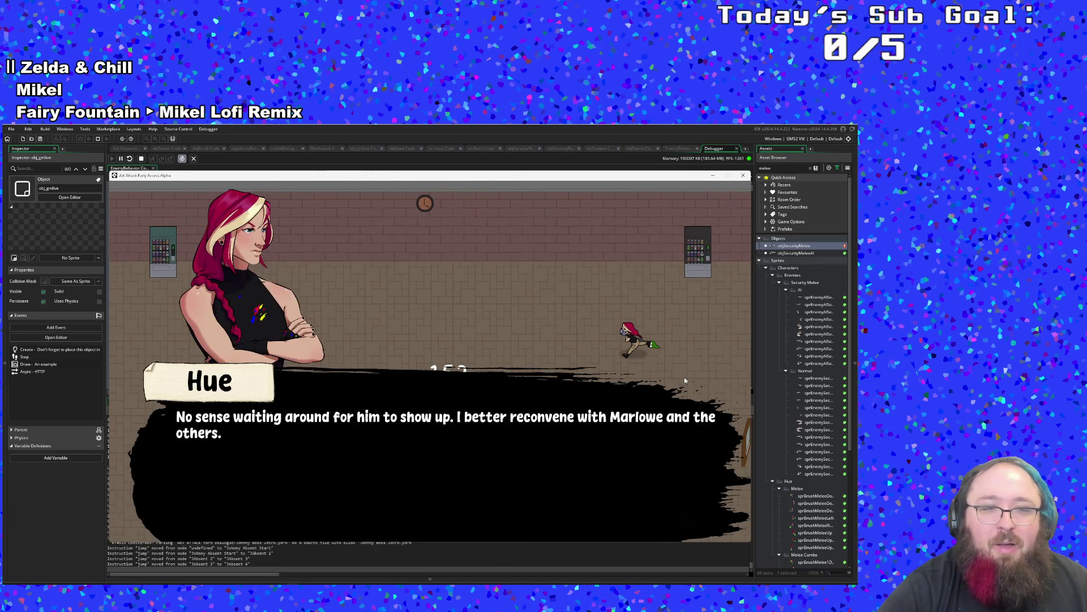
key(space)
key(a)
Travel through the right, bottom and left exits to reach the desk-filled office room of enemies.
key(d)
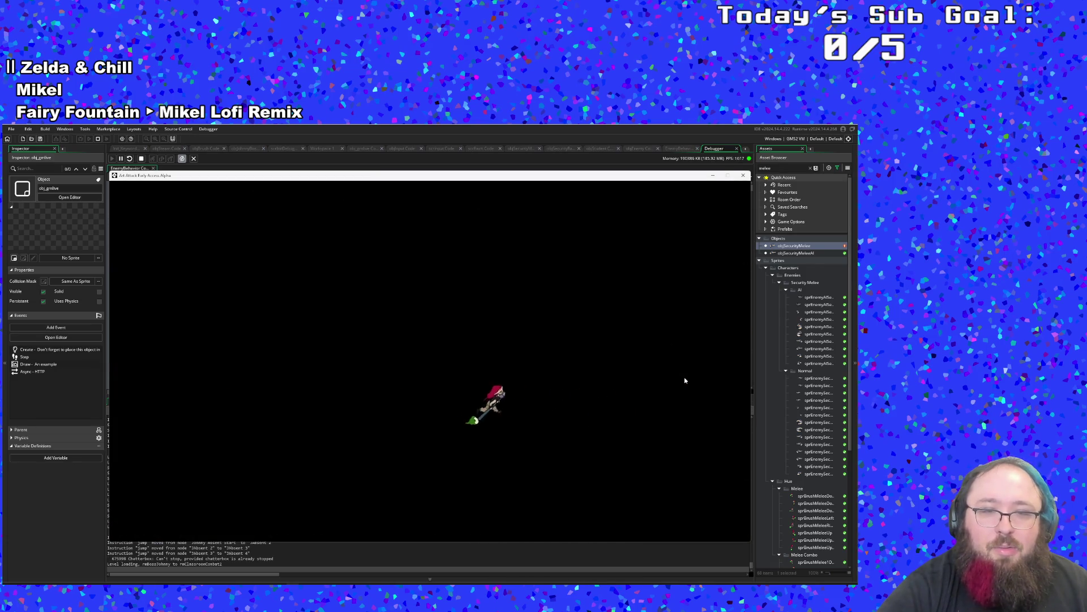
key(d)
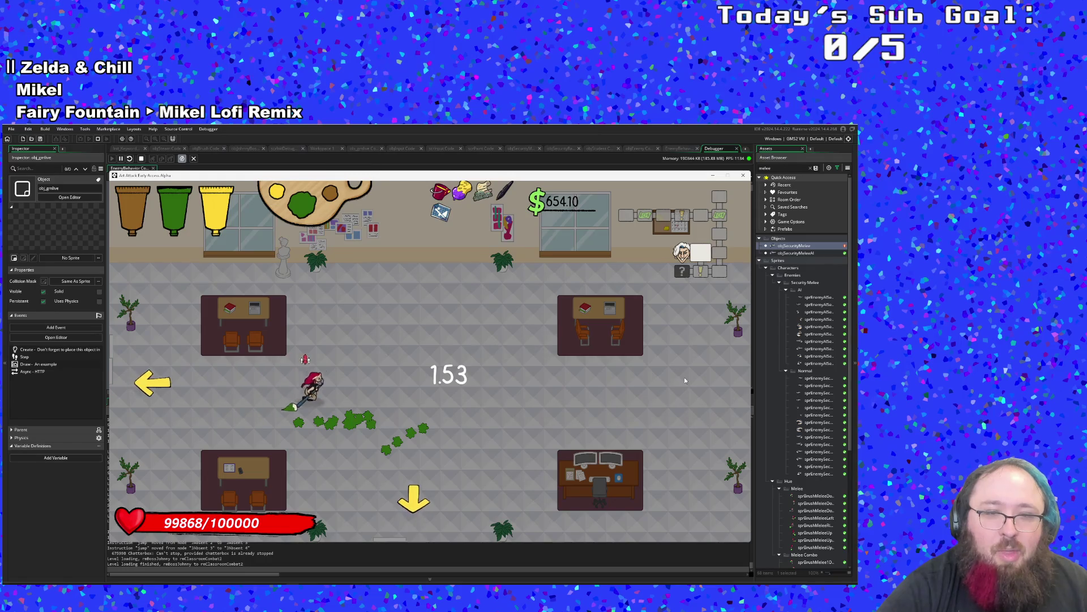
key(s)
key(s)
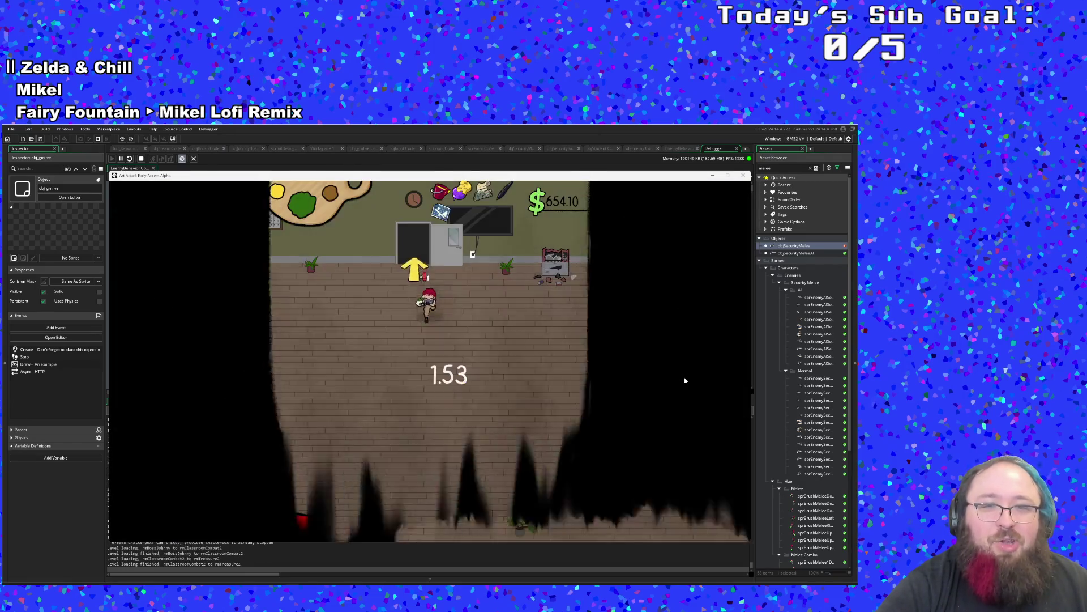
key(a)
key(w)
key(a)
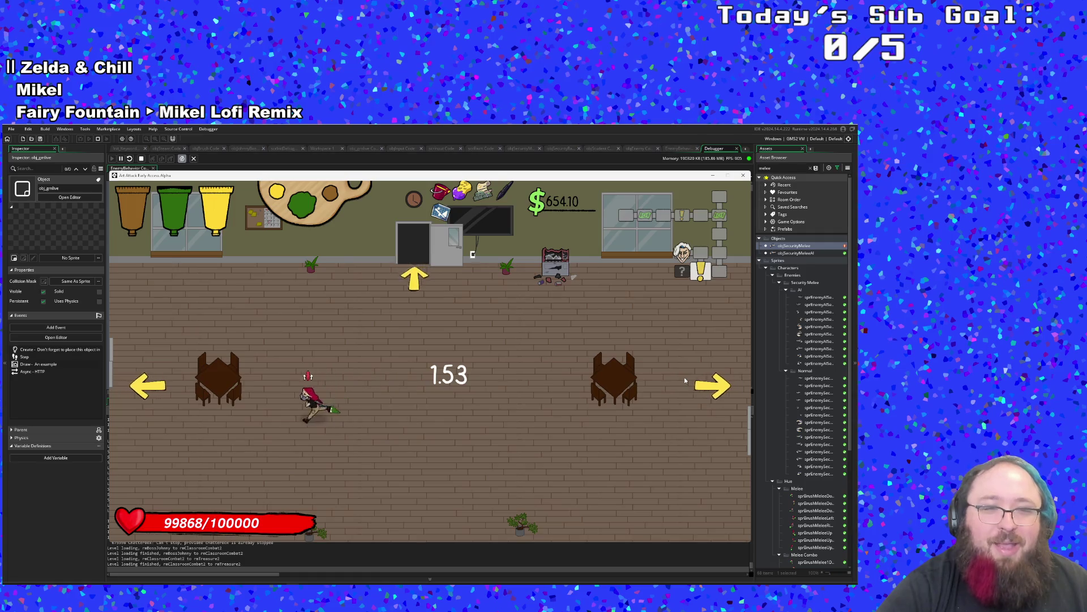
key(w)
key(a)
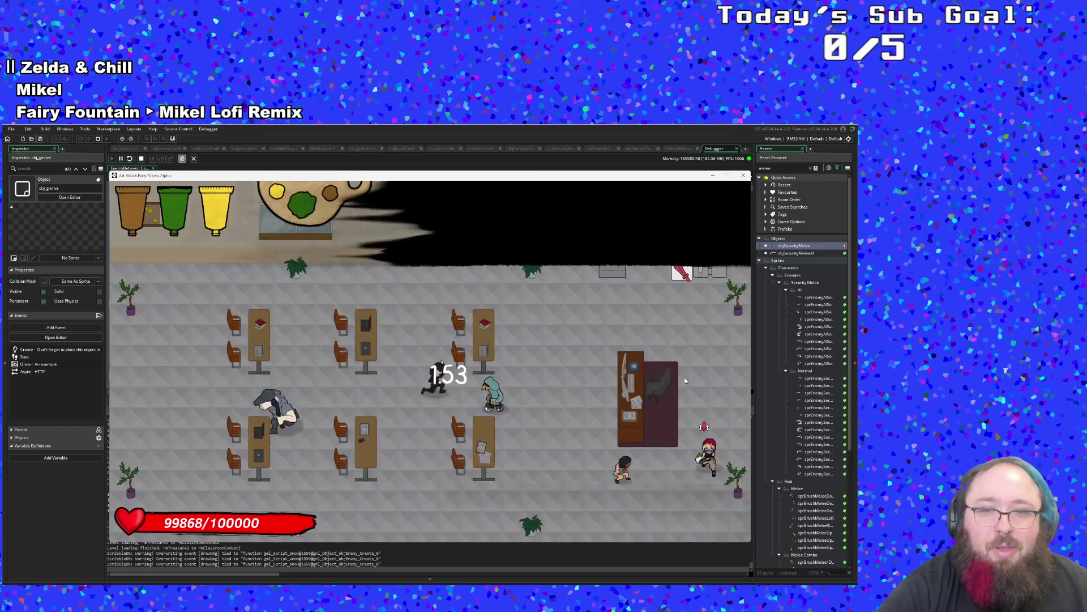
Clear the desk classroom's enemies with a green paint trail, raising money to $704.10.
key(a)
key(a)
key(w)
key(a)
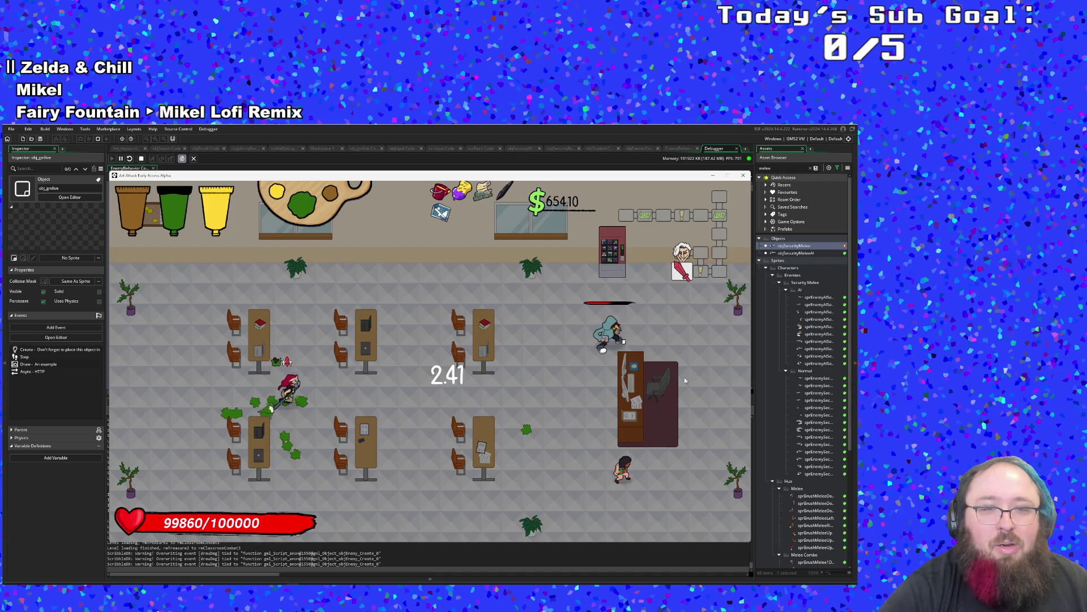
key(d)
key(d)
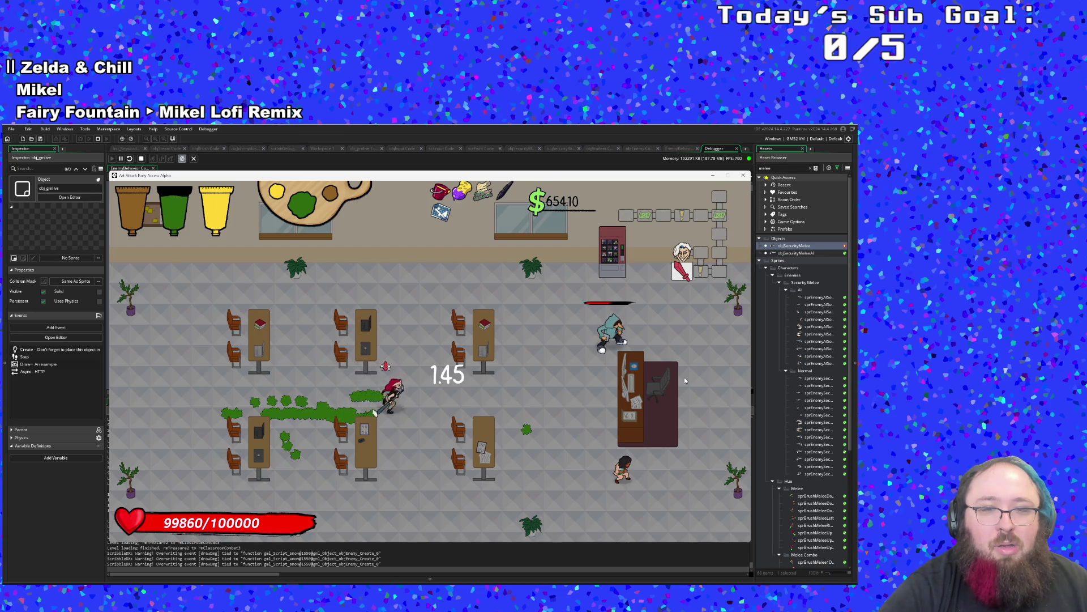
key(d)
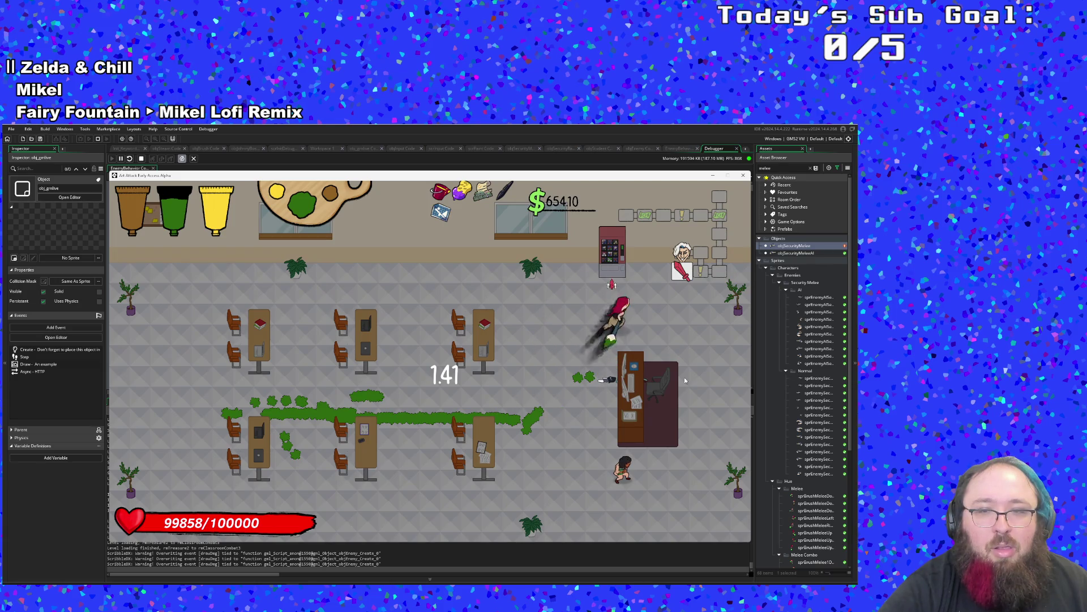
key(s)
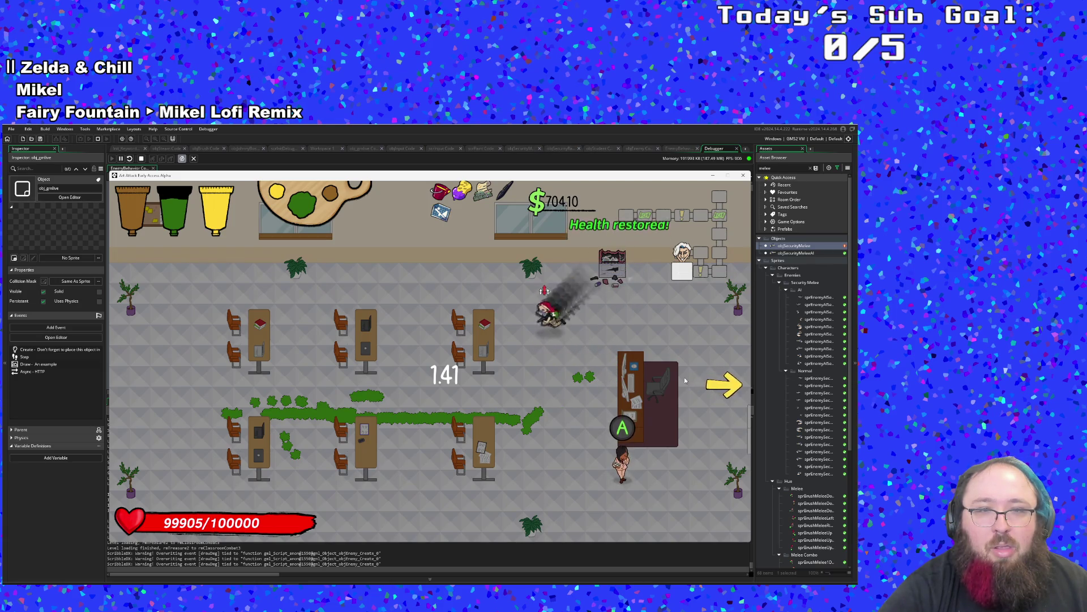
Walk up to Paige and advance through her dialogue.
key(d)
key(space)
key(space)
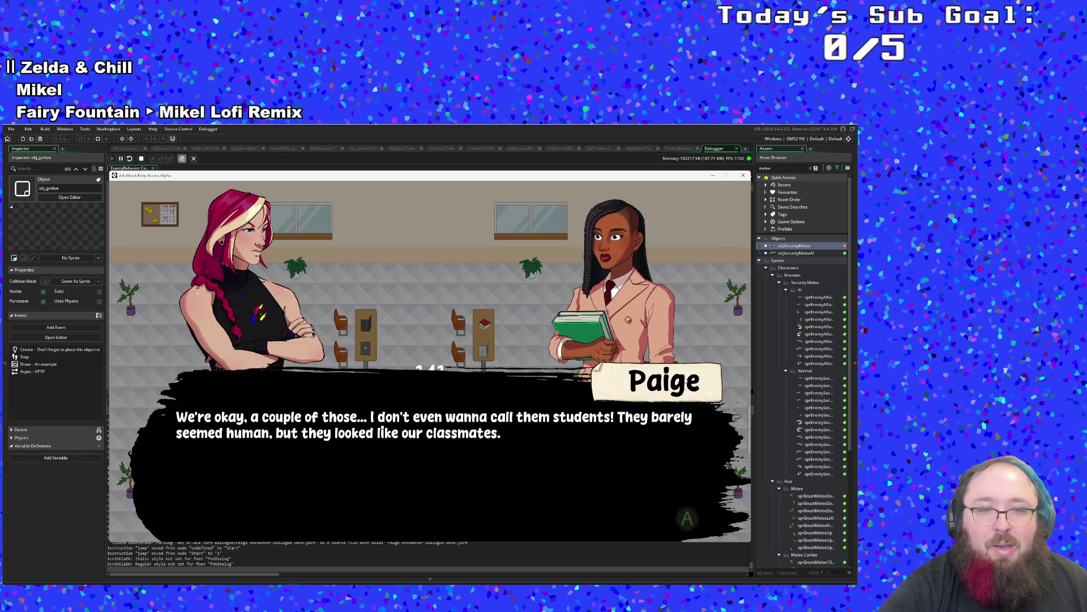
key(space)
key(space)
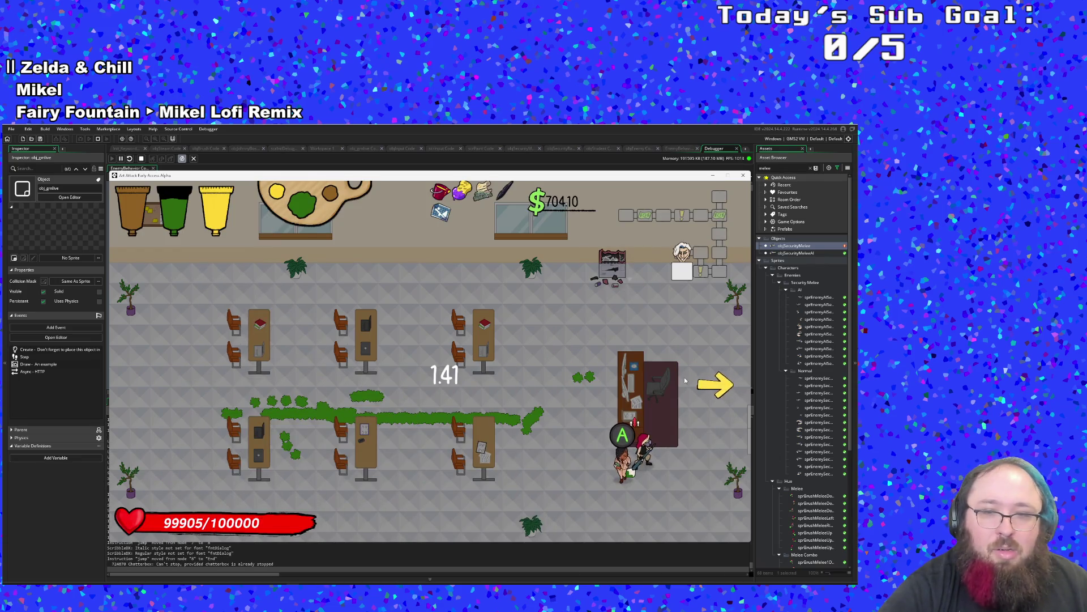
Exit via the arrow, cross the brick-walled room, and continue into the next darkened room.
key(w)
key(d)
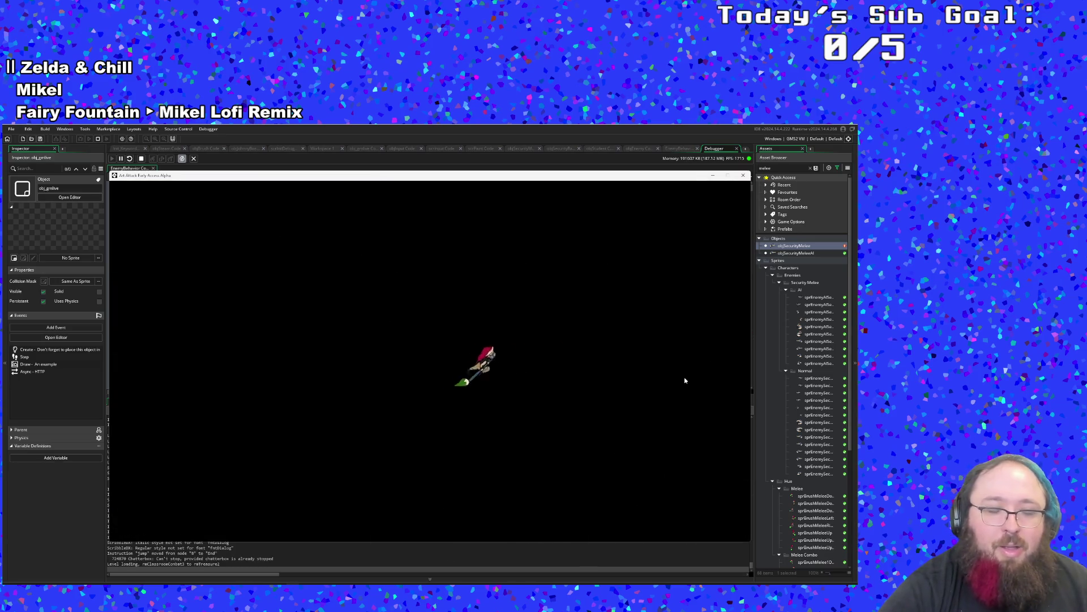
key(d)
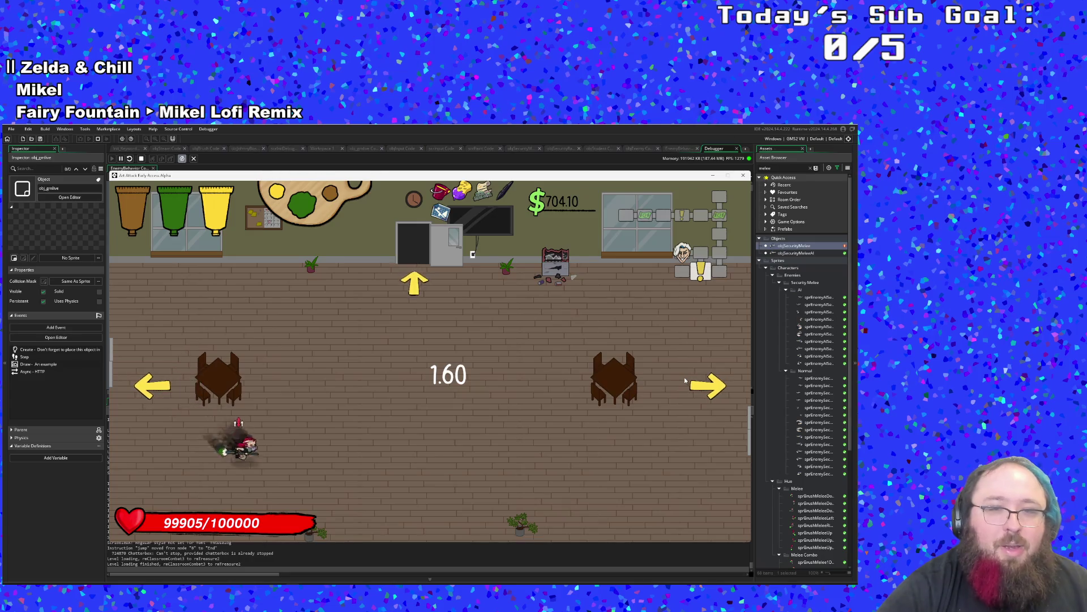
key(w)
key(w)
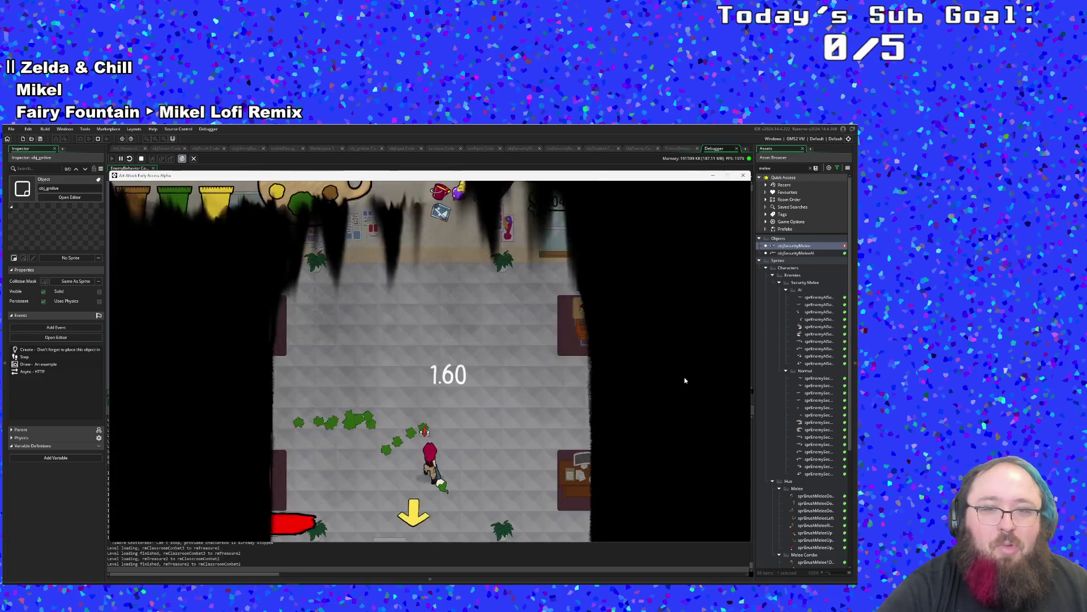
key(a)
key(a)
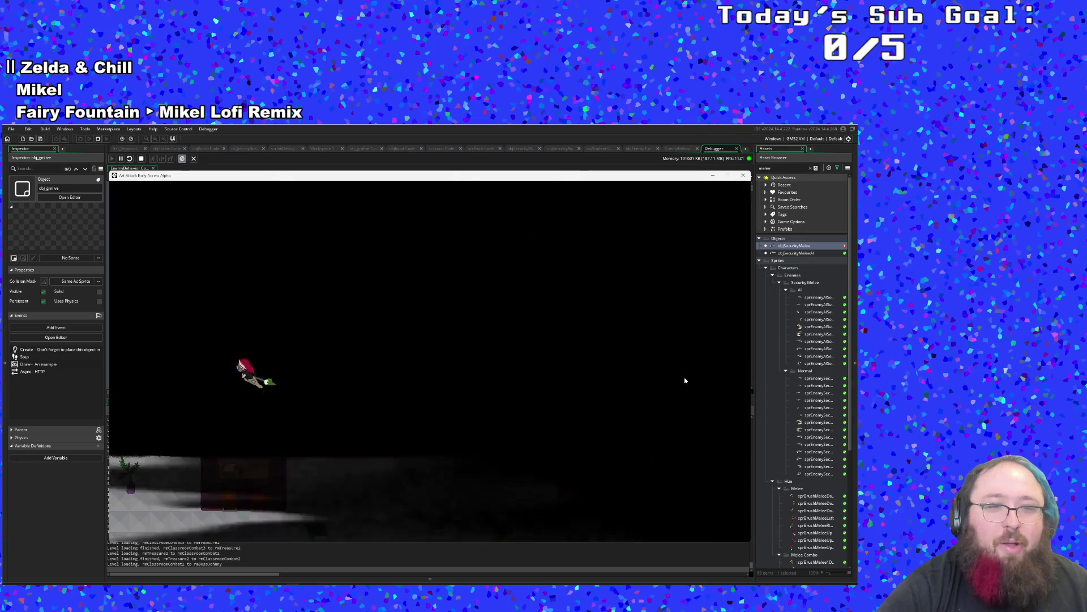
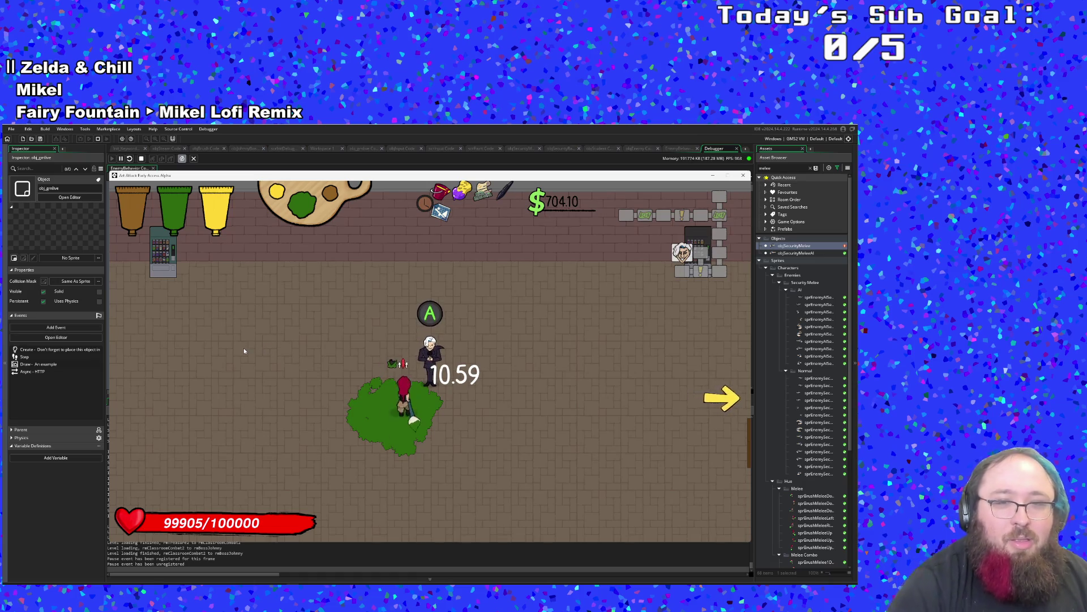
Advance Johnny's boss intro dialogue until the game crashes, then dismiss the error to close the game.
key(Return)
key(Return)
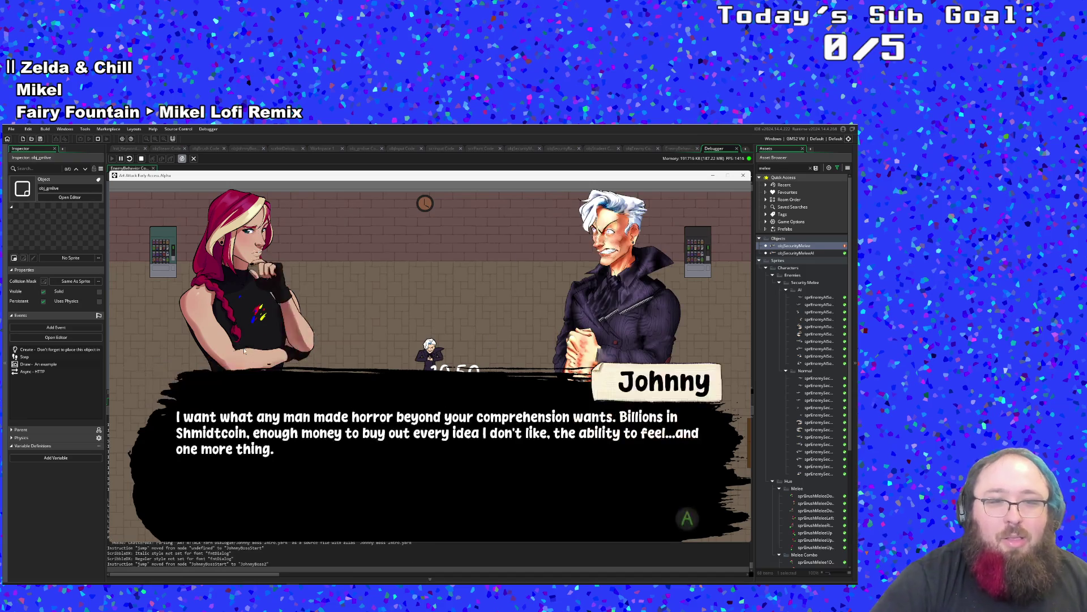
key(Return)
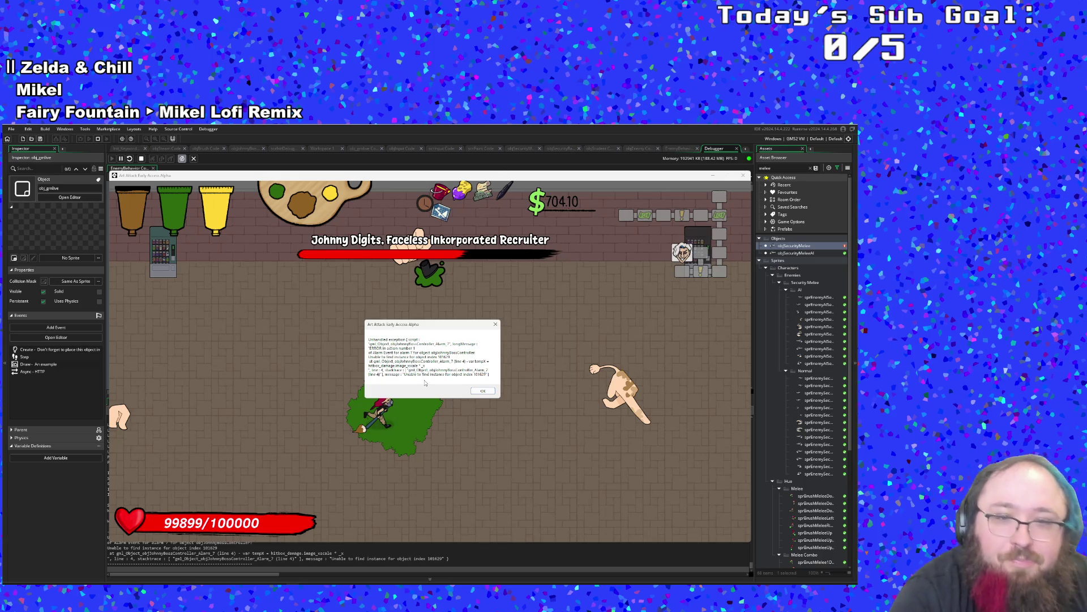
click(483, 390)
Find objJohnnyBossController through the 'Johnny' asset search and switch to its Alarm 7 event code.
click(303, 316)
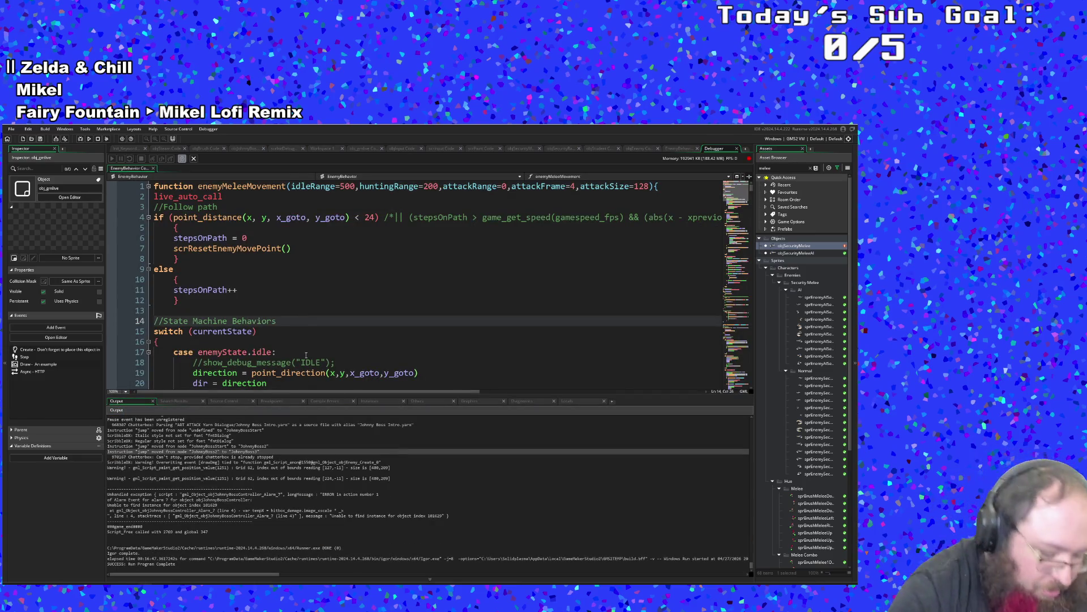
key(ctrl+t)
text(objJohnny)
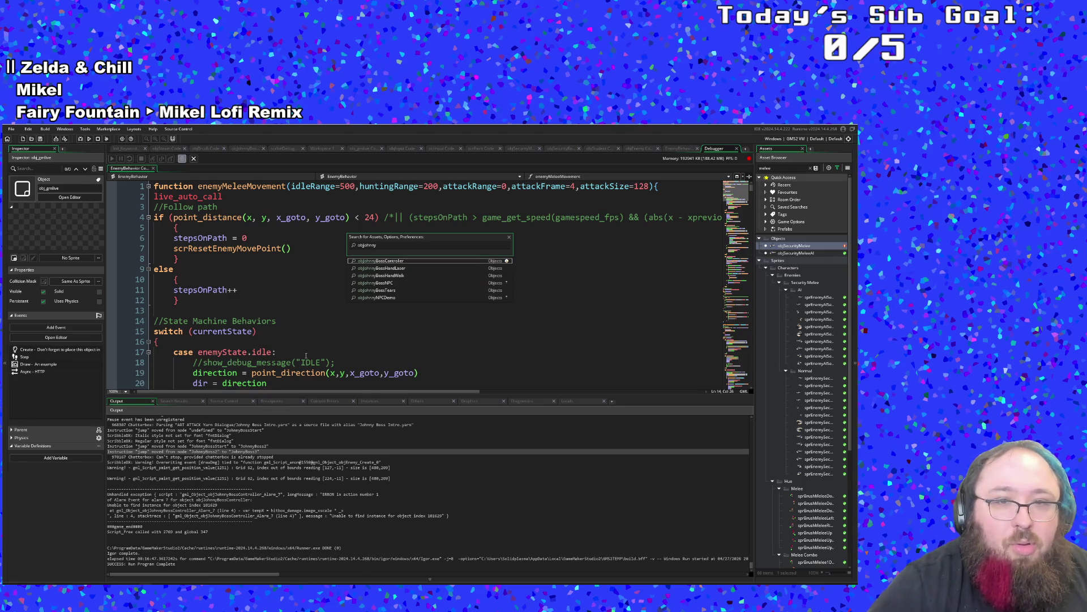
key(Return)
scroll(317, 321, down, 15)
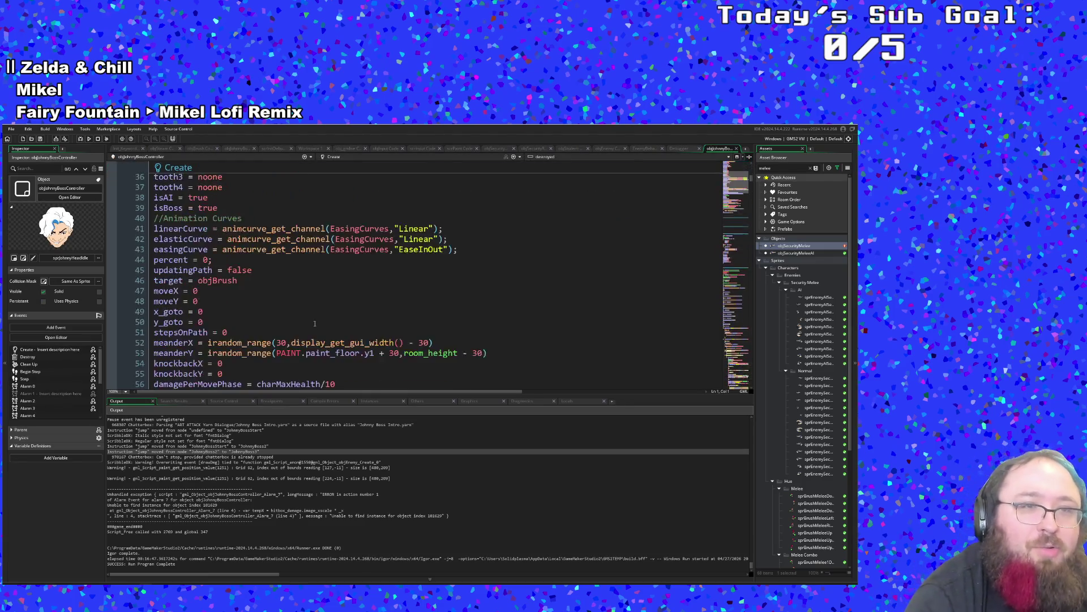
click(329, 160)
scroll(334, 198, down, 3)
click(333, 204)
Inspect the paint_floor and hitbox_damage references in the Alarm 7 code.
click(313, 291)
scroll(331, 295, down, 2)
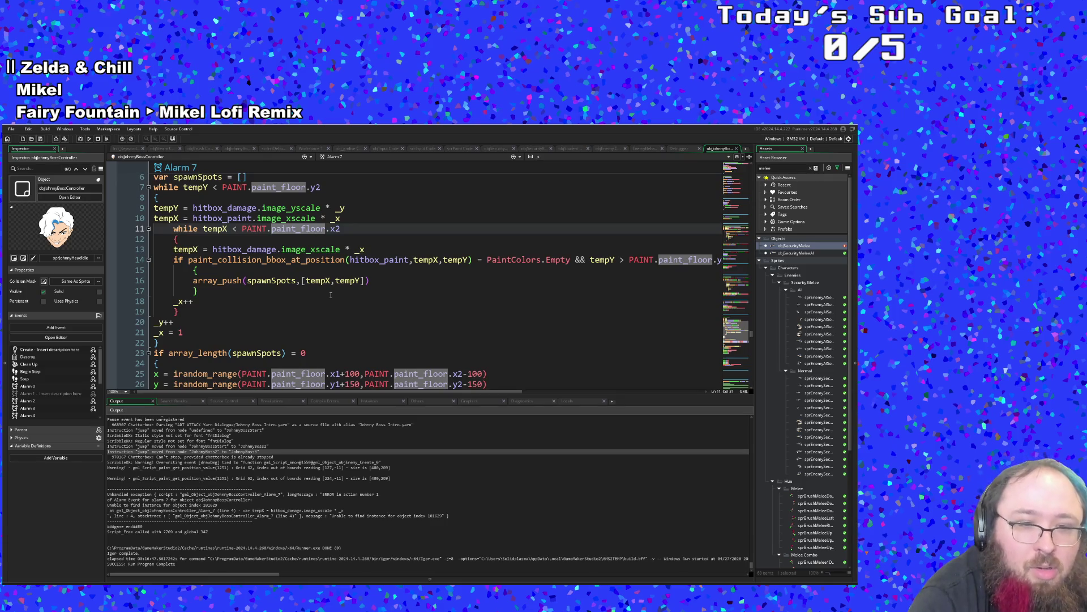
scroll(334, 295, up, 6)
click(269, 342)
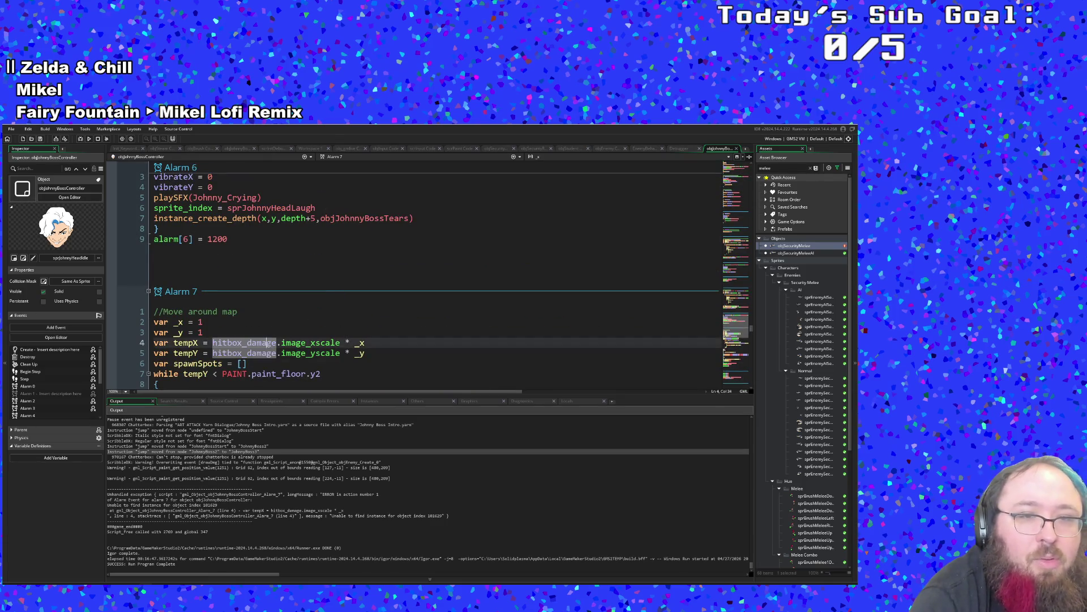
scroll(276, 334, down, 4)
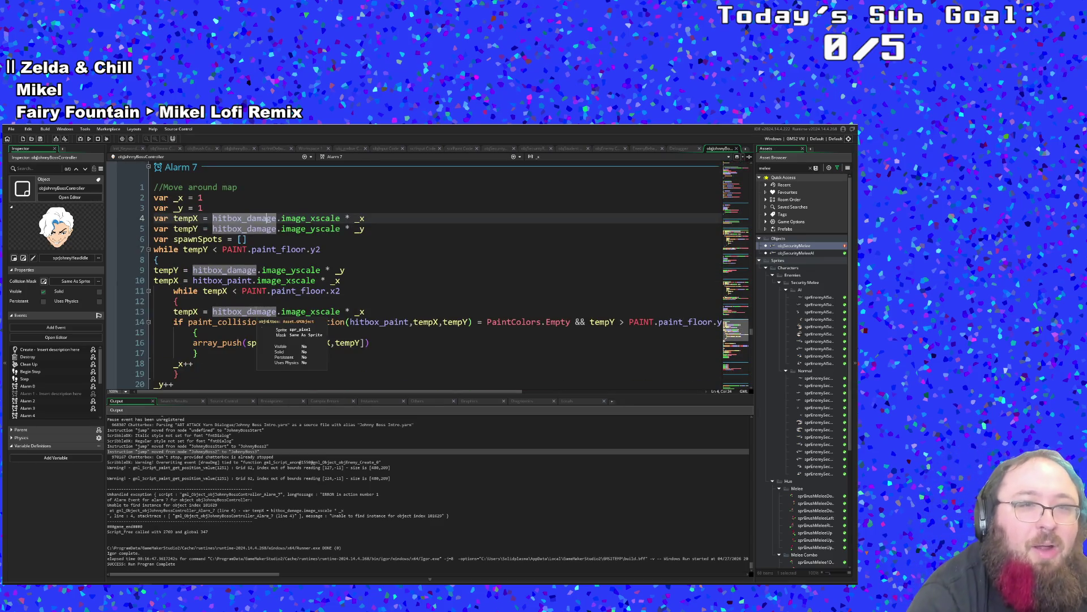
scroll(302, 309, up, 2)
mouse_move(301, 309)
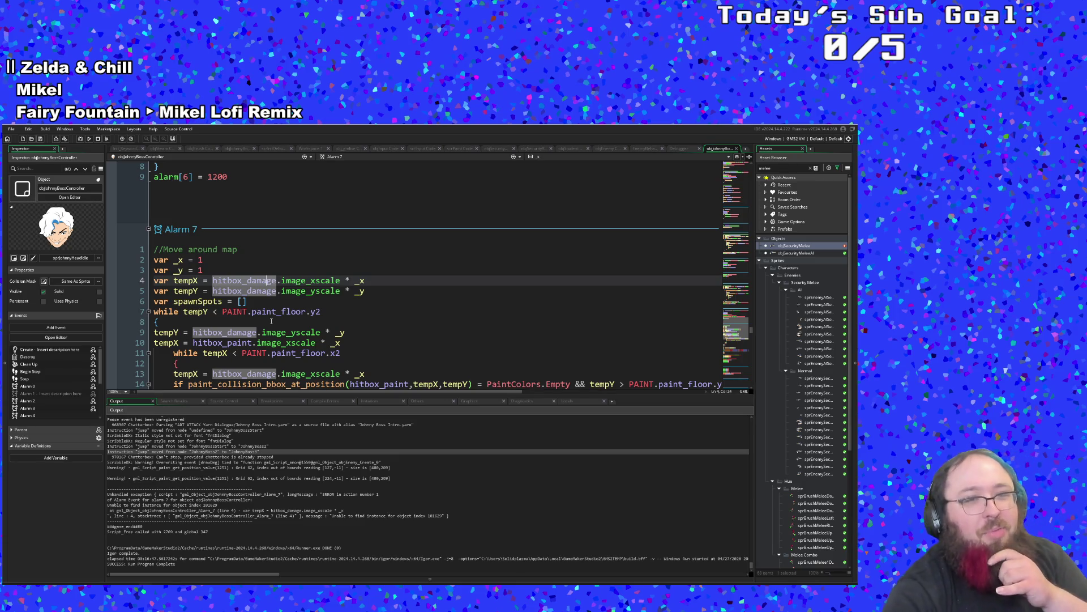
scroll(265, 319, down, 2)
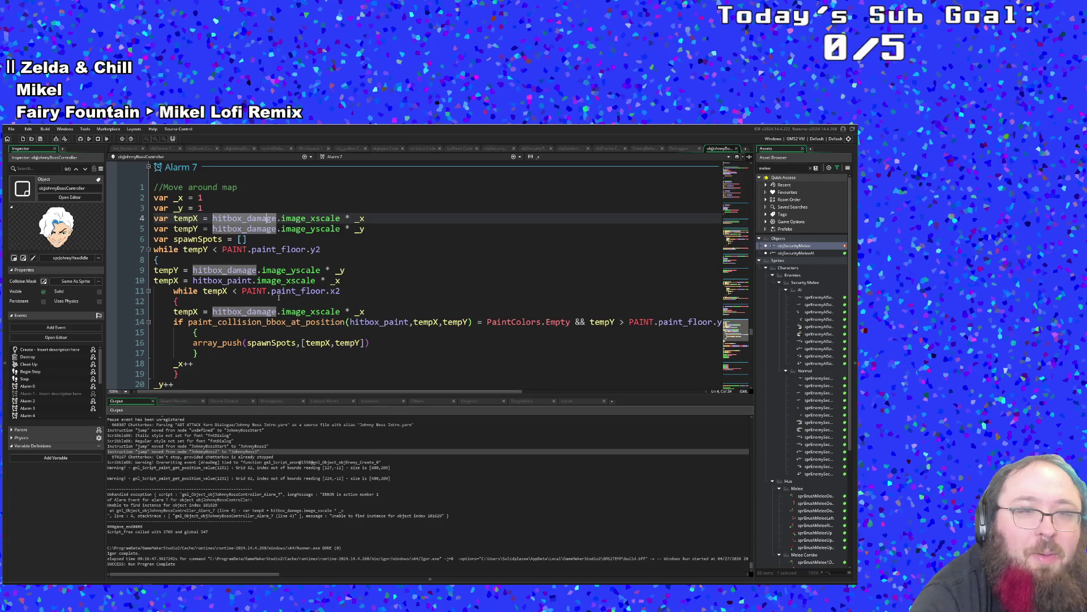
scroll(279, 297, up, 2)
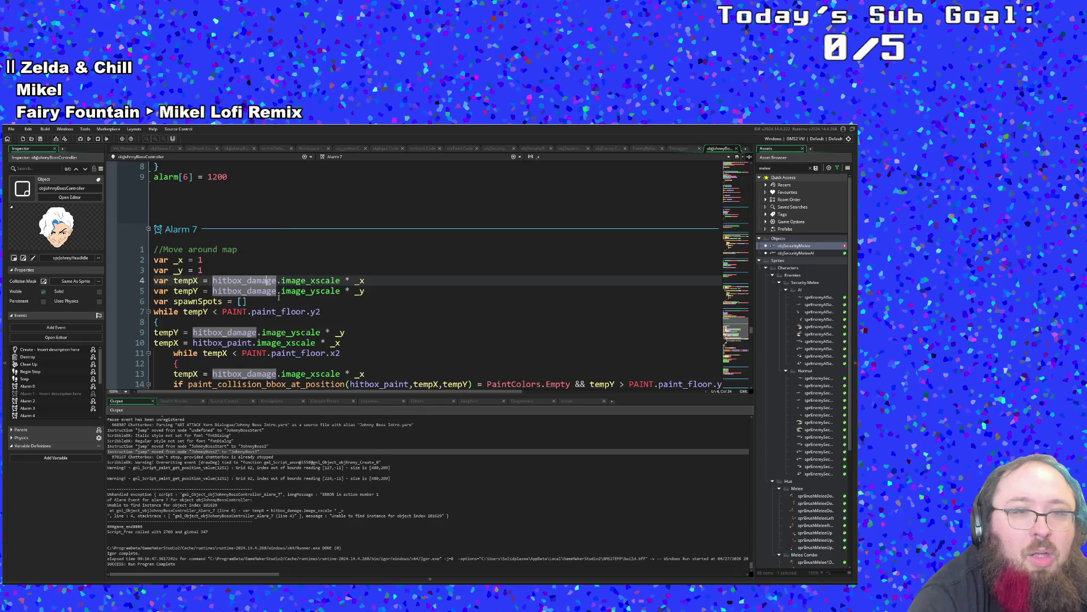
scroll(279, 298, down, 3)
scroll(277, 299, up, 3)
Search the object's code for hitbox_damage and jump forward through the matches.
click(277, 300)
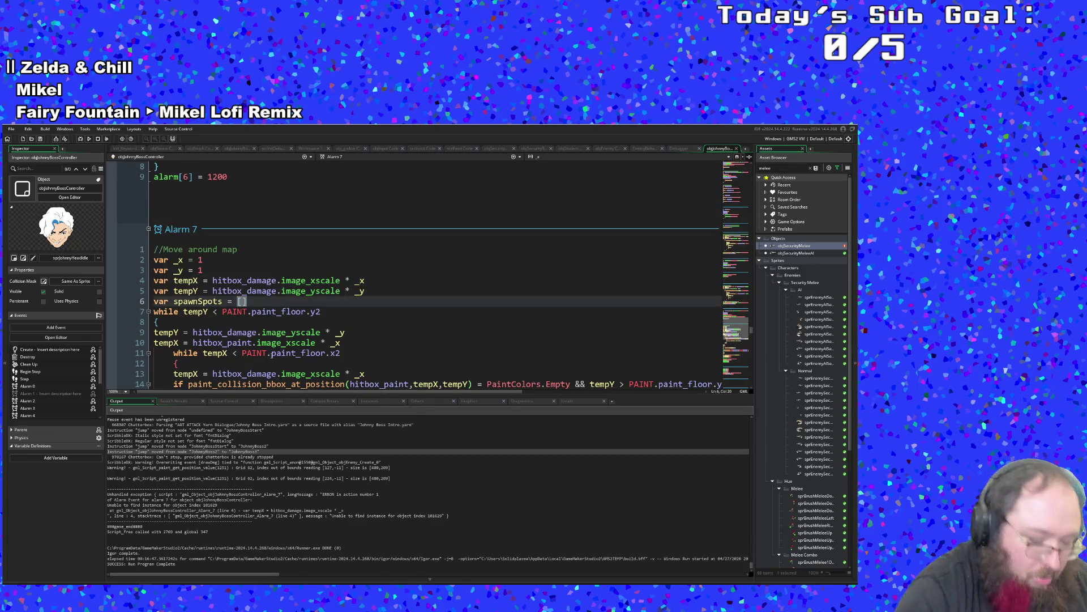
key(ctrl+f)
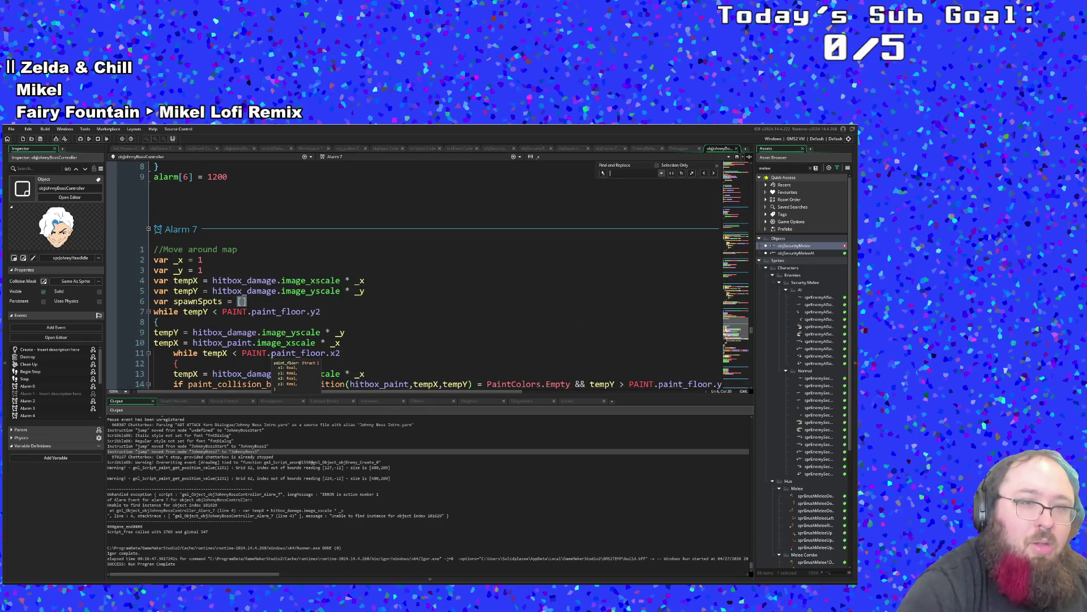
text(hitbox)
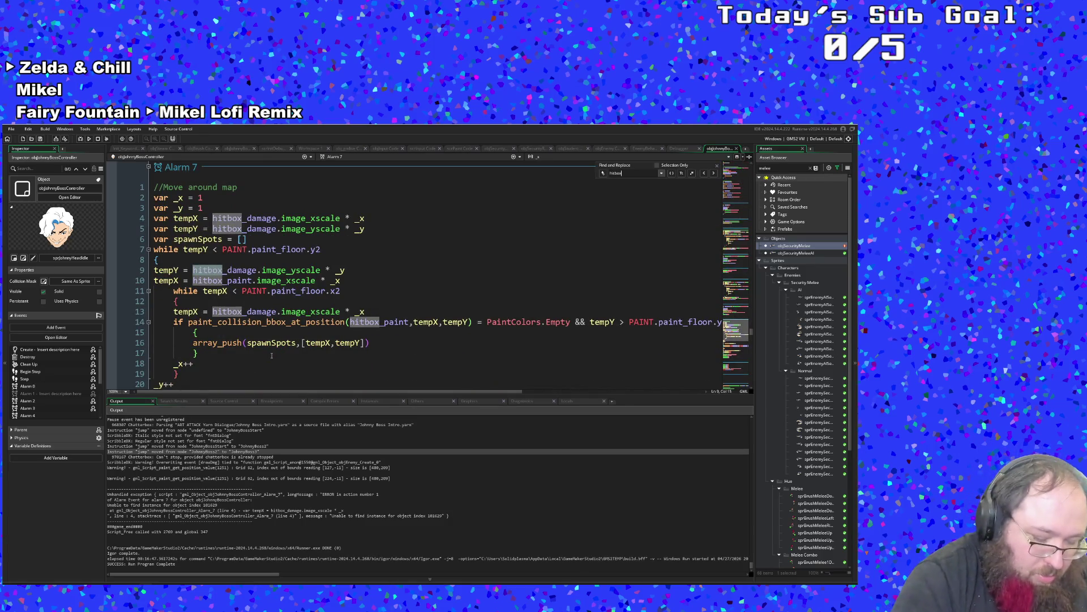
text(_damage)
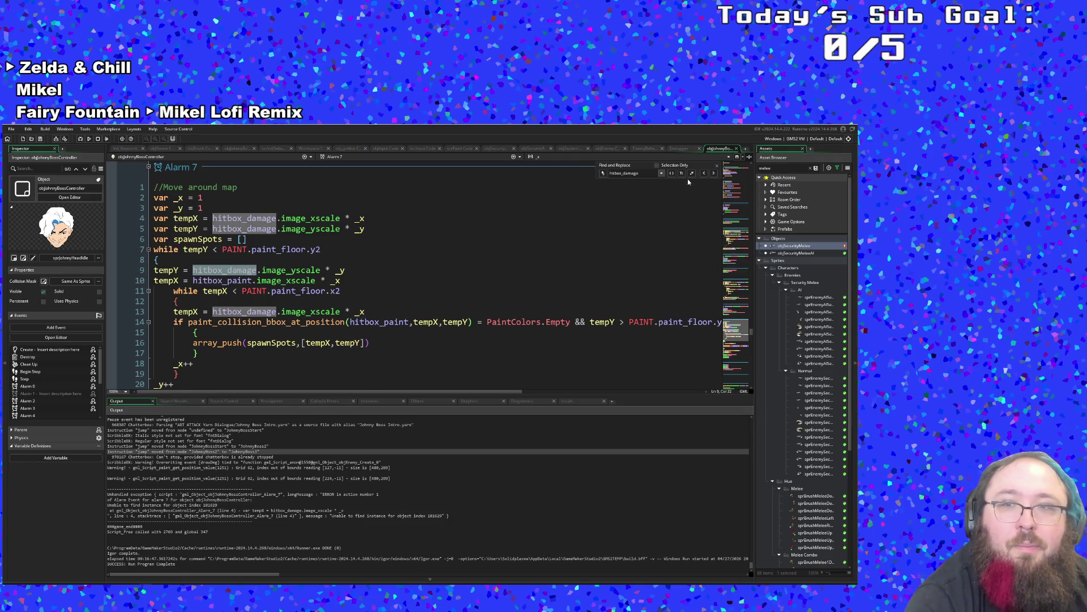
click(713, 173)
click(714, 174)
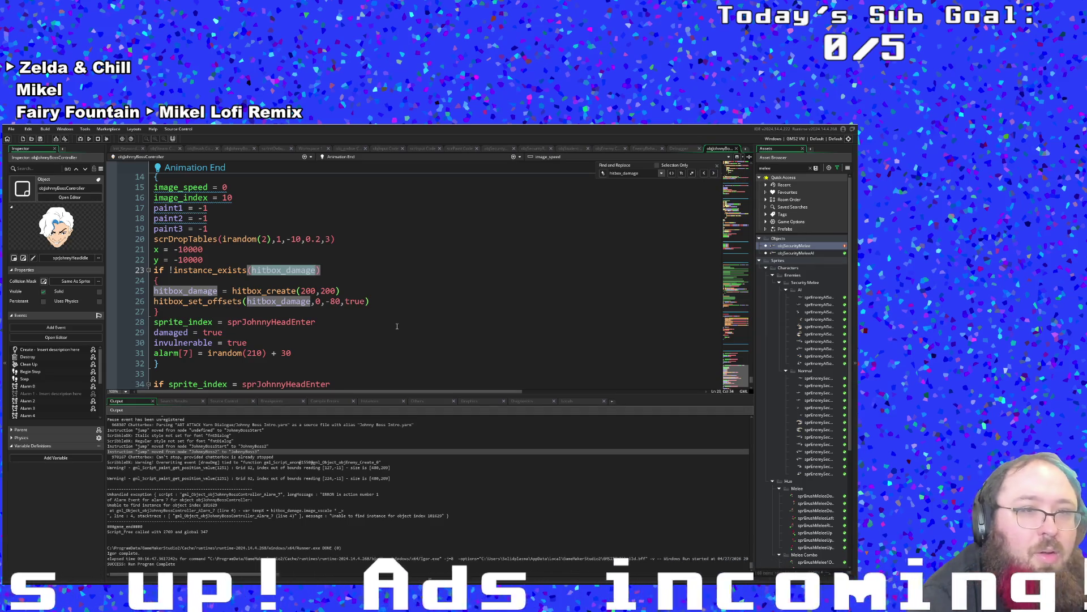
Step back through the matches to the Step event's instance_destroy() block on line 295-297.
scroll(407, 323, up, 2)
scroll(412, 324, down, 2)
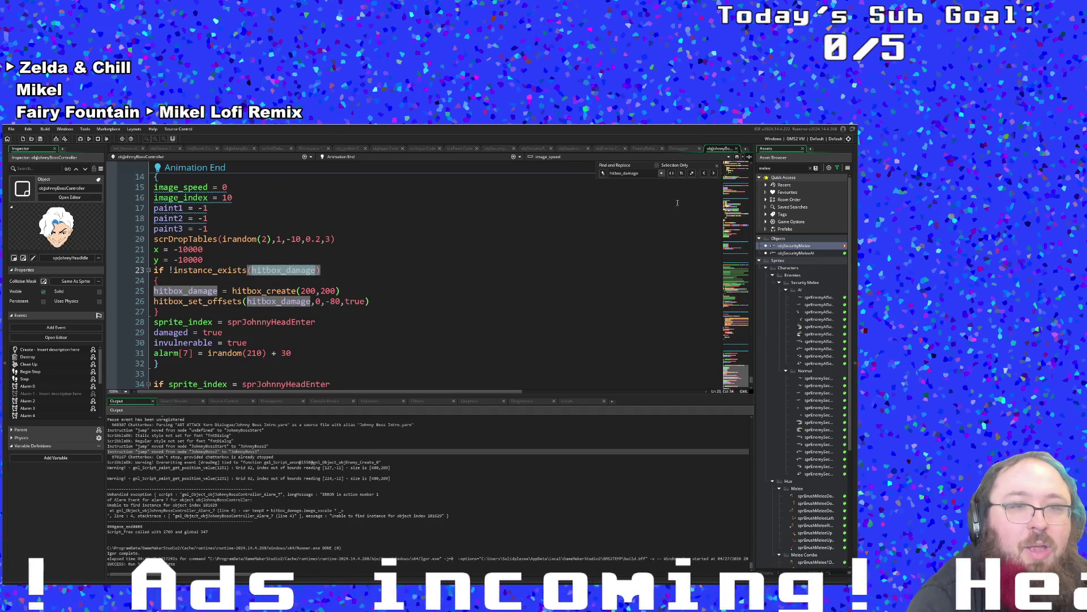
click(705, 173)
click(705, 173)
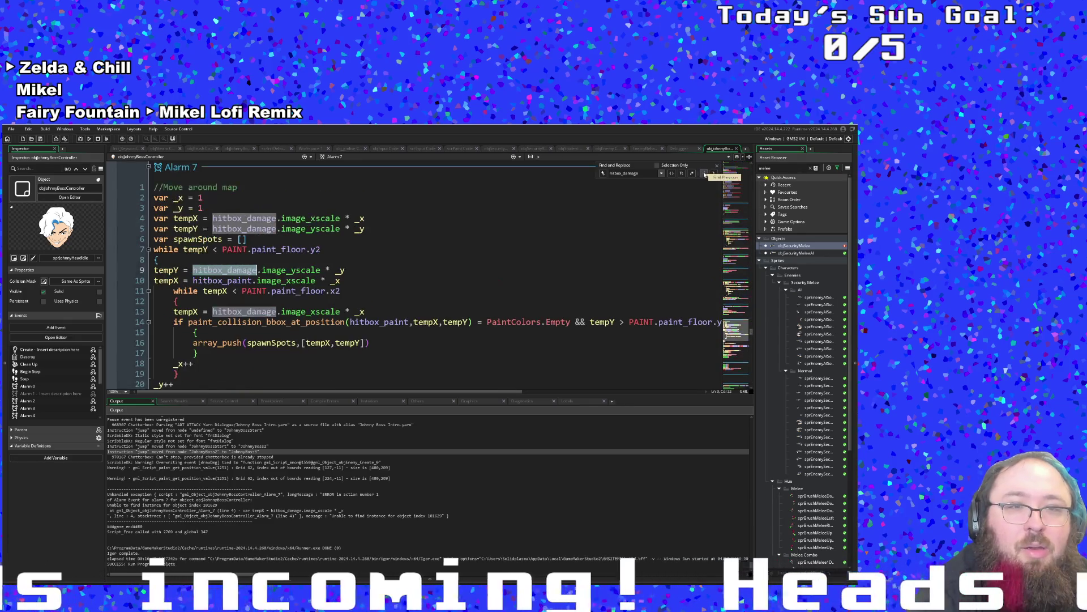
click(705, 174)
click(705, 173)
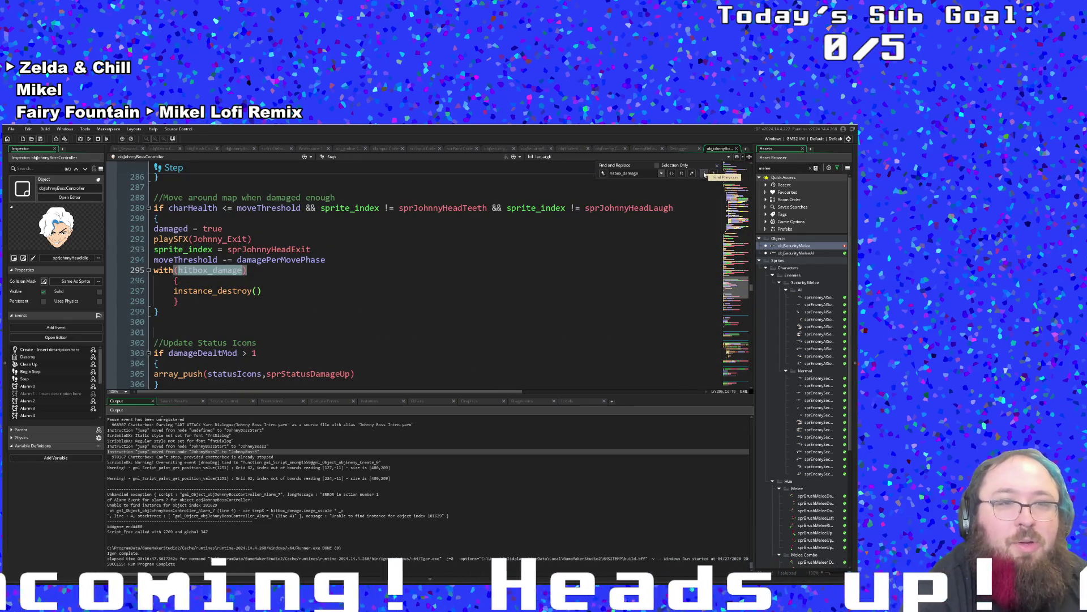
click(705, 173)
click(713, 174)
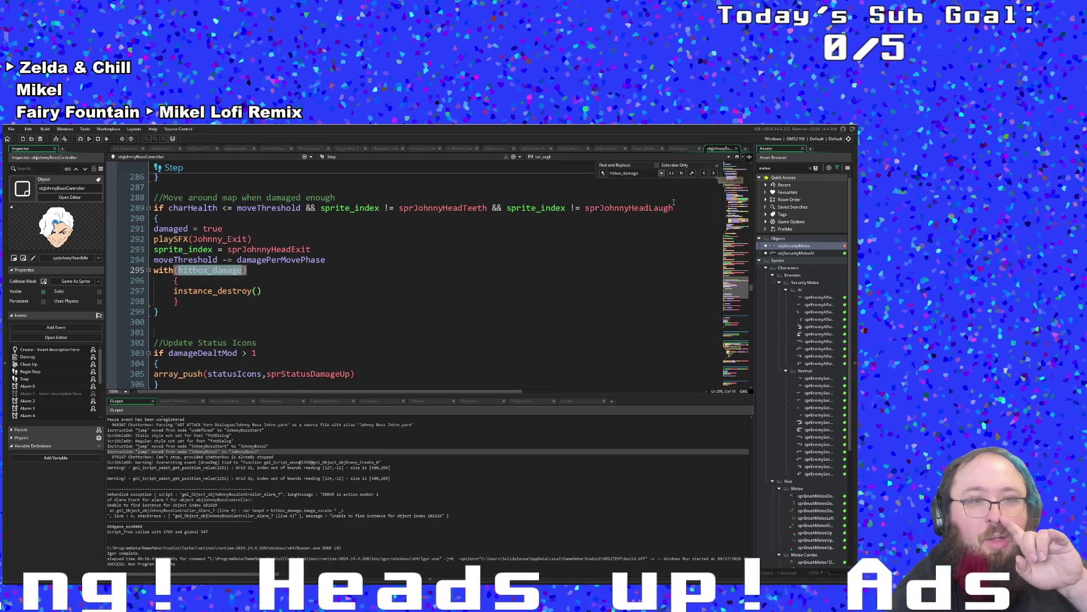
scroll(413, 331, up, 2)
click(320, 354)
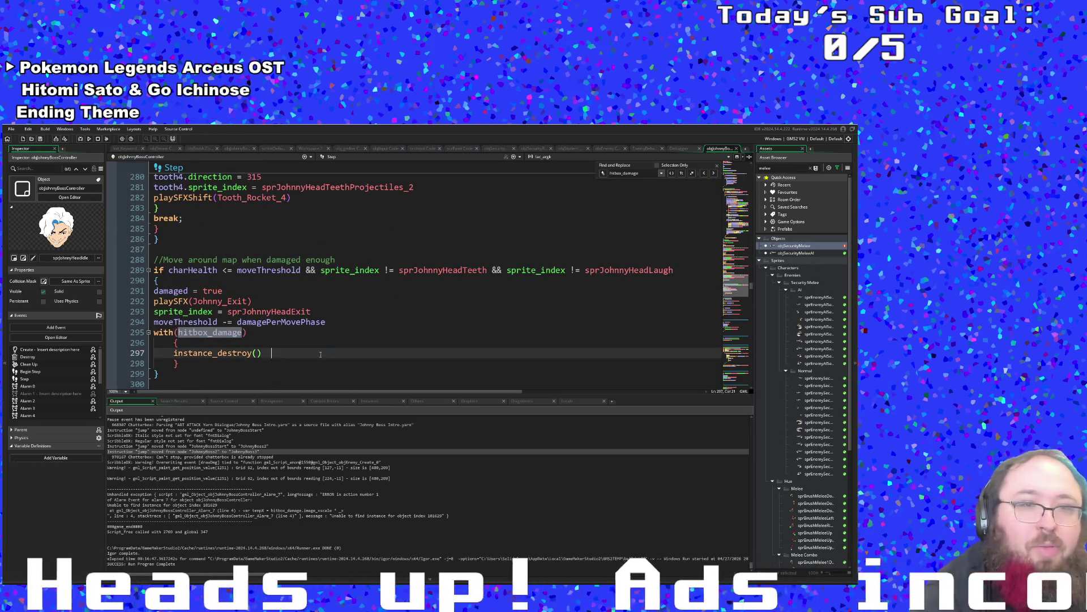
click(280, 366)
scroll(286, 364, down, 2)
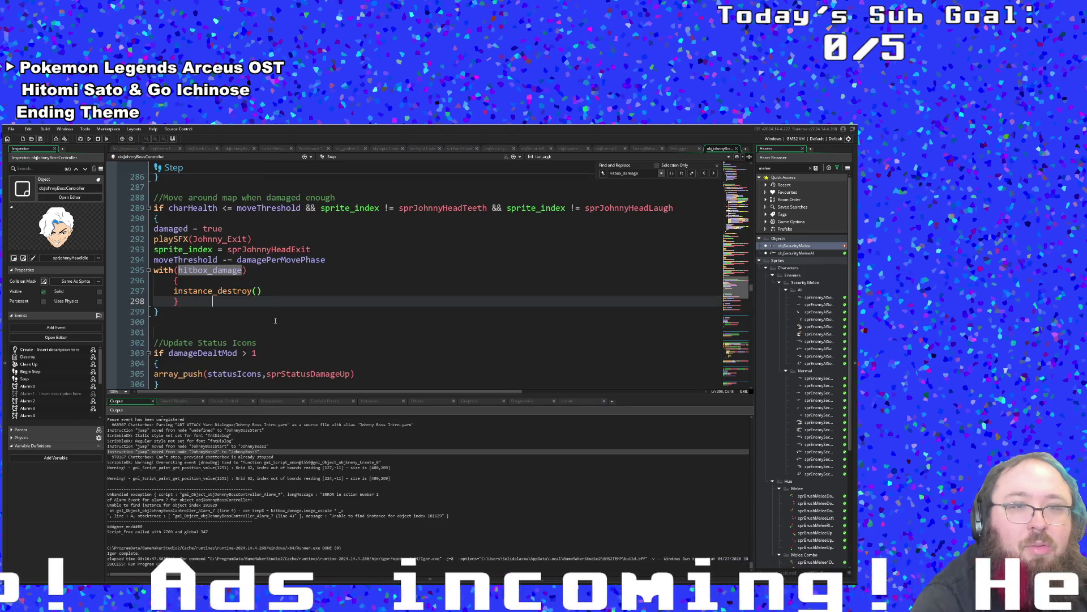
click(220, 301)
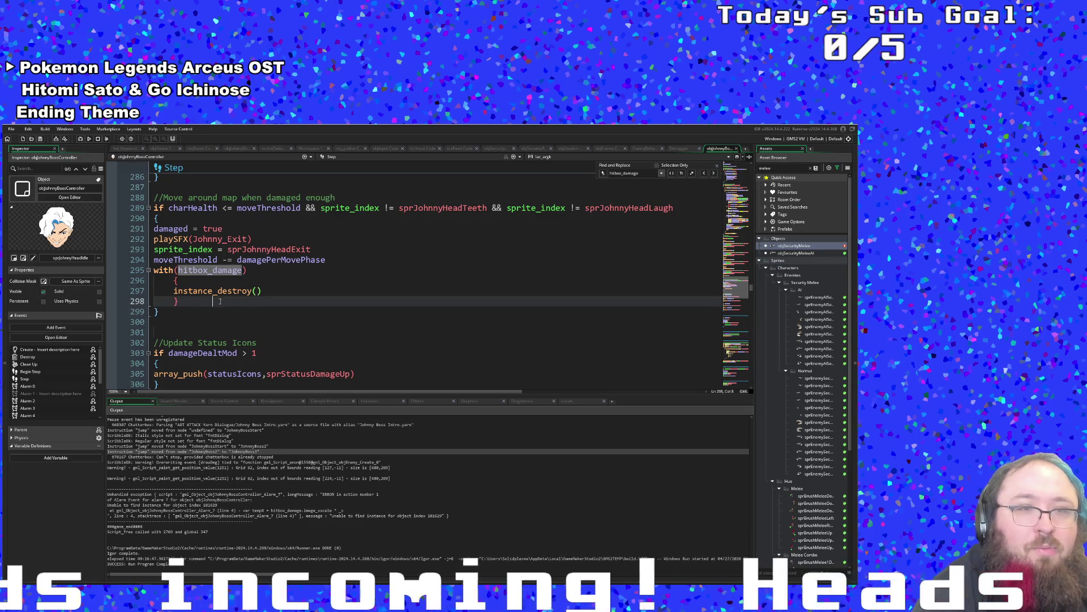
click(184, 301)
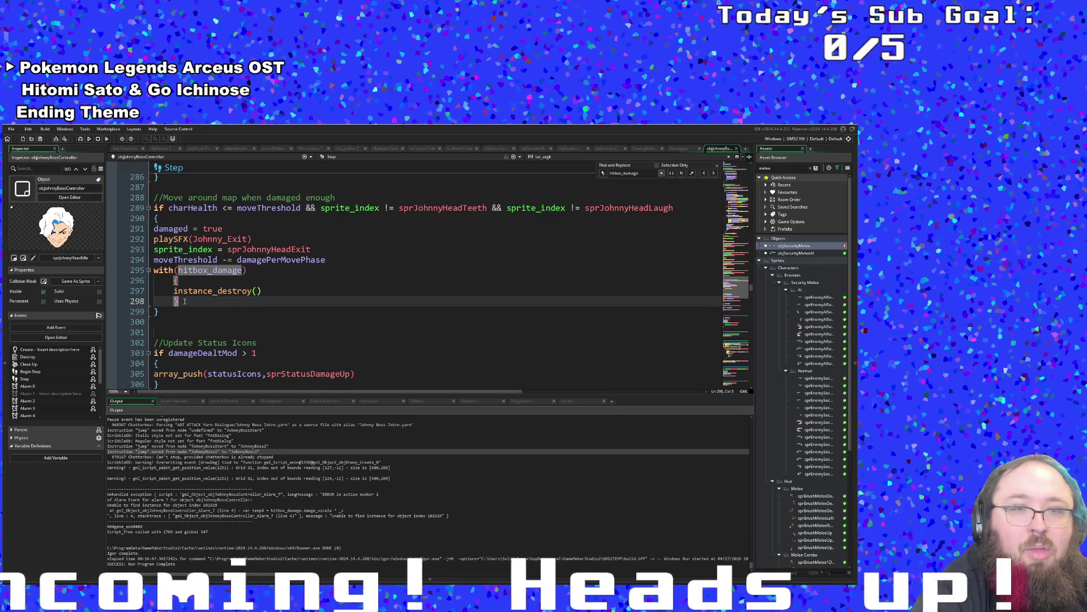
click(187, 301)
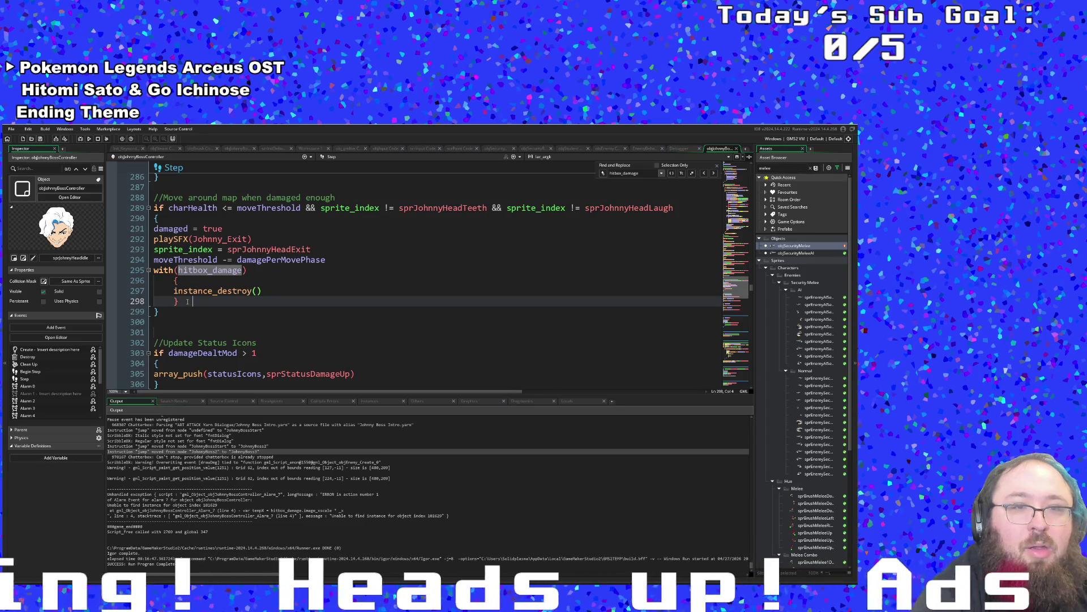
click(208, 270)
click(198, 281)
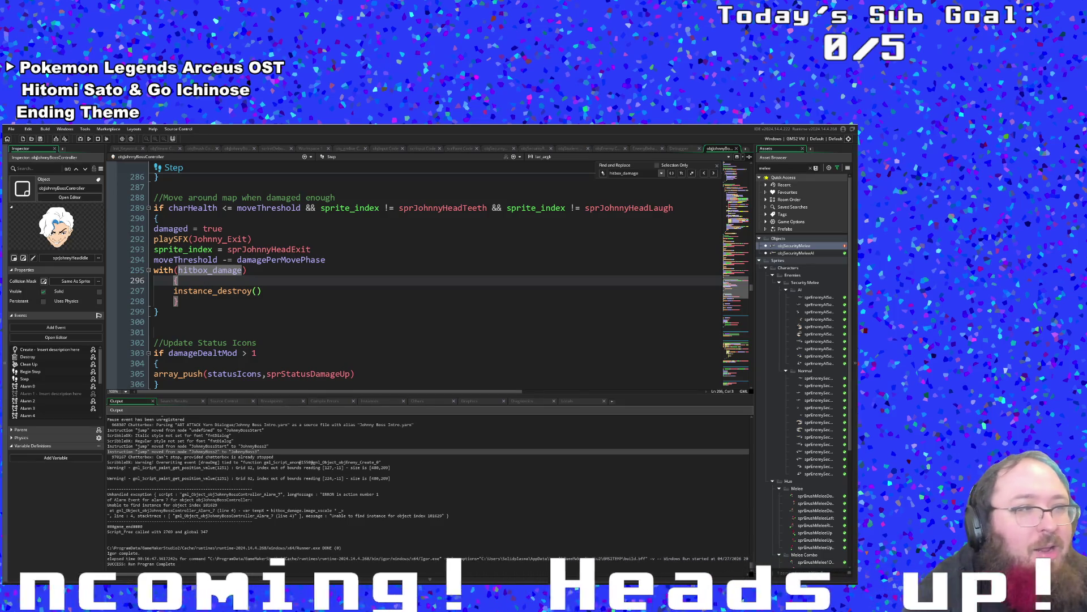
key(alt+Tab)
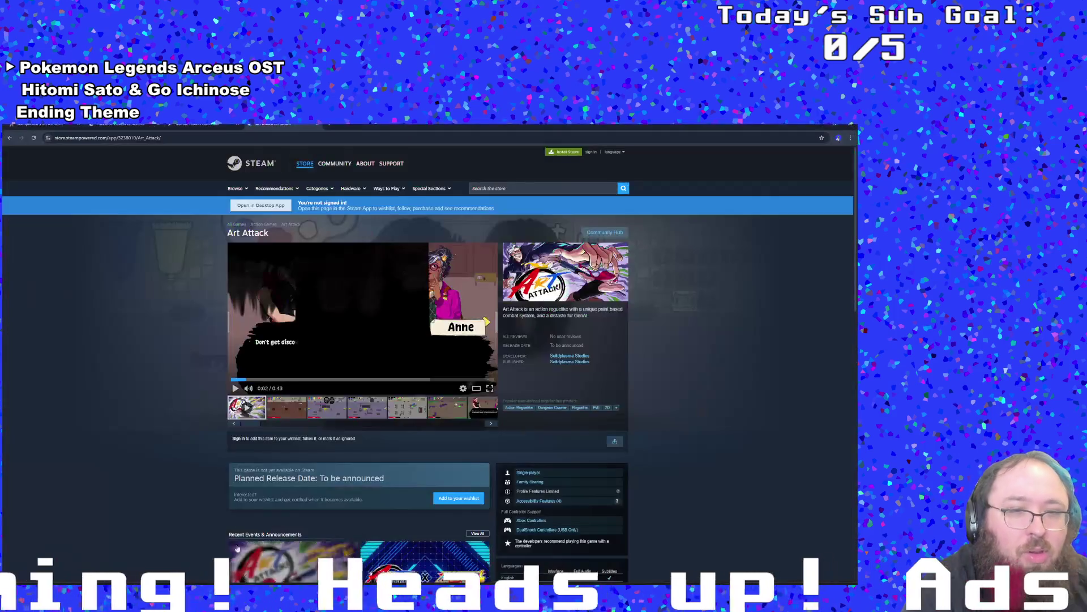
Google 'can you reference a deactivated instance's variables game maker' and open the solved forum thread.
key(ctrl+t)
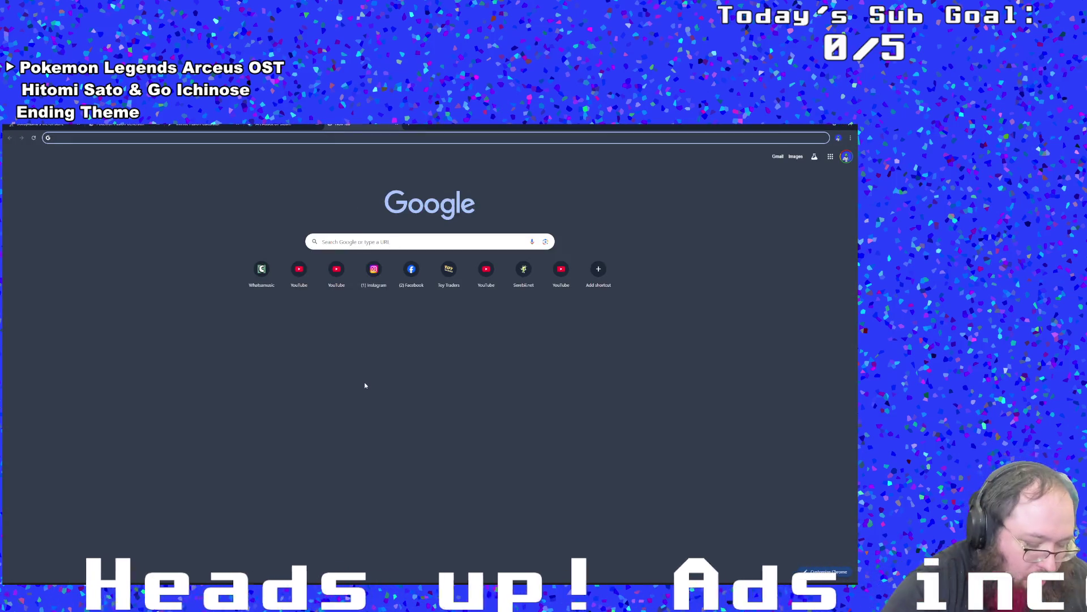
text(can you reference)
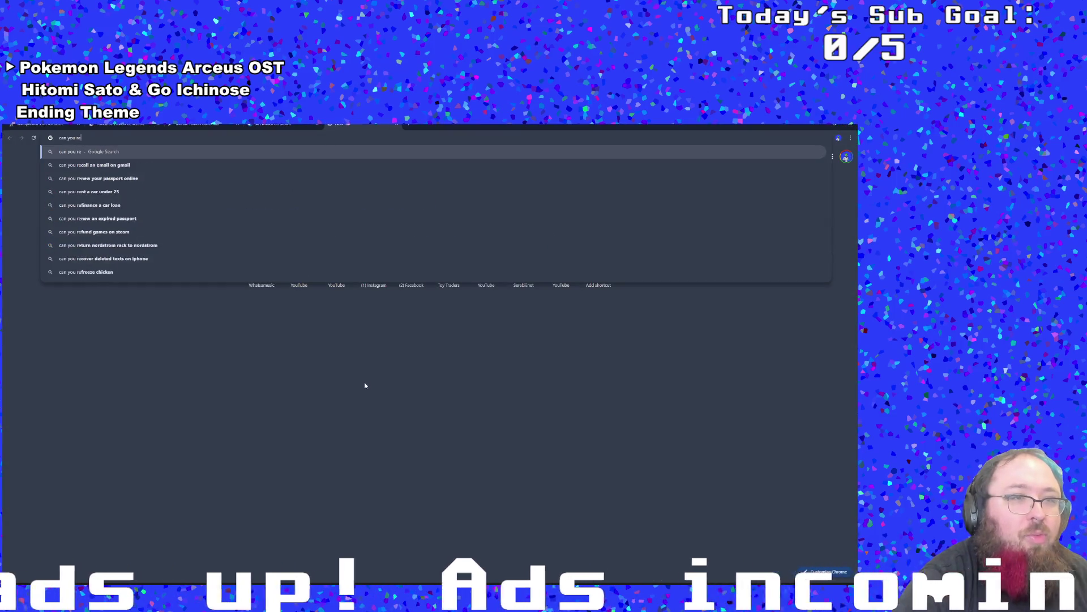
text( a deacivt)
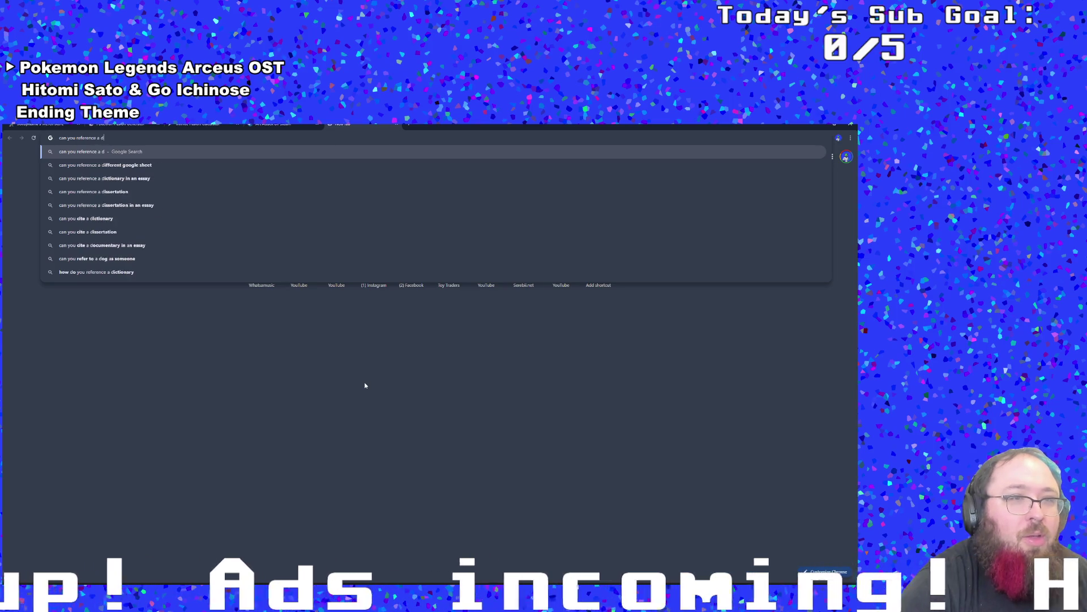
key(BackSpace)
key(BackSpace)
key(BackSpace)
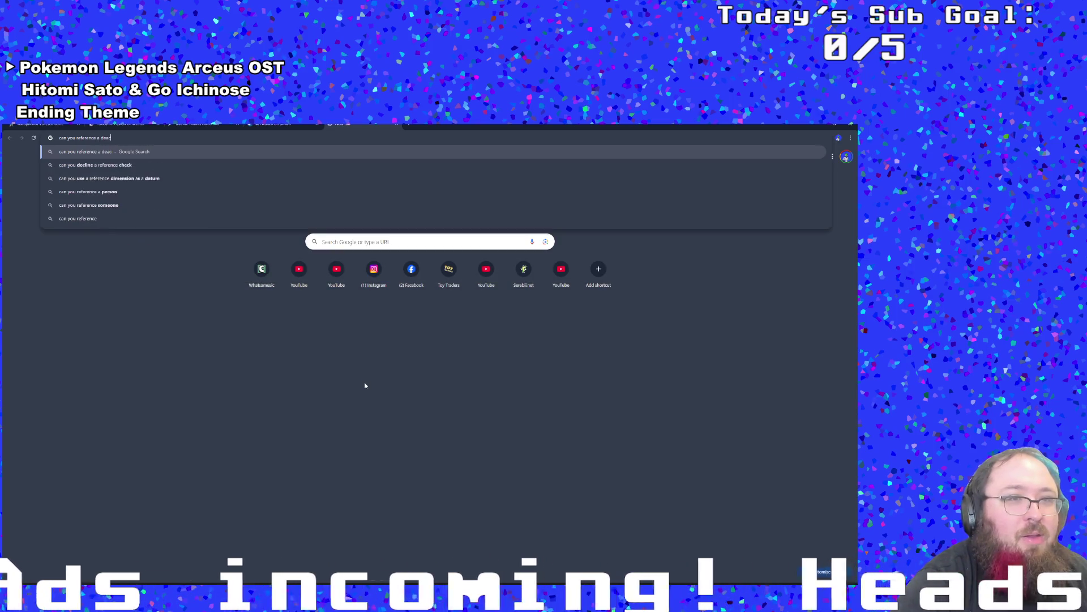
text(tivated inst)
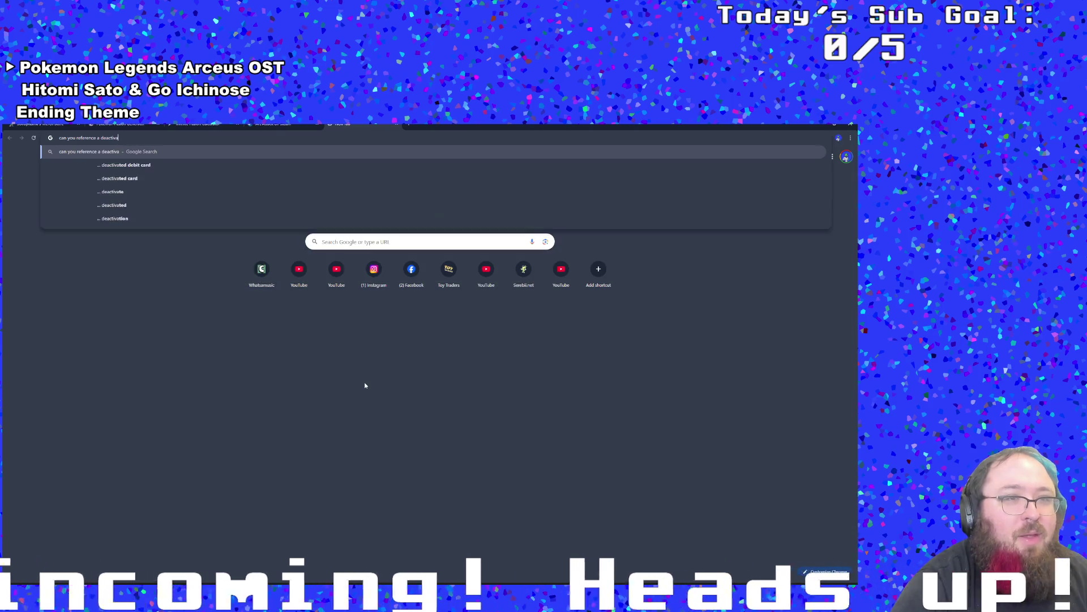
text(ances)
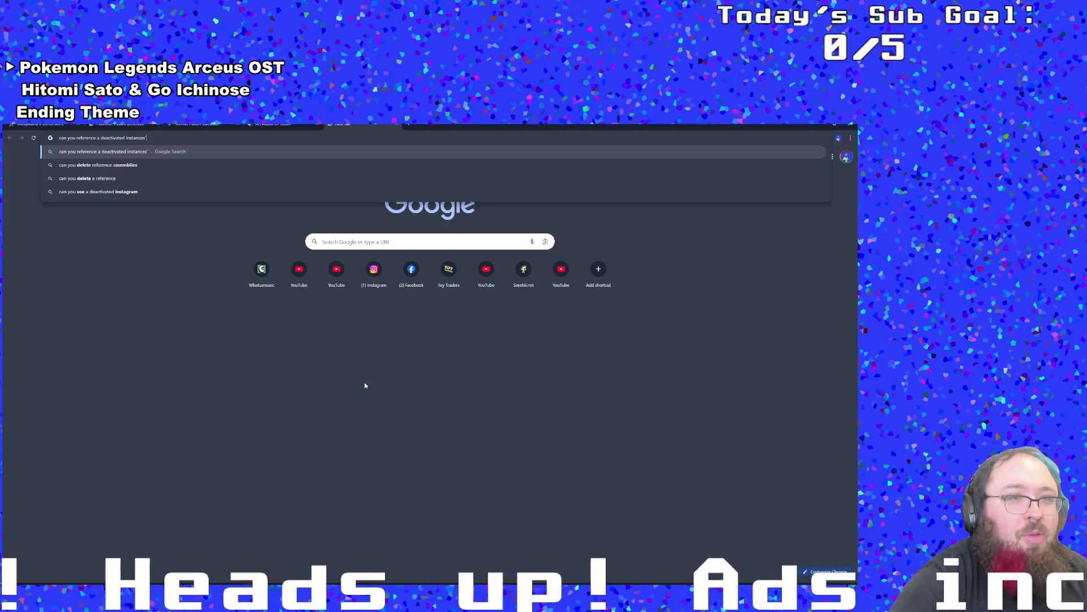
key(BackSpace)
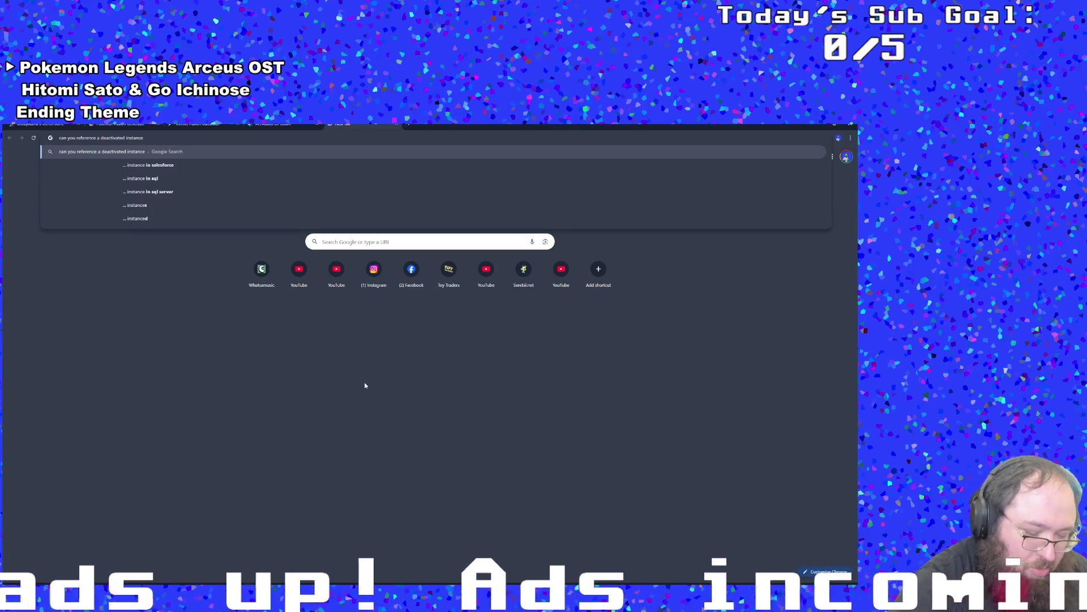
text('s variab)
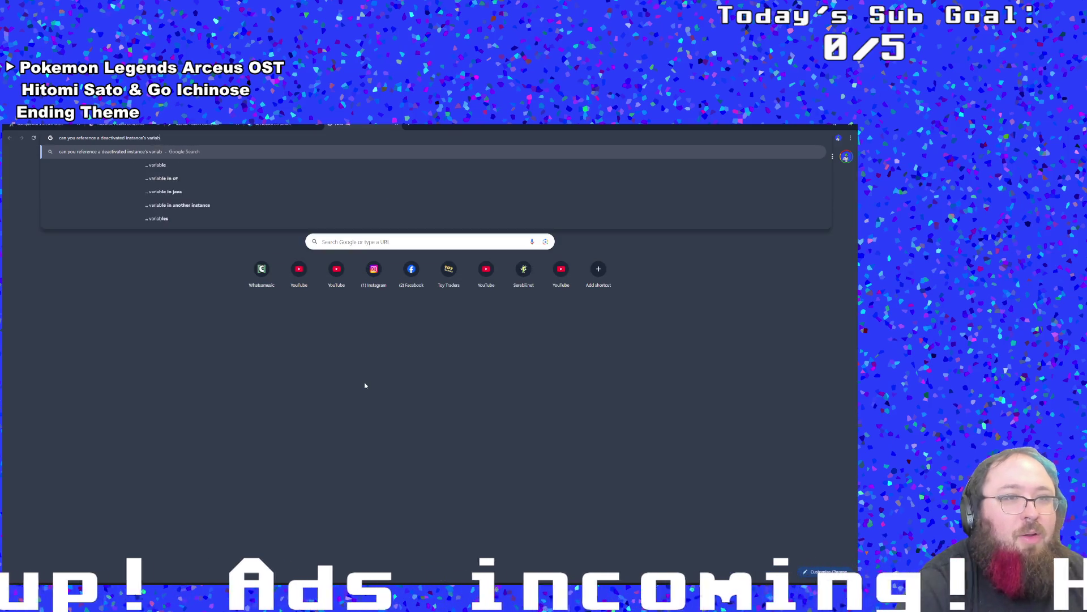
text(les)
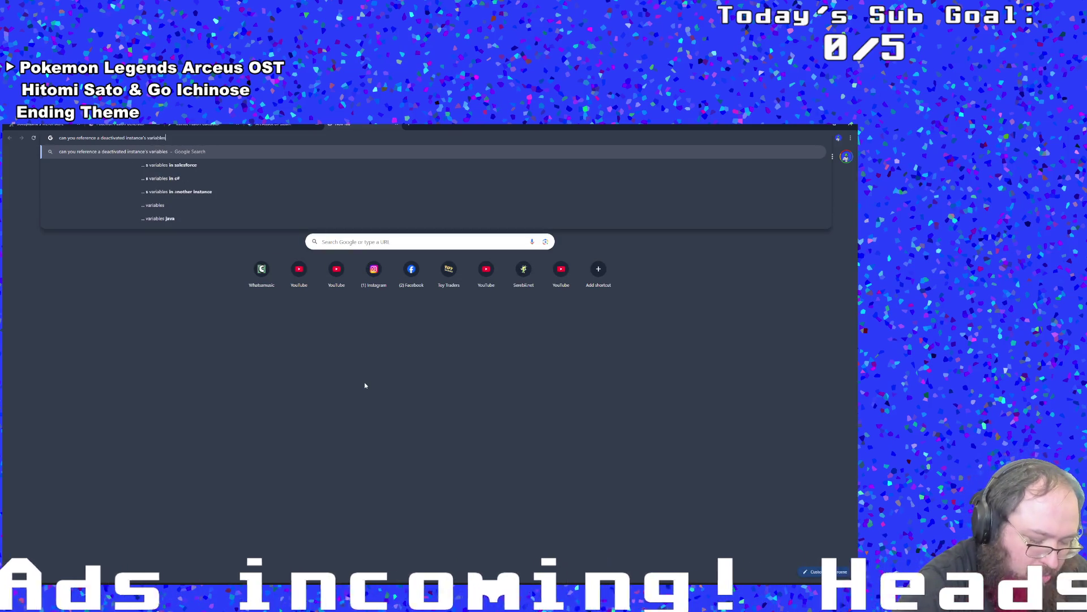
text( game maker)
key(Return)
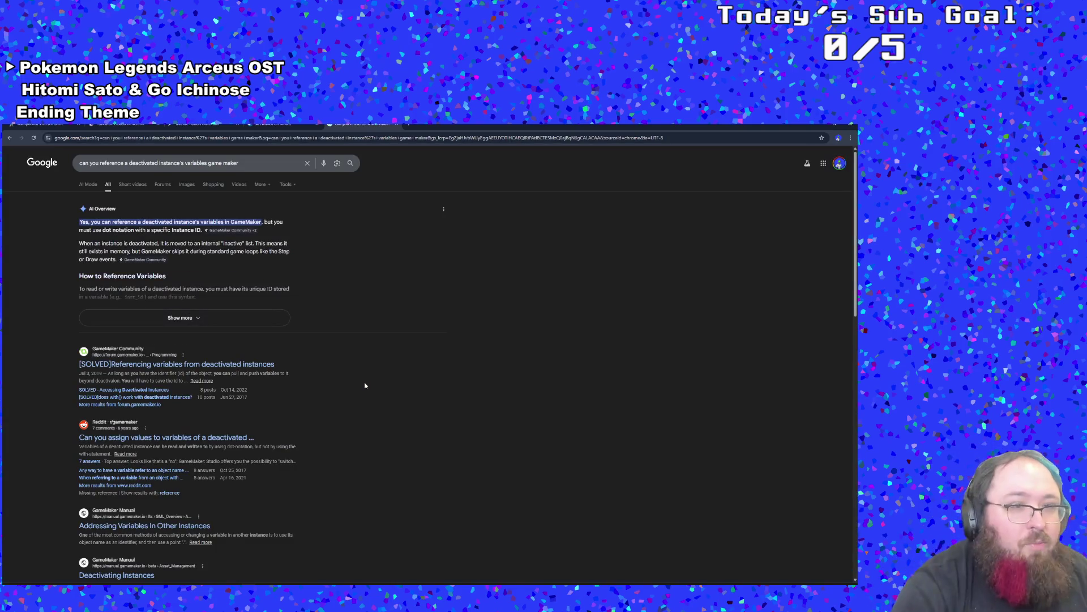
click(268, 365)
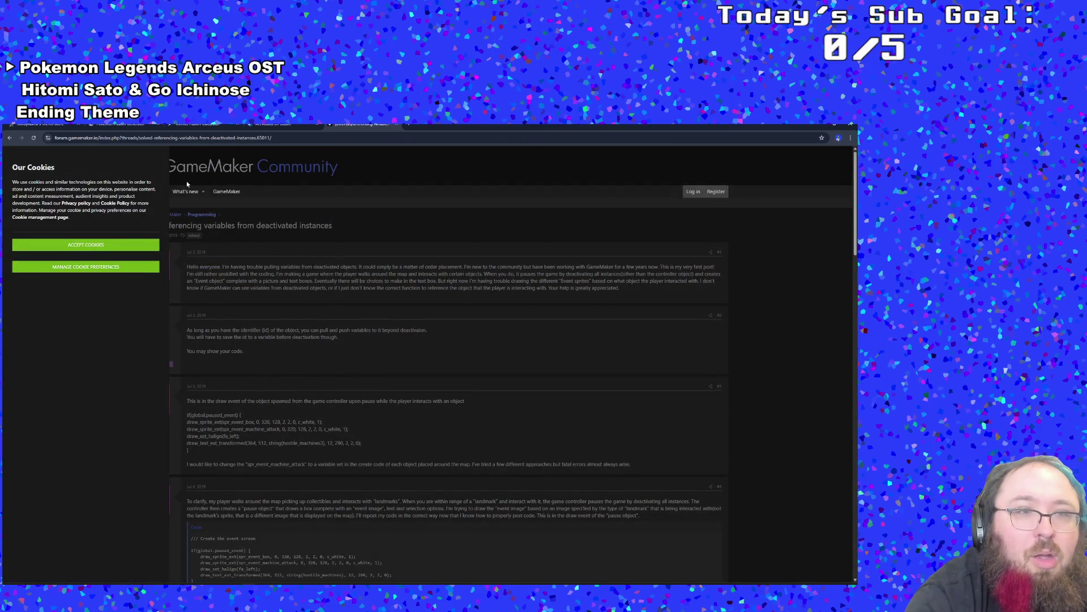
Save the cookie preferences to dismiss the notice, then read the thread's answer.
click(141, 267)
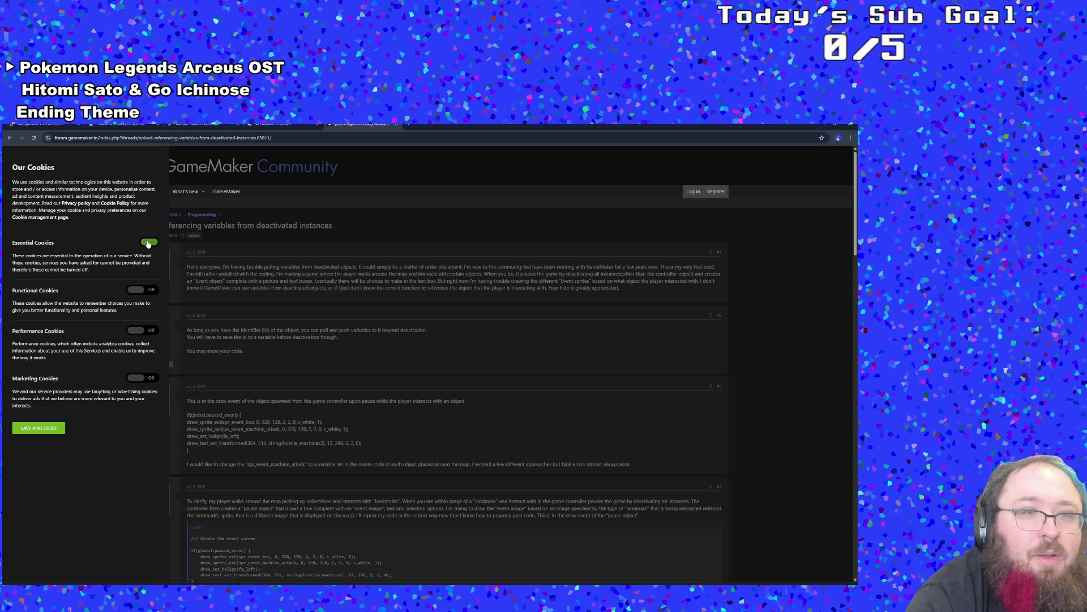
click(61, 427)
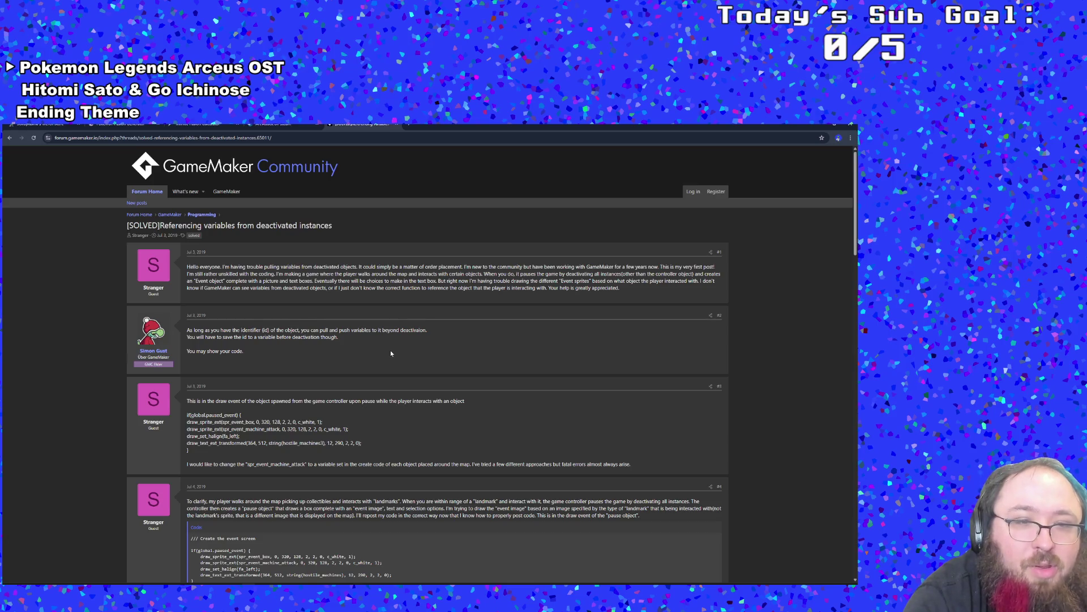
scroll(390, 351, down, 1)
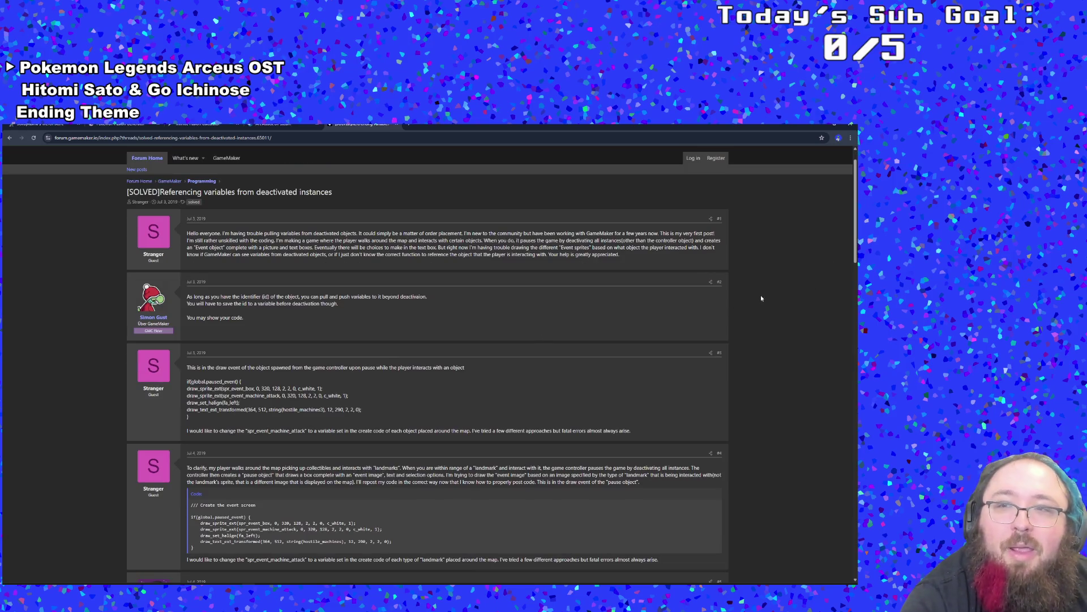
Replace instance_destroy() on line 297 with instance_deactivate_object() via autocomplete.
key(alt+Tab)
click(258, 353)
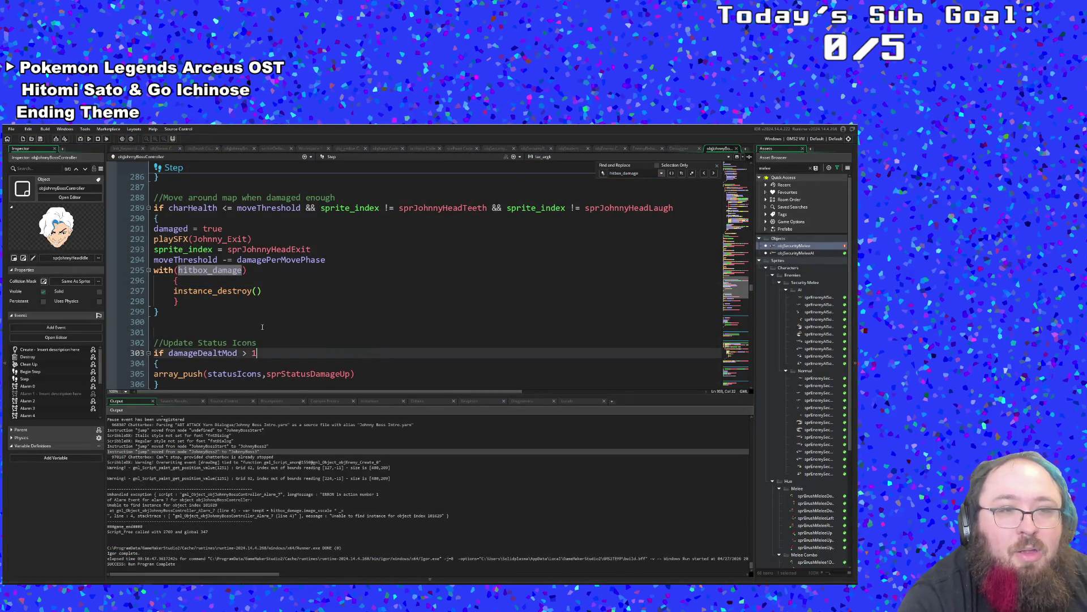
scroll(262, 327, up, 2)
click(275, 342)
drag(252, 353, 217, 353)
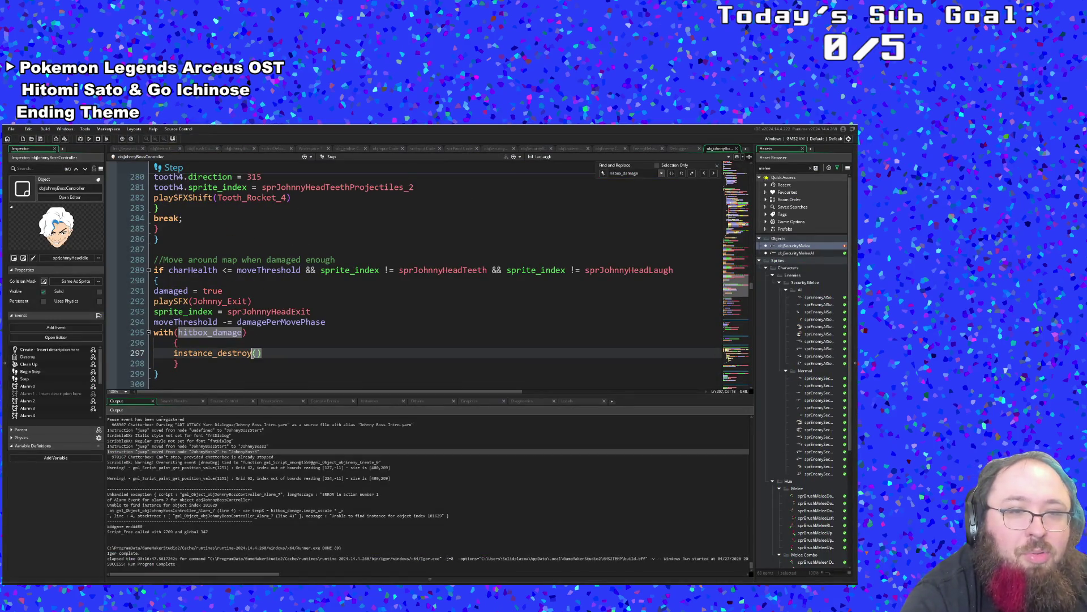
text(deac)
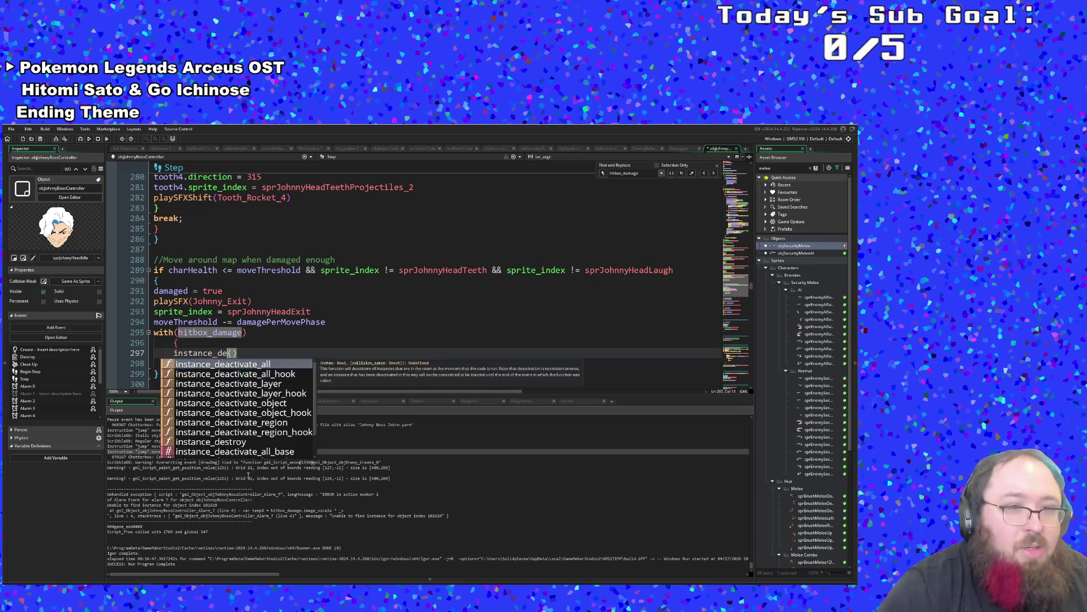
key(Down)
key(Down)
key(Down)
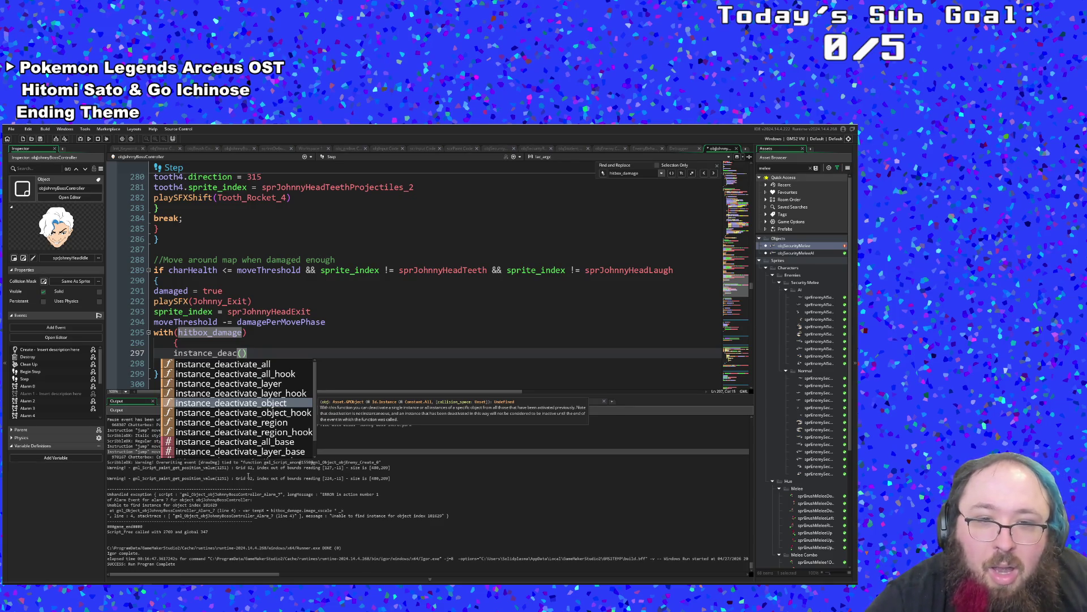
key(Down)
key(Down)
key(Up)
key(Up)
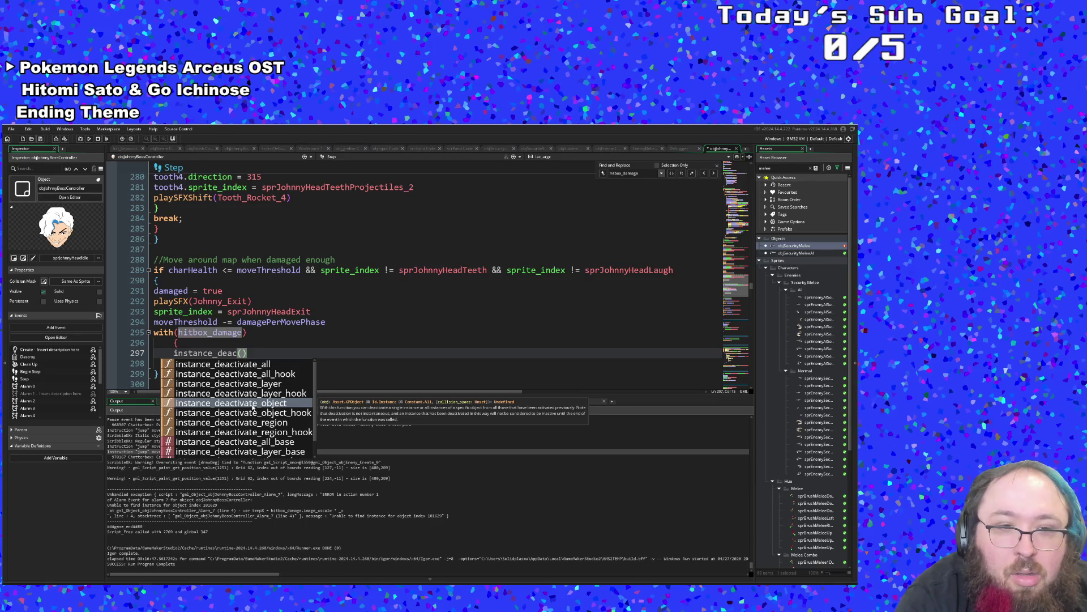
click(252, 407)
click(224, 346)
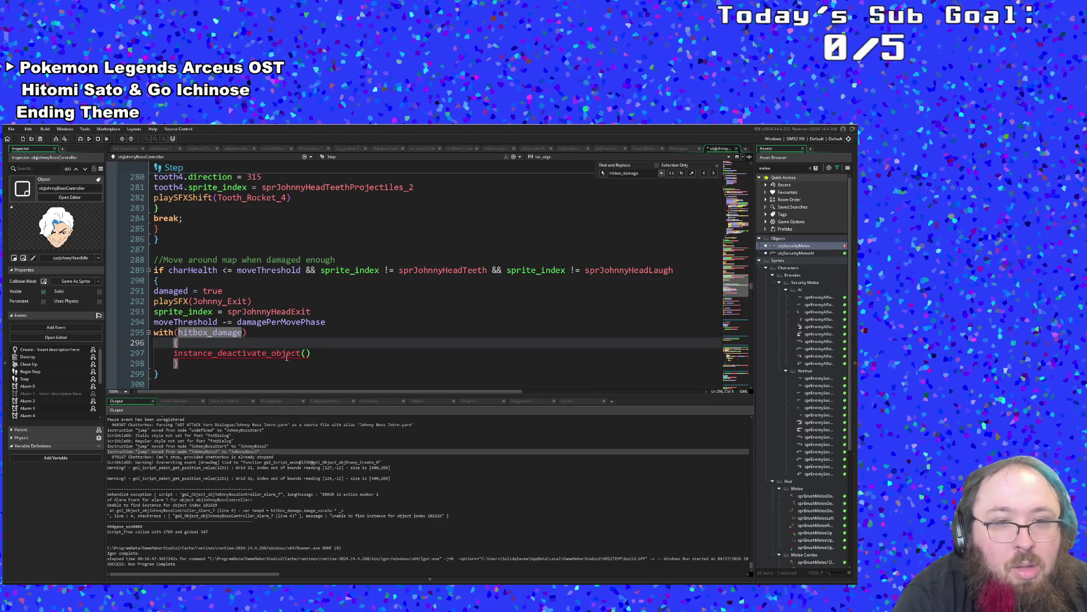
Delete the with(hitbox_damage) line and its opening and closing braces.
click(304, 353)
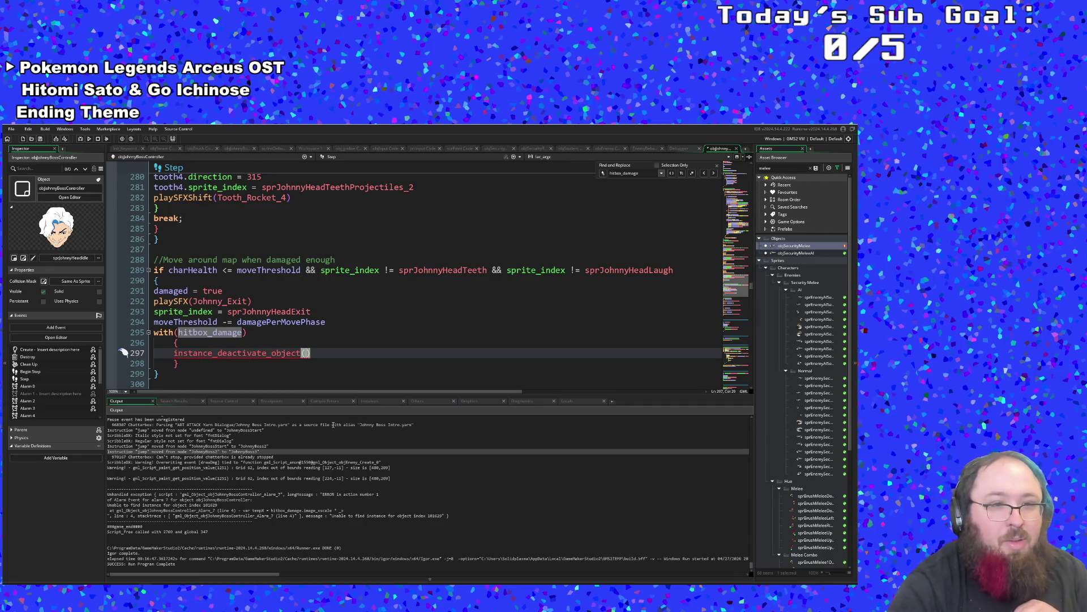
drag(123, 353, 127, 337)
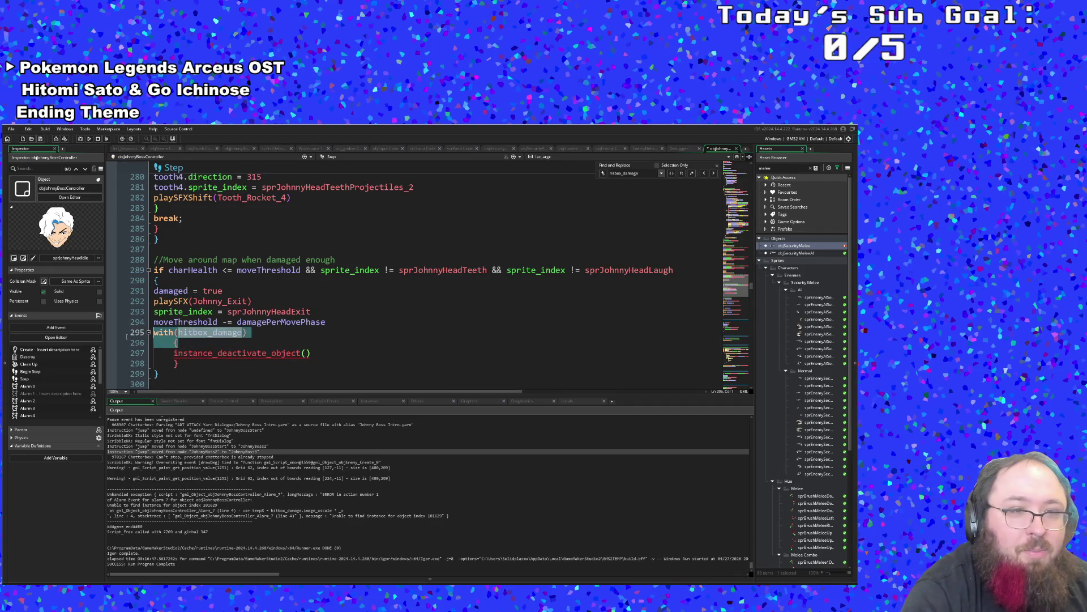
key(BackSpace)
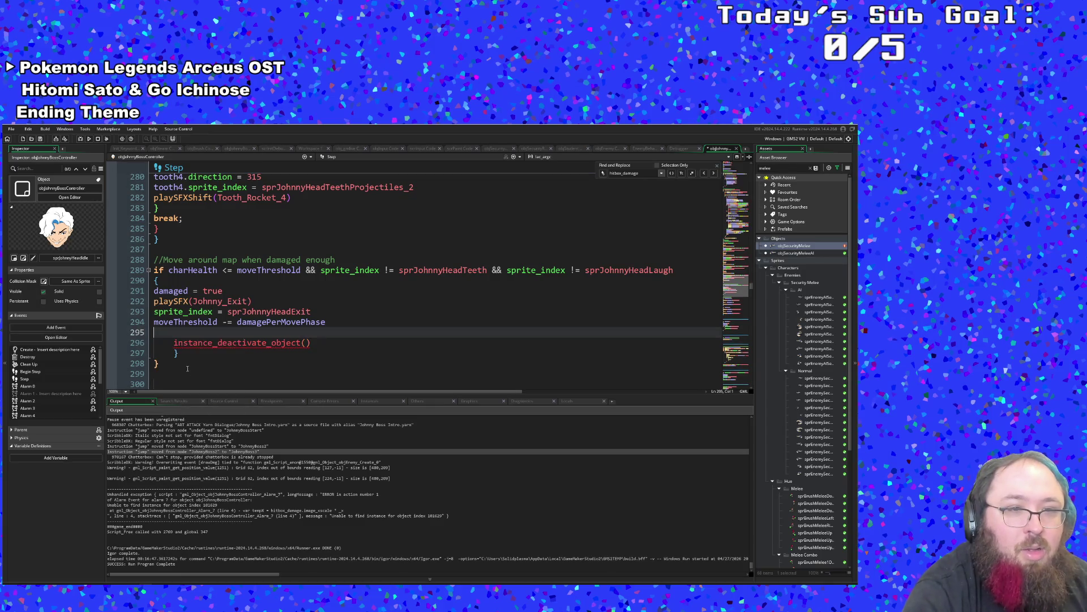
key(Delete)
key(Down)
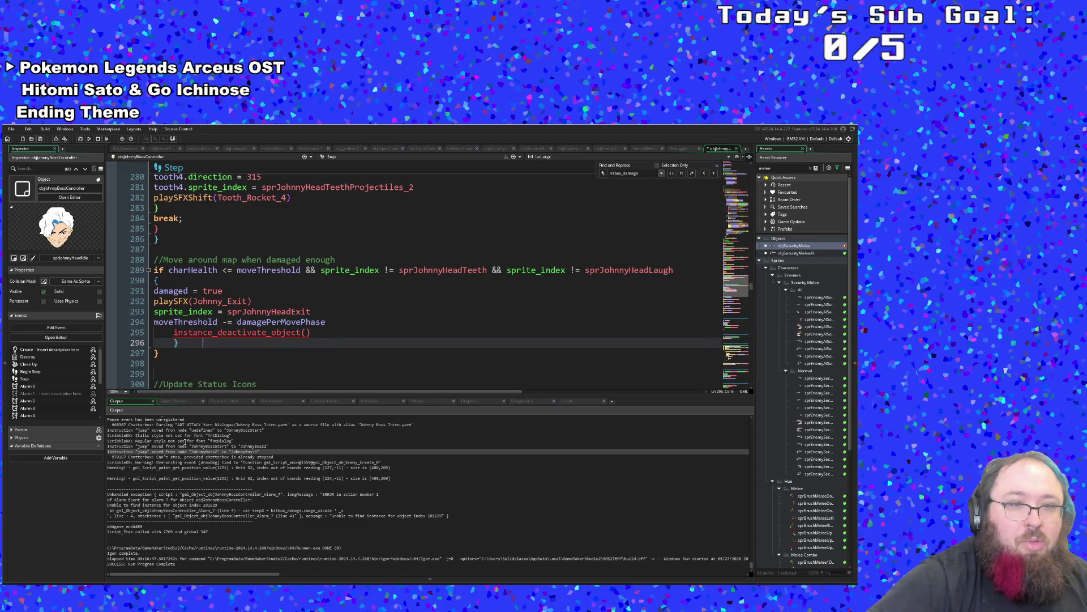
key(BackSpace)
key(BackSpace)
key(BackSpace)
Pass hitbox_damage as the argument to instance_deactivate_object().
key(Left)
key(Left)
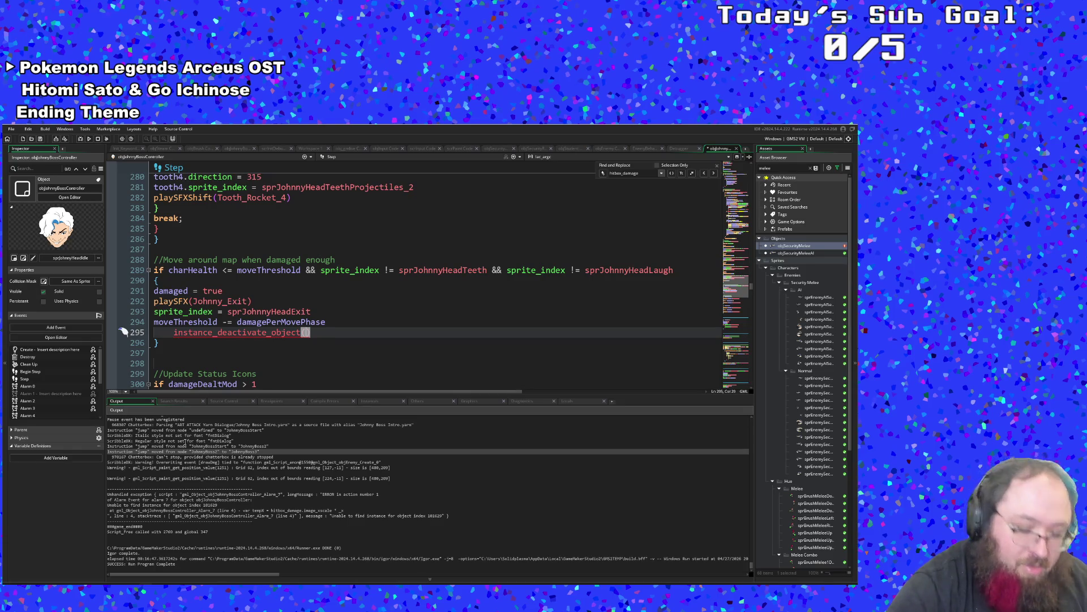
text(obj)
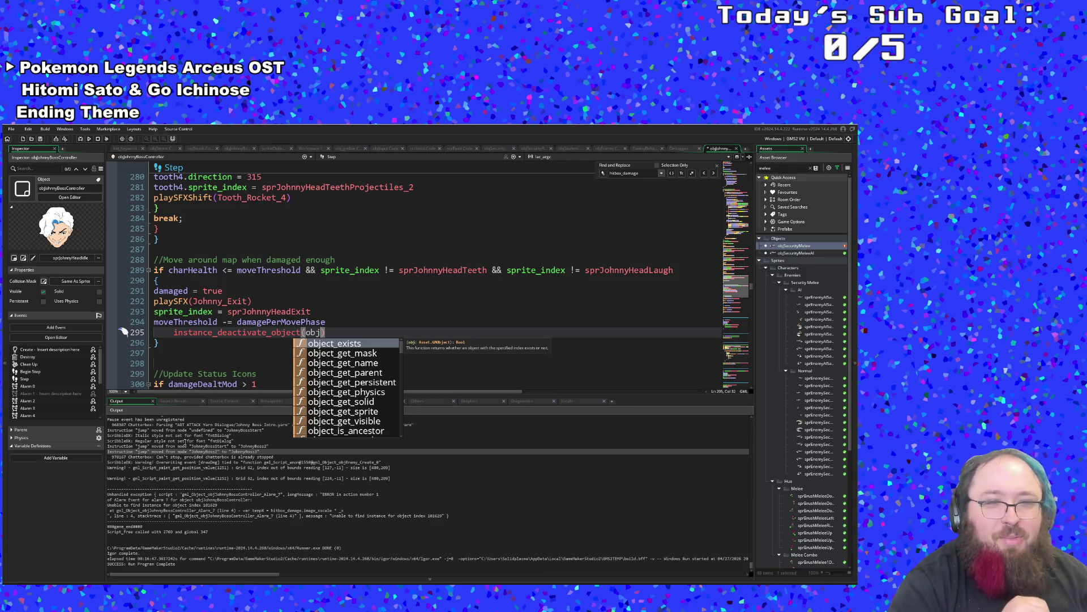
key(BackSpace)
key(BackSpace)
key(BackSpace)
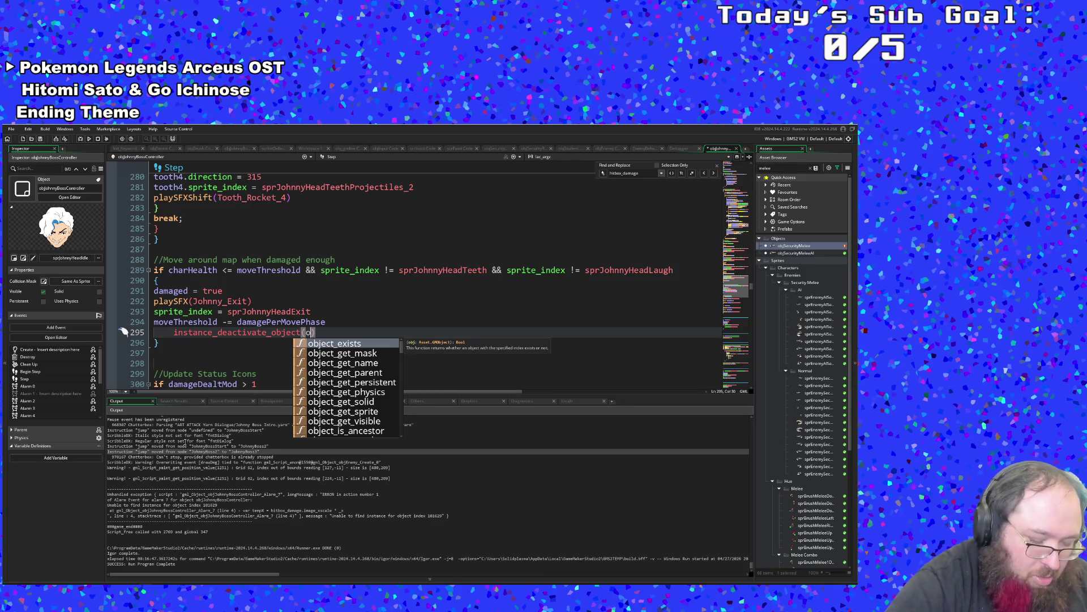
text(hit)
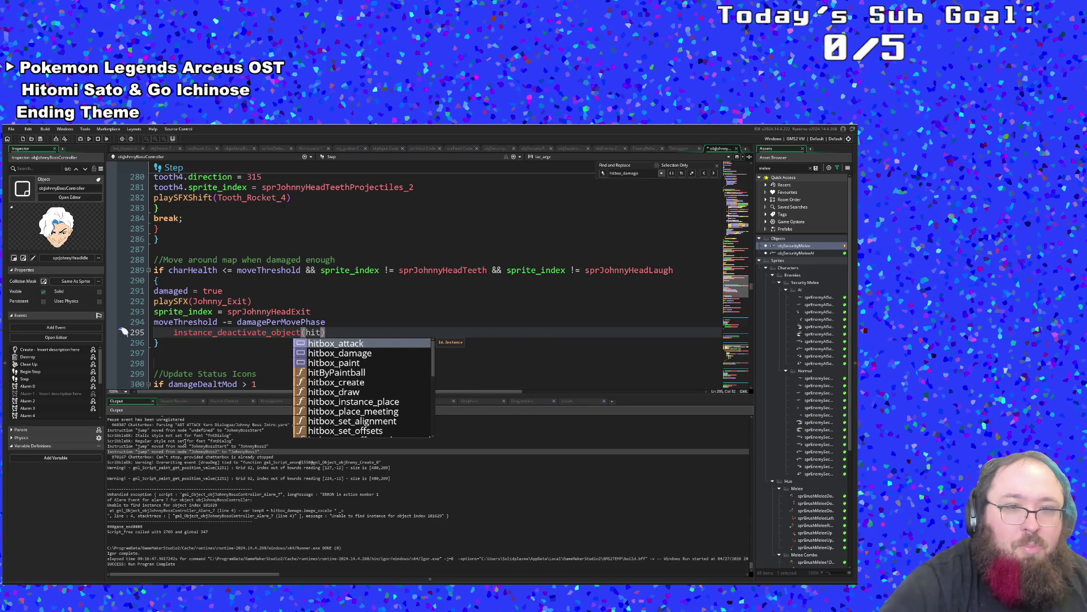
key(Down)
key(Return)
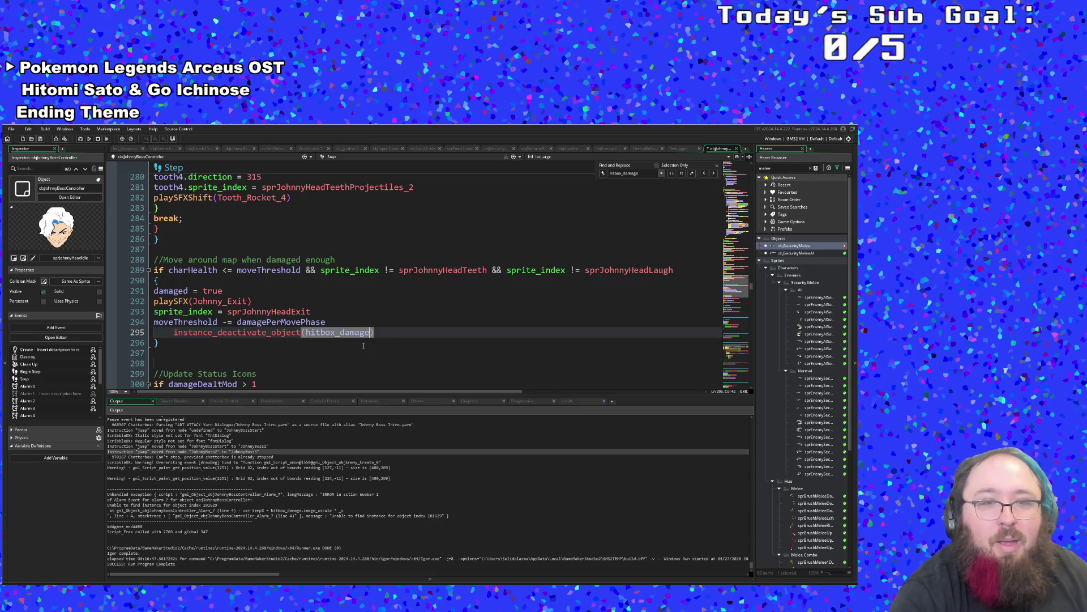
Remove the leftover indentation from the instance_deactivate_object(hitbox_damage) line.
click(174, 332)
key(BackSpace)
key(ctrl+z)
key(BackSpace)
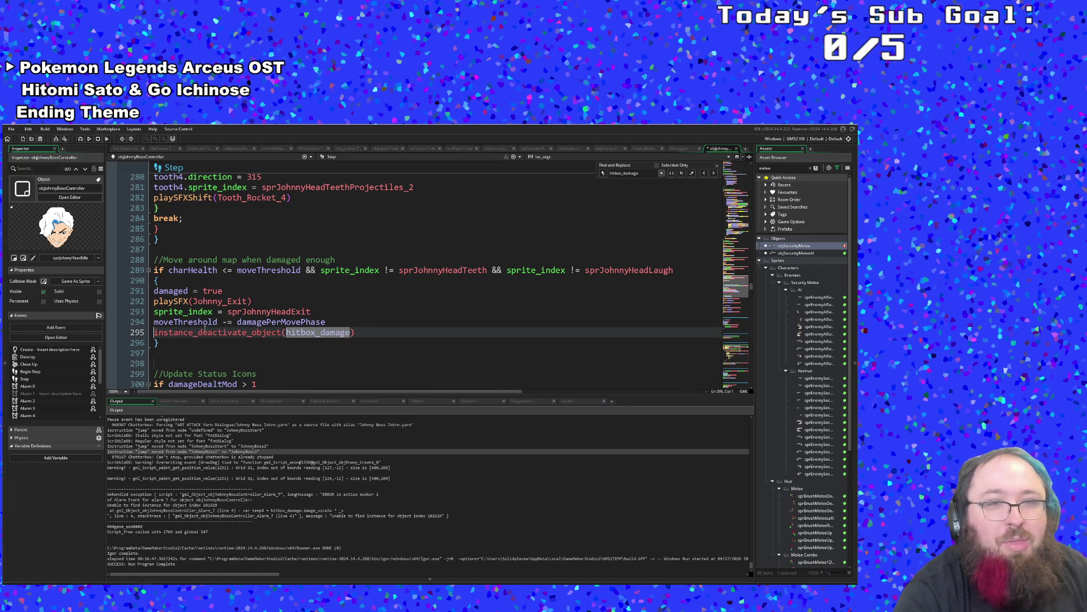
click(208, 333)
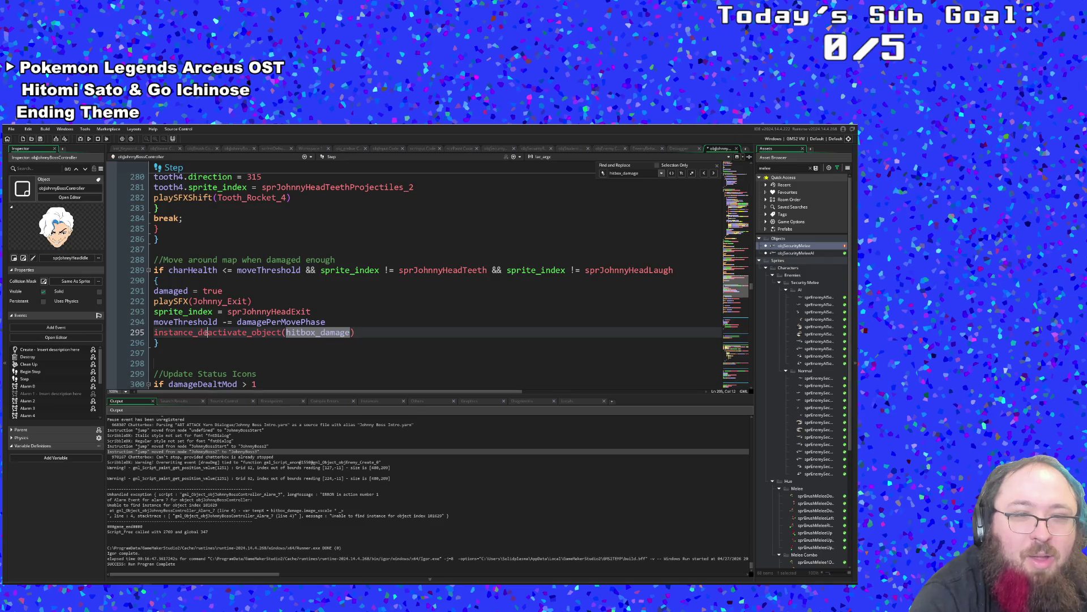
Jump to instance_deactivate_object's definition in GMLive_noDeactivate and check its base, hook and obj_gmlive uses.
middle_click(208, 333)
click(334, 296)
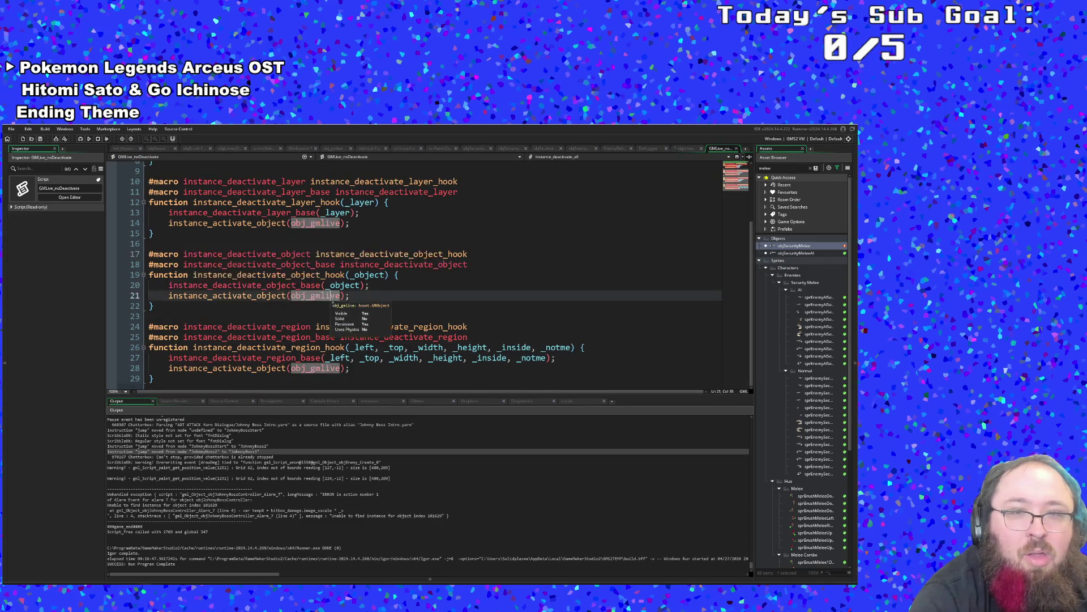
click(319, 285)
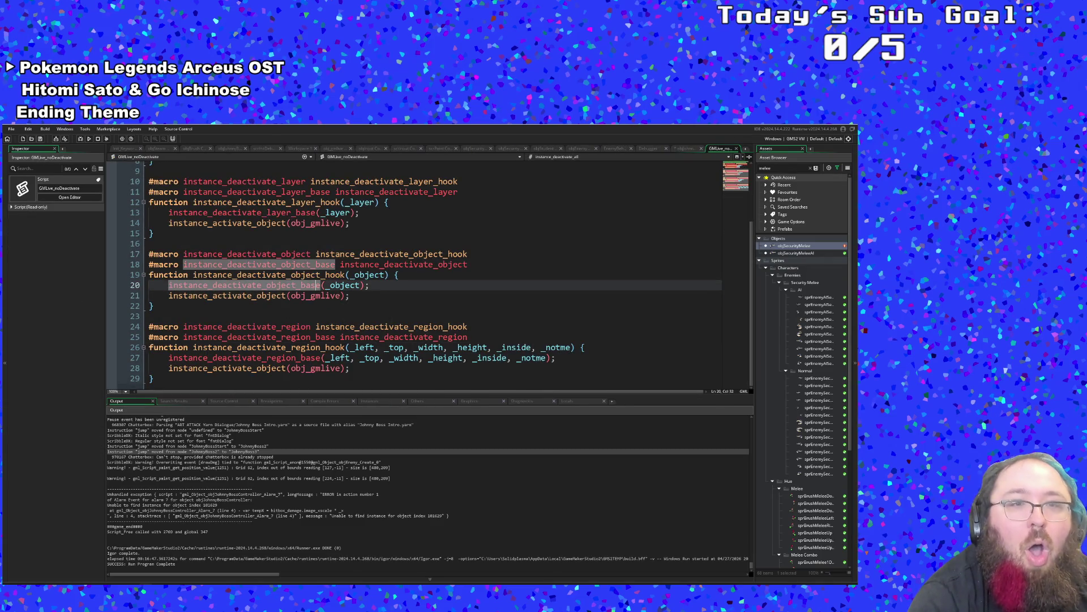
click(291, 285)
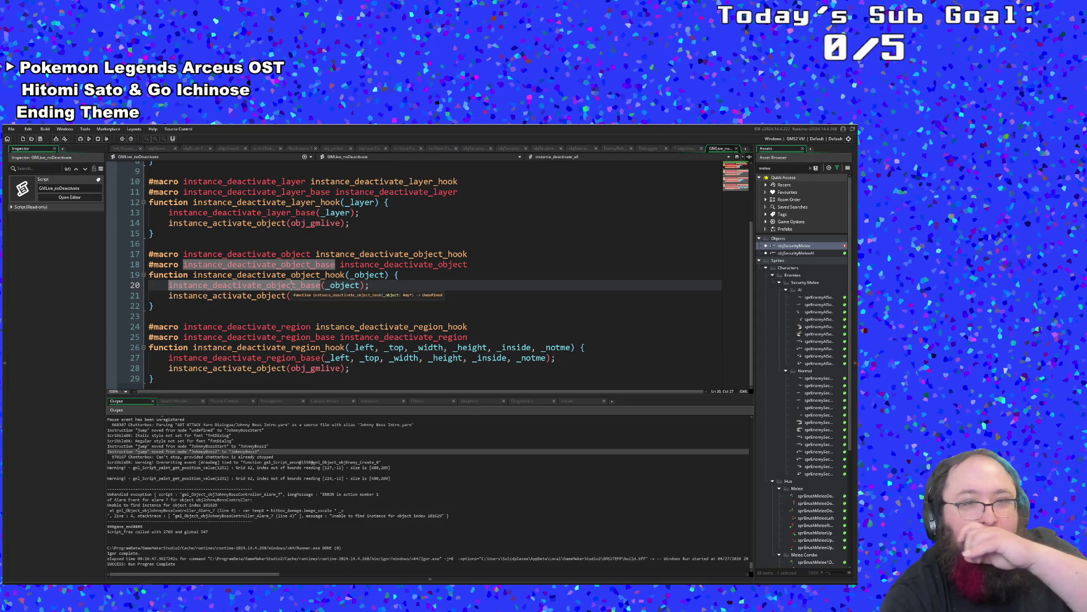
click(295, 295)
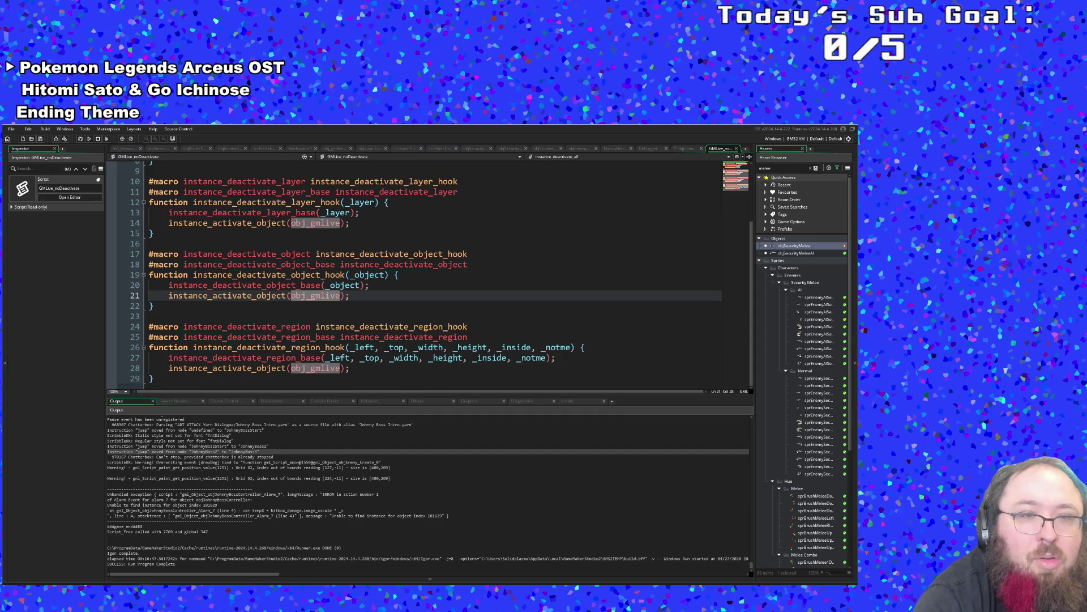
click(287, 295)
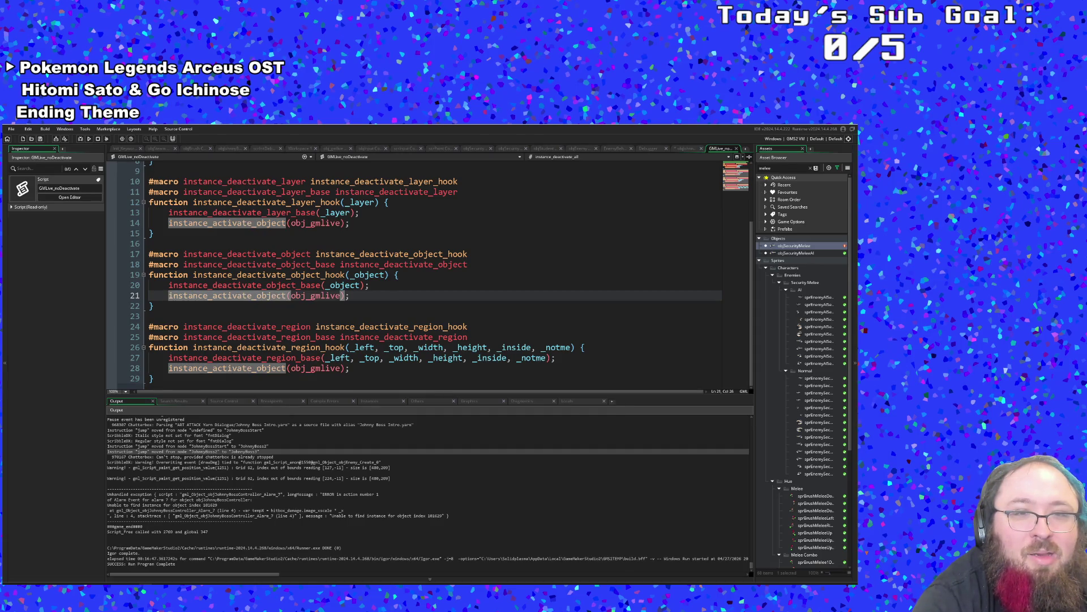
mouse_move(287, 295)
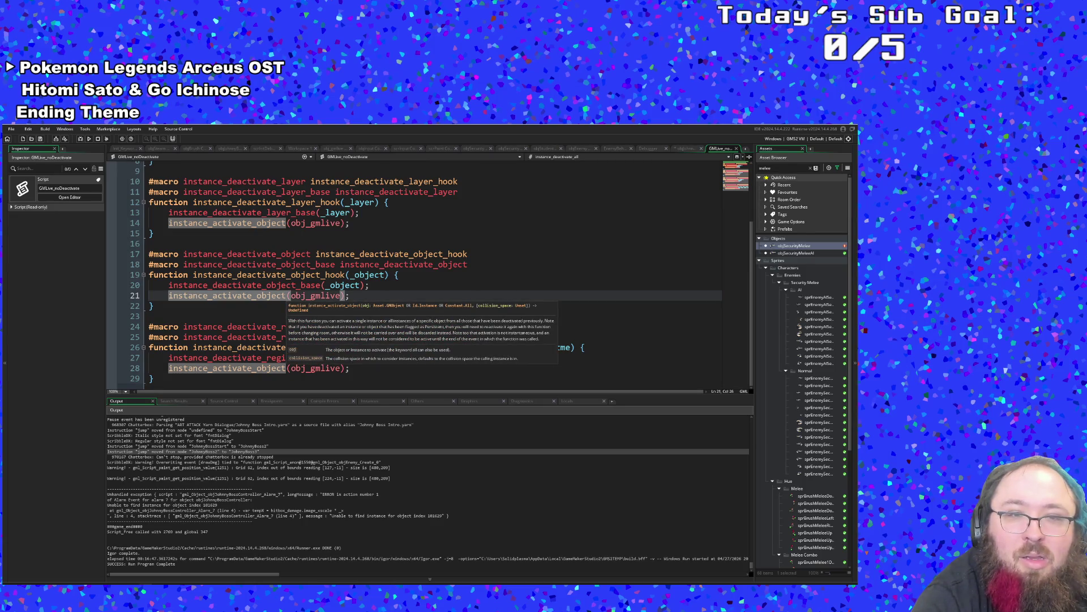
Review instance_deactivate_object_hook, the line 17 macro, and the instance_activate_object call on line 21.
click(287, 275)
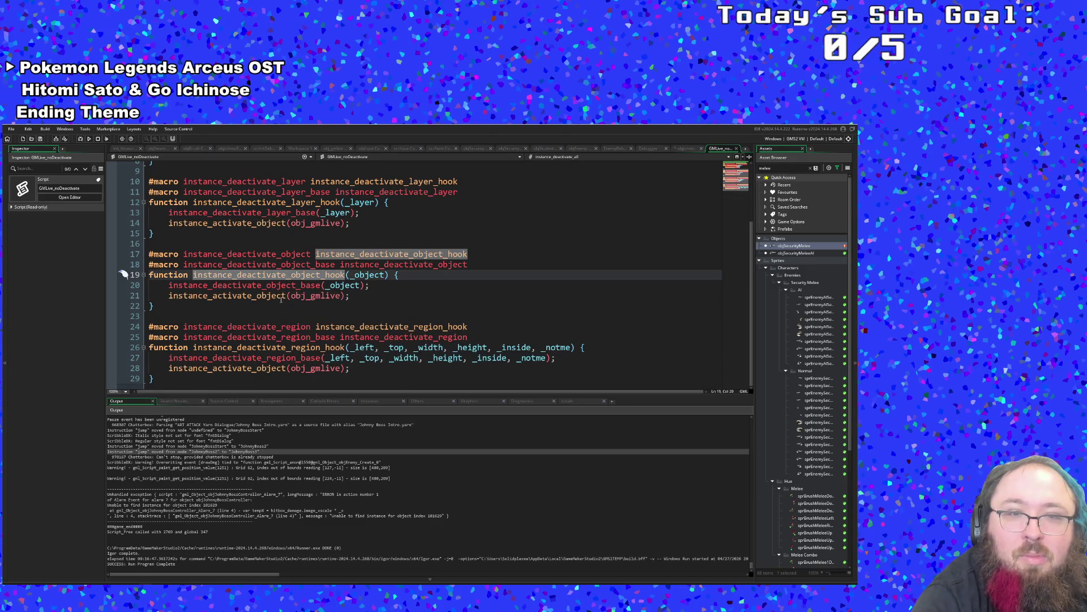
mouse_move(282, 278)
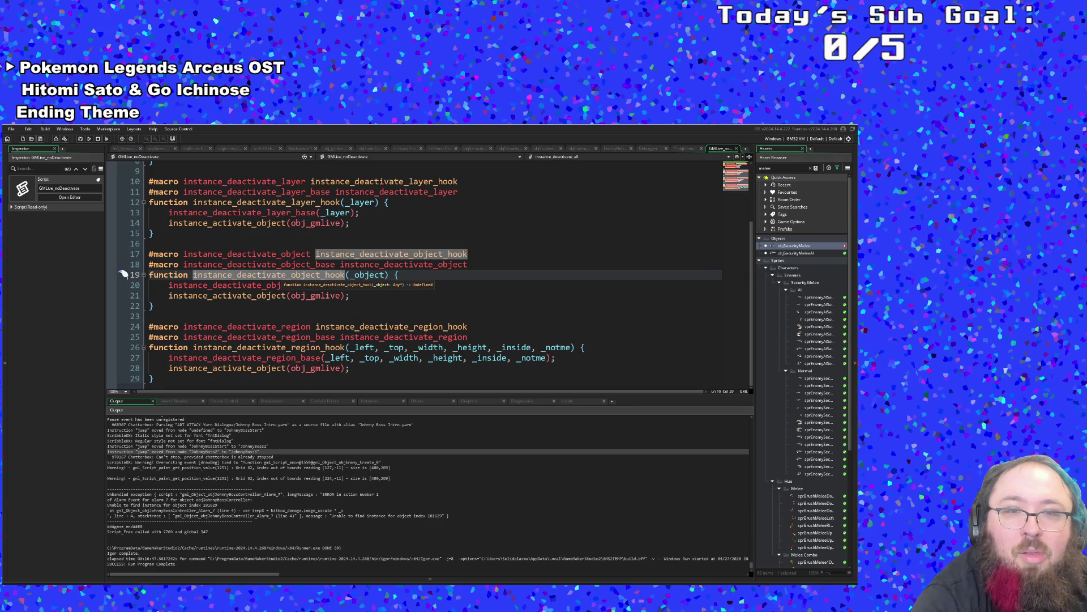
scroll(124, 275, down, 1)
click(262, 286)
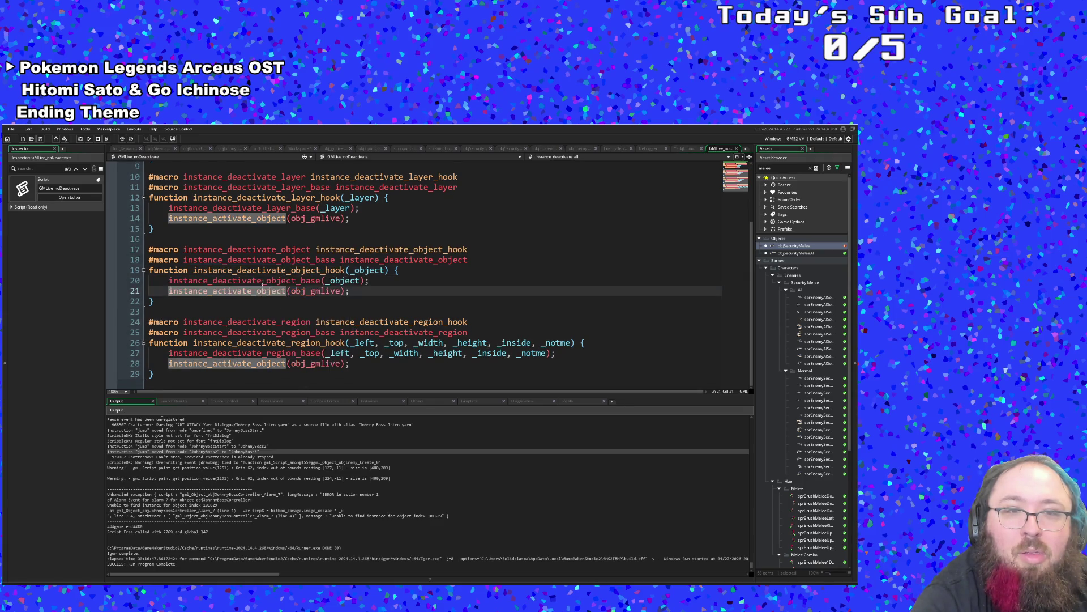
click(266, 270)
double_click(268, 248)
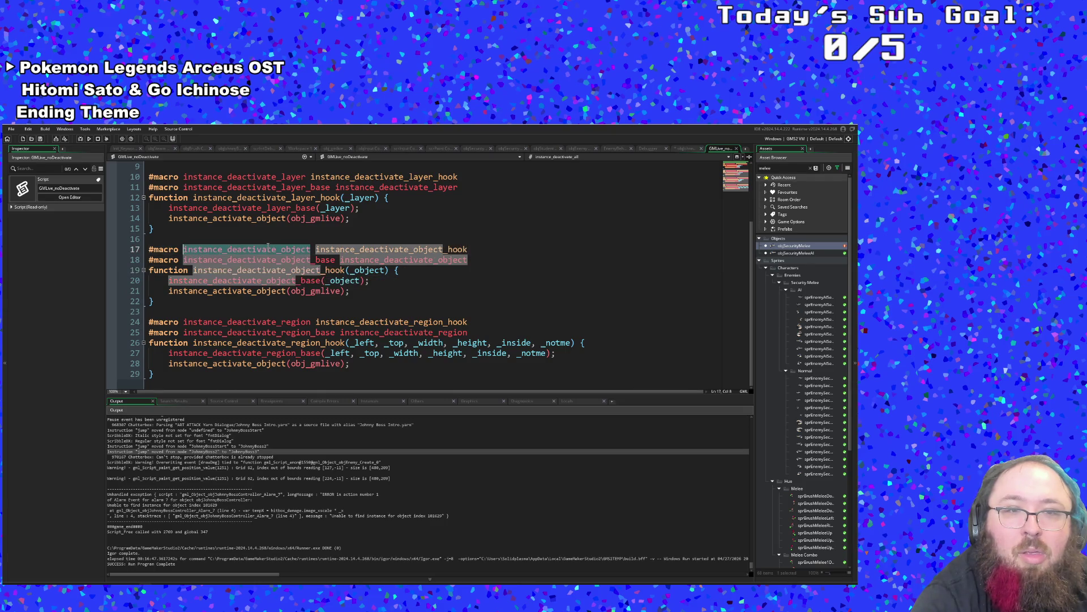
click(277, 280)
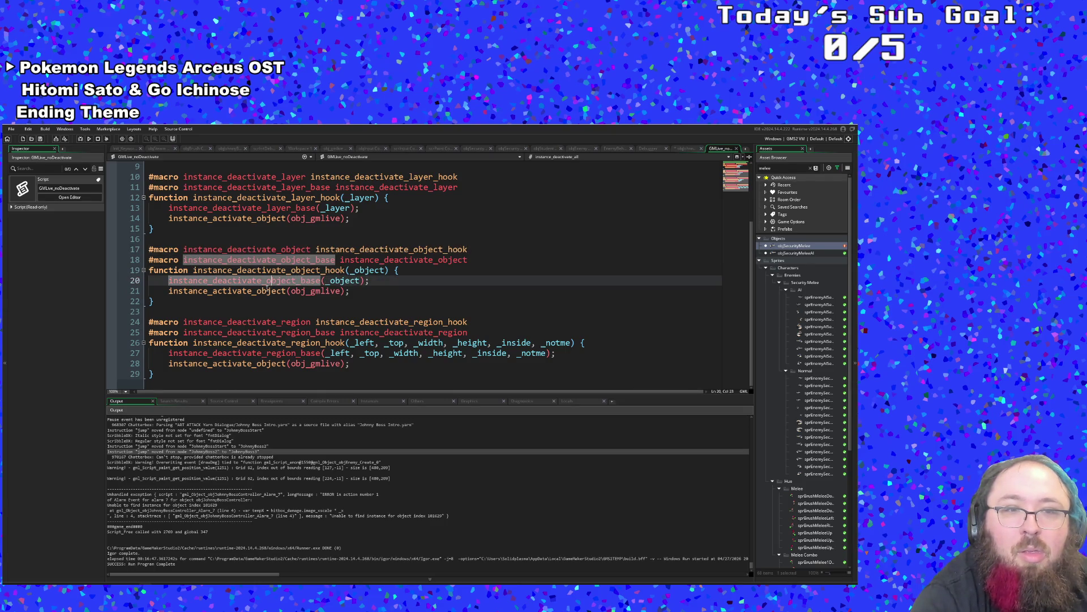
click(267, 291)
click(269, 281)
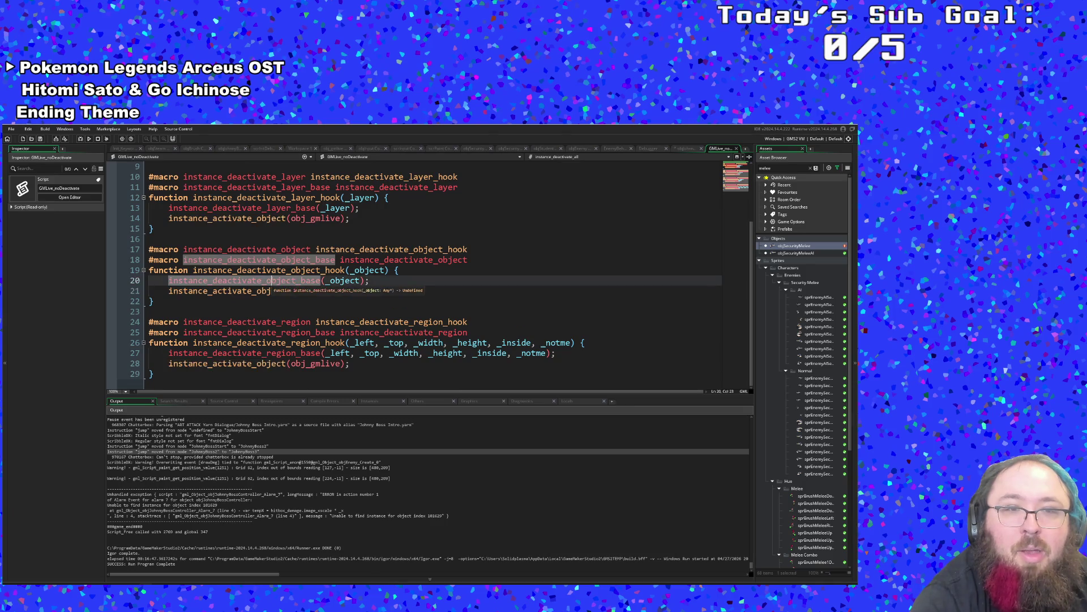
click(271, 291)
scroll(284, 290, up, 3)
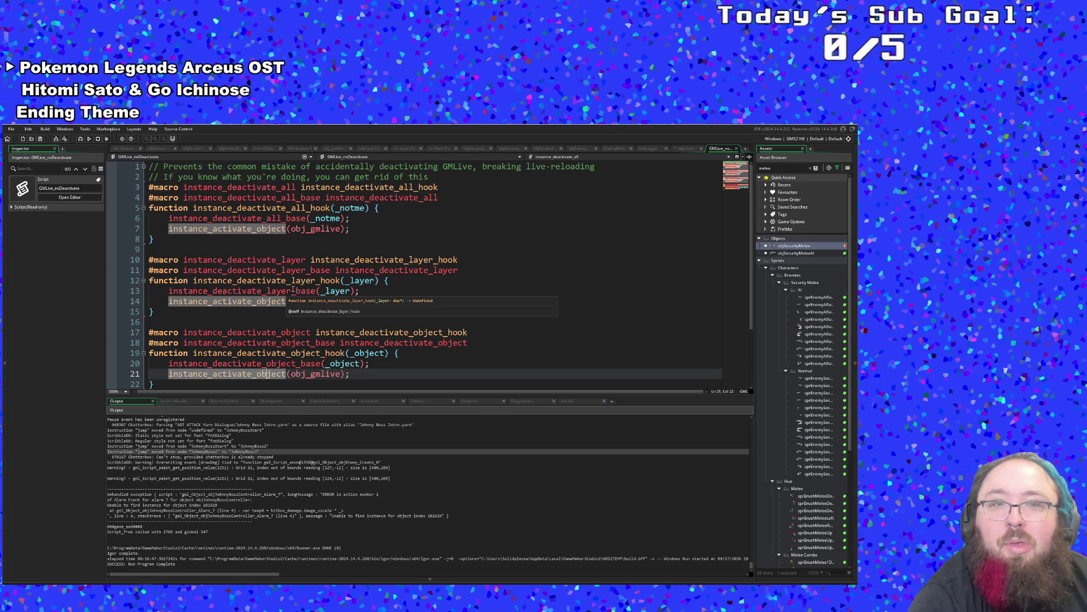
Finish scanning the hook script and close the GMLive_noDeactivate tab.
click(302, 250)
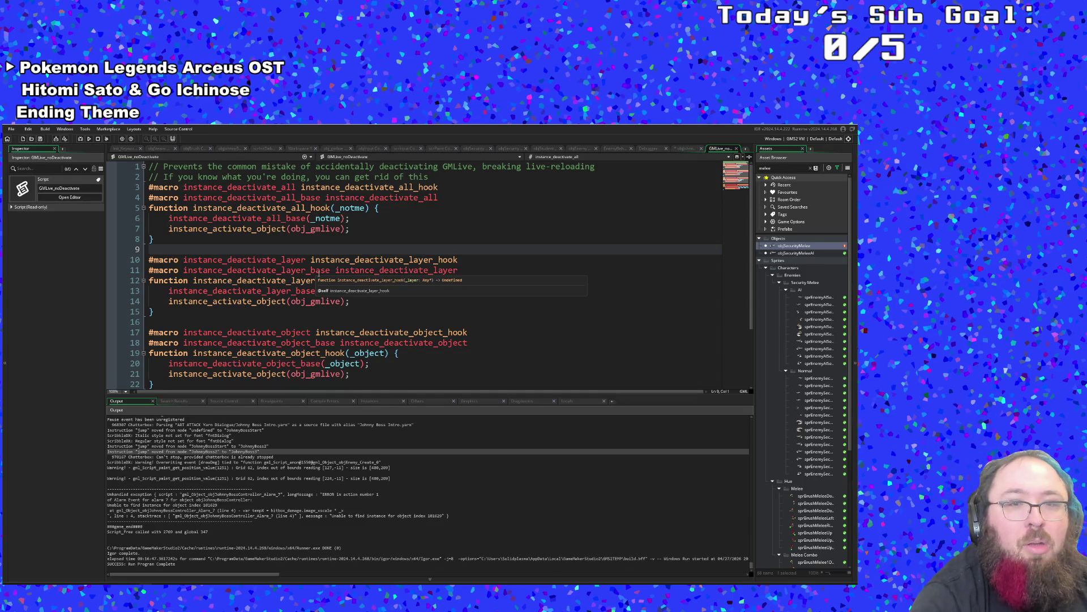
scroll(318, 274, down, 3)
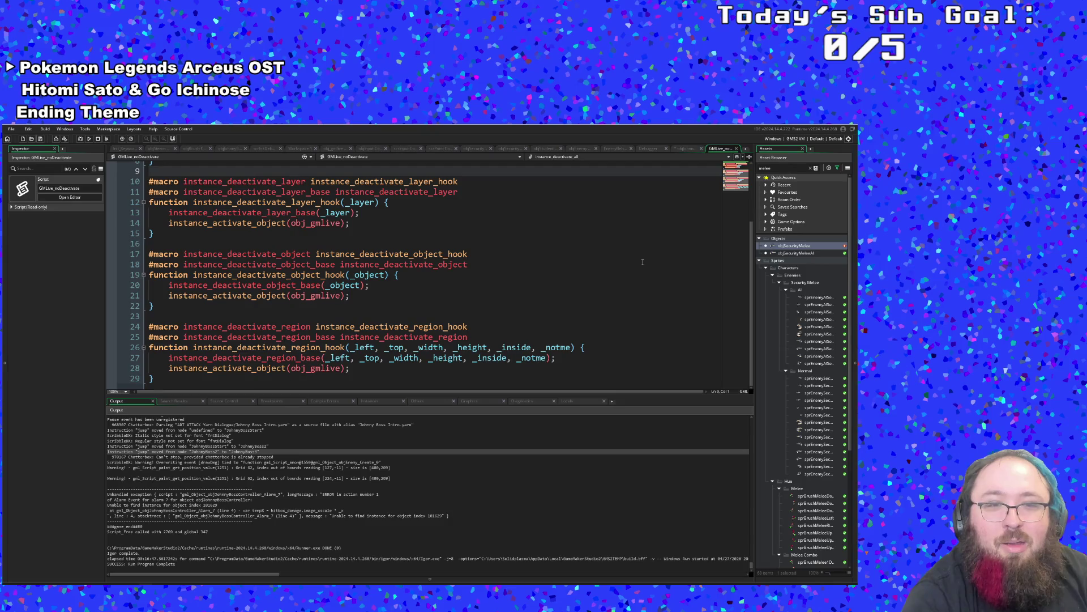
scroll(643, 263, up, 3)
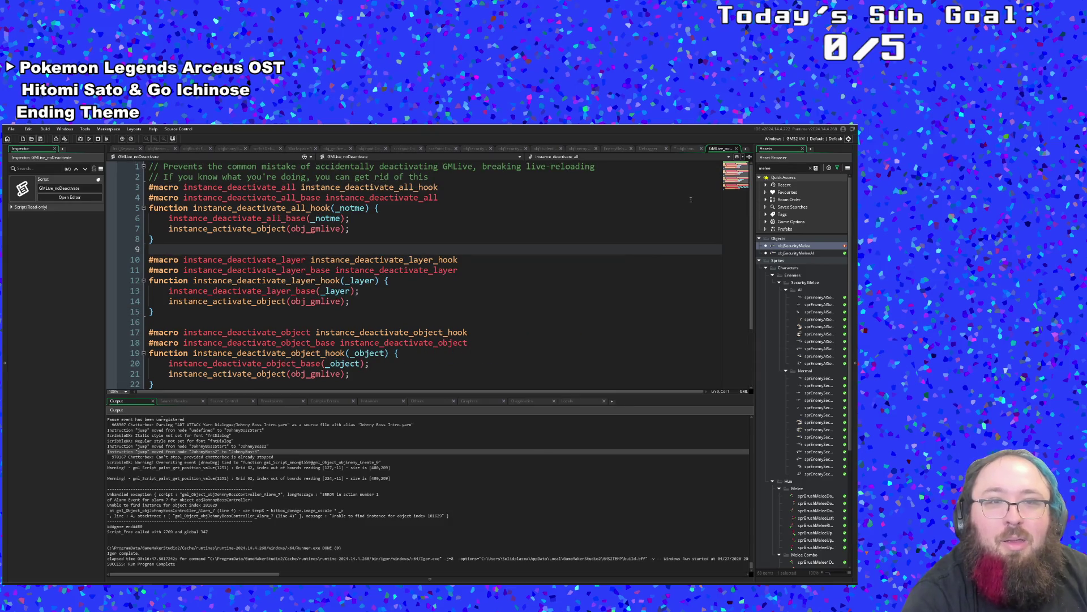
click(738, 148)
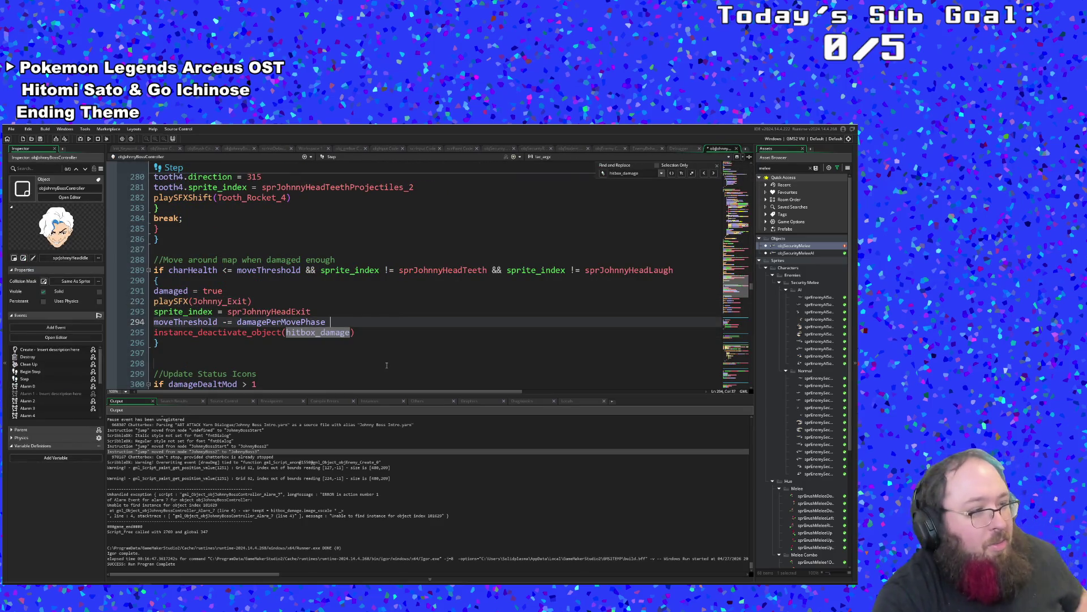
Select the instance_deactivate_object(hitbox_damage) call on line 295 and scroll the surrounding code.
click(384, 334)
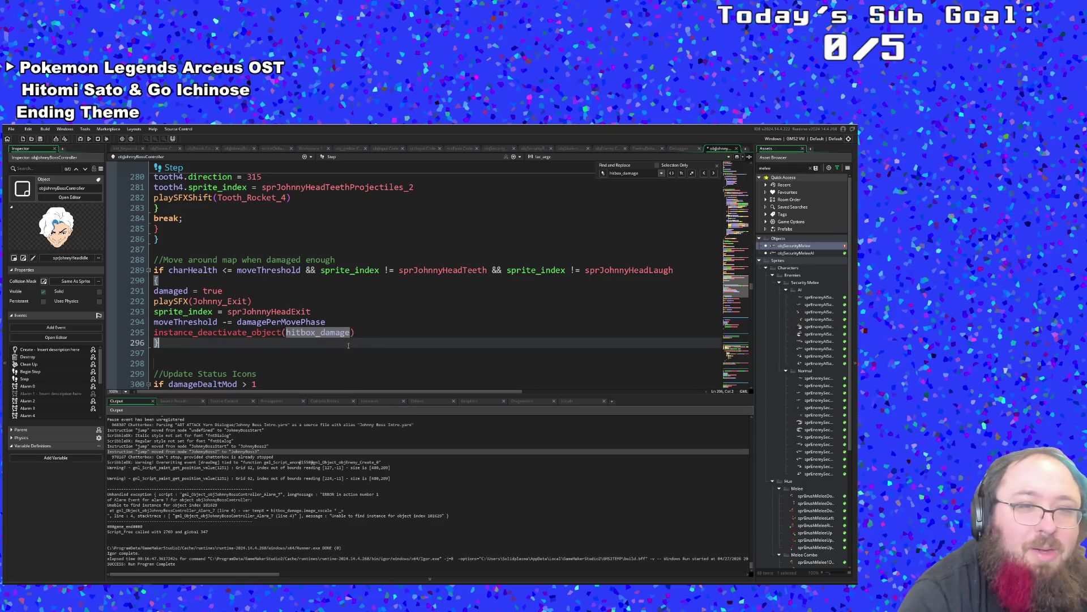
drag(355, 332, 155, 334)
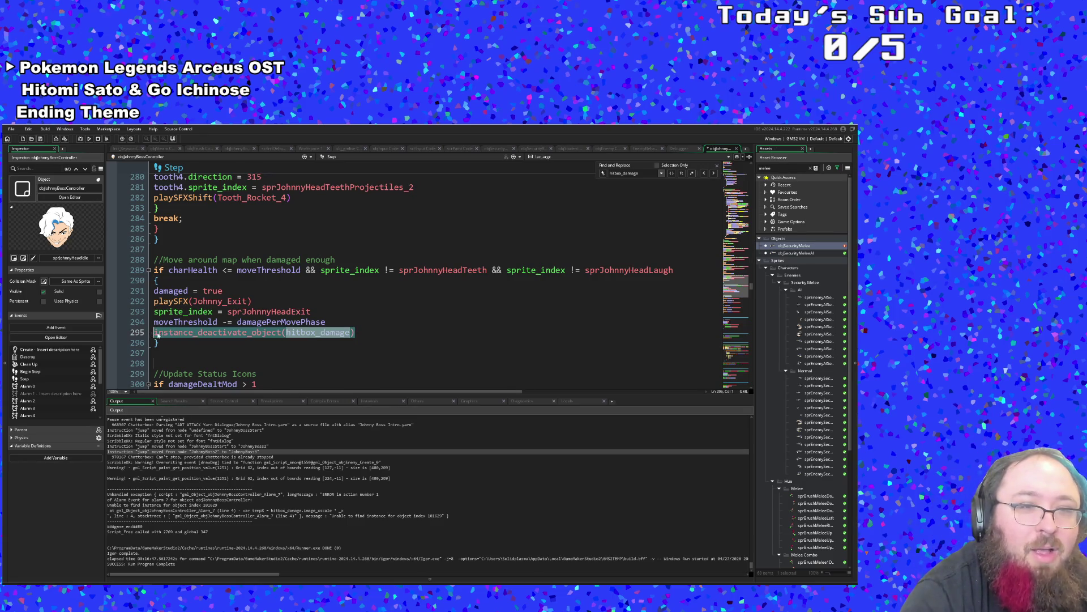
scroll(193, 363, up, 20)
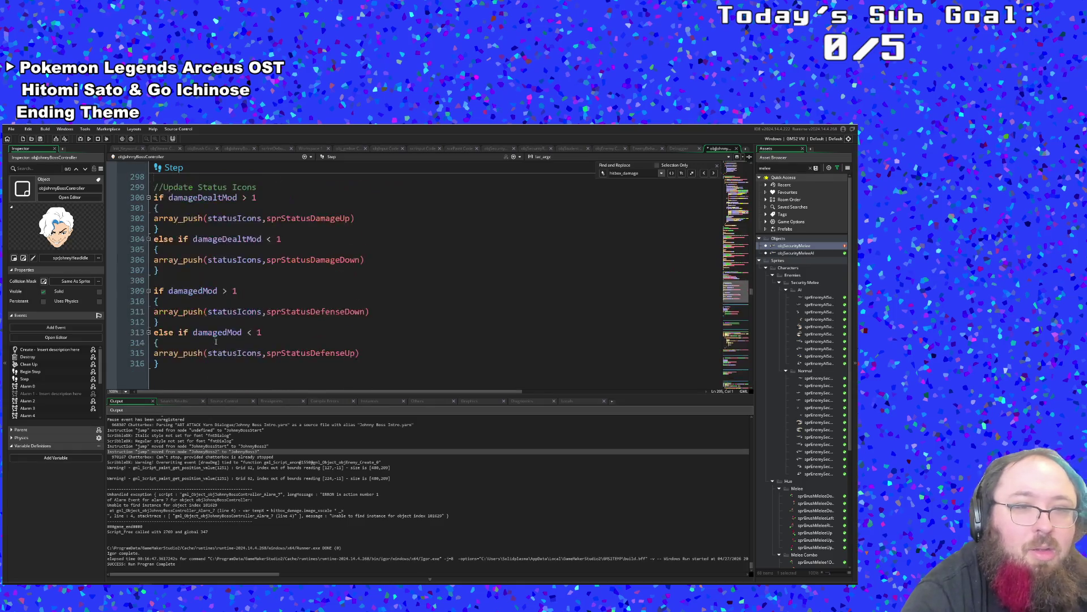
scroll(220, 339, down, 15)
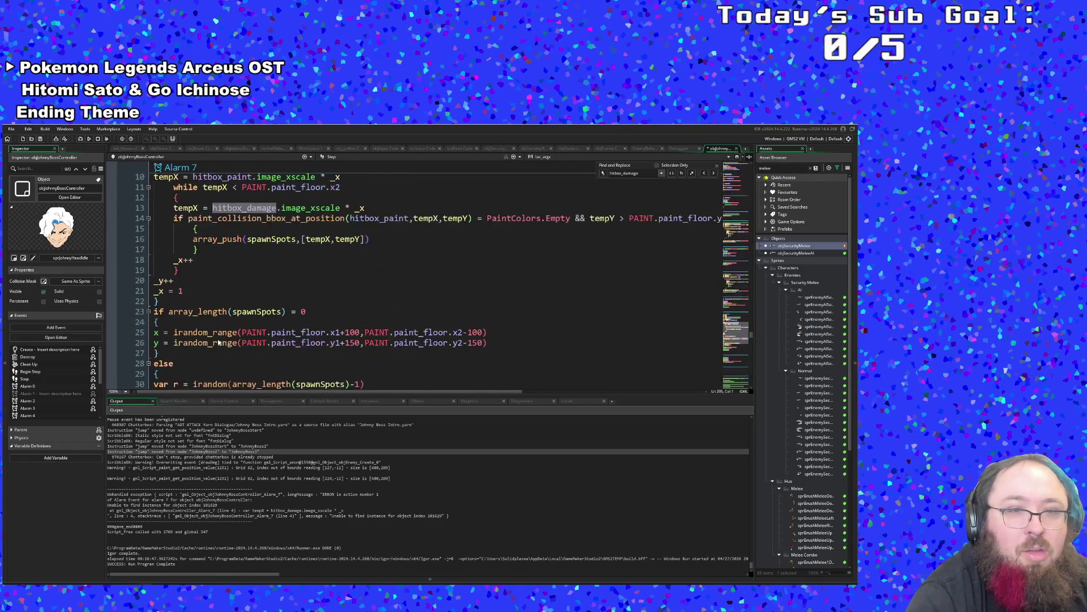
scroll(230, 337, up, 4)
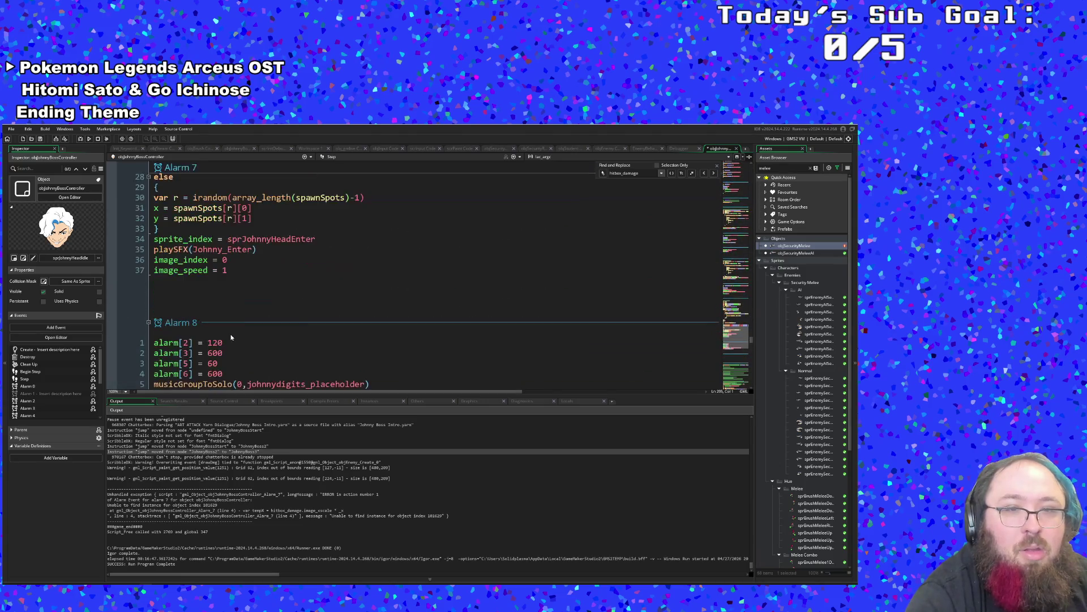
scroll(230, 337, up, 12)
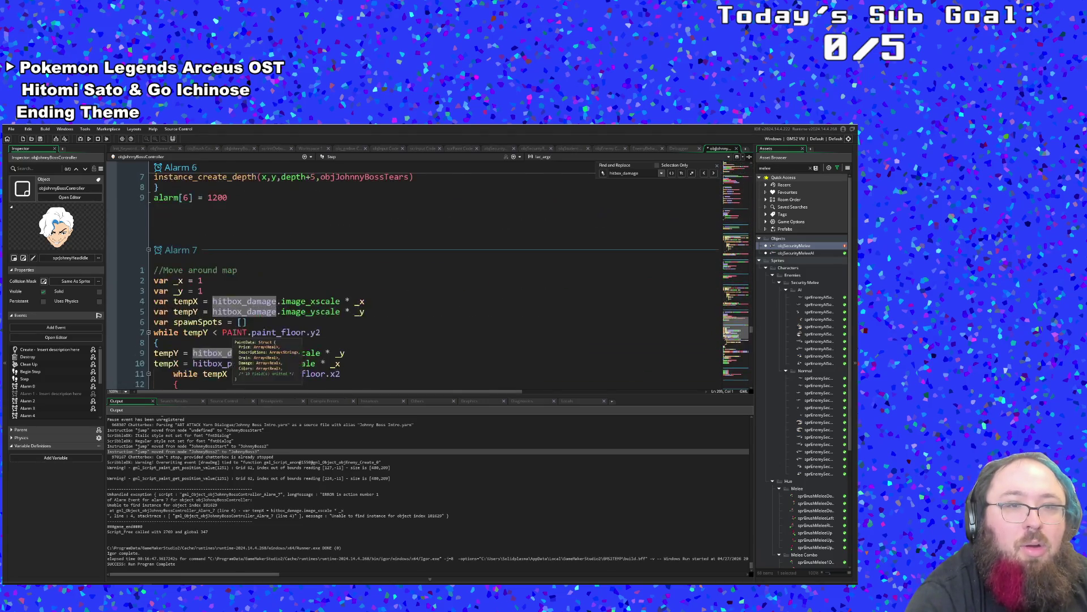
scroll(232, 338, down, 3)
scroll(232, 338, down, 8)
scroll(233, 334, up, 10)
scroll(229, 338, down, 4)
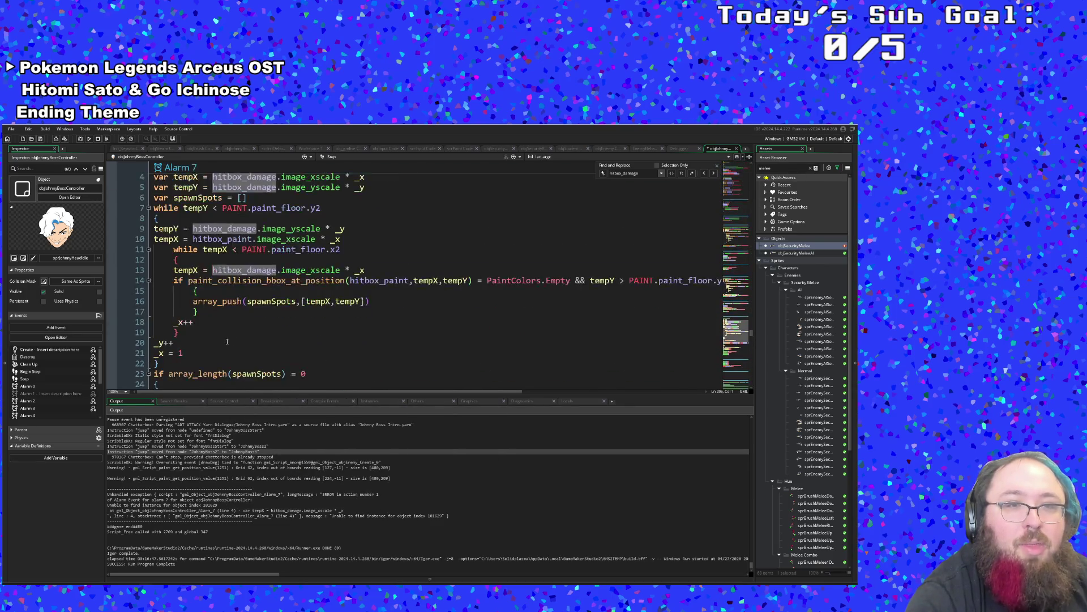
scroll(286, 254, up, 4)
scroll(249, 287, down, 8)
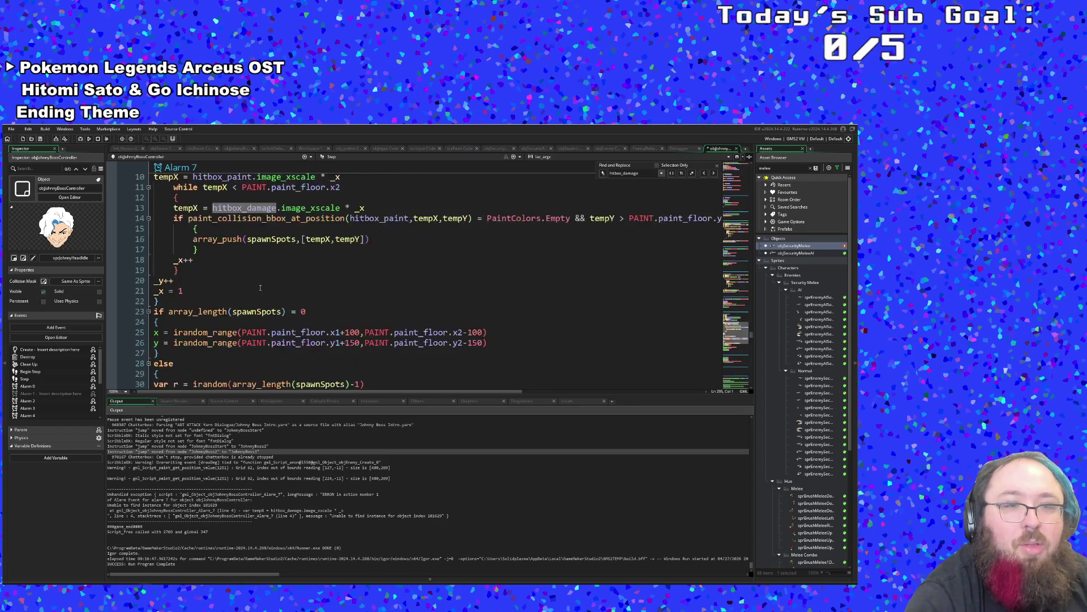
scroll(259, 286, up, 6)
scroll(264, 286, up, 6)
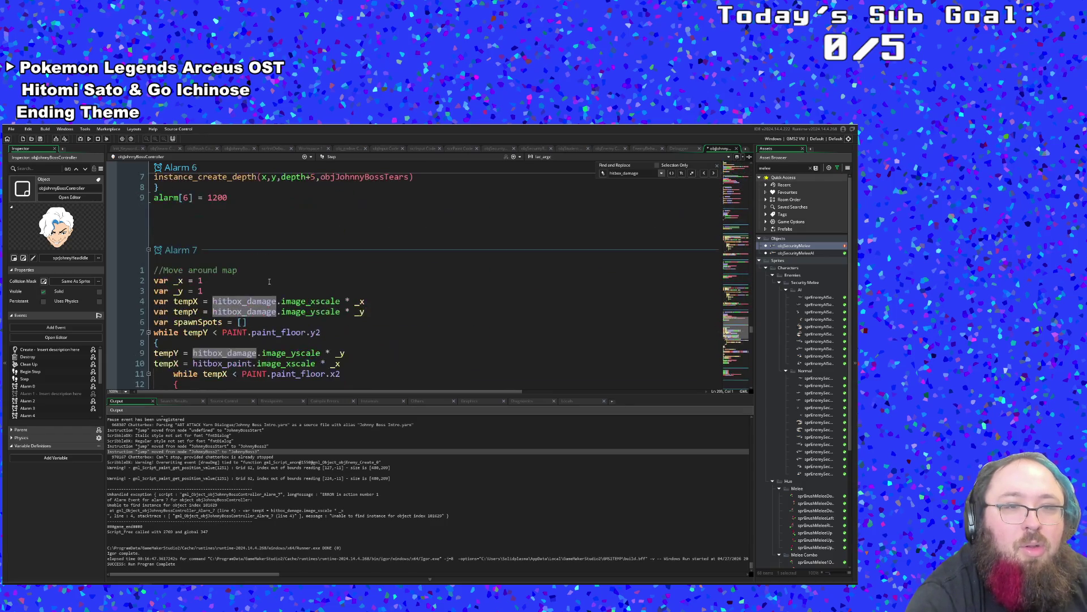
Look through the Alarm 7 and Alarm 2 event code.
click(263, 285)
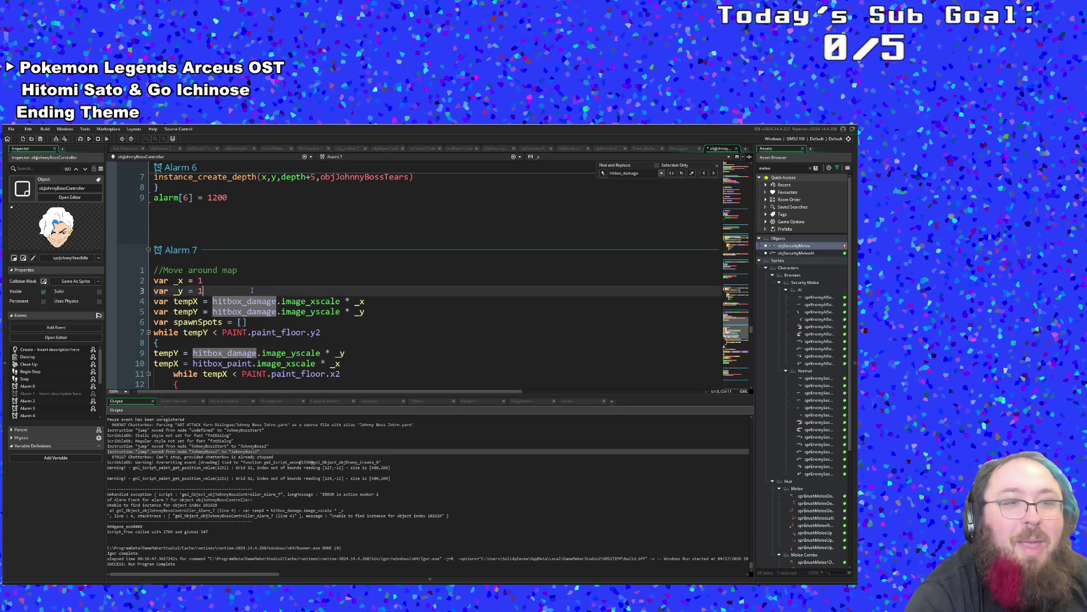
scroll(247, 283, down, 2)
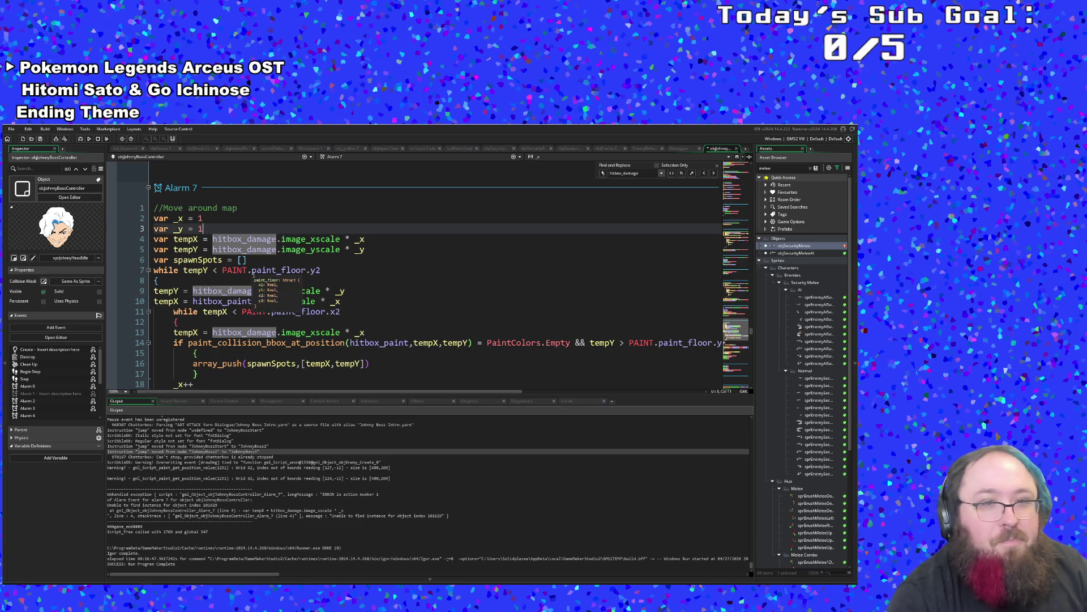
scroll(255, 274, up, 10)
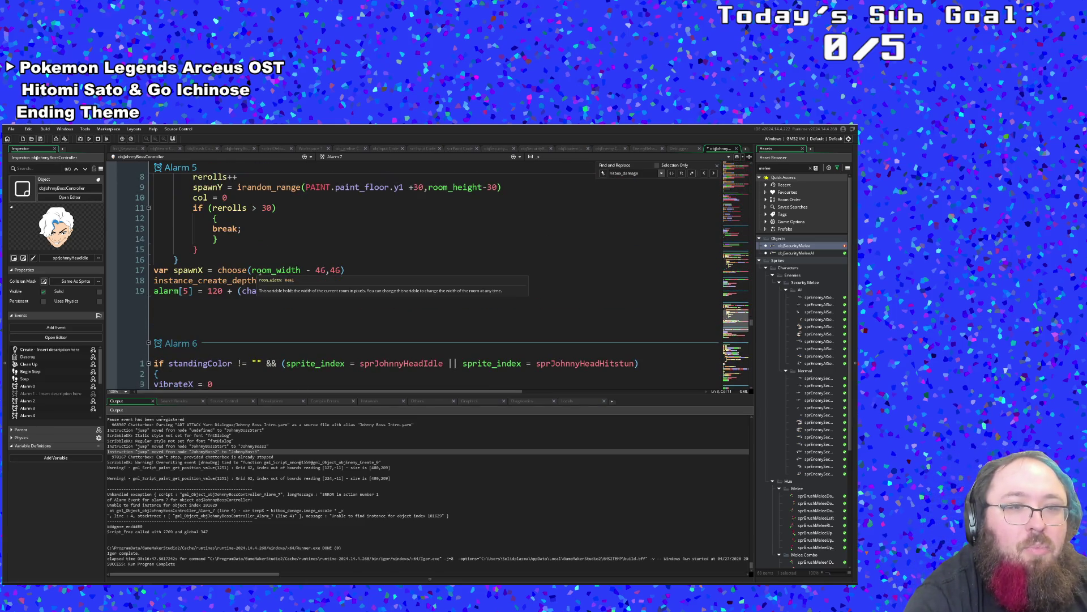
scroll(260, 274, down, 4)
scroll(260, 275, up, 8)
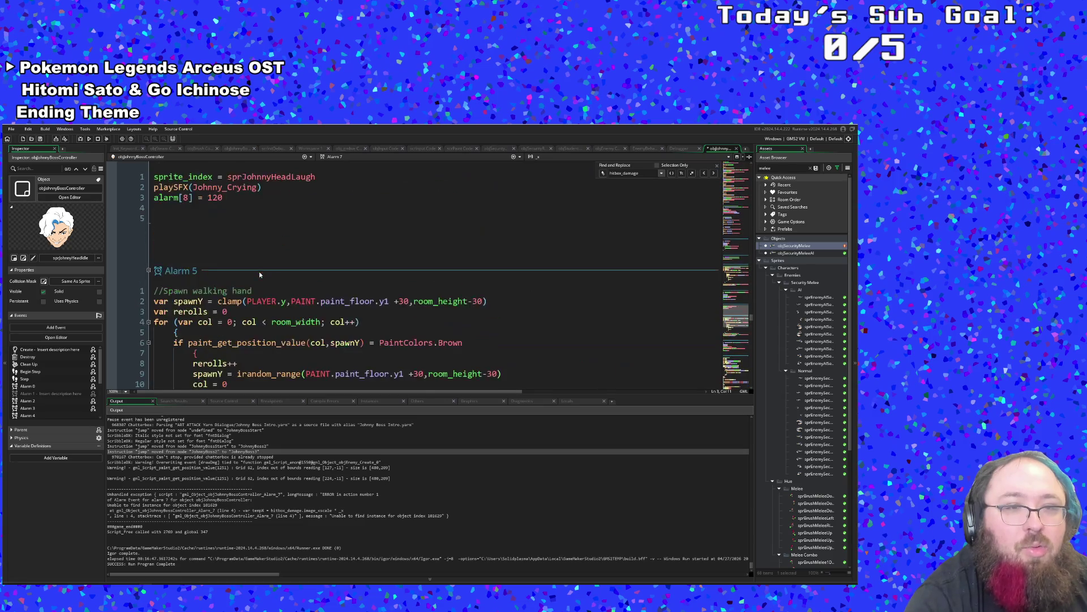
scroll(260, 274, up, 6)
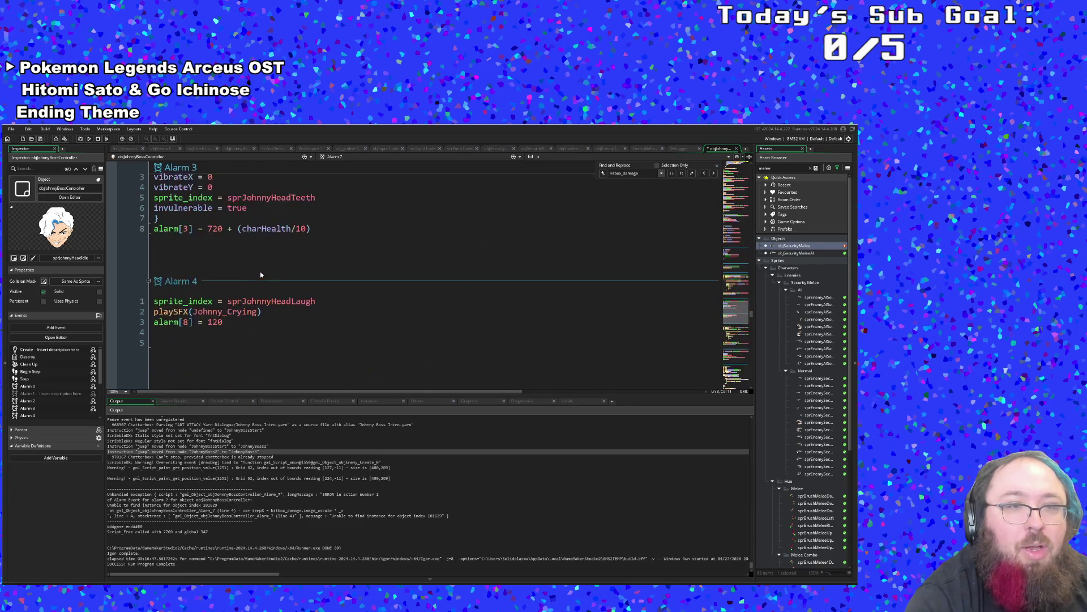
scroll(260, 274, up, 2)
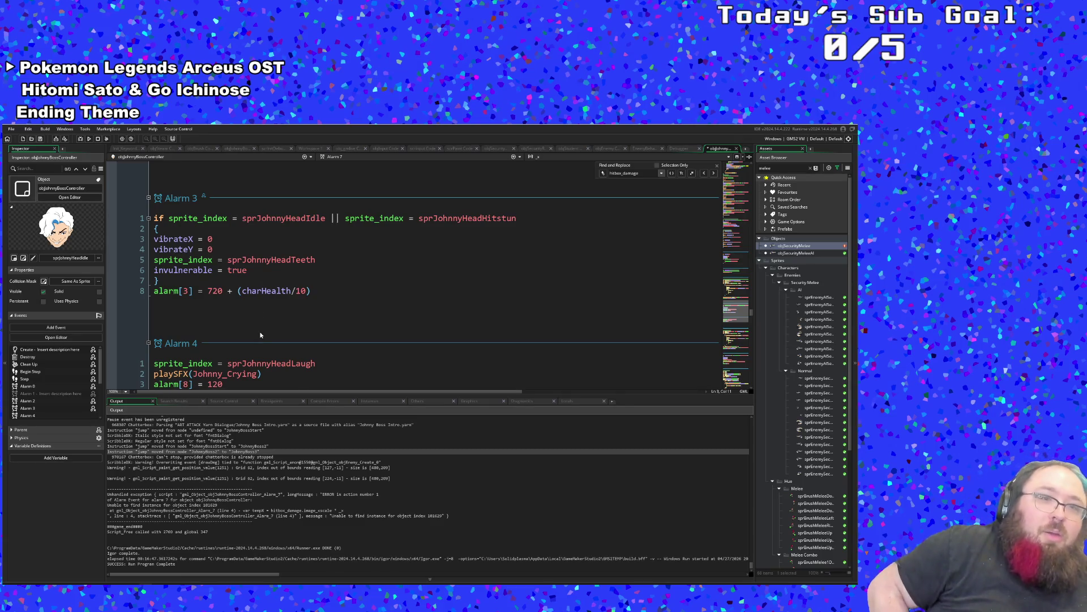
scroll(260, 335, up, 10)
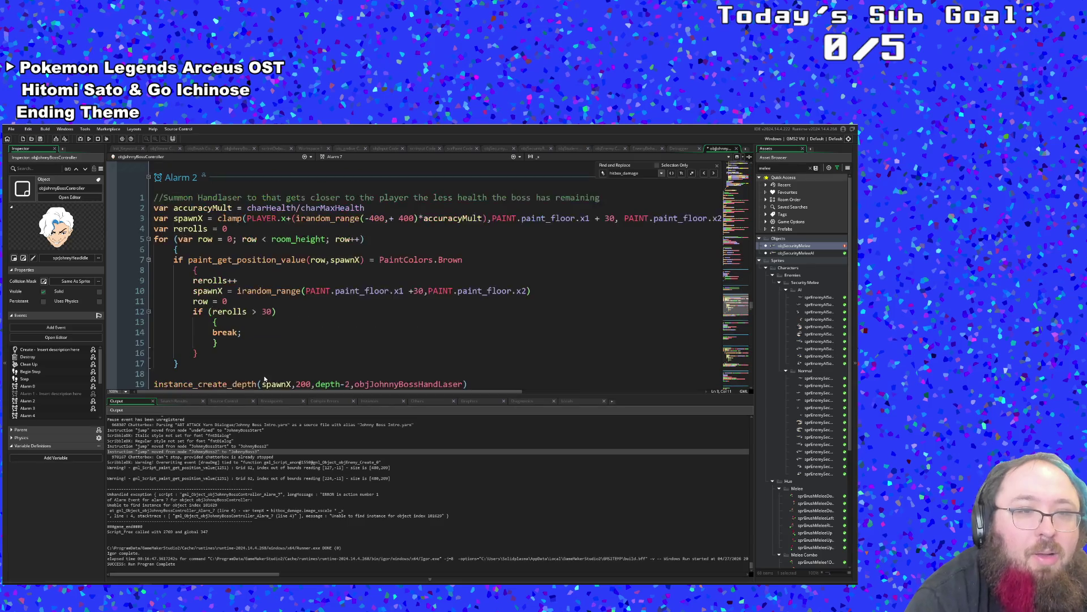
click(264, 342)
scroll(264, 342, down, 2)
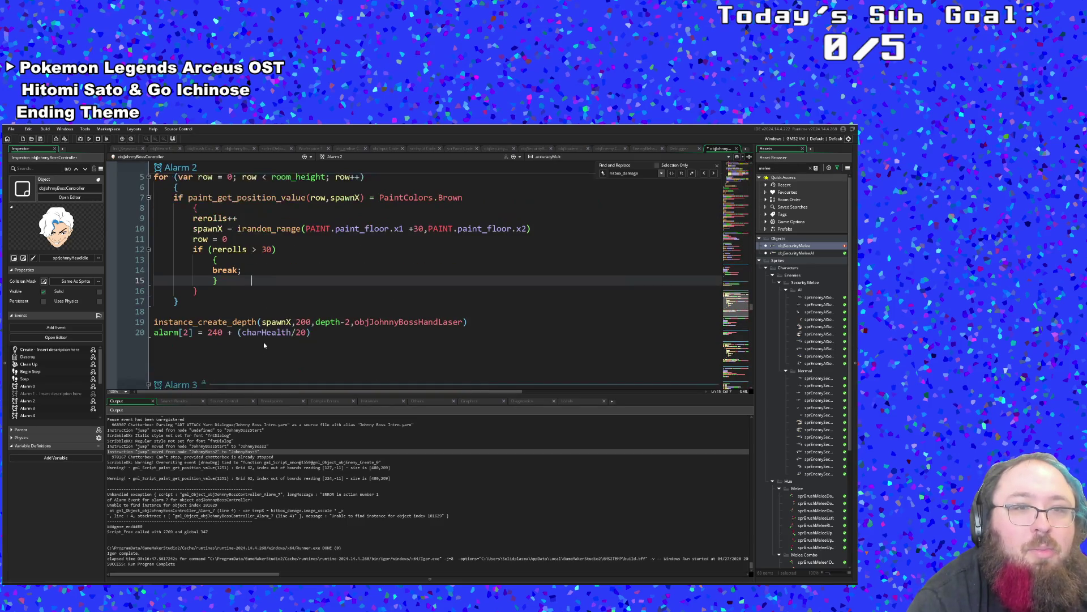
scroll(264, 344, up, 10)
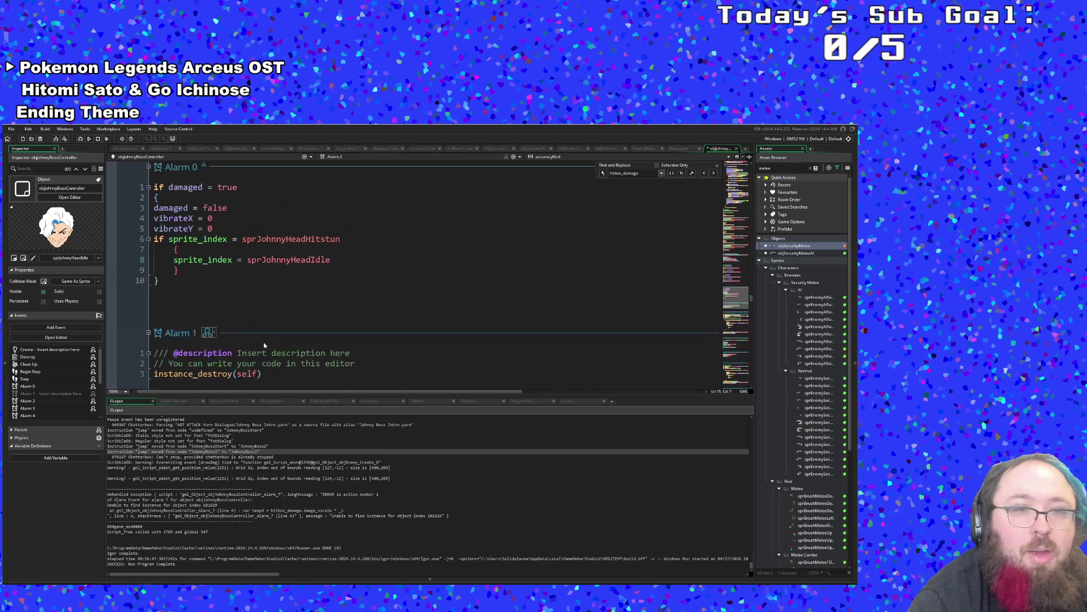
scroll(264, 350, up, 2)
Inspect the Alarm 0 code's closing braces and its sprite_index uses.
click(265, 350)
click(208, 335)
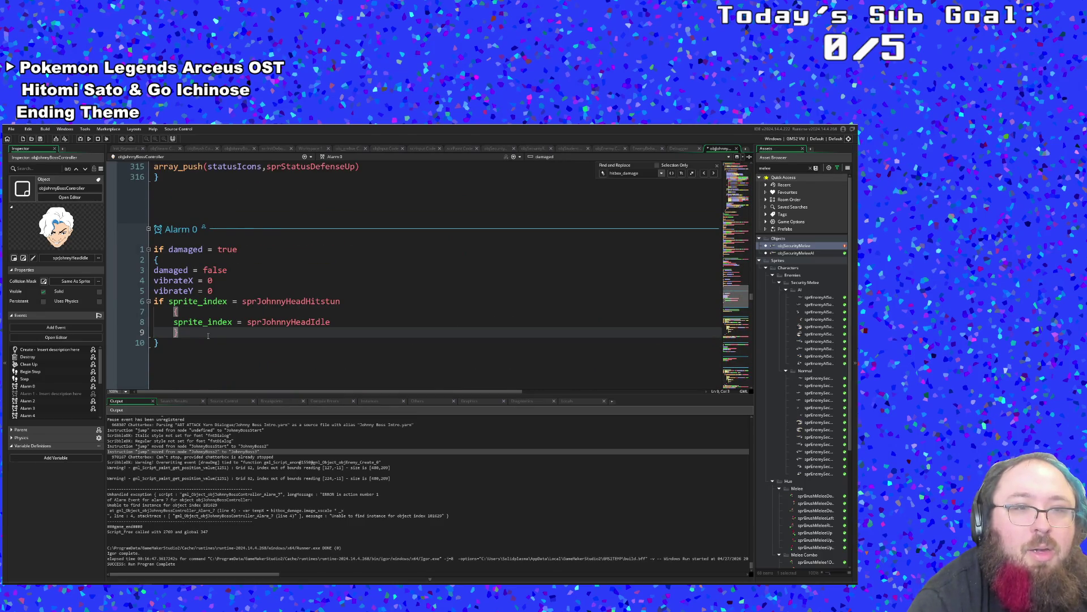
scroll(226, 323, up, 4)
scroll(226, 324, down, 4)
click(228, 321)
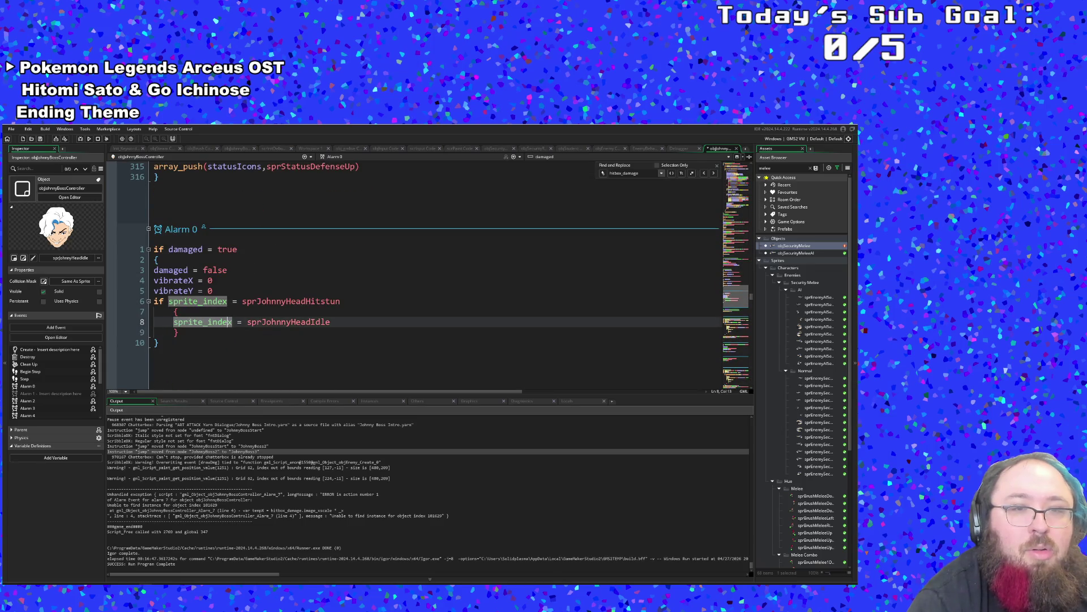
scroll(230, 314, down, 20)
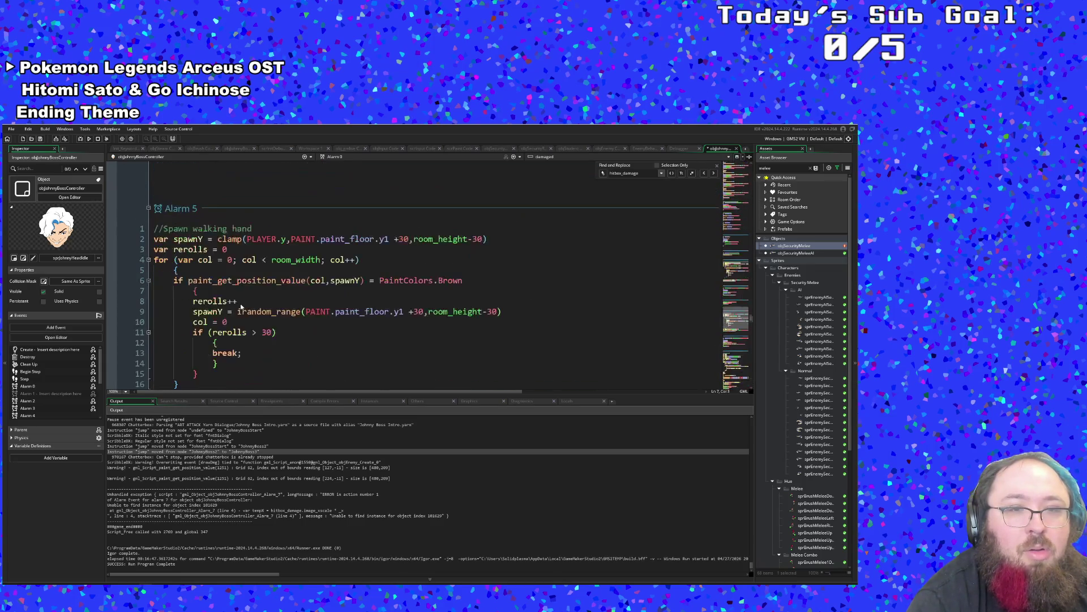
scroll(250, 303, up, 20)
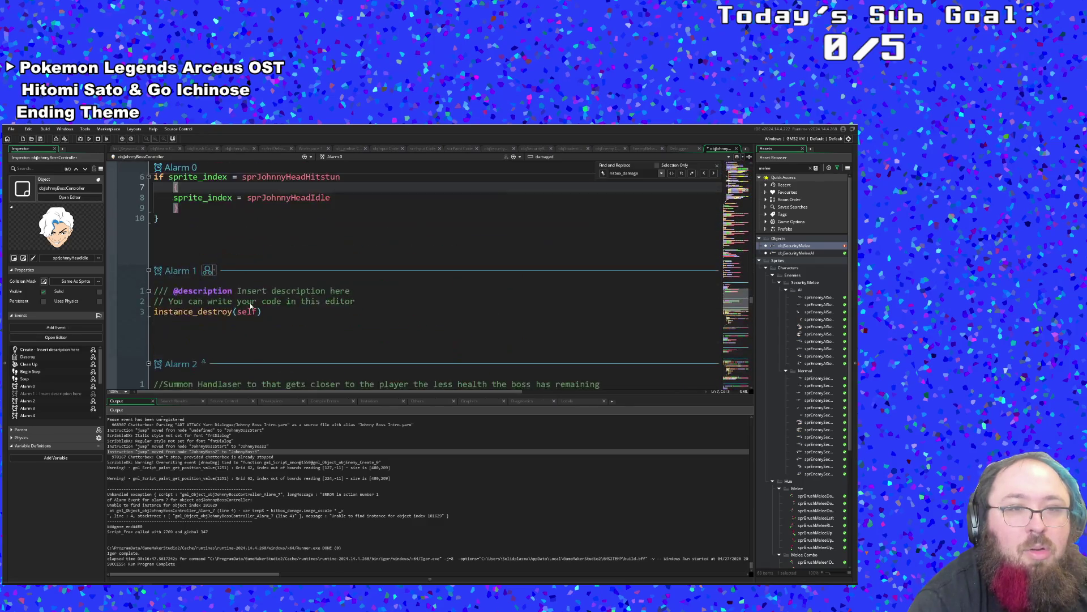
key(Down)
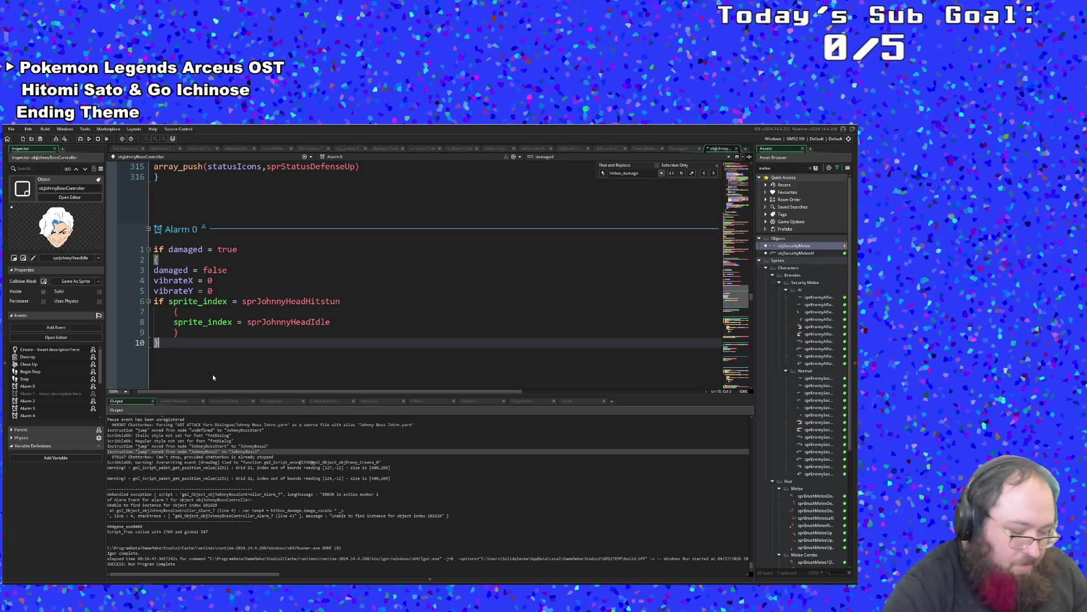
Search for hitbox_damage with Ctrl+F and jump to its next match in Alarm 7.
key(ctrl+f)
text(hitbox_damage)
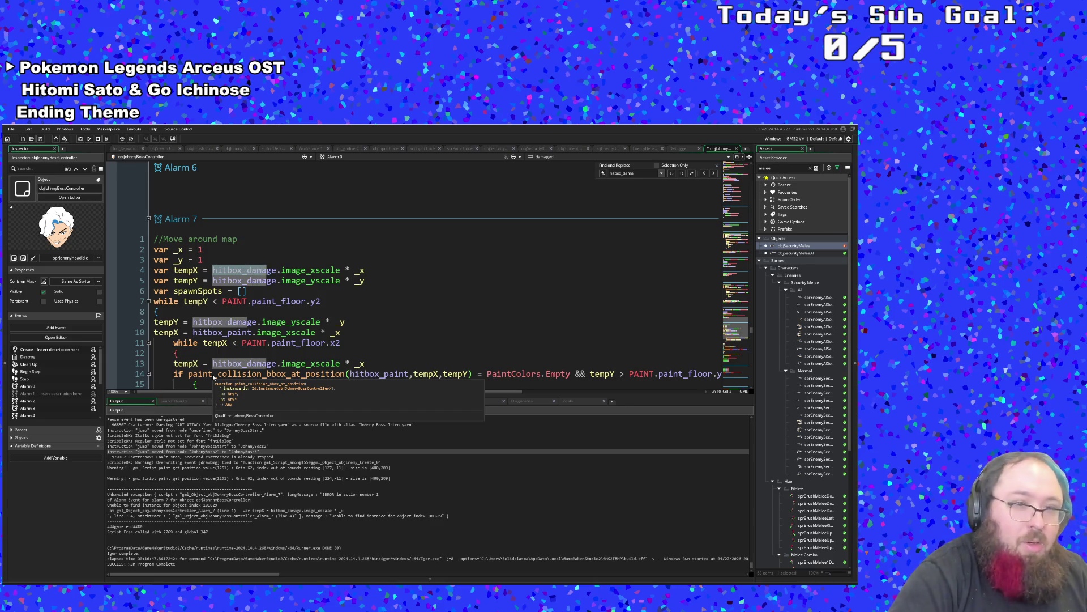
click(714, 173)
Step through the hitbox_damage matches to the Animation End hitbox creation block.
click(714, 173)
click(713, 173)
click(714, 173)
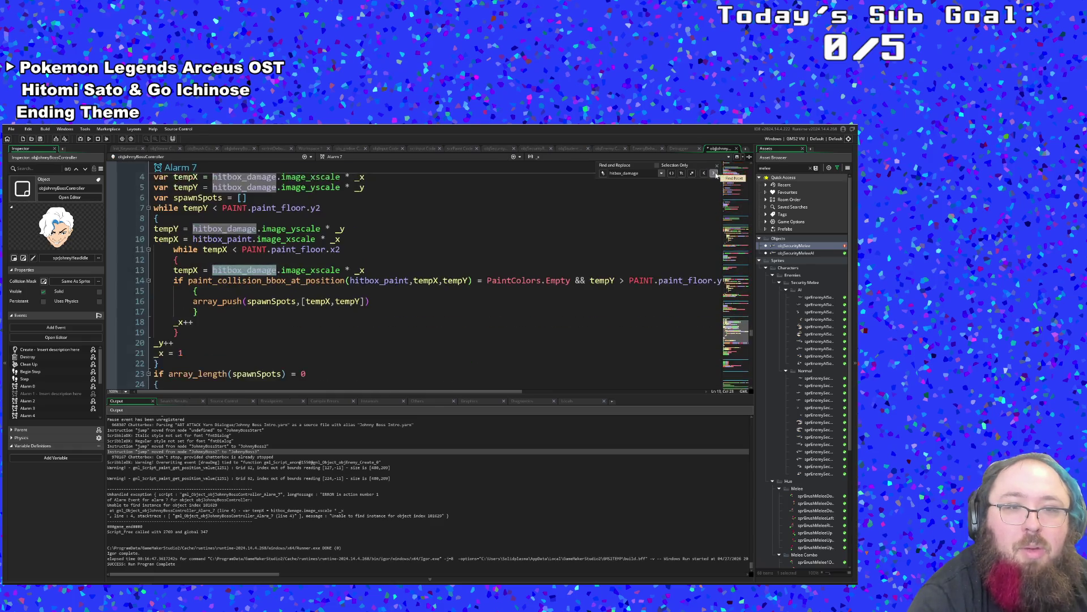
click(714, 173)
click(299, 312)
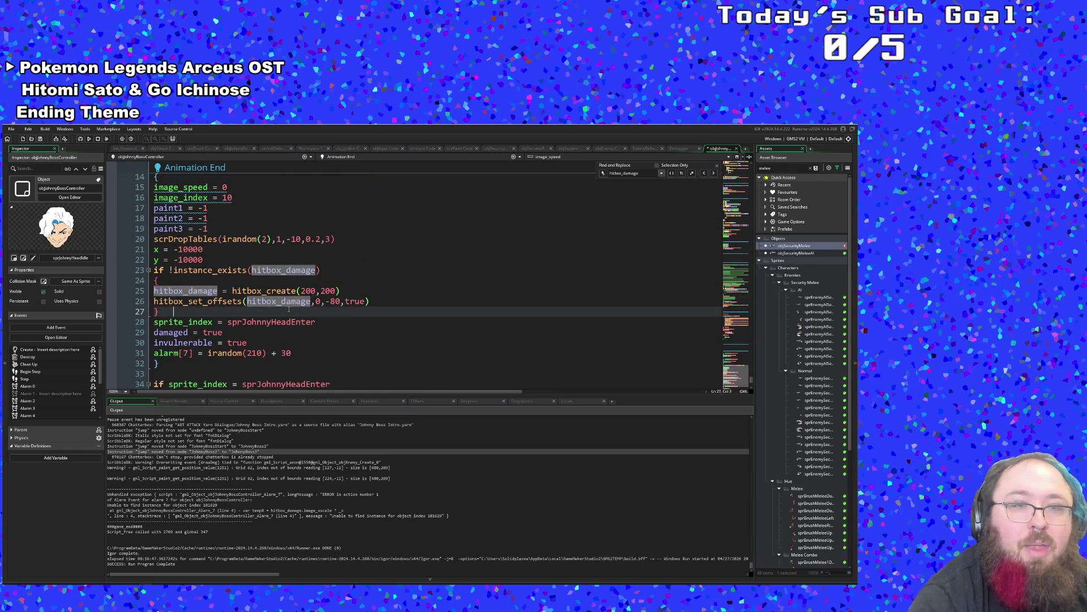
scroll(272, 323, up, 2)
click(194, 343)
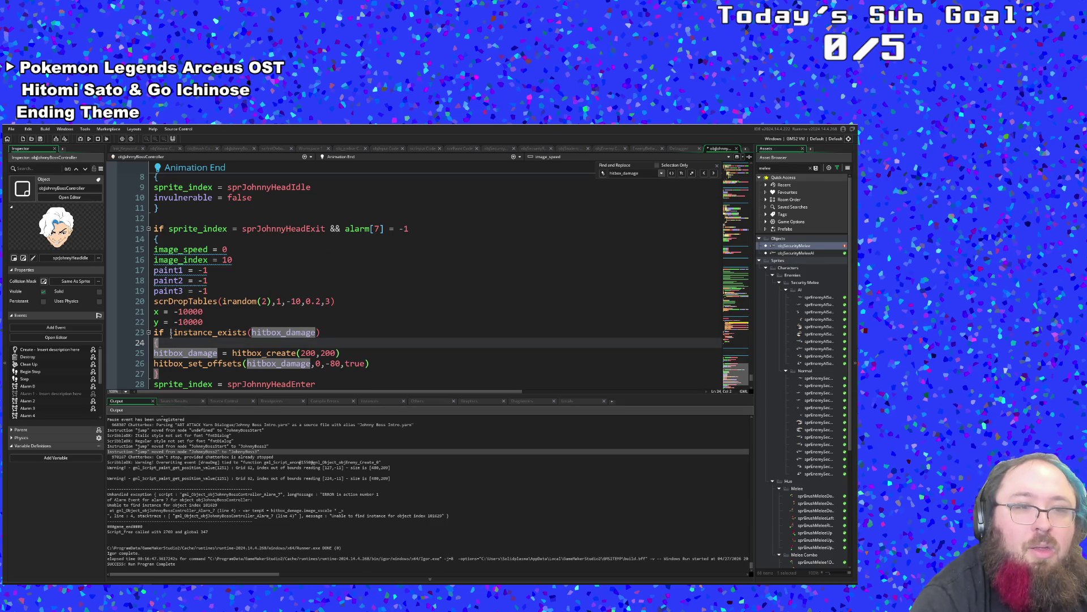
Negate the instance_exists(hitbox_damage) check on line 23 and verify its parentheses and braces.
click(170, 333)
text(!)
click(174, 342)
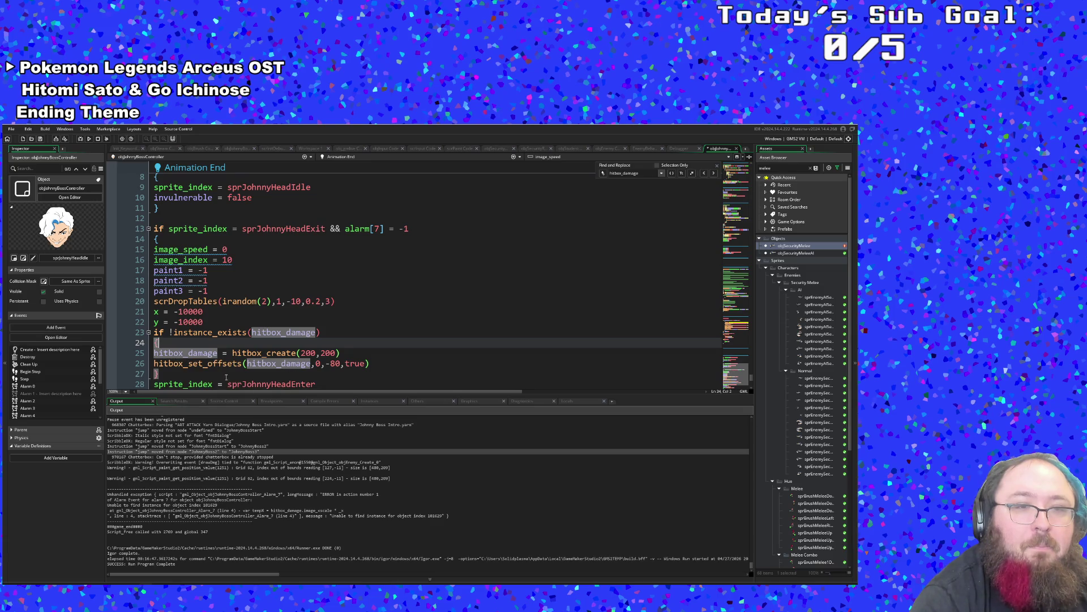
click(282, 333)
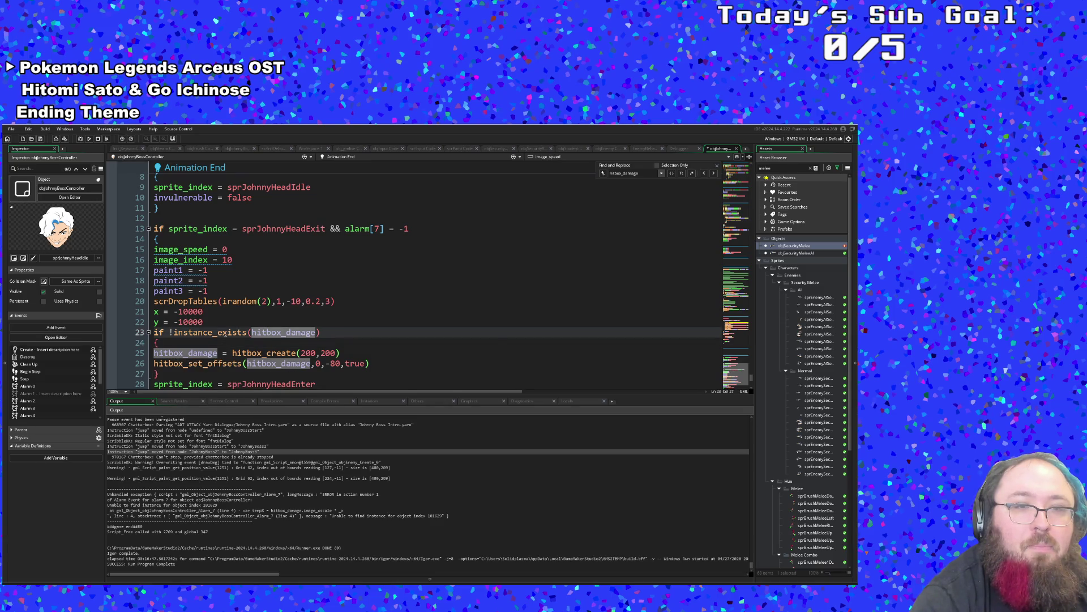
mouse_move(225, 334)
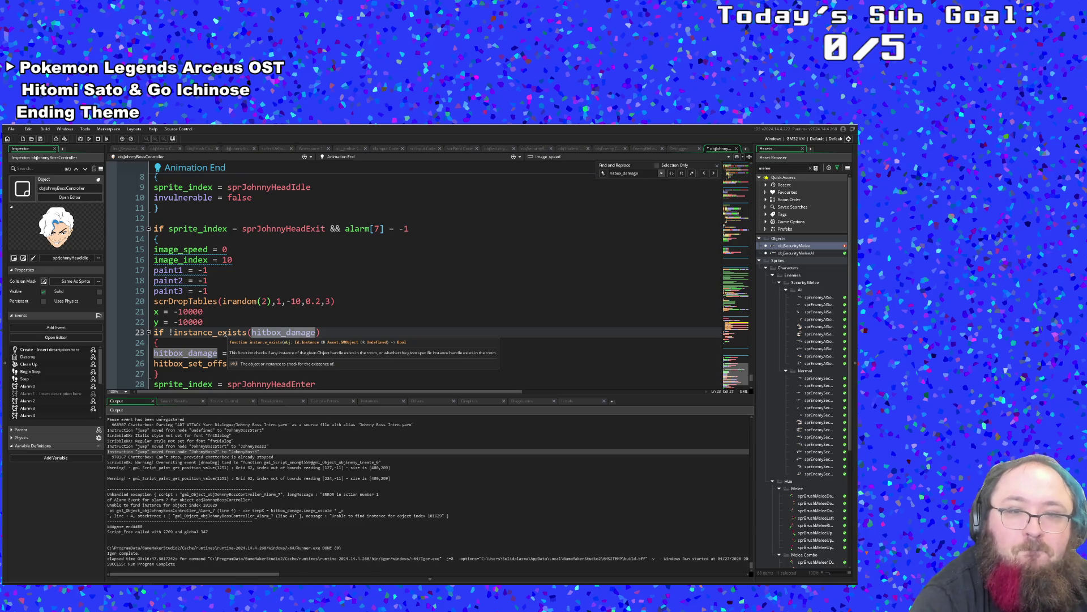
click(227, 332)
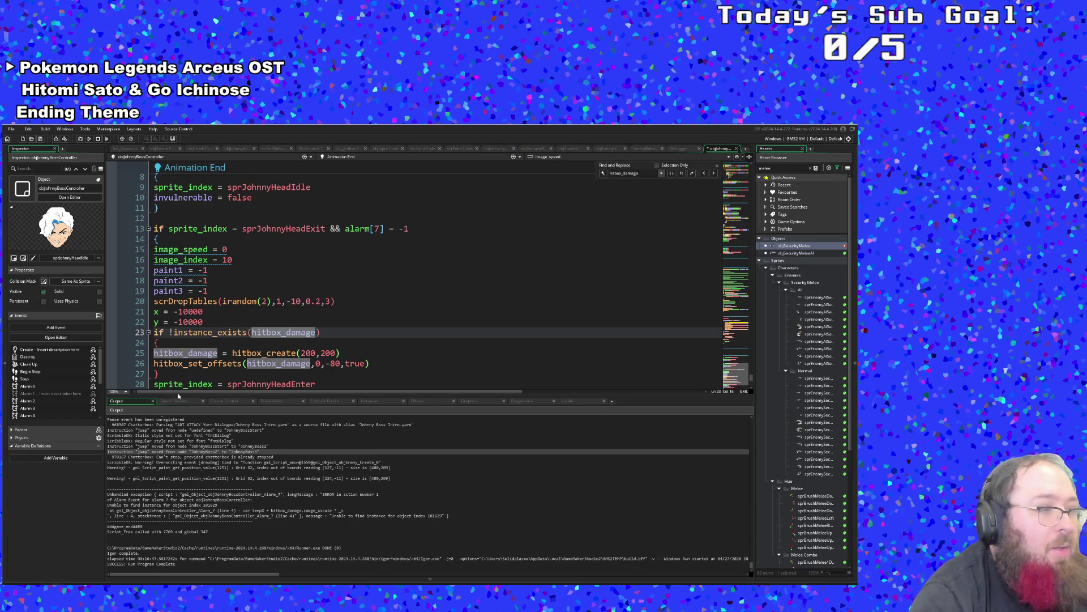
click(273, 341)
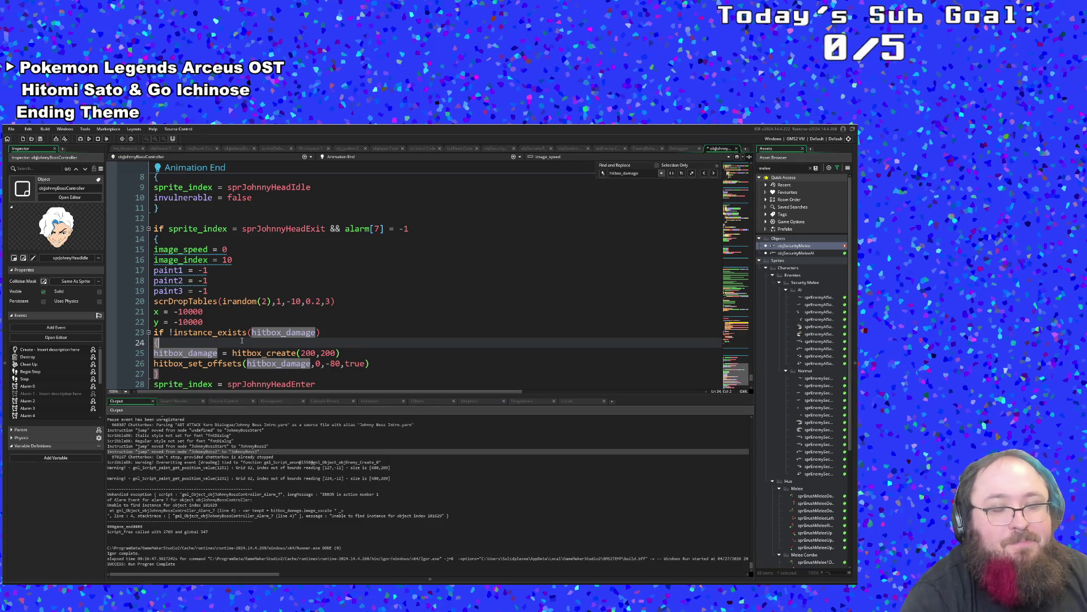
click(330, 334)
click(302, 343)
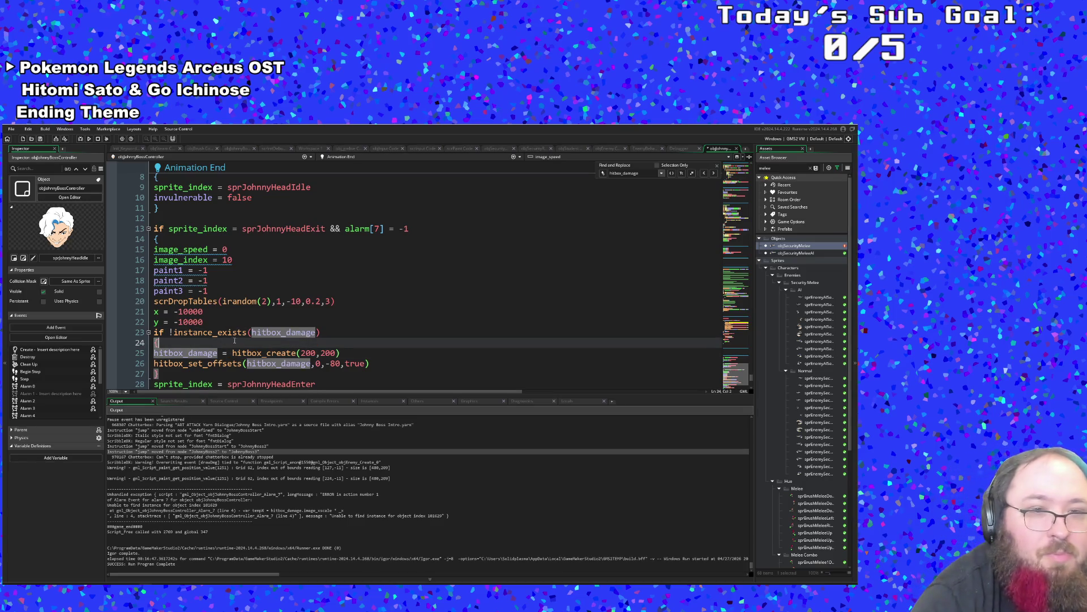
Select the two hitbox creation lines 25–26 below the hitbox_set_offsets call.
scroll(235, 339, down, 2)
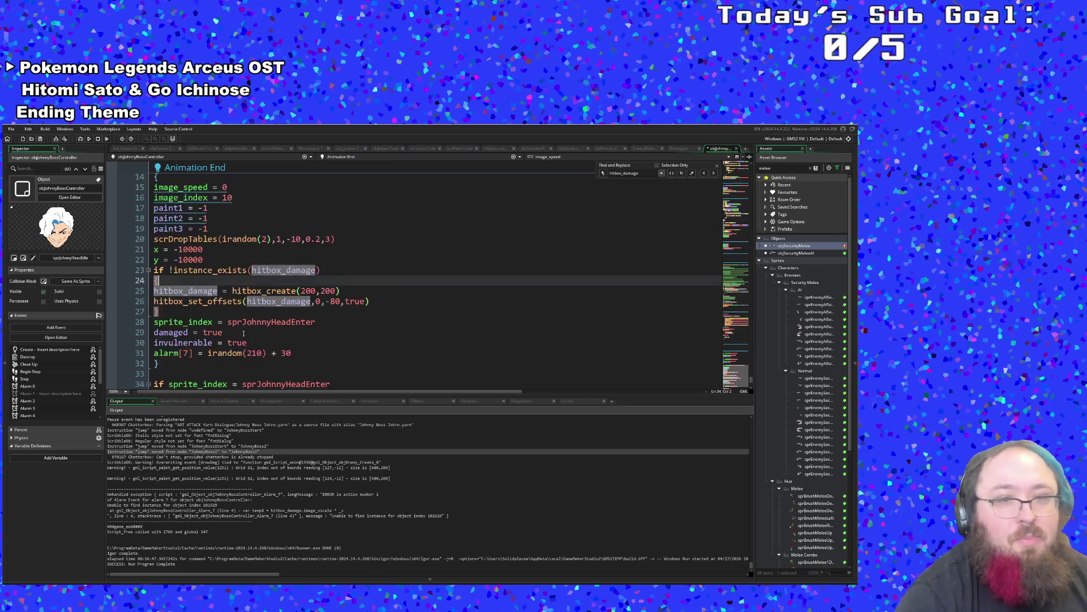
click(222, 301)
click(227, 301)
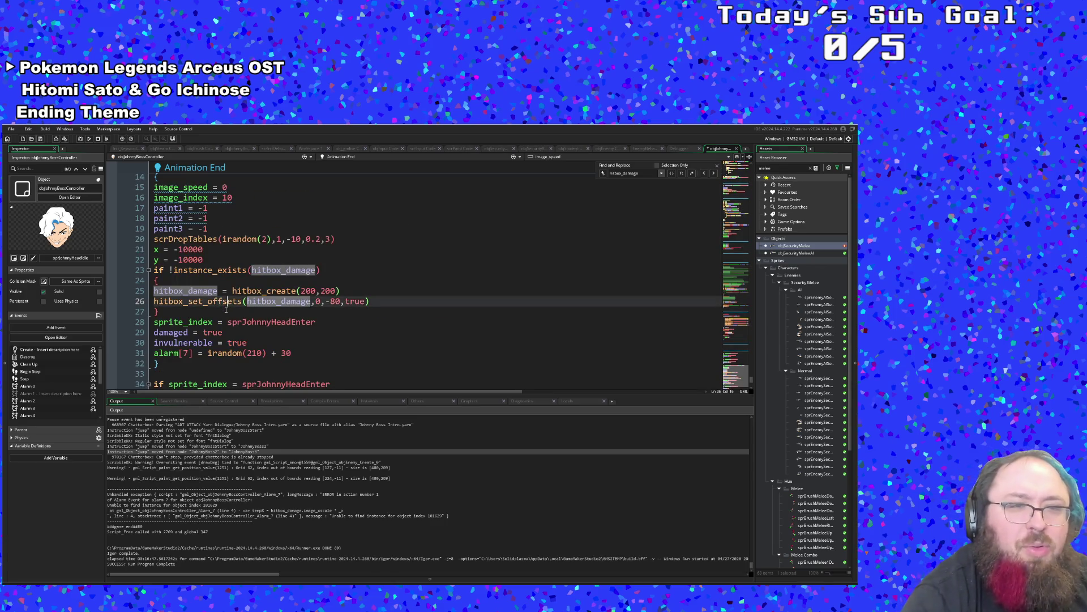
click(351, 294)
drag(378, 306, 154, 291)
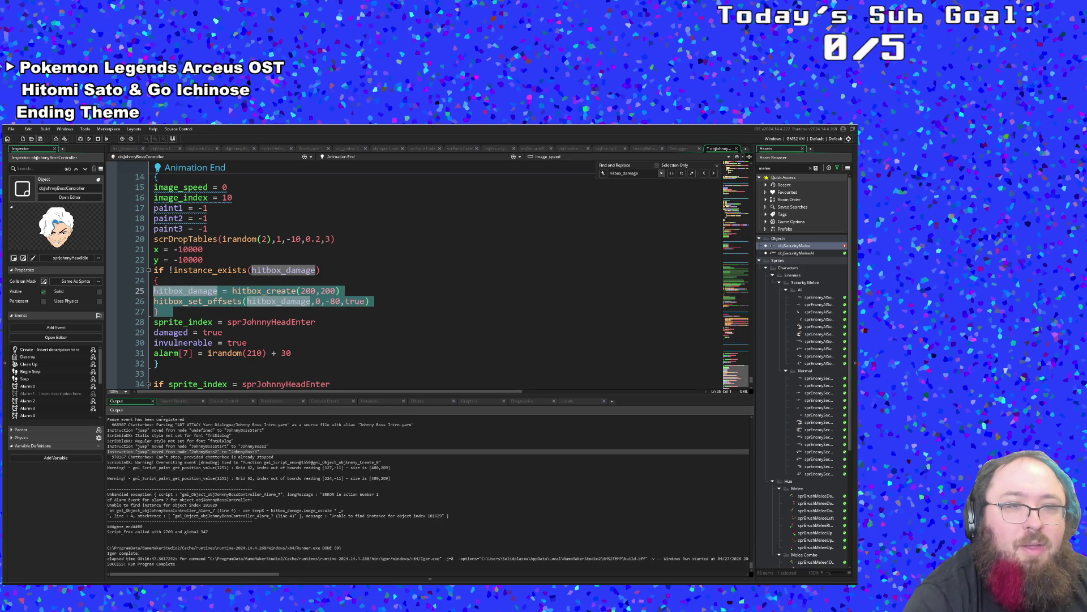
click(157, 293)
drag(380, 303, 154, 290)
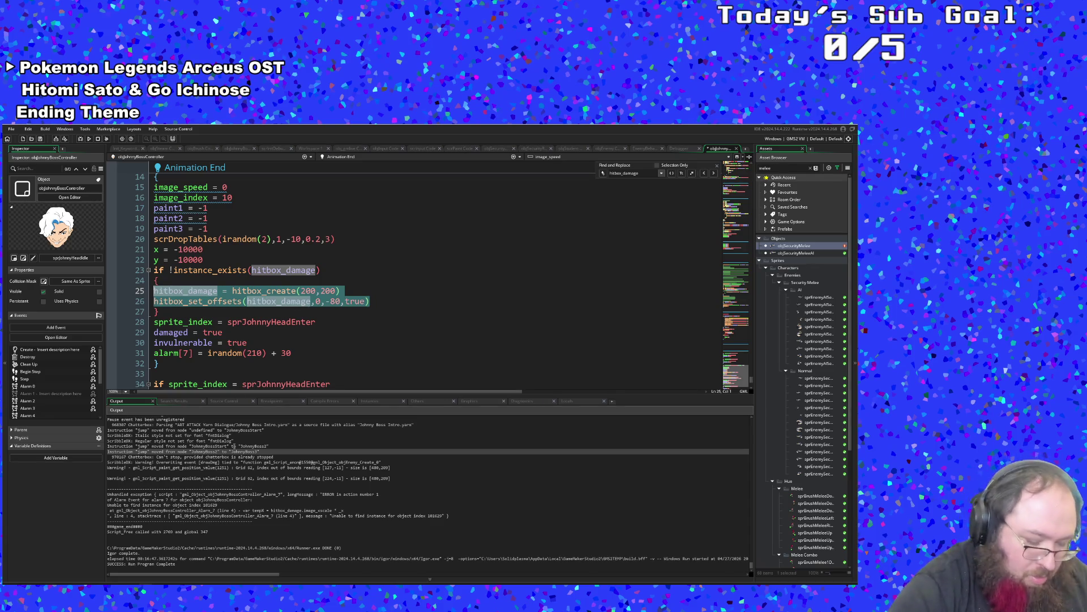
Replace the line 25 hitbox creation with instance_activate_object(hitbox_damage).
text(hit)
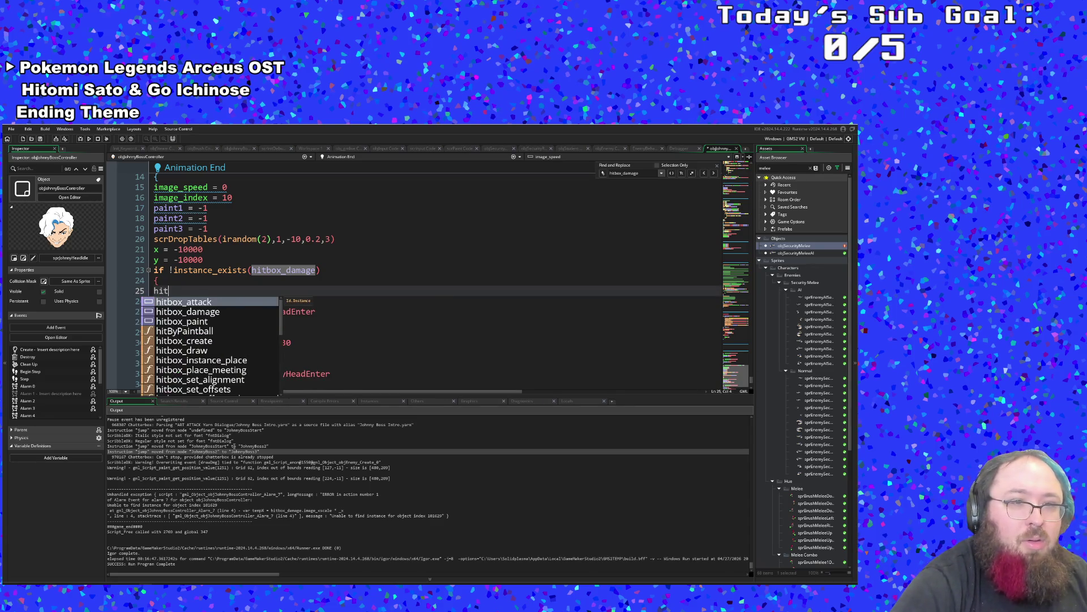
text(box)
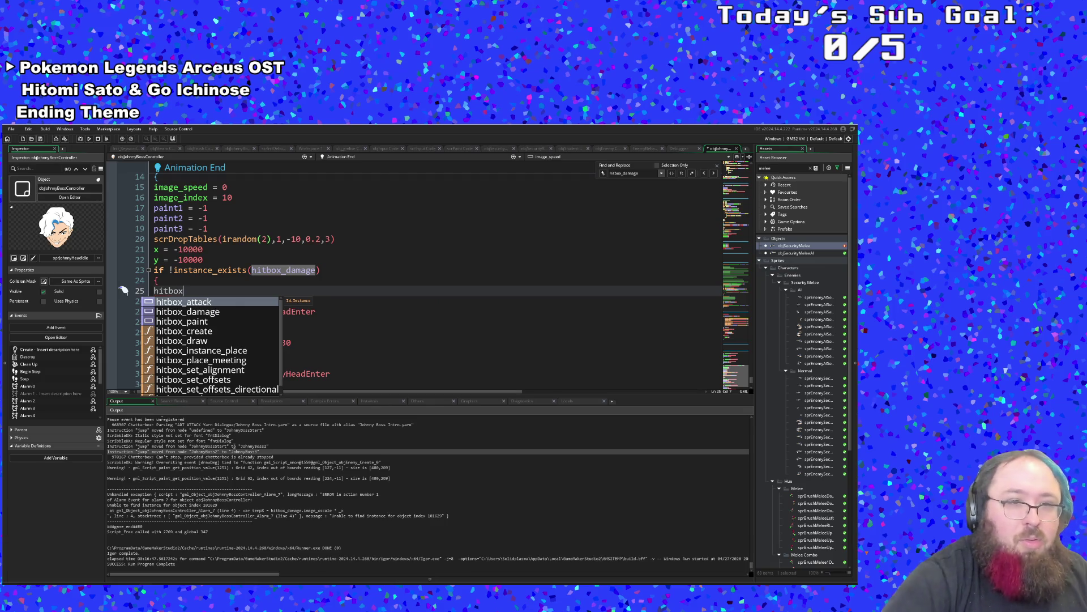
text(_an)
key(BackSpace)
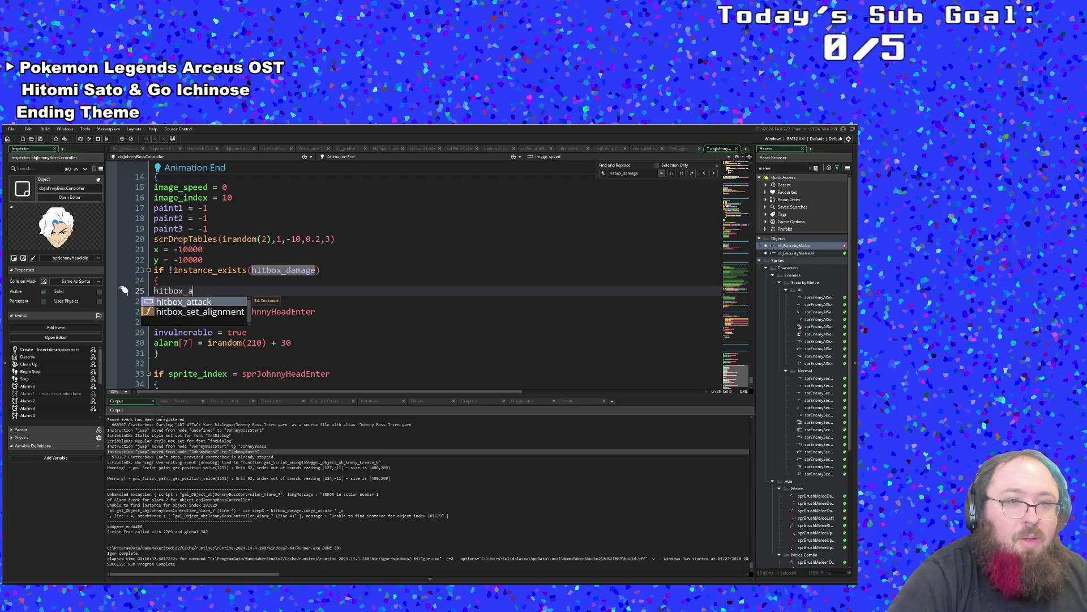
key(BackSpace)
key(BackSpace)
key(BackSpace)
key(BackSpace)
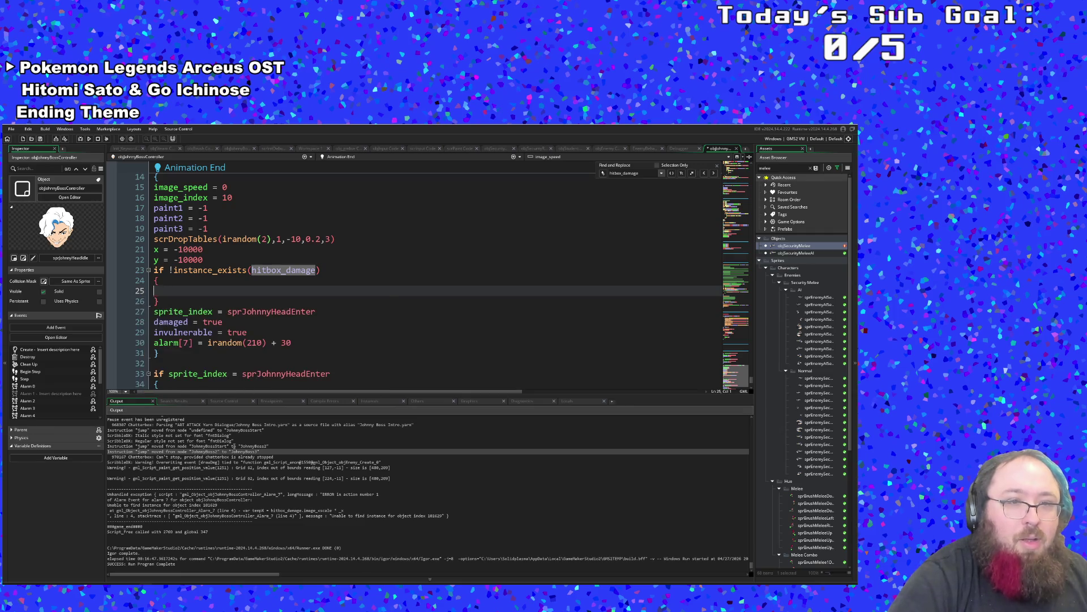
text(instanc)
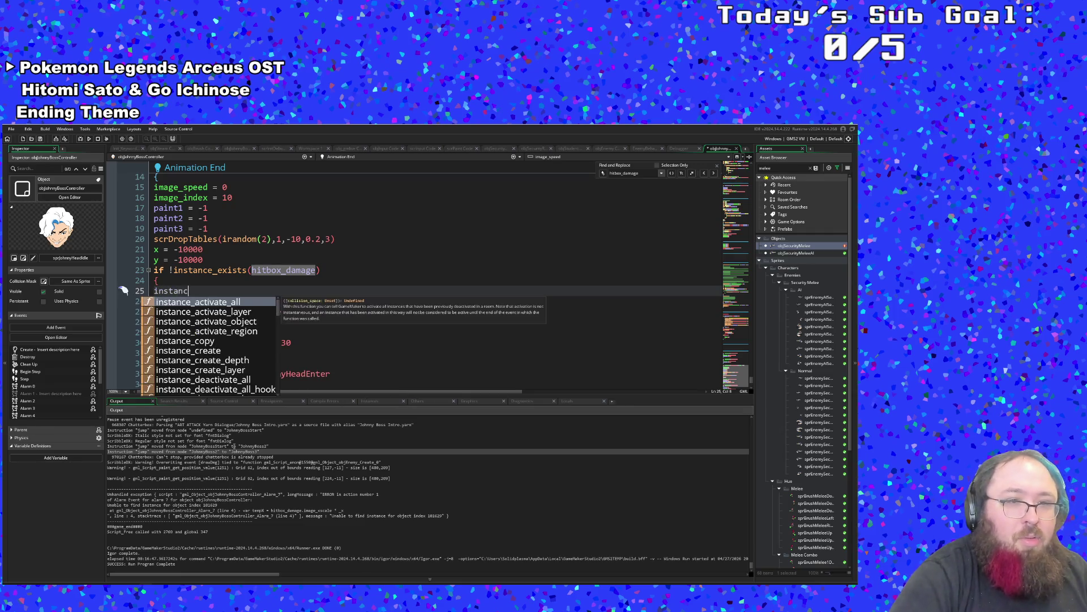
text(e_c)
key(BackSpace)
key(BackSpace)
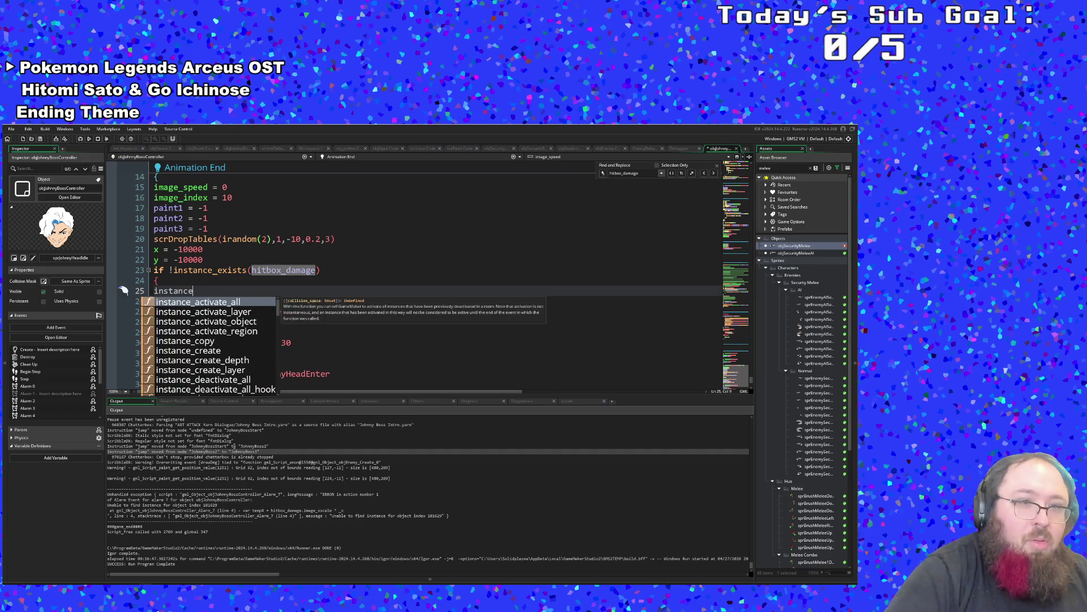
text(_act)
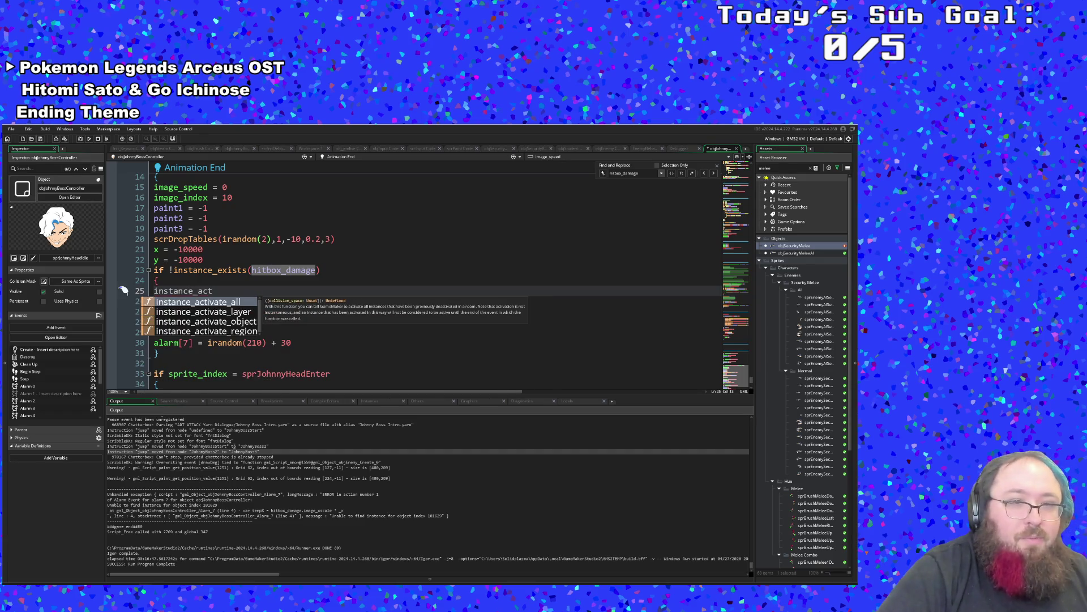
key(Down)
key(Down)
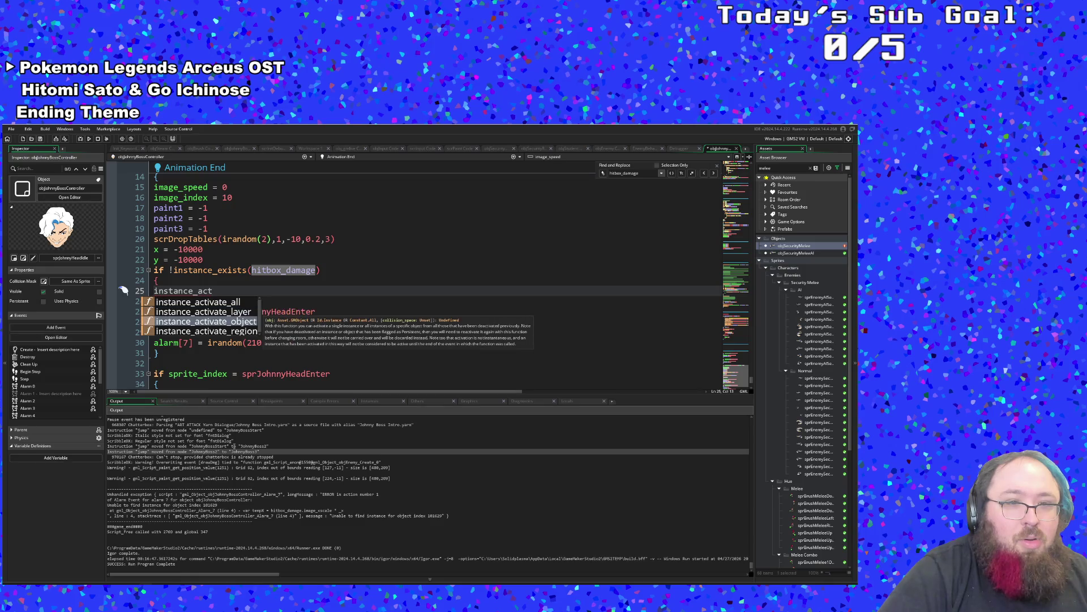
key(Up)
key(Up)
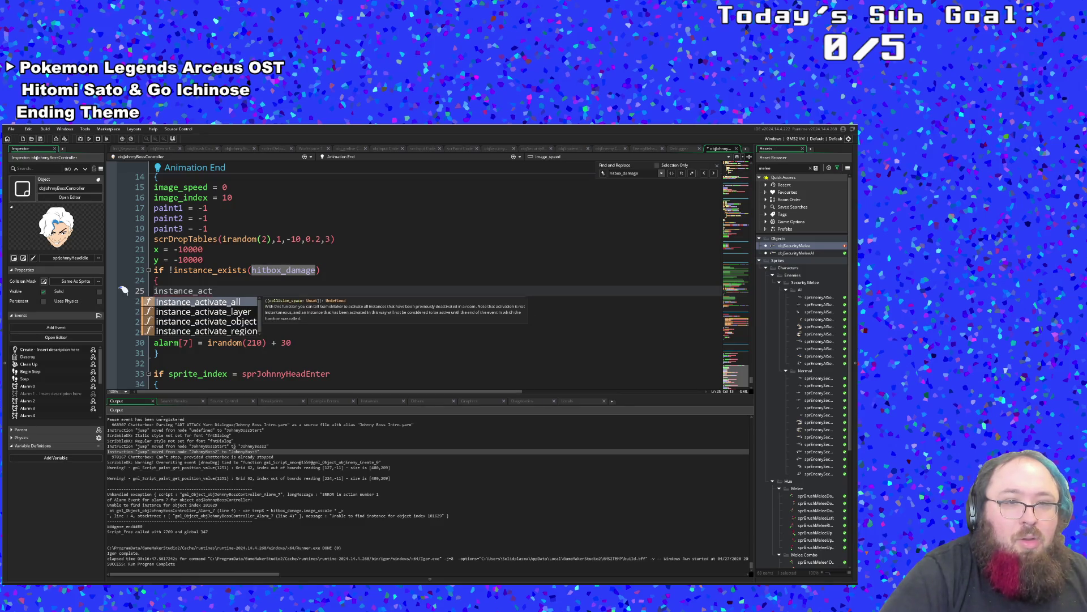
key(Down)
key(Down)
key(Return)
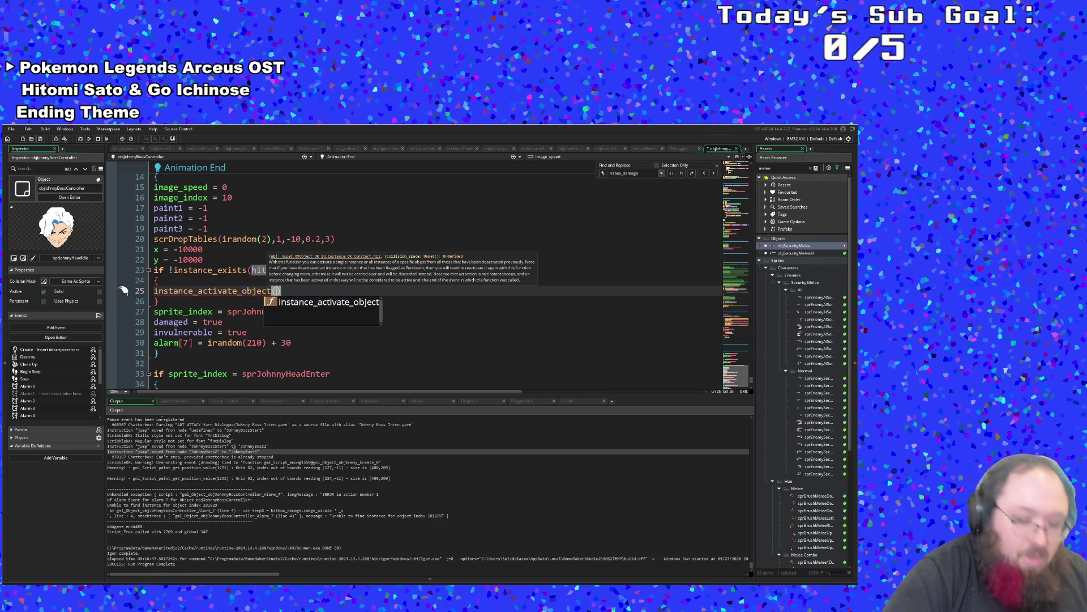
text(hitbo)
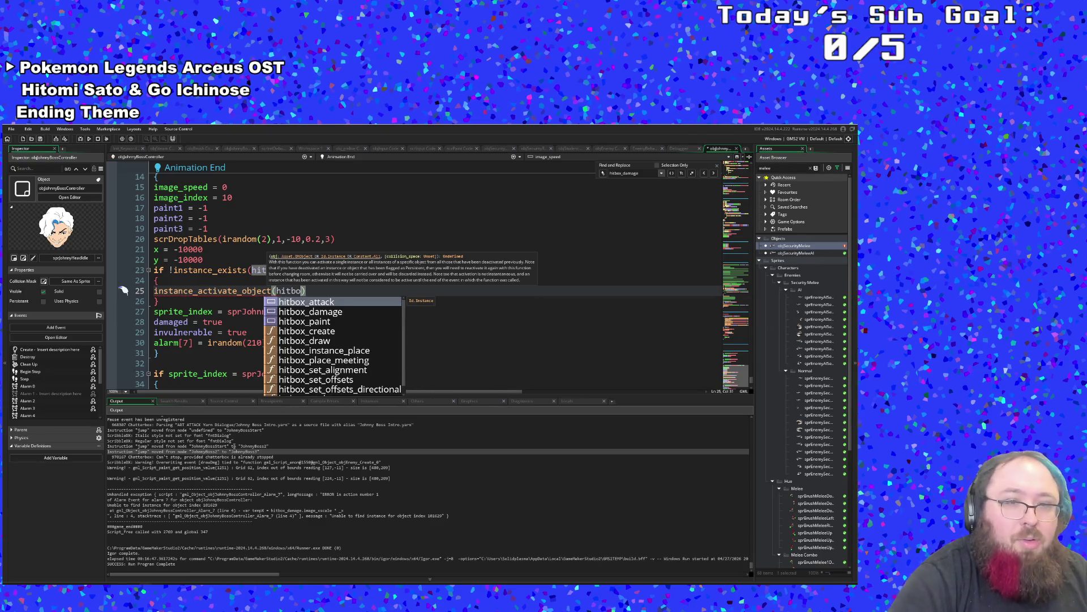
key(Down)
key(Return)
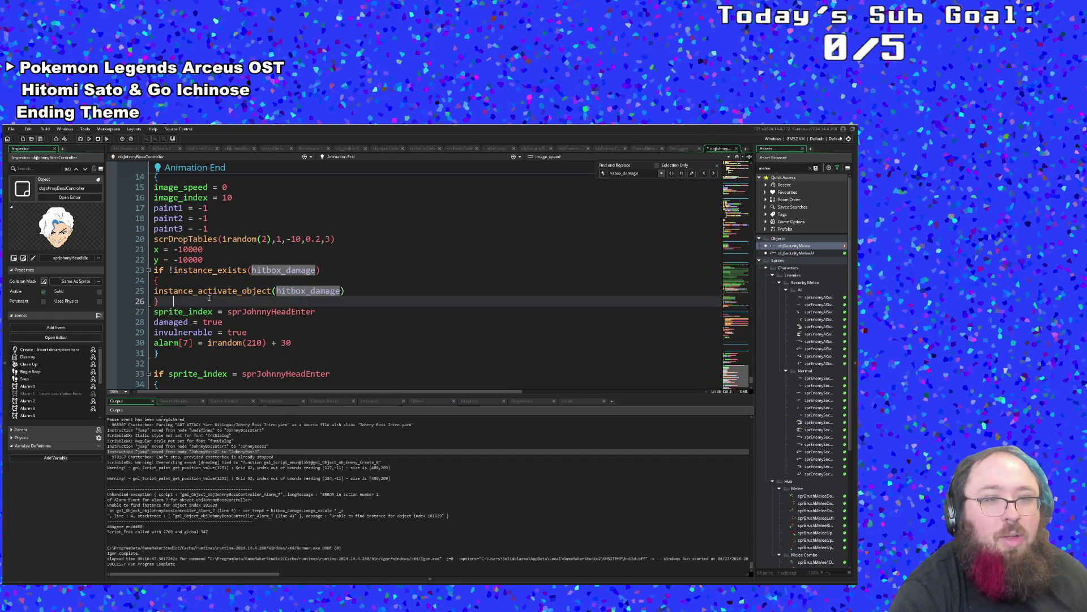
click(186, 278)
Change the line 23 condition to a negated is-active check on hitbox_damage.
double_click(244, 269)
text(is)
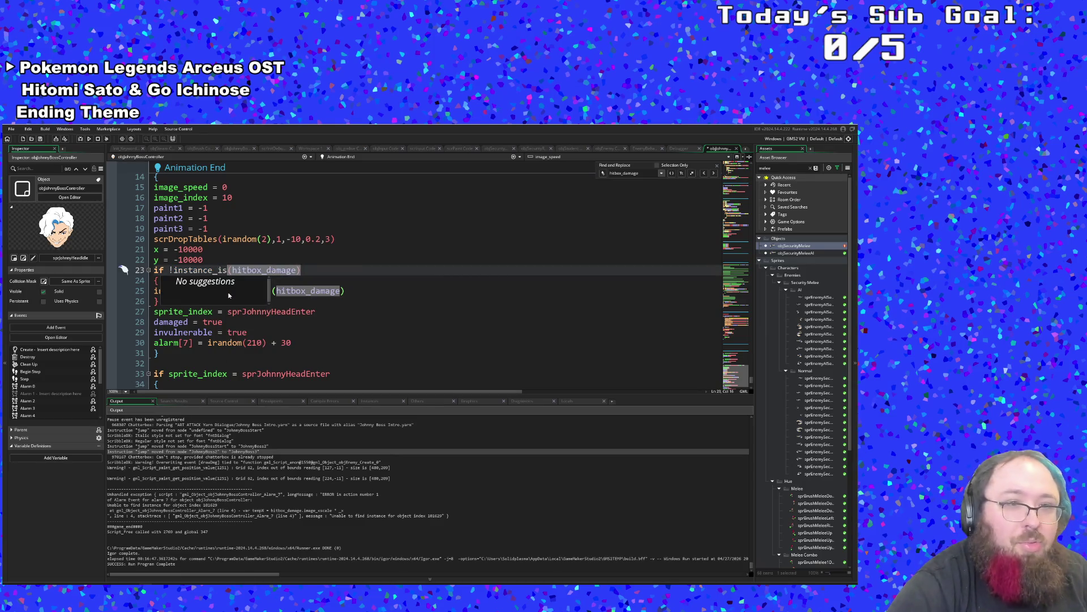
text(_a)
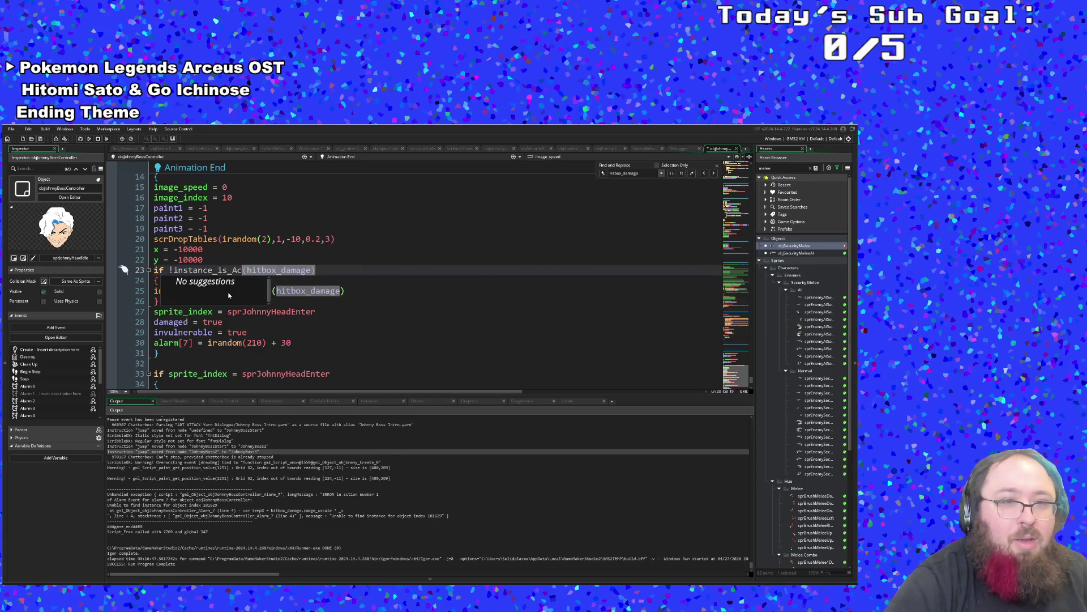
text(ctive)
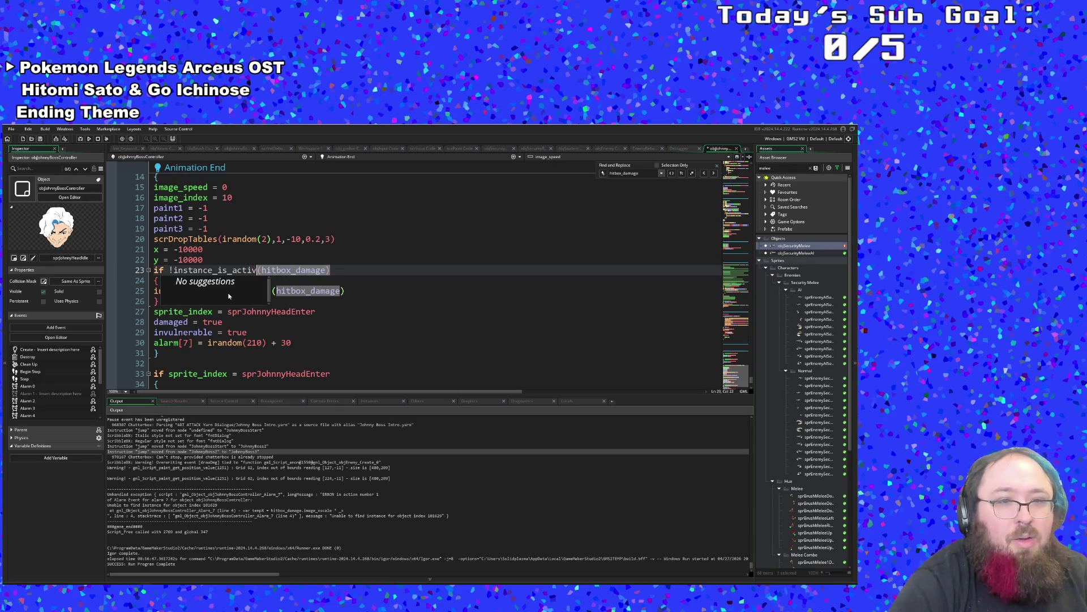
key(Left)
key(Left)
key(Left)
key(BackSpace)
key(BackSpace)
key(BackSpace)
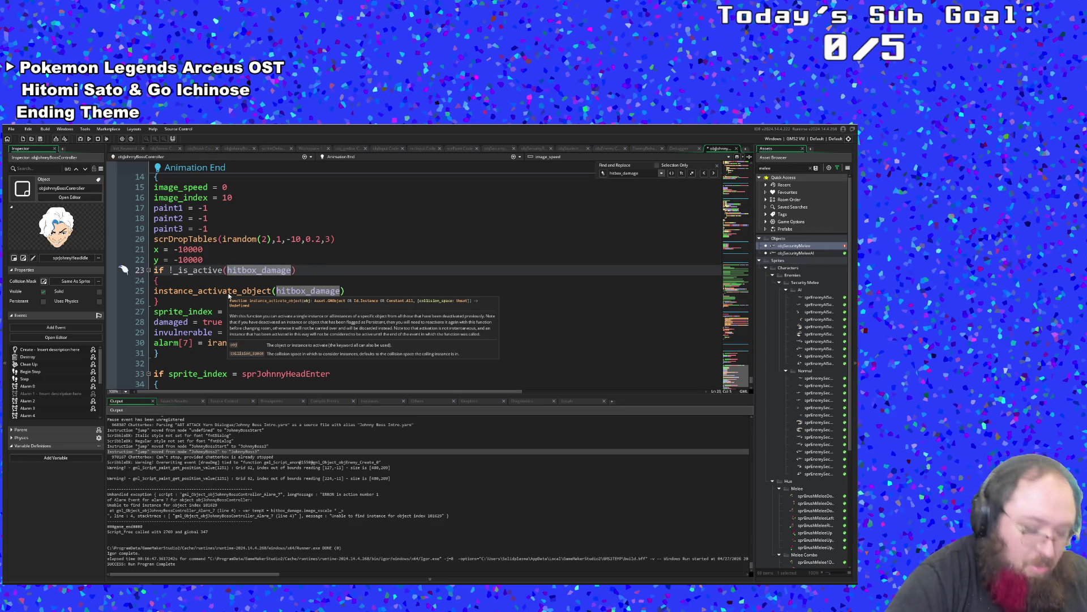
text(object)
key(BackSpace)
key(BackSpace)
key(BackSpace)
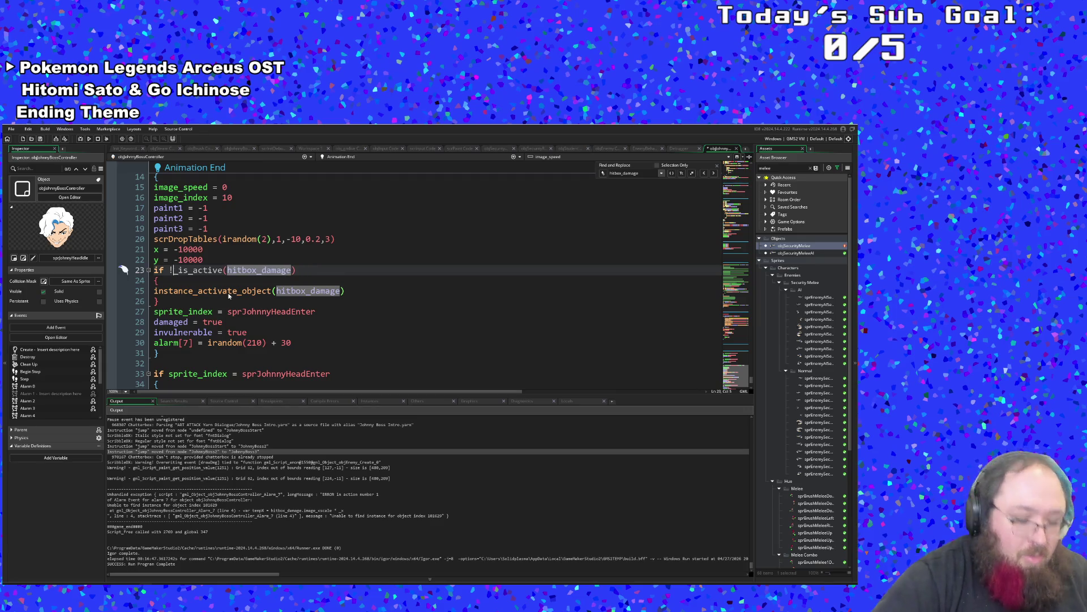
text(objec)
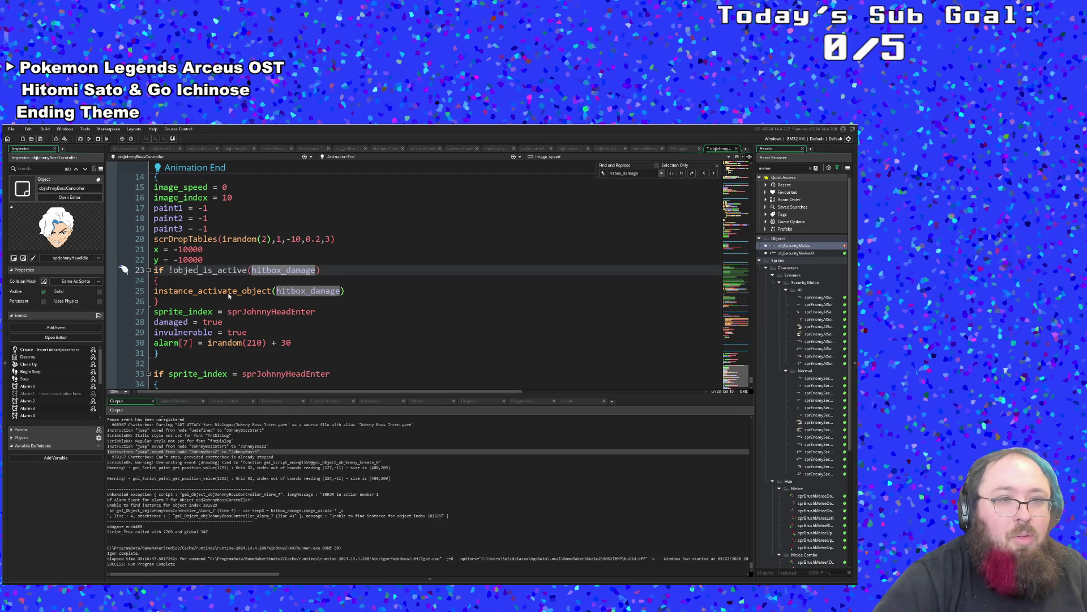
key(Left)
key(Left)
key(Left)
key(BackSpace)
key(BackSpace)
key(BackSpace)
key(BackSpace)
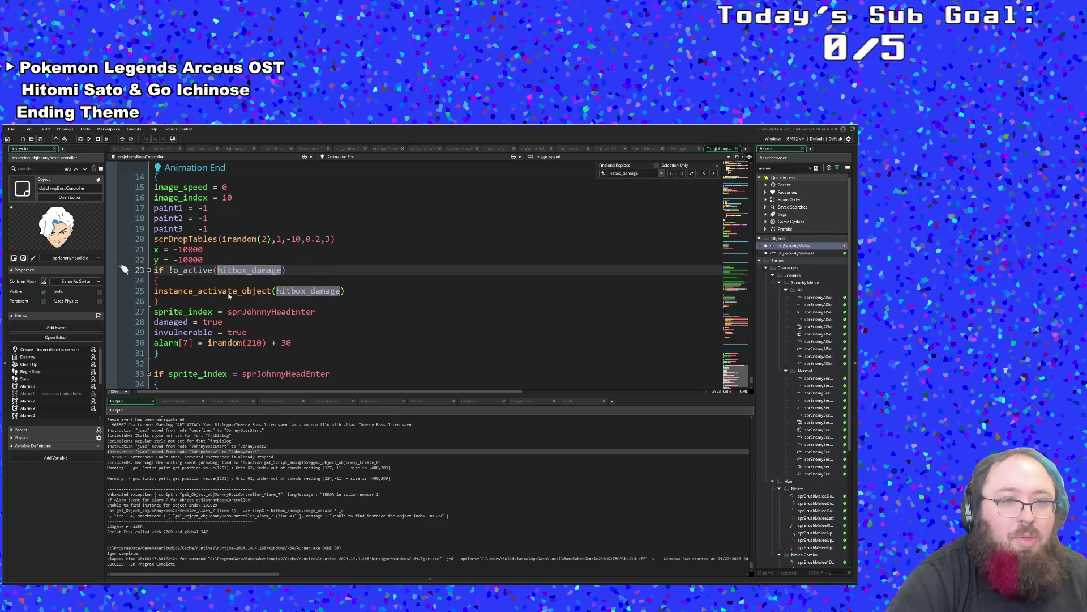
text(!)
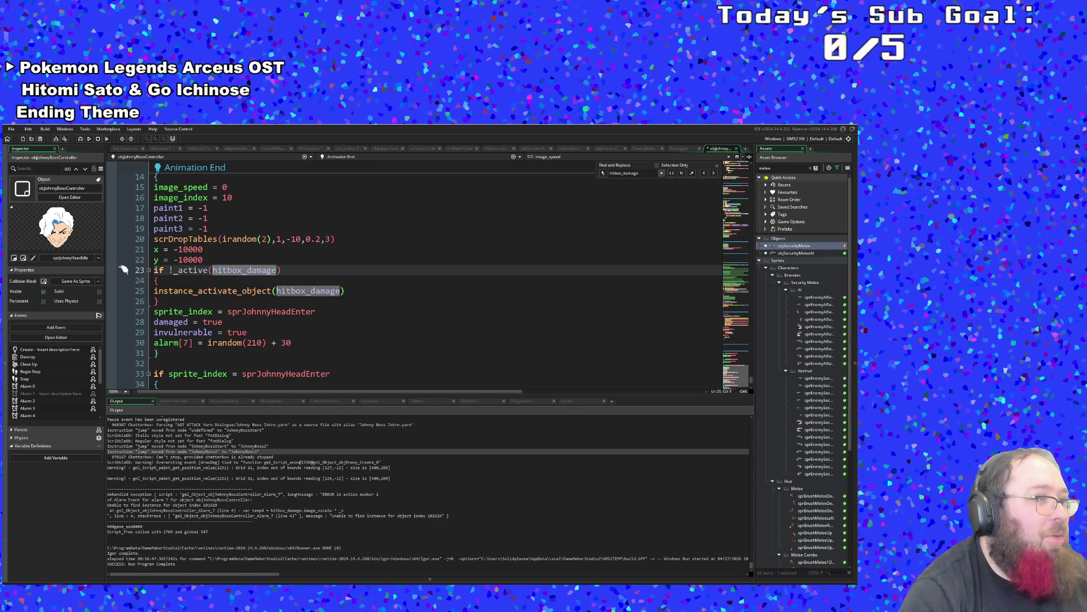
click(204, 291)
double_click(204, 290)
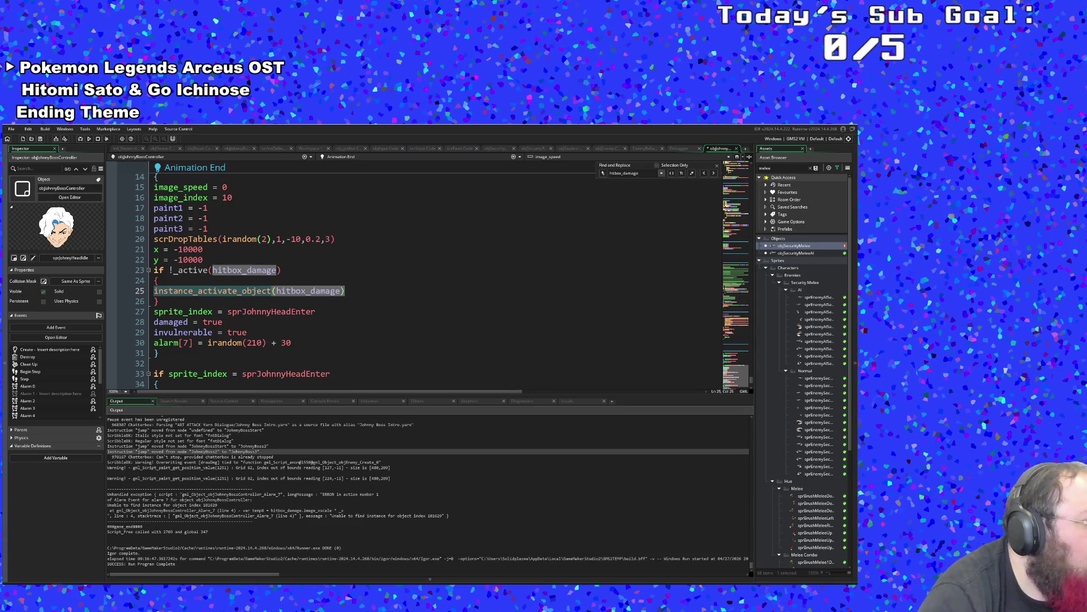
Restore the line 23 condition to instance_exists on hitbox_damage.
click(329, 311)
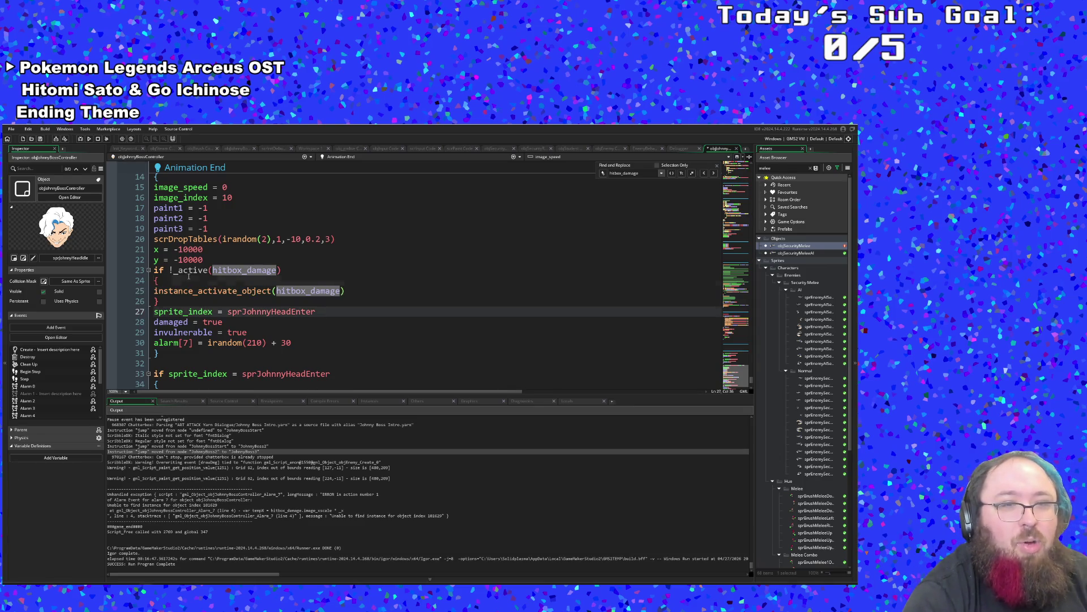
click(174, 270)
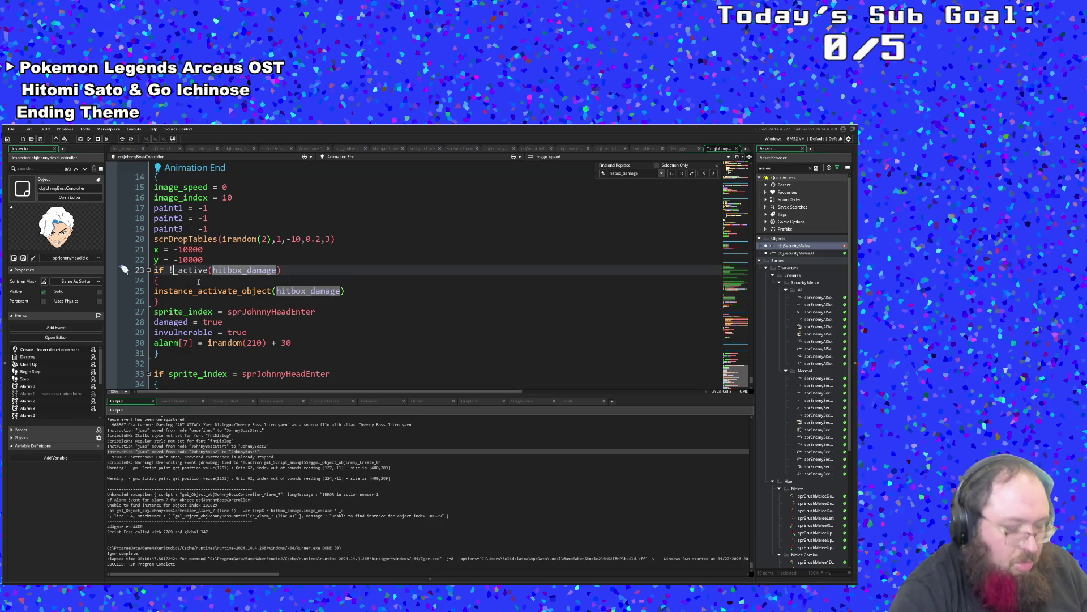
text(object_is)
key(Left)
key(Left)
key(Left)
key(BackSpace)
key(BackSpace)
key(BackSpace)
text(instan)
key(Delete)
key(Delete)
key(Delete)
text(ce_exists)
key(Down)
key(Down)
key(End)
key(Left)
key(BackSpace)
key(BackSpace)
key(BackSpace)
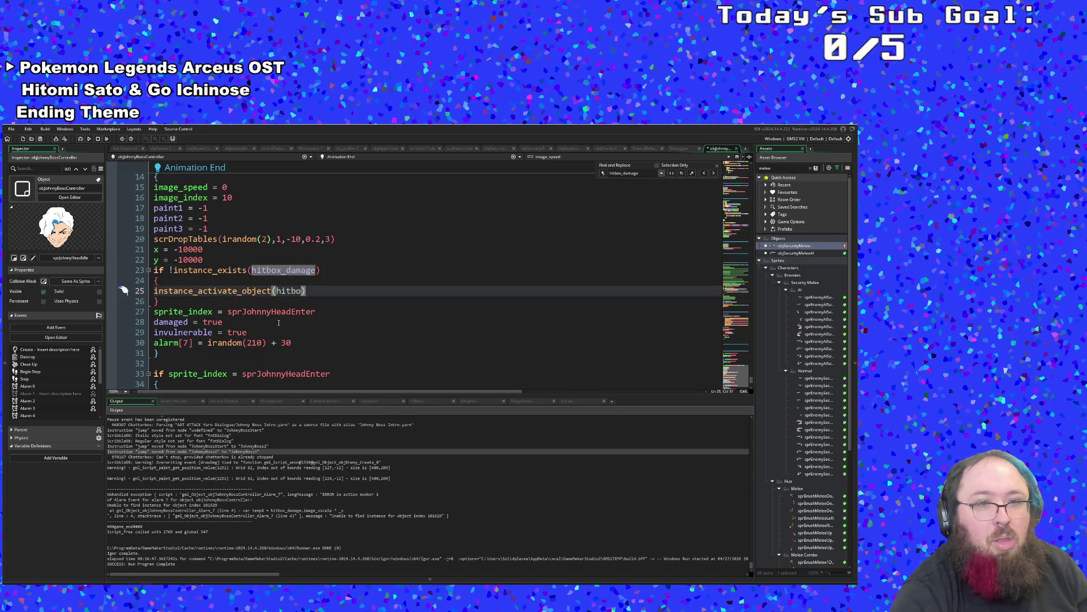
Cancel Rename Identifier and complete hitbox_damage as the line 25 argument.
key(F2)
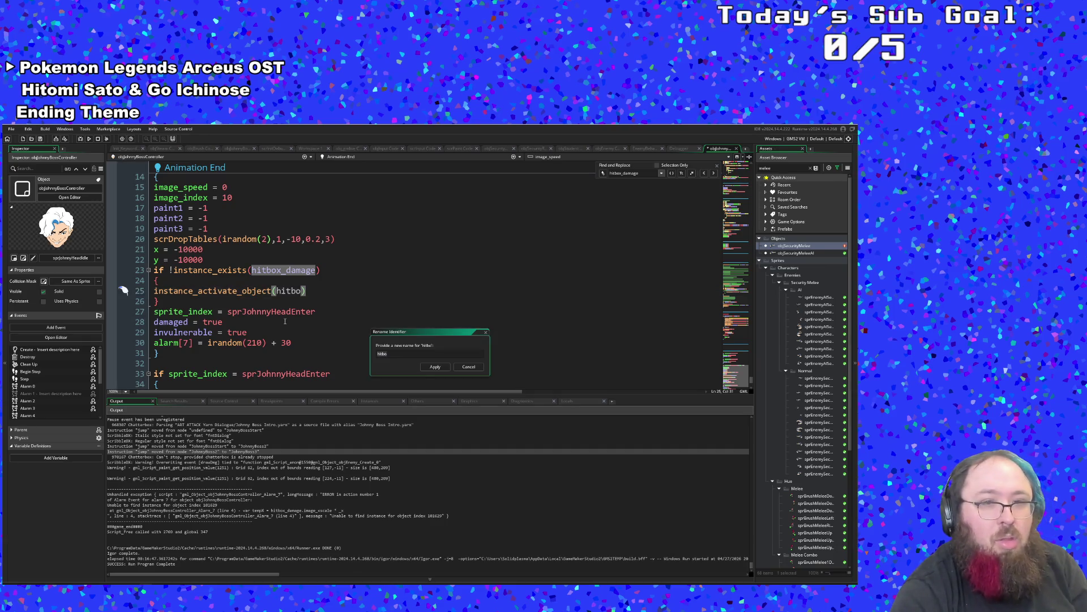
click(457, 368)
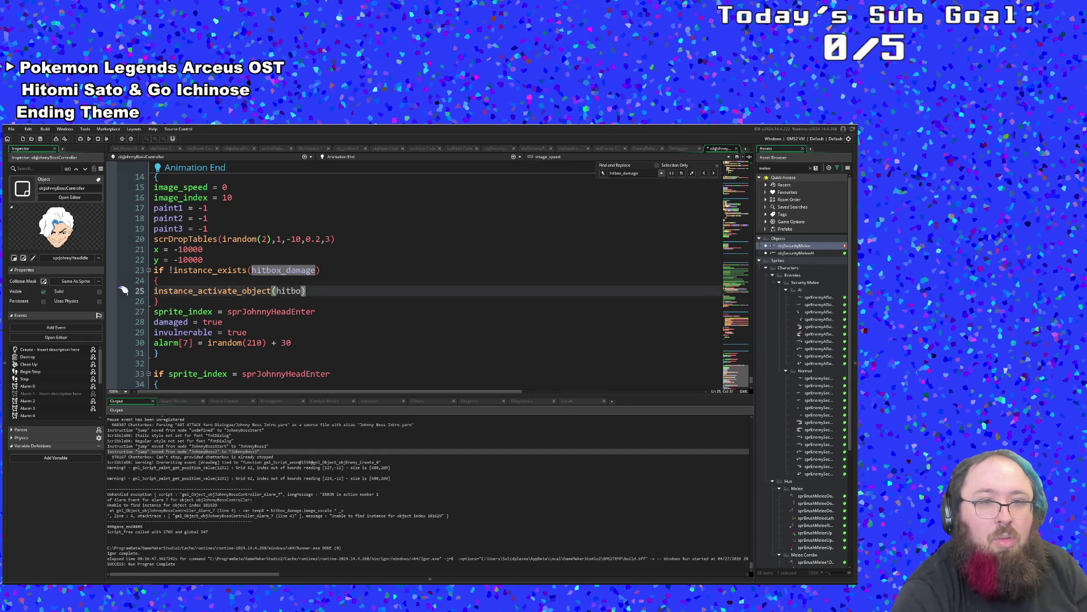
text(x_da)
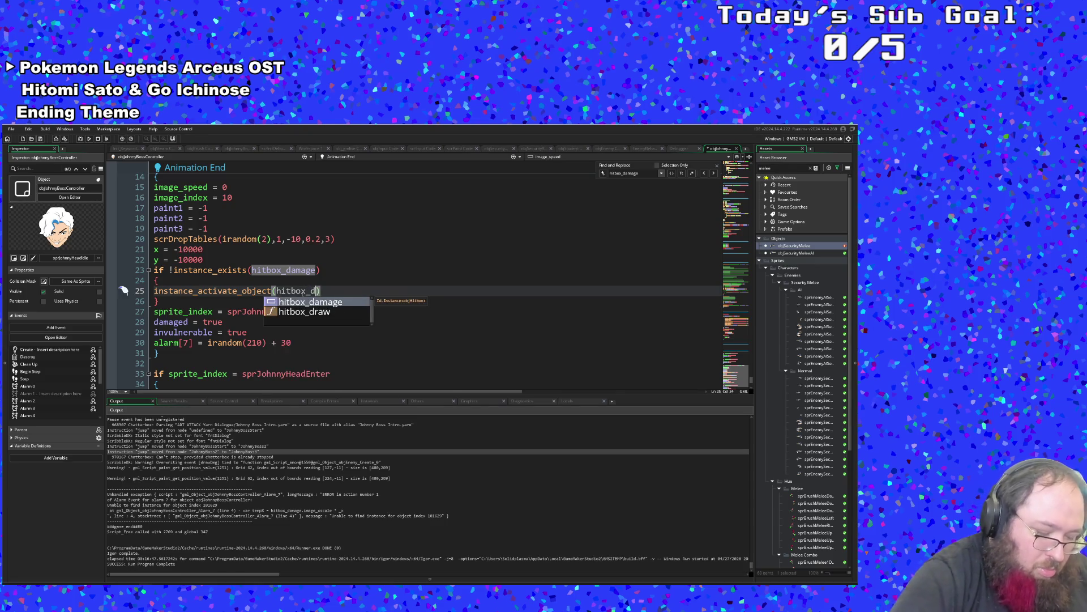
key(Return)
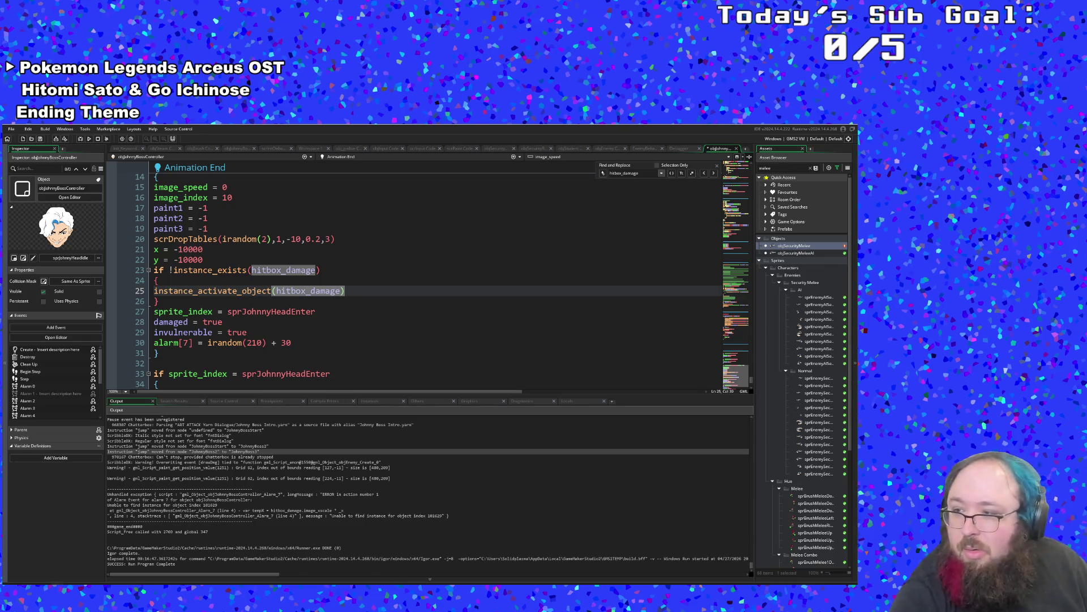
Save the Animation End code via File > Save and run the game.
click(287, 374)
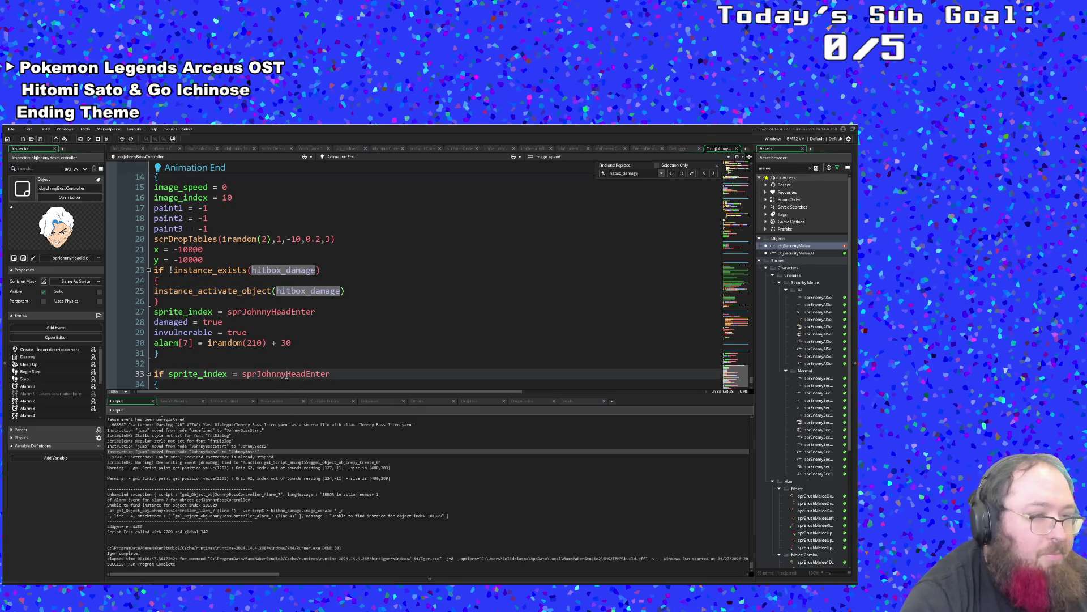
click(11, 129)
click(28, 166)
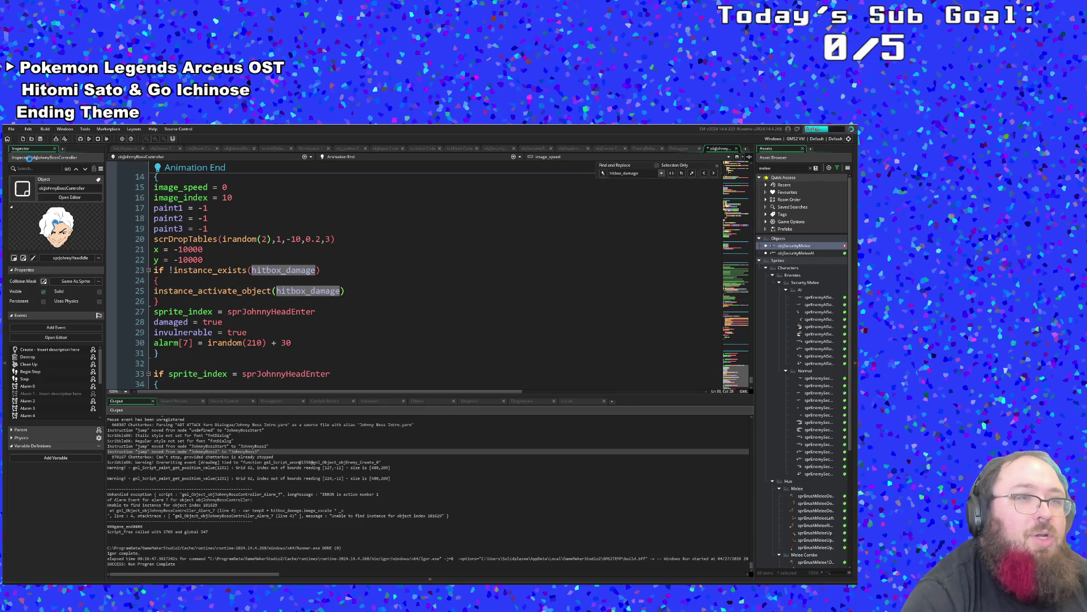
click(80, 139)
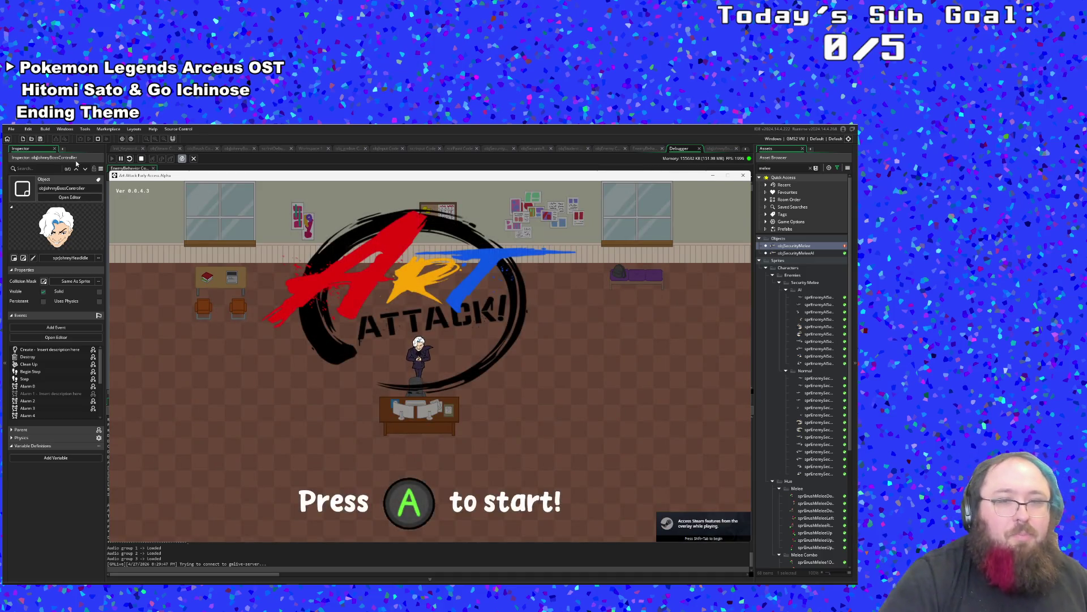
Stop the game at the Art Attack title screen and bring up the asset search.
click(743, 175)
key(ctrl+t)
Find obj_gmlive with the asset search and save its Create code with Ctrl+S.
text(ob)
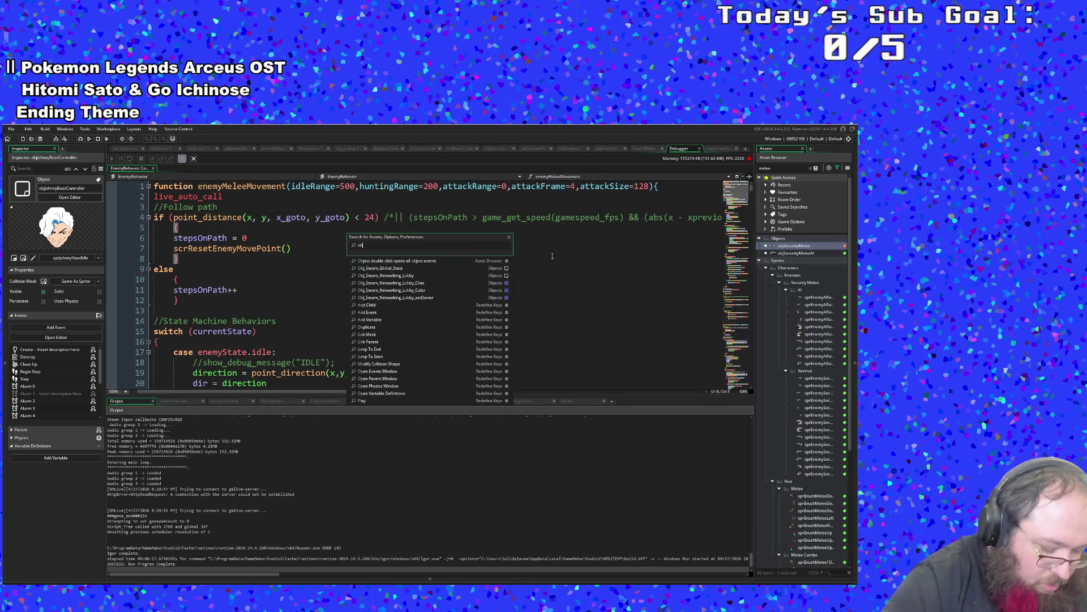
text(jGMLive)
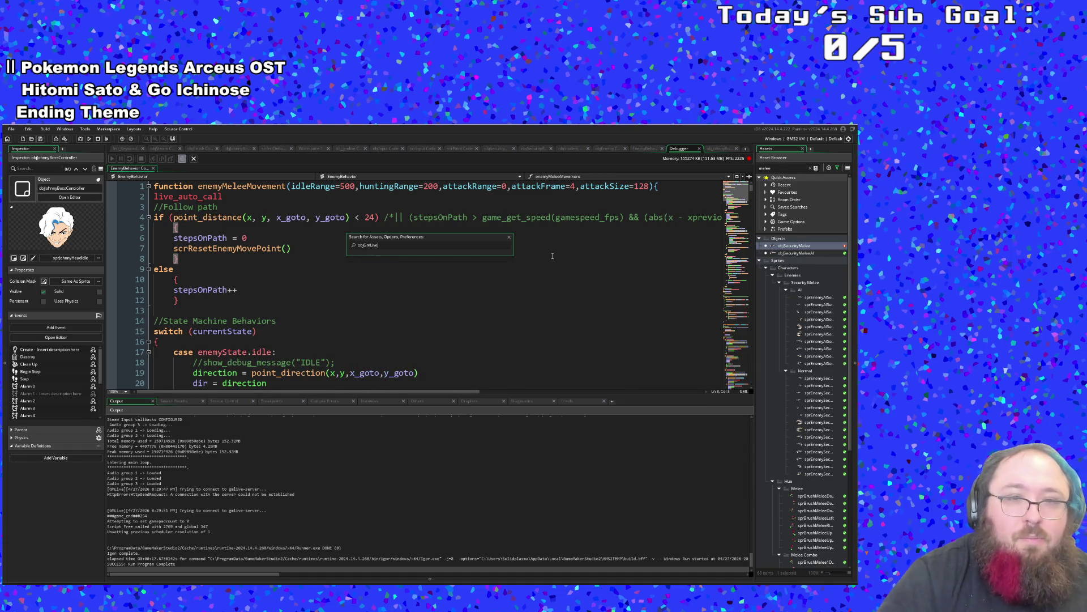
key(BackSpace)
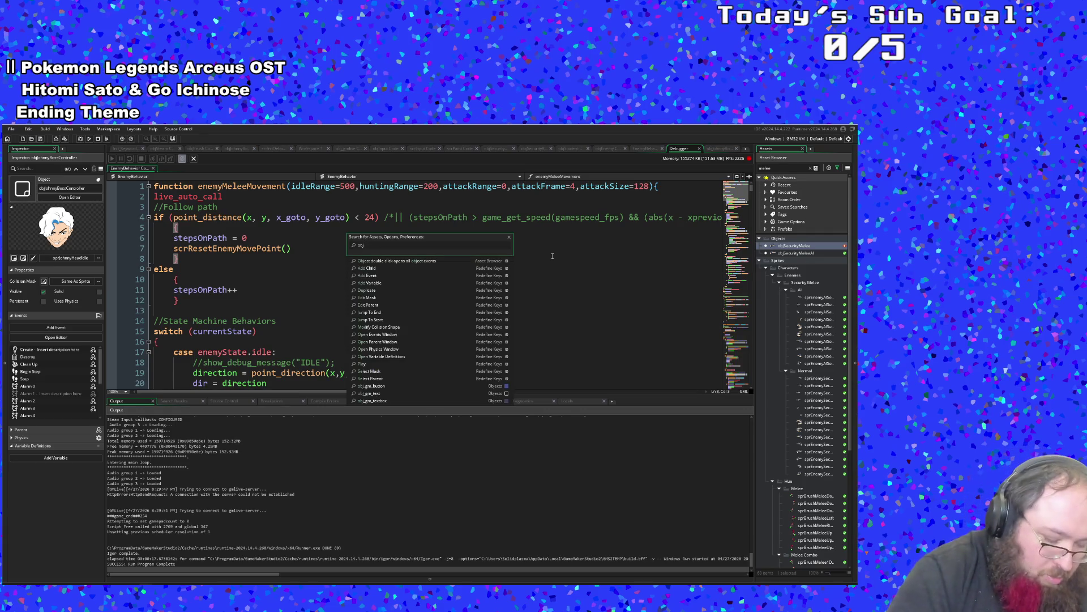
text(_gm)
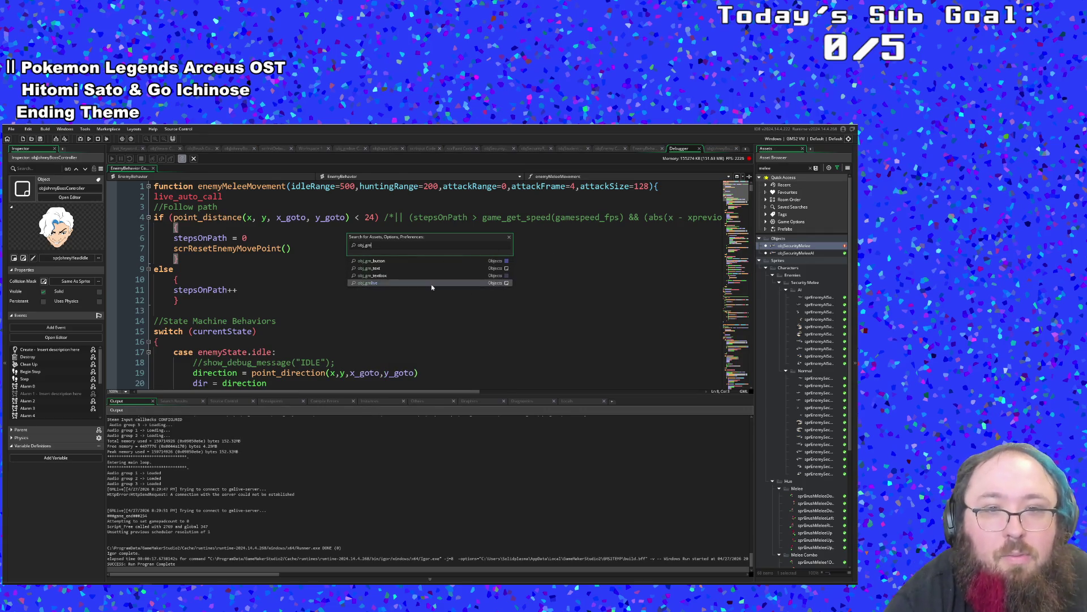
click(368, 282)
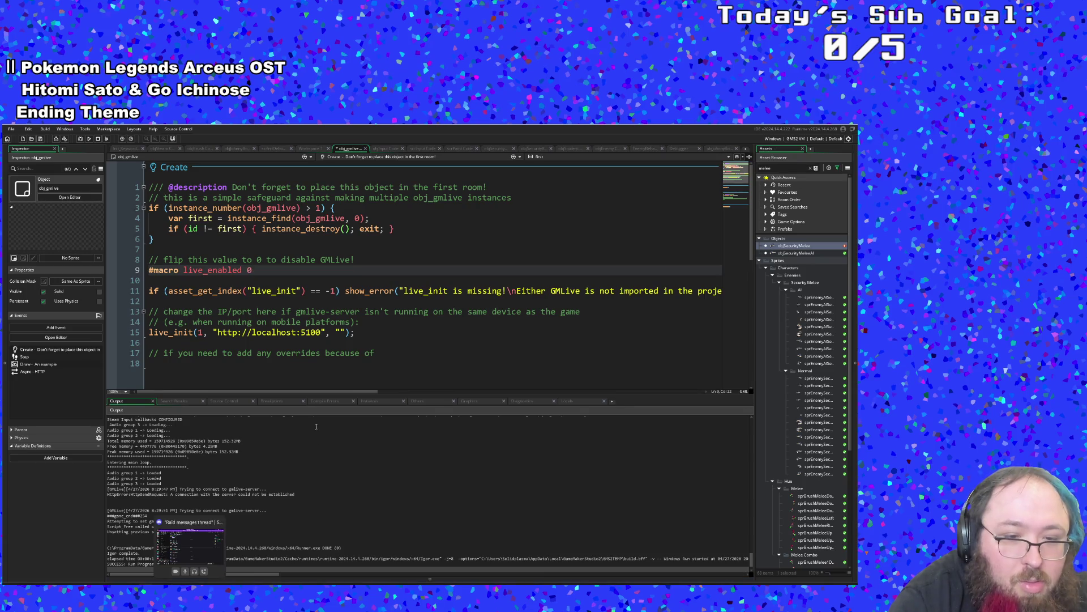
click(307, 332)
key(ctrl+s)
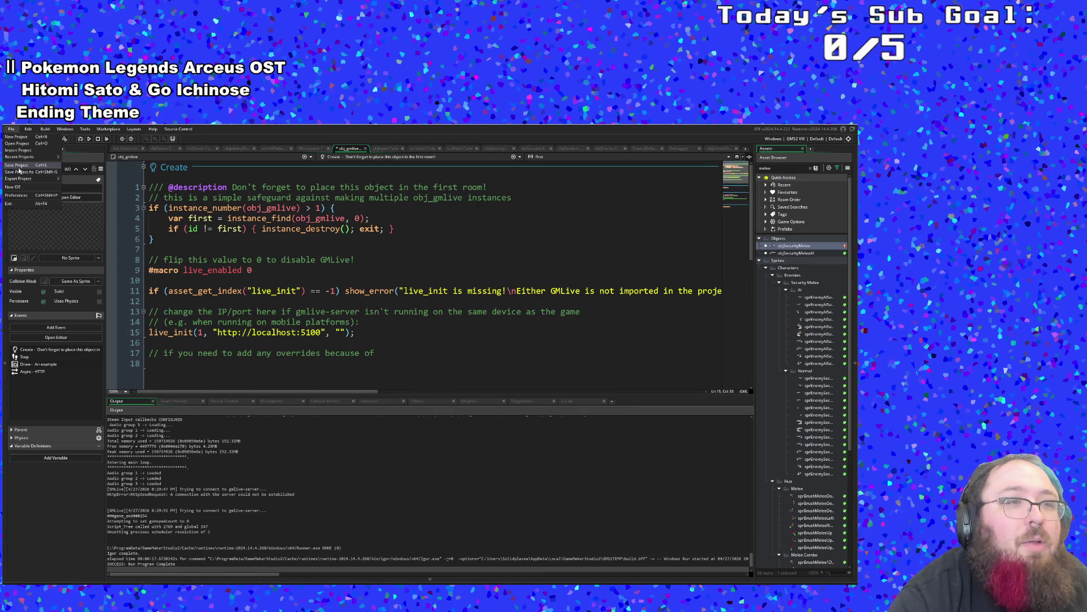
click(203, 281)
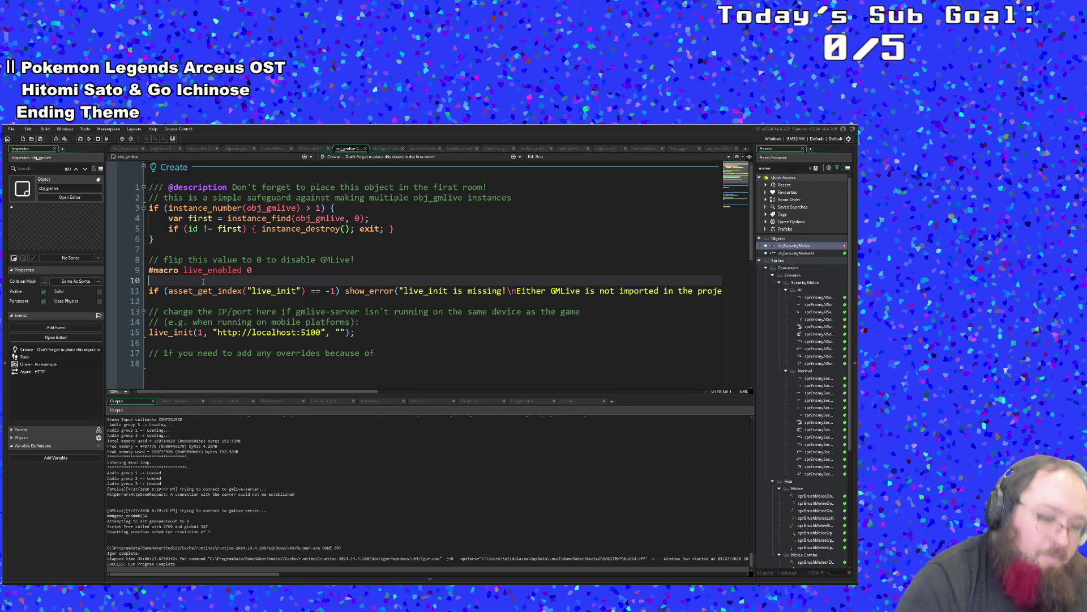
Search assets for 'Br' and open the objBrush Step event code.
key(ctrl+t)
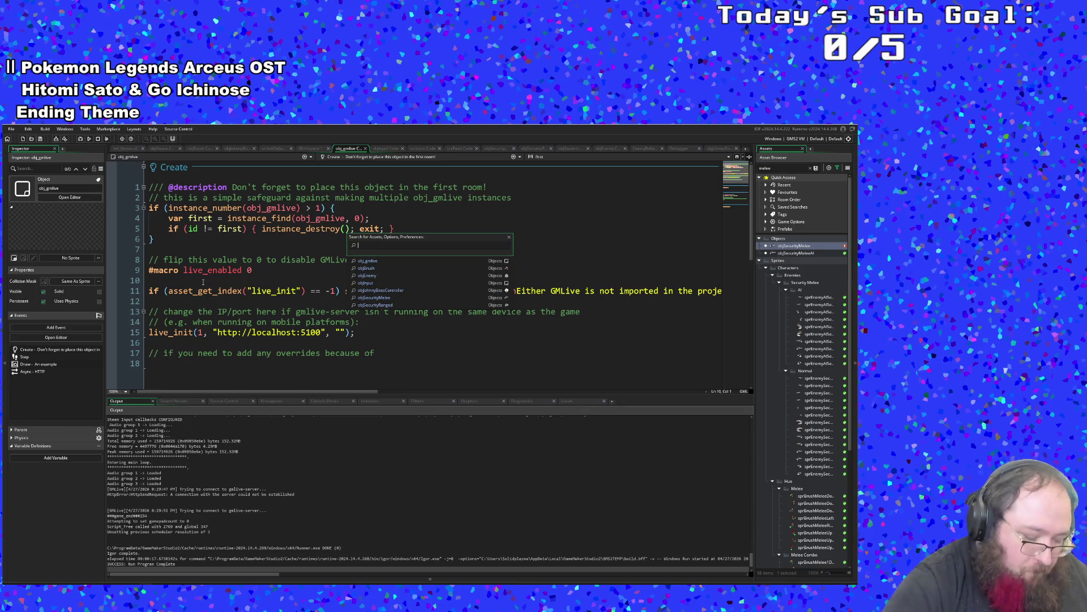
text(objBrush)
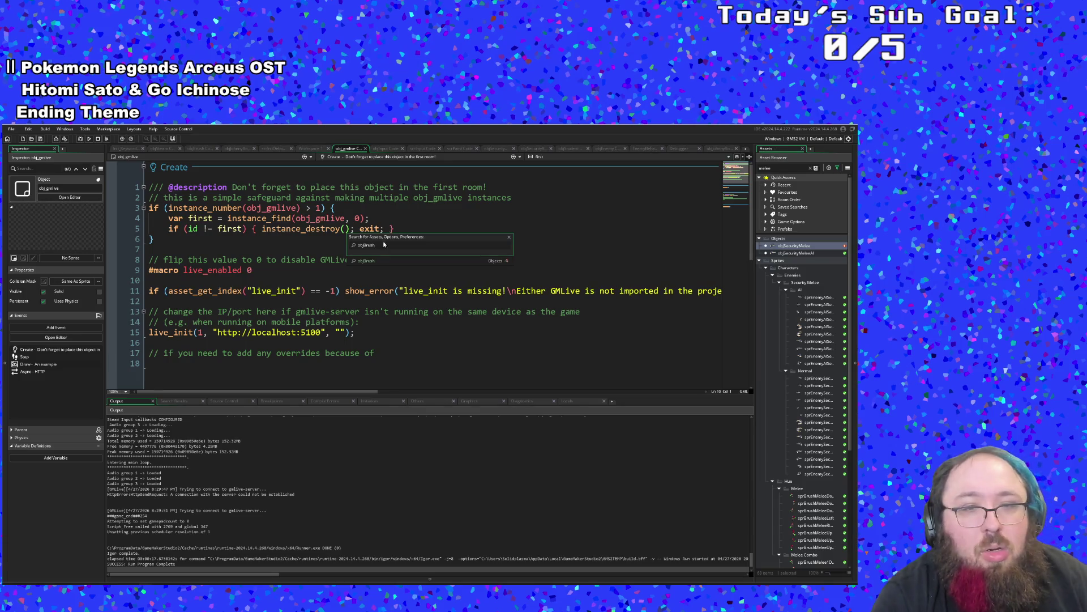
key(Return)
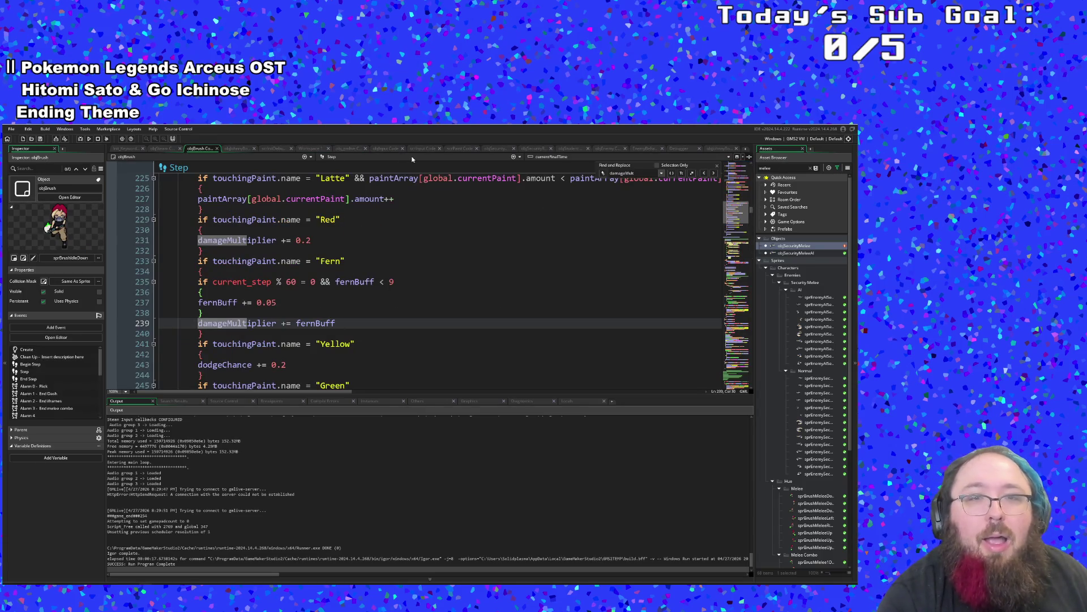
Switch objBrush's code view to the Draw GUI event and scroll to its end.
click(412, 159)
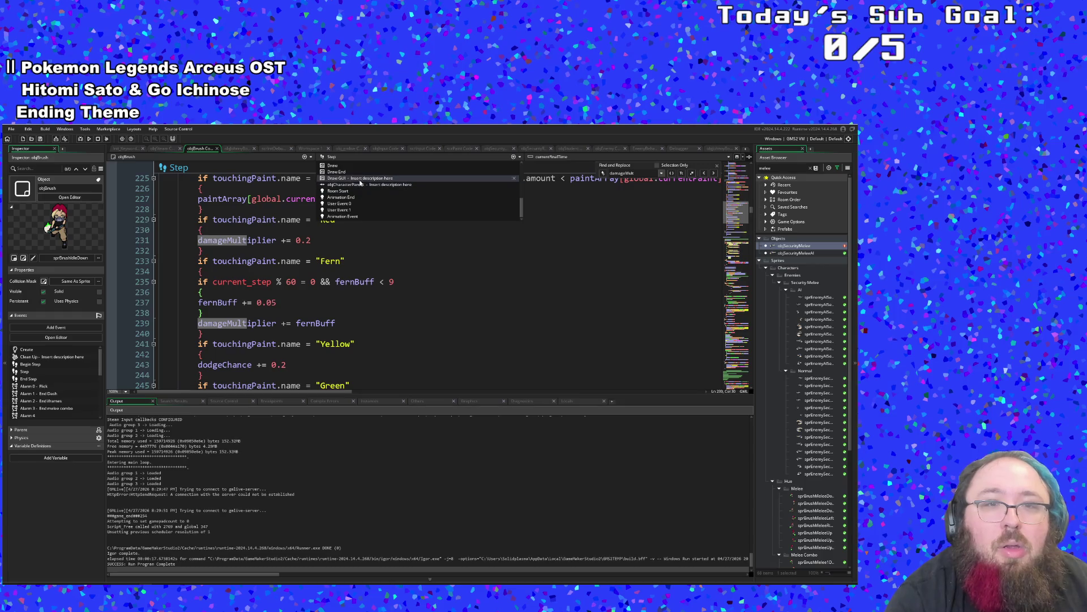
click(337, 172)
click(340, 157)
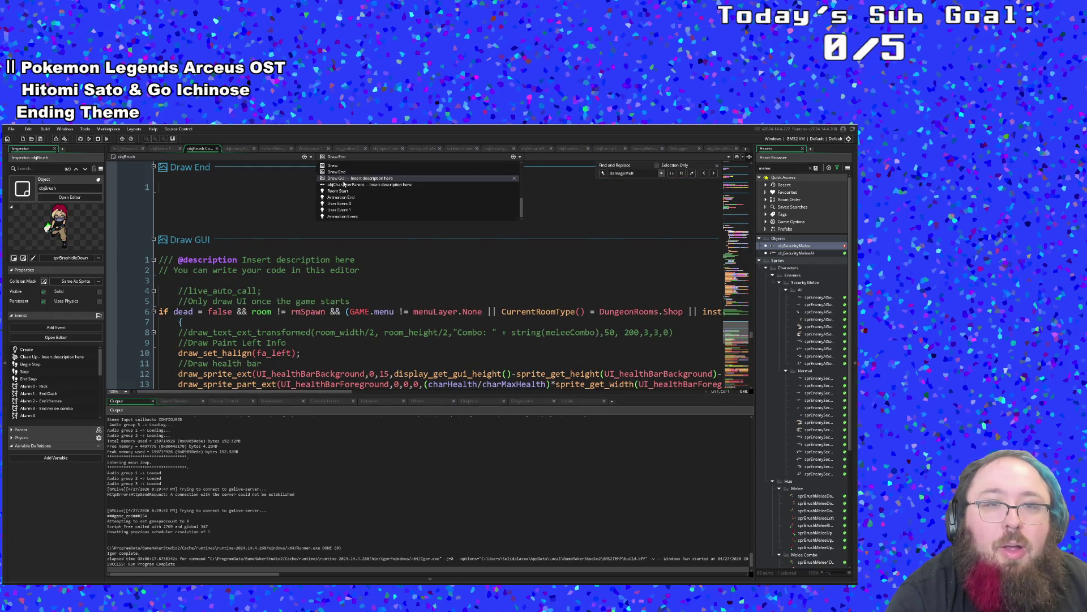
click(343, 179)
scroll(314, 254, down, 20)
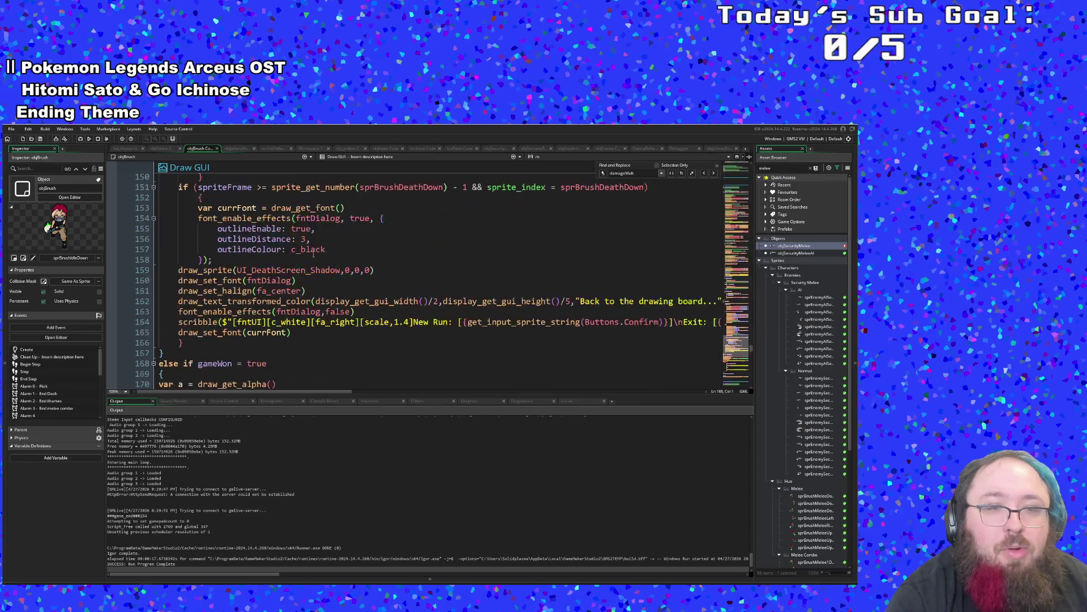
scroll(306, 246, down, 20)
scroll(286, 241, down, 20)
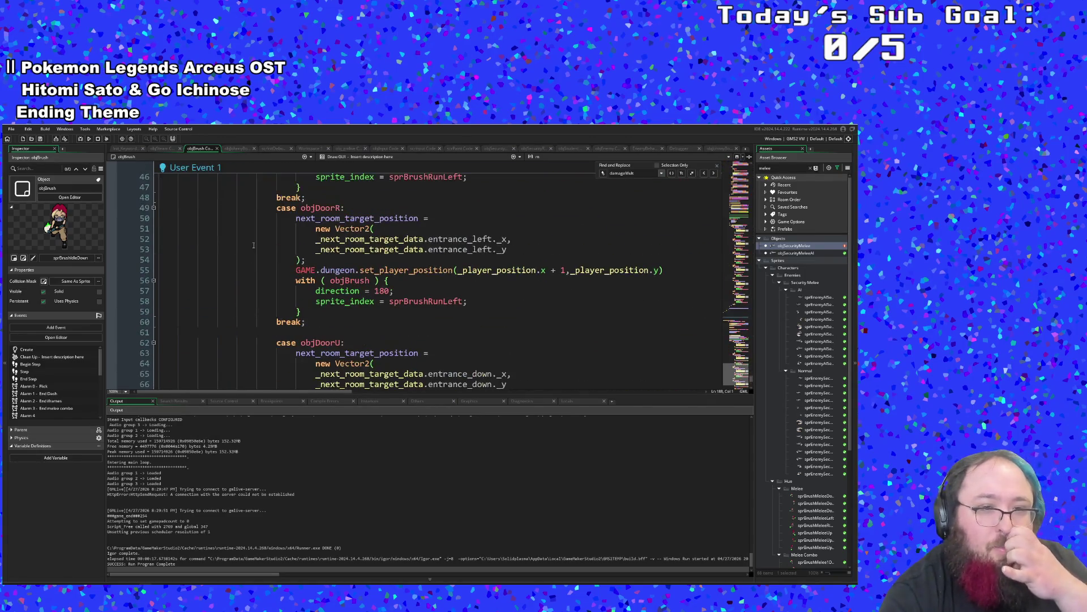
scroll(576, 237, up, 8)
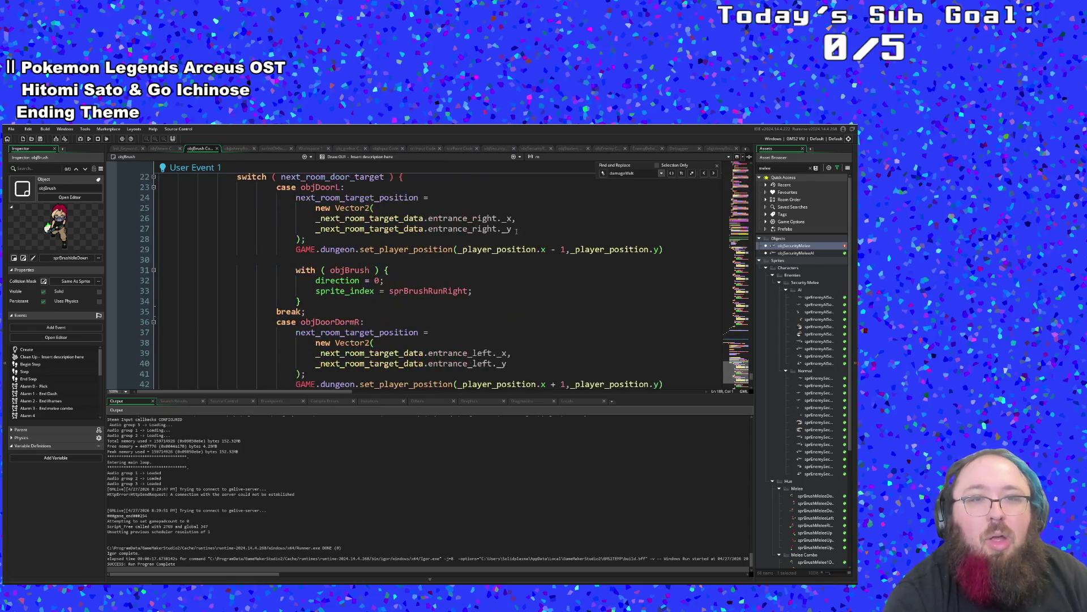
click(395, 157)
click(364, 175)
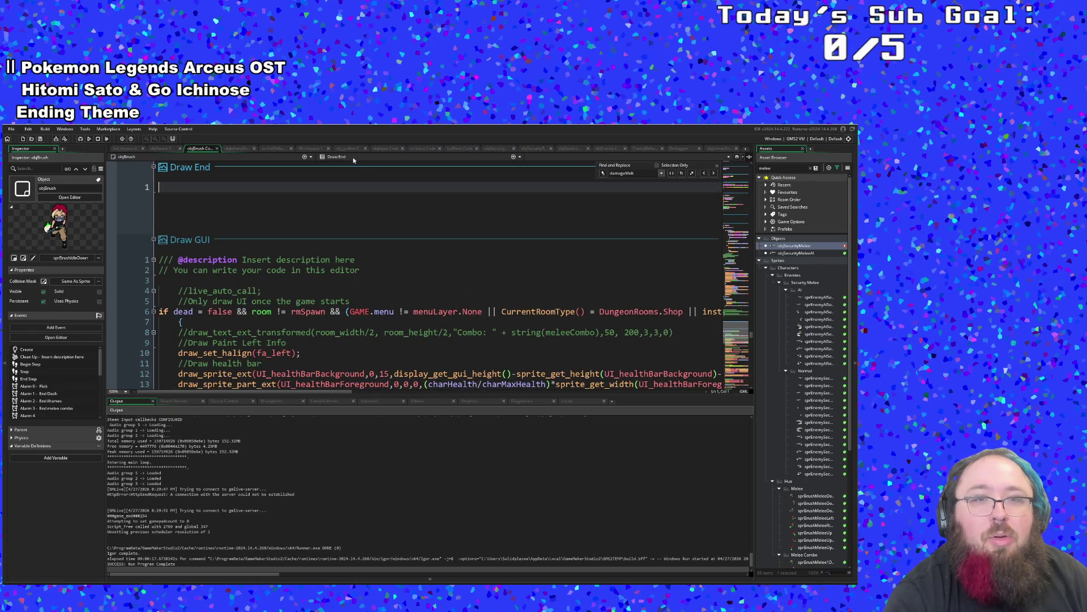
scroll(350, 224, down, 20)
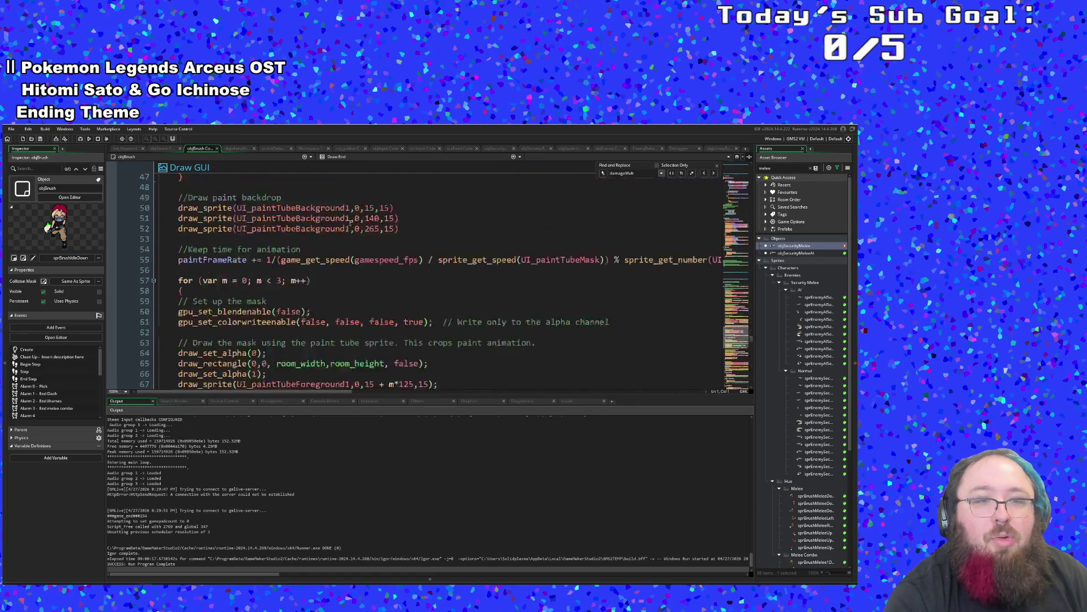
scroll(346, 220, down, 20)
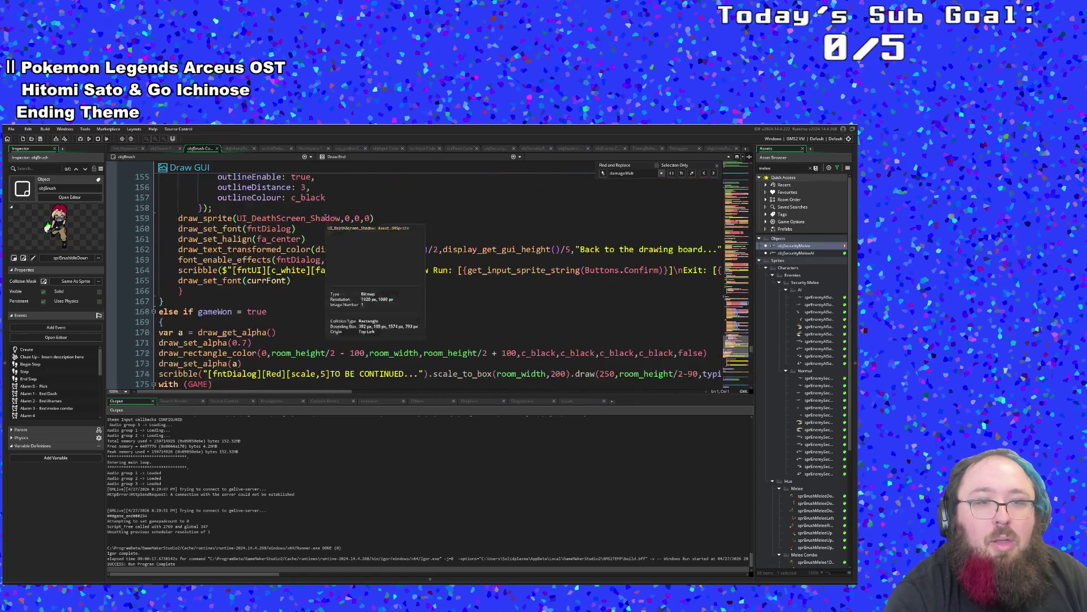
scroll(320, 219, up, 4)
Comment out line 190 with //, save the project, and start a debug run.
click(159, 290)
text(//)
click(214, 290)
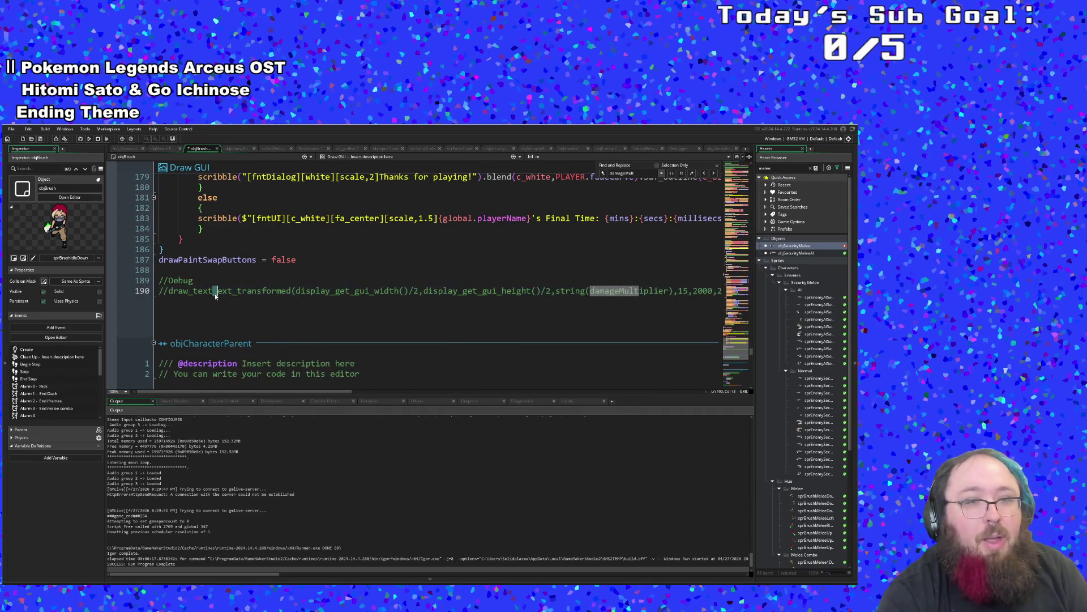
click(13, 129)
click(28, 168)
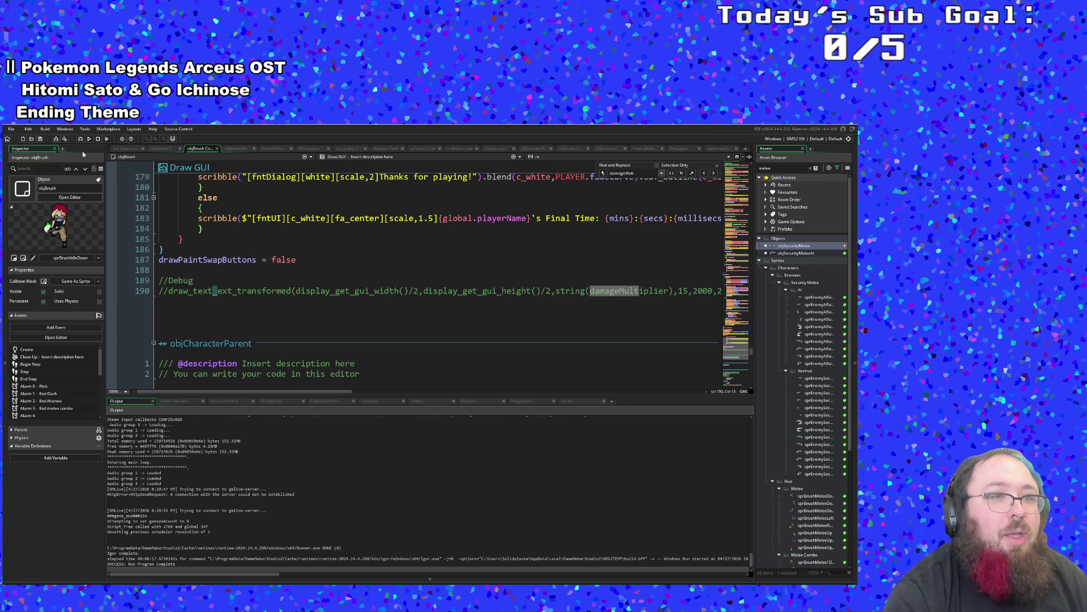
click(81, 140)
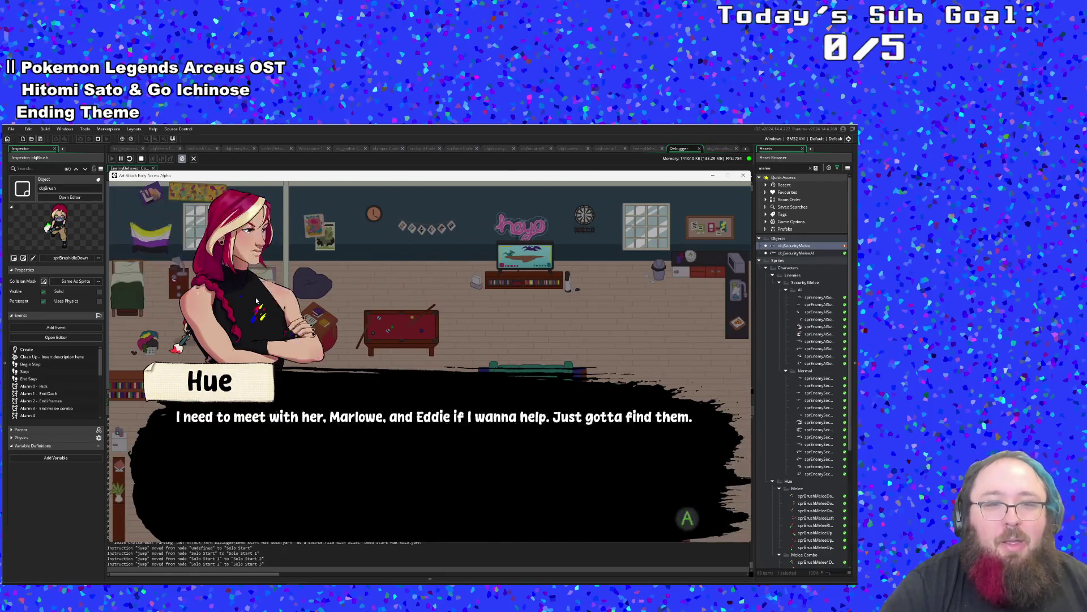
Dismiss Hue's dialogue, walk through the rooms, and pick up the Health Insurance item.
key(Return)
key(d)
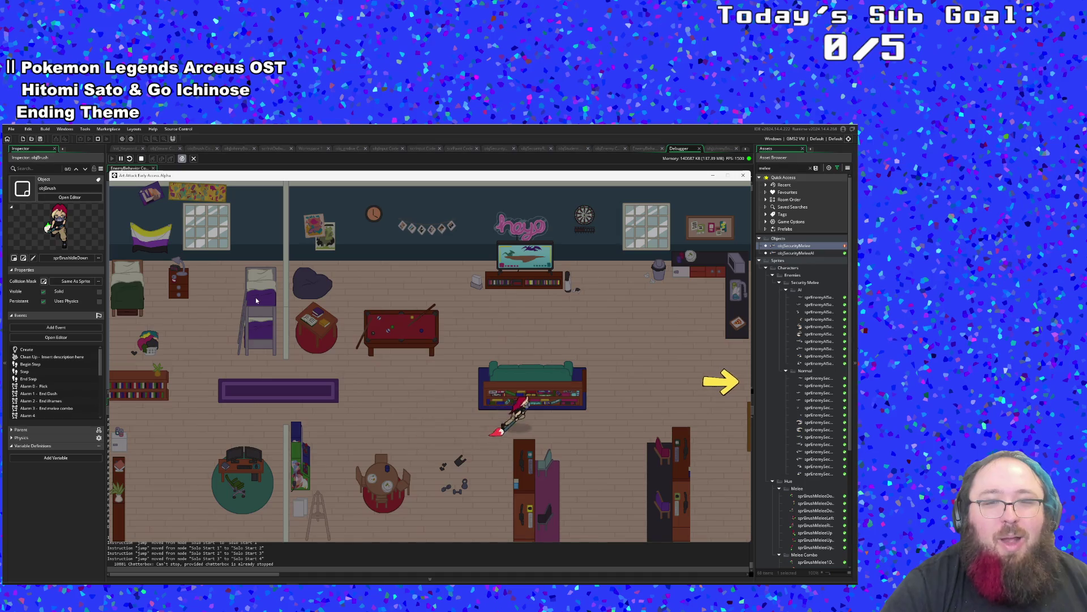
key(a)
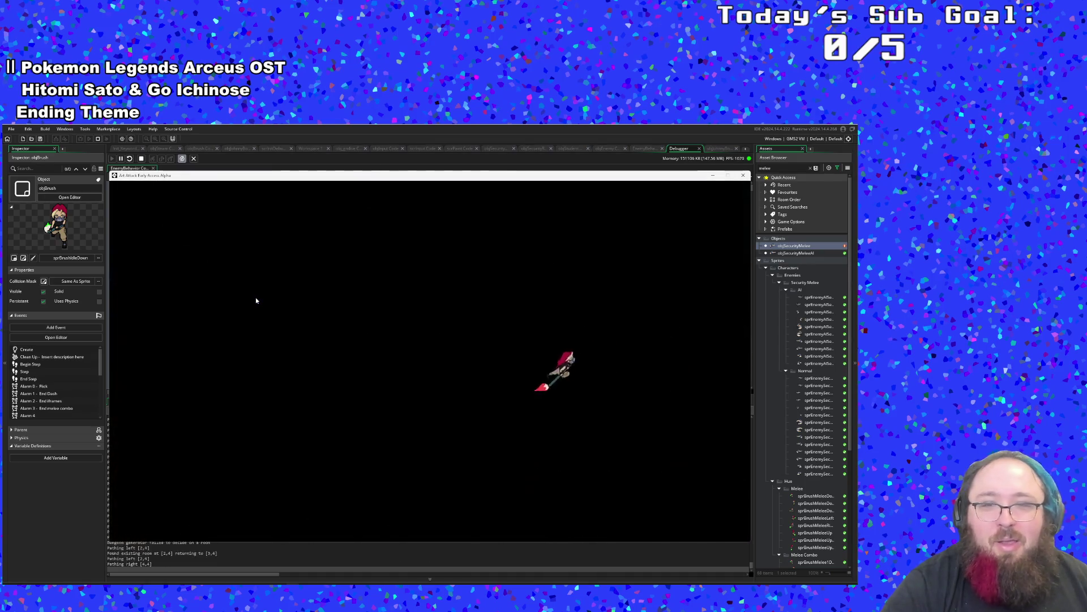
key(s)
key(d)
key(d)
key(e)
key(d)
key(s)
key(a)
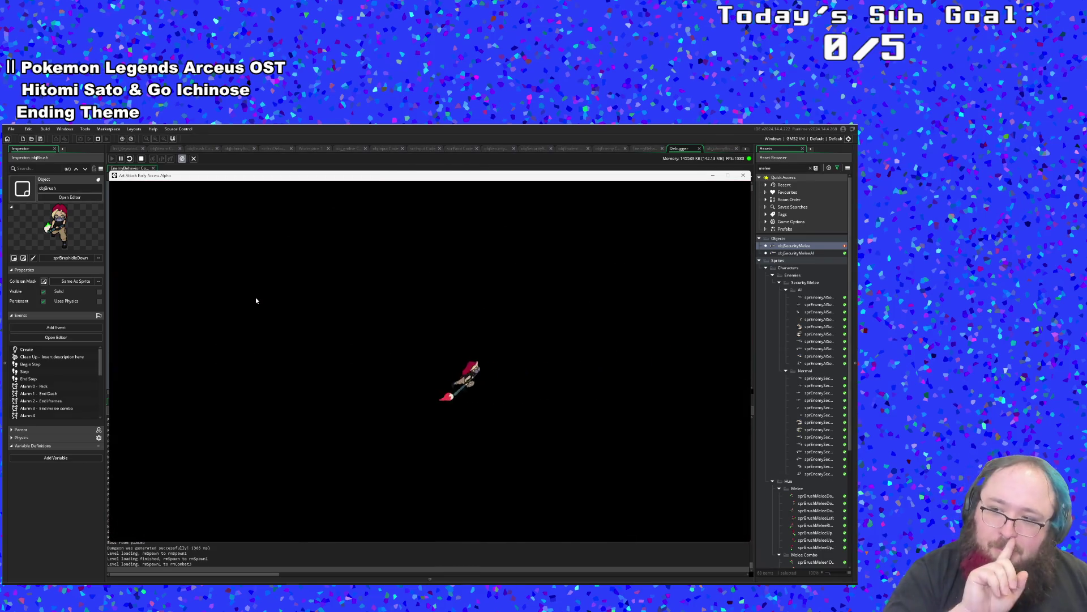
Fight the enemy group, then turn on the debug overlay with F1.
key(d)
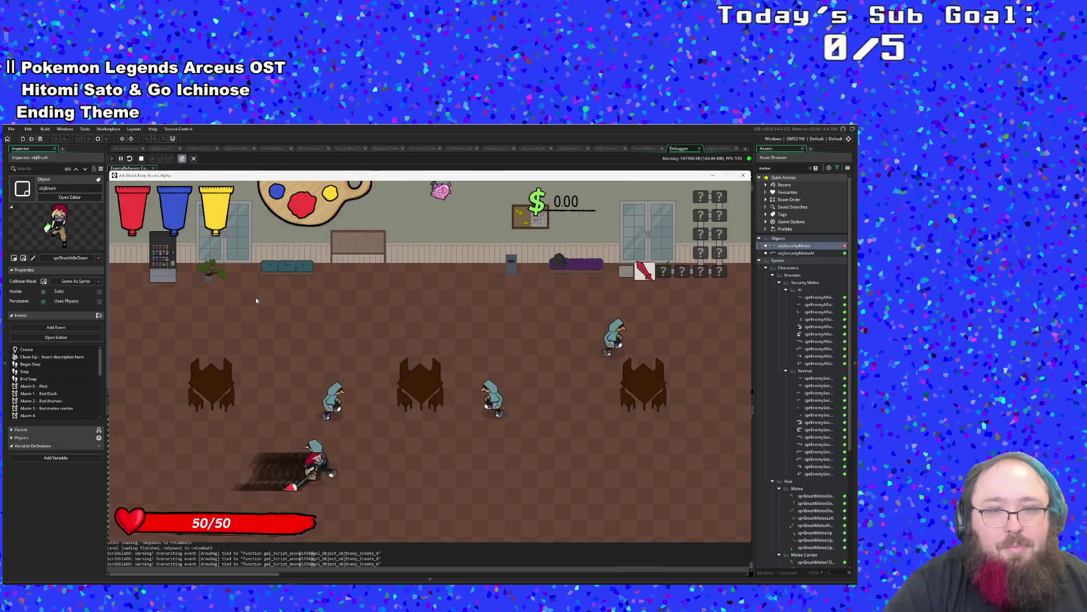
key(d)
key(w)
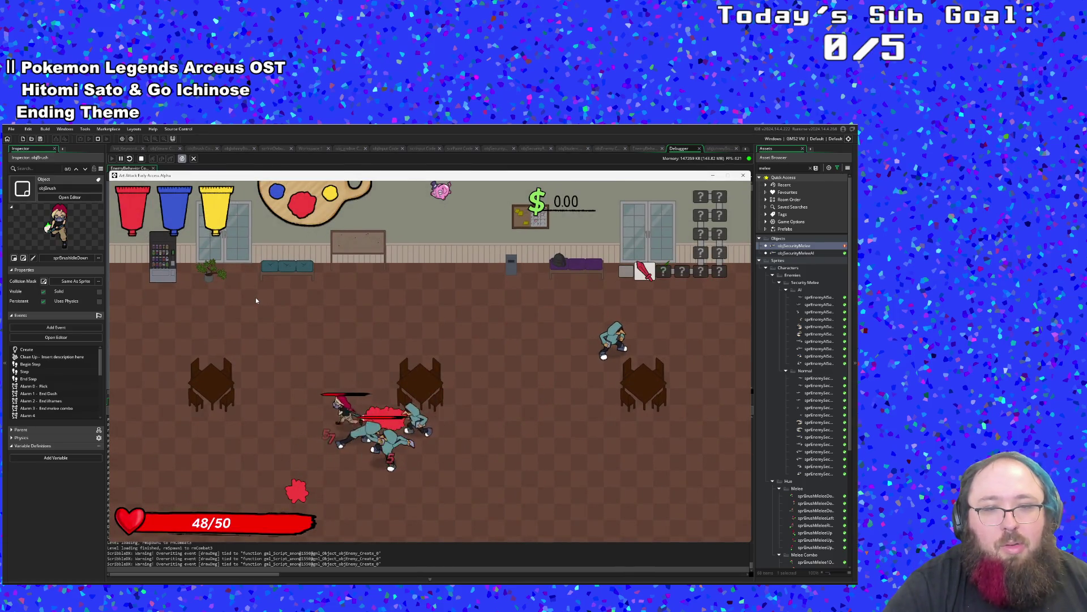
key(s)
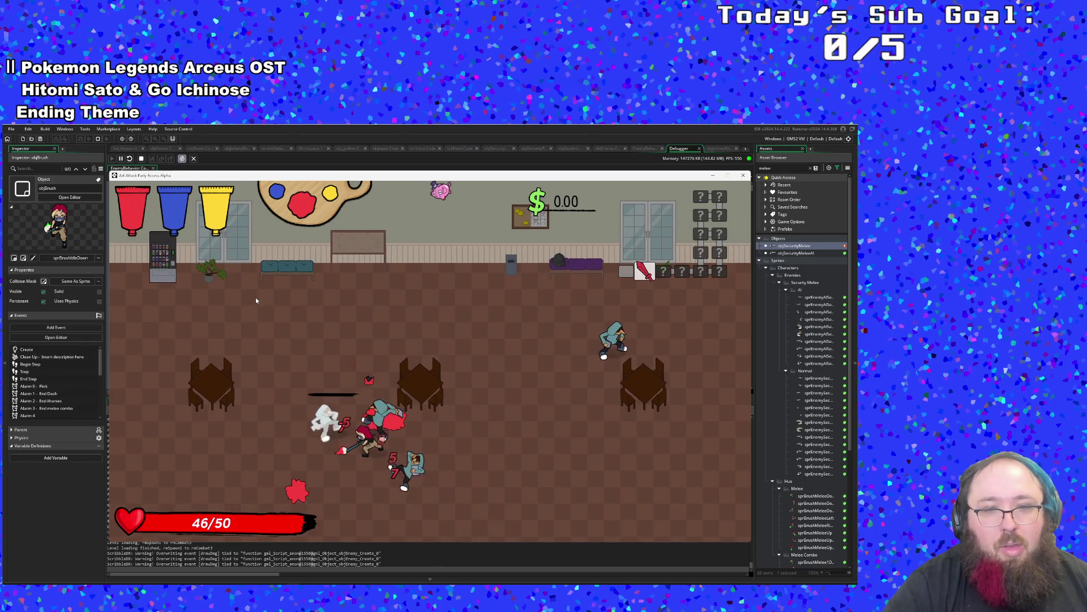
key(w)
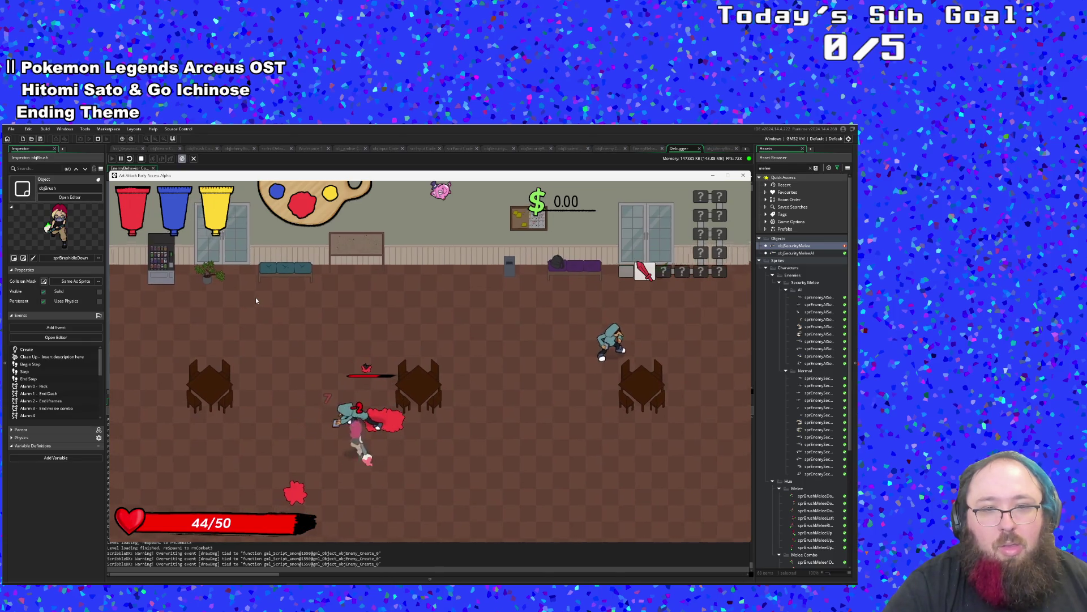
key(a)
key(d)
key(s)
key(w)
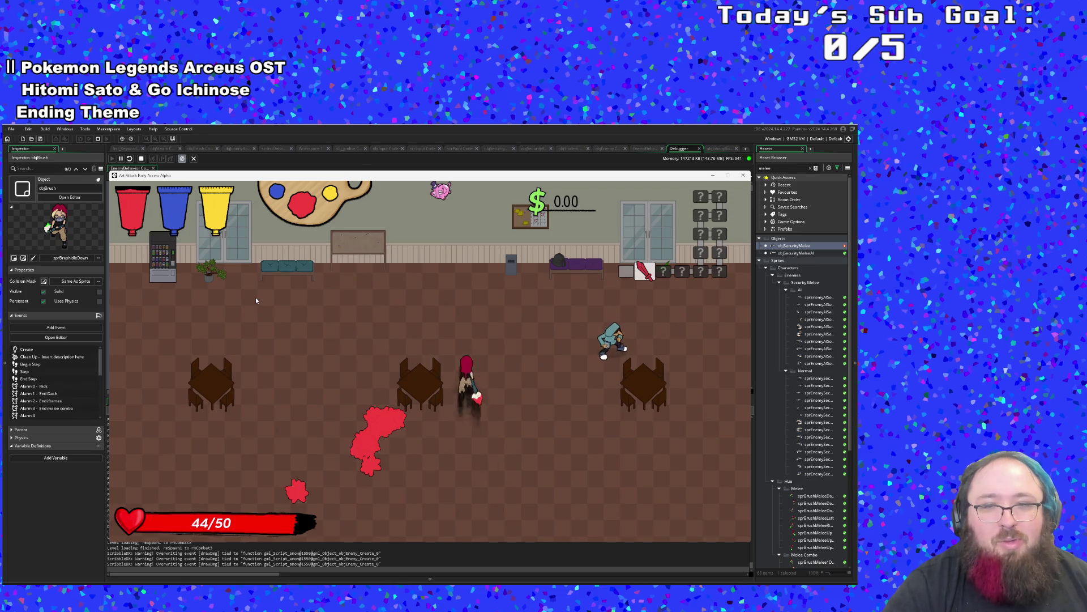
key(F1)
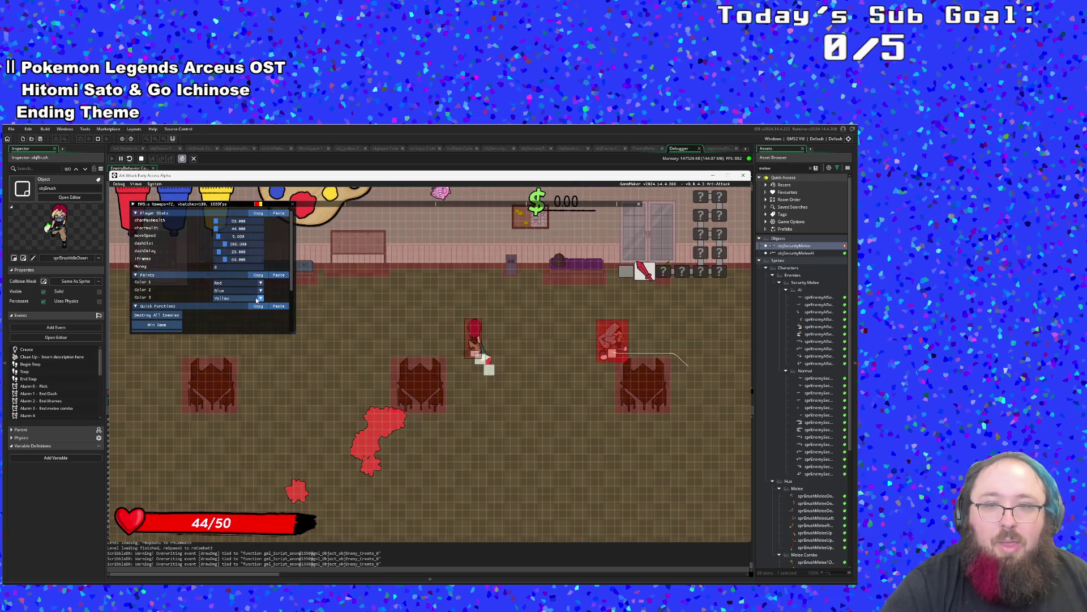
Hide the debug overlay, defeat the last enemy, and quit the game with Escape.
key(F1)
key(d)
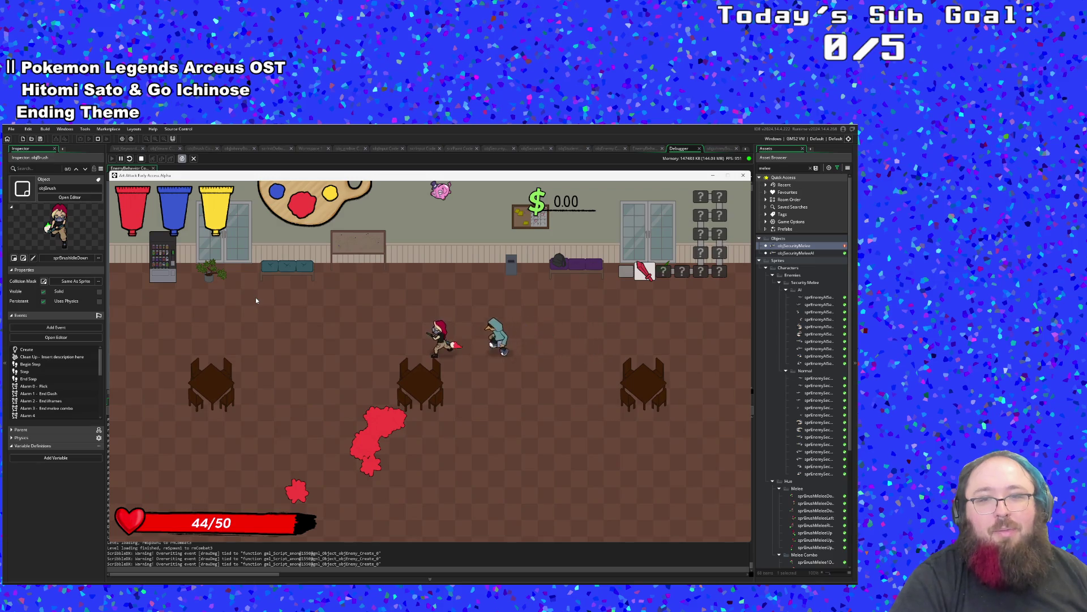
key(d)
key(w)
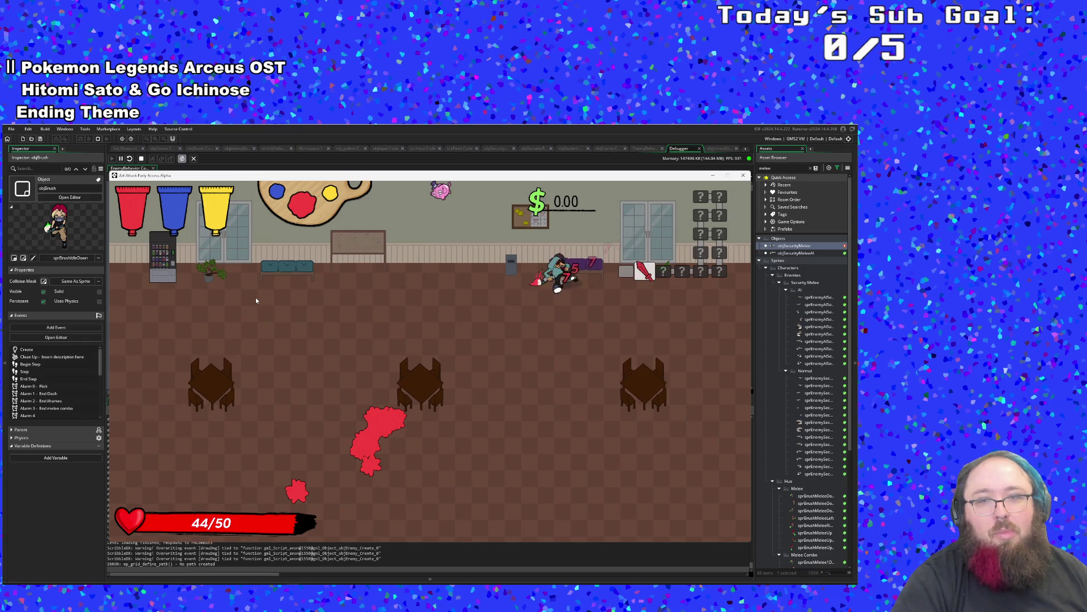
key(s)
key(s)
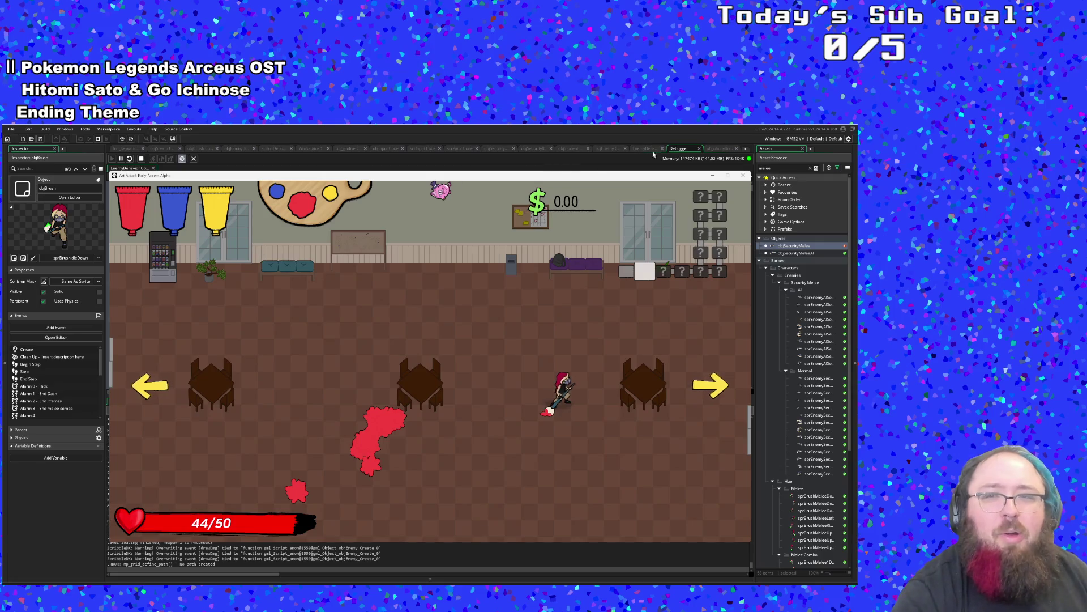
key(Escape)
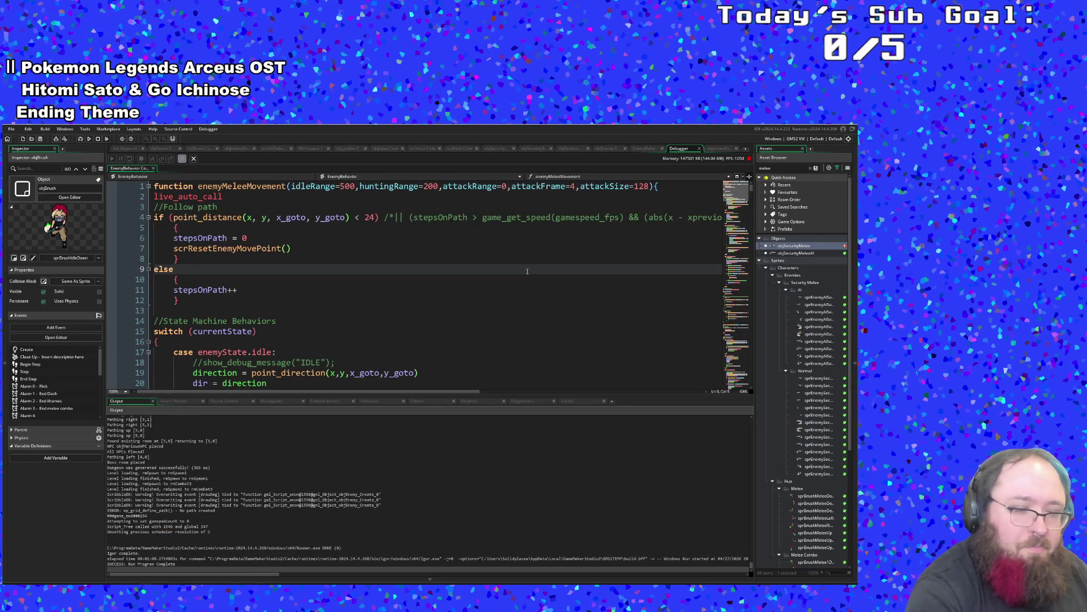
Search assets for 'Ene' and open the EnemyBehavior script's enemyMeleeMovement code.
key(ctrl+t)
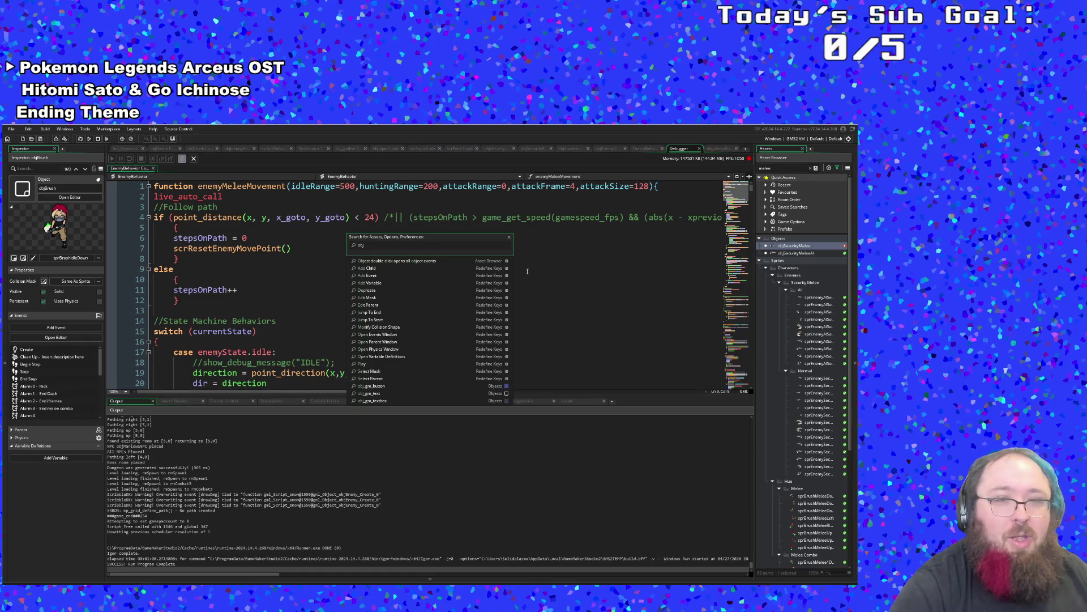
text(em)
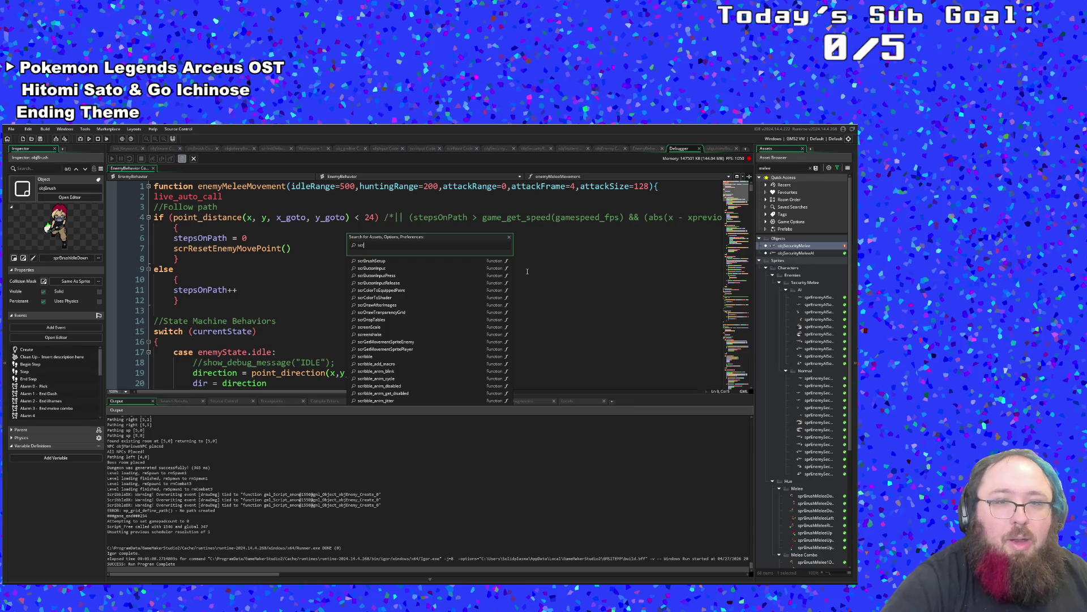
text(rEne)
key(BackSpace)
key(BackSpace)
text(BEne)
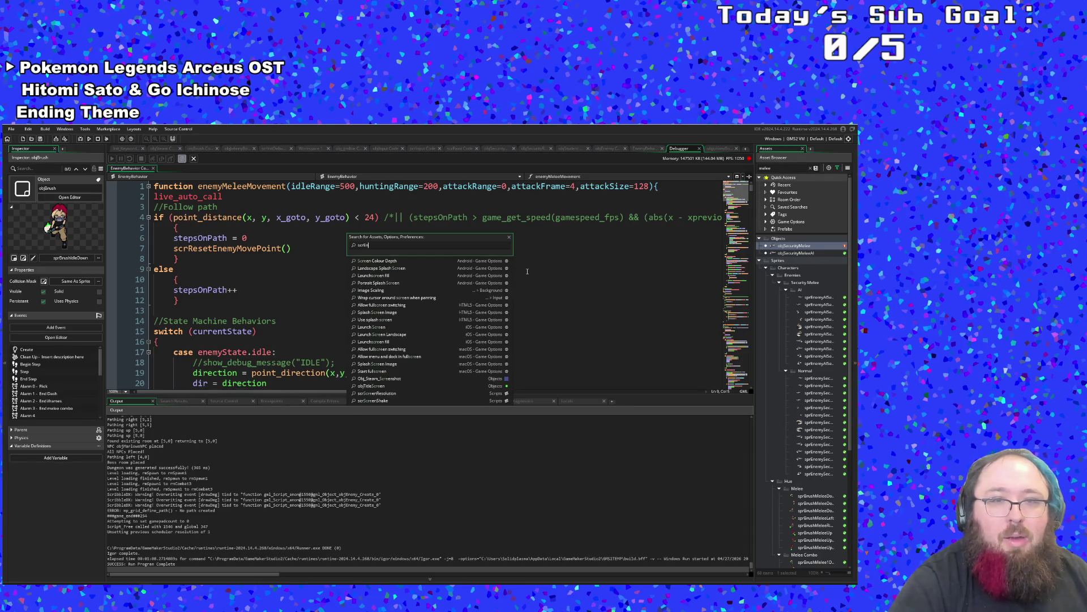
key(BackSpace)
text(Ene)
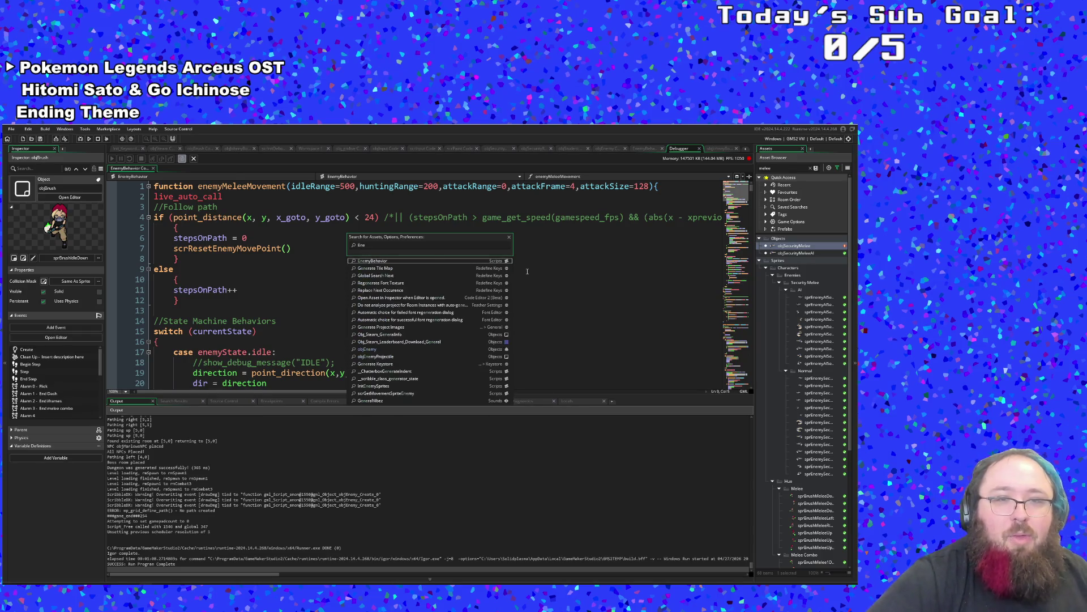
key(Return)
click(402, 223)
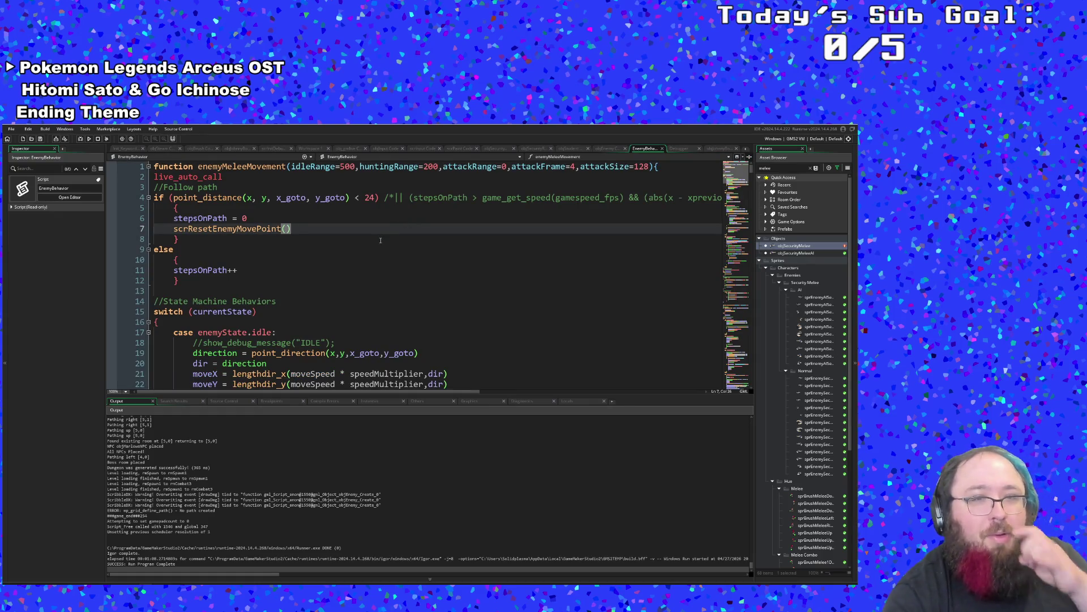
Uncomment the stepsOnPath check on line 4 and delete its game_get_speed(gamespeed_fps) term.
key(Down)
key(Up)
key(Up)
key(Up)
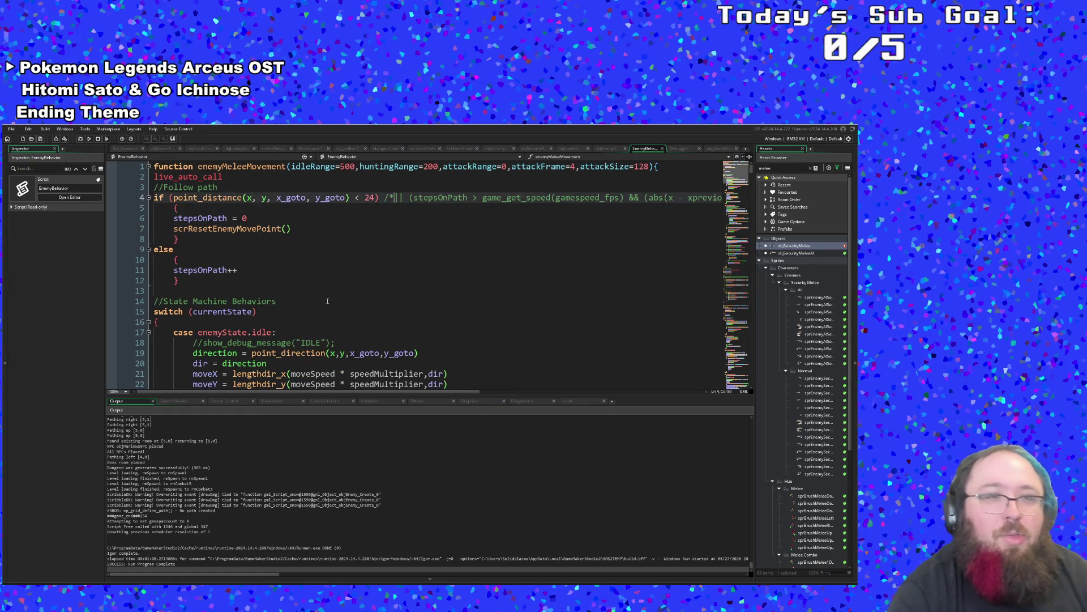
drag(324, 392, 307, 395)
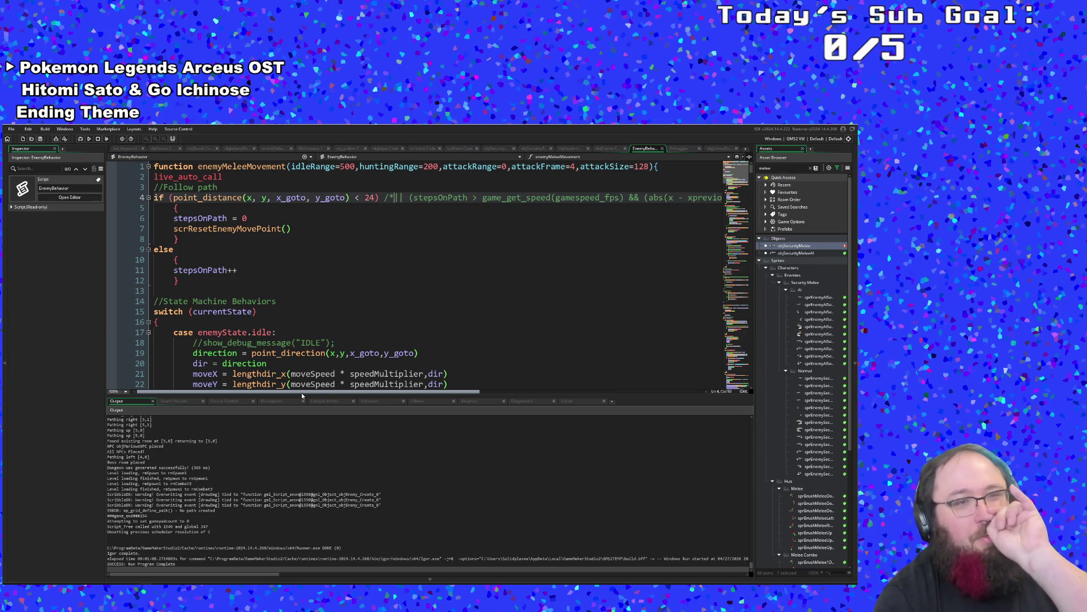
mouse_move(324, 392)
mouse_down()
mouse_move(336, 392)
mouse_move(358, 284)
mouse_up()
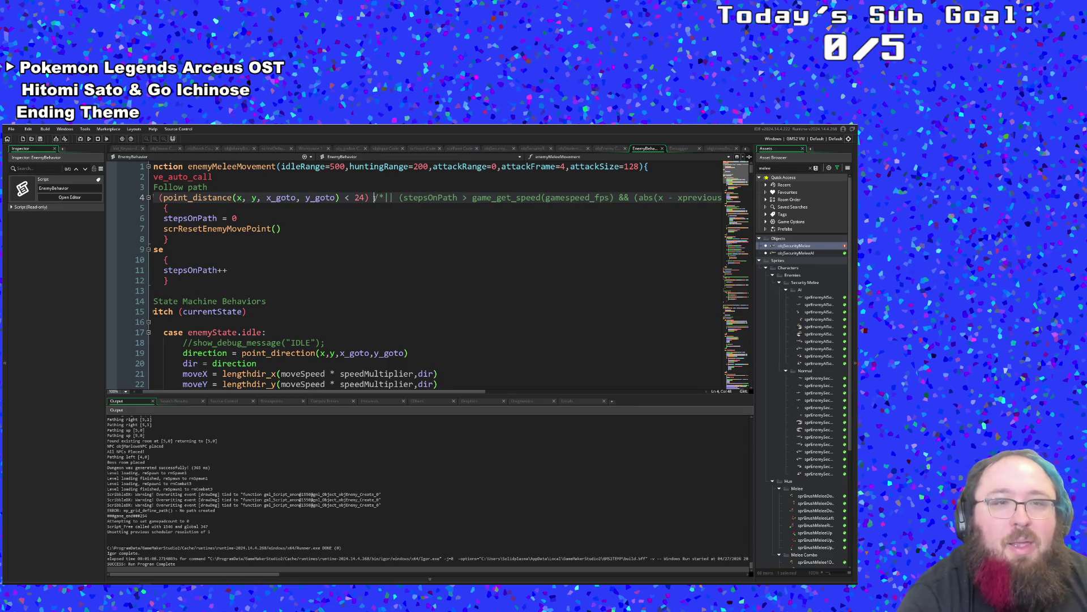
click(347, 243)
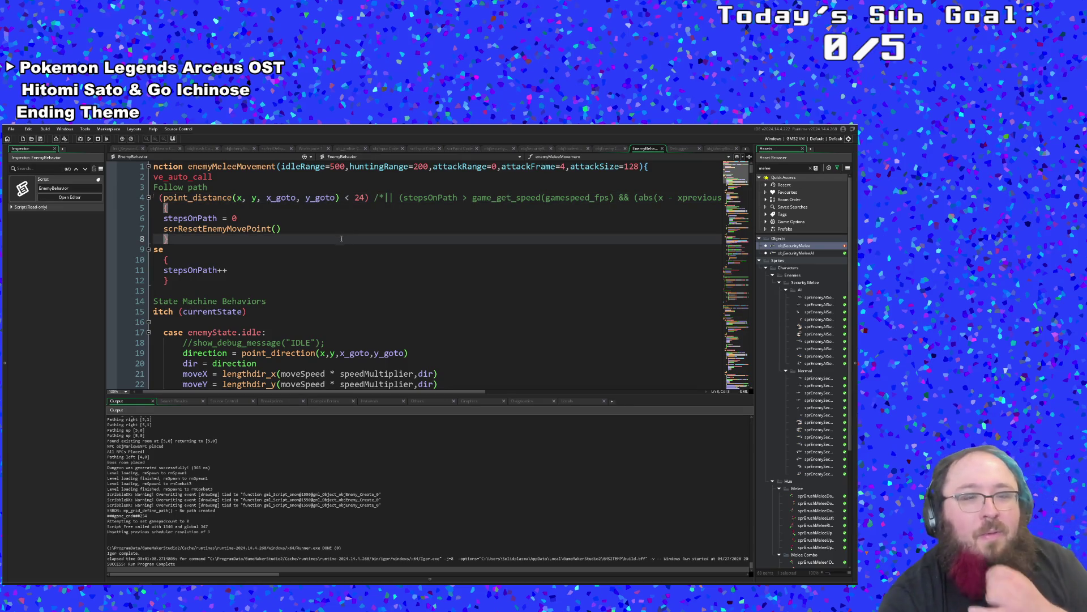
click(322, 226)
click(384, 197)
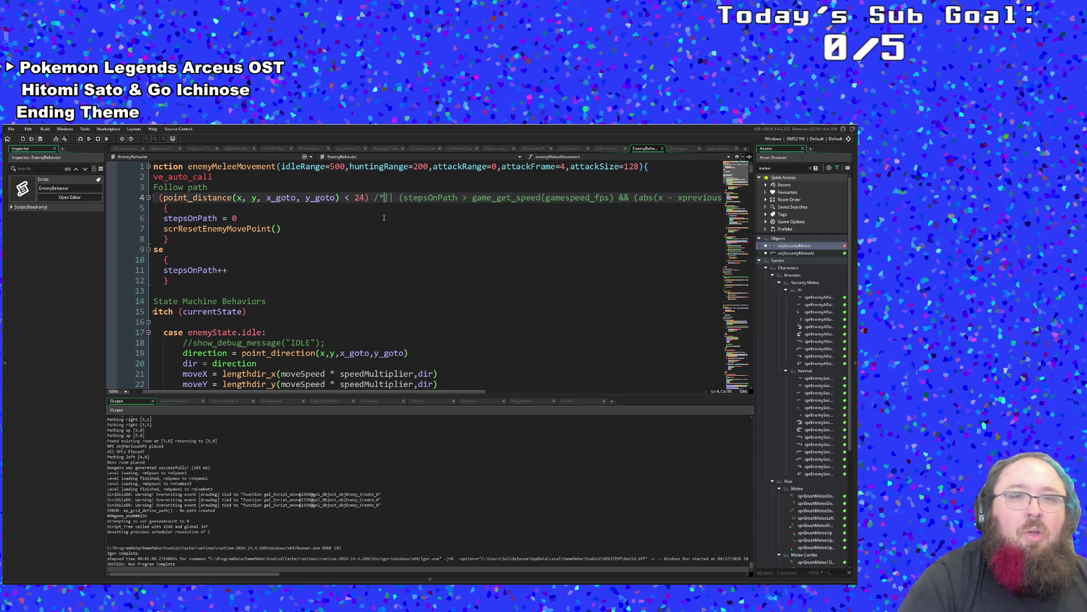
key(BackSpace)
key(BackSpace)
key(Right)
key(Right)
key(Right)
key(BackSpace)
key(BackSpace)
key(BackSpace)
key(BackSpace)
key(BackSpace)
key(BackSpace)
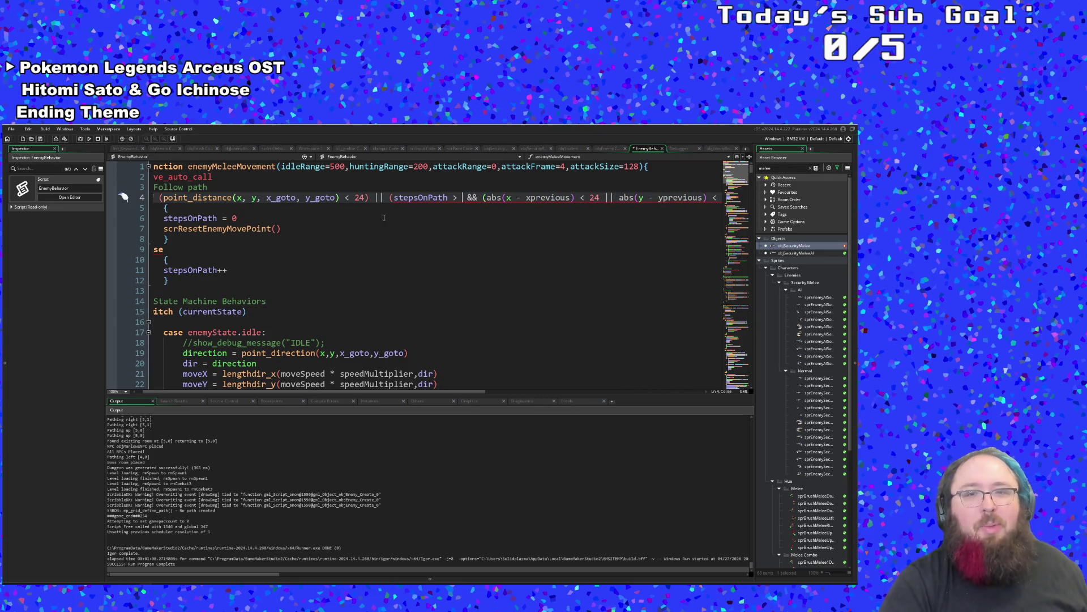
Set the stepsOnPath threshold to 120 and remove the trailing */ comment marker.
text(ga)
key(shift+Left)
key(shift+Left)
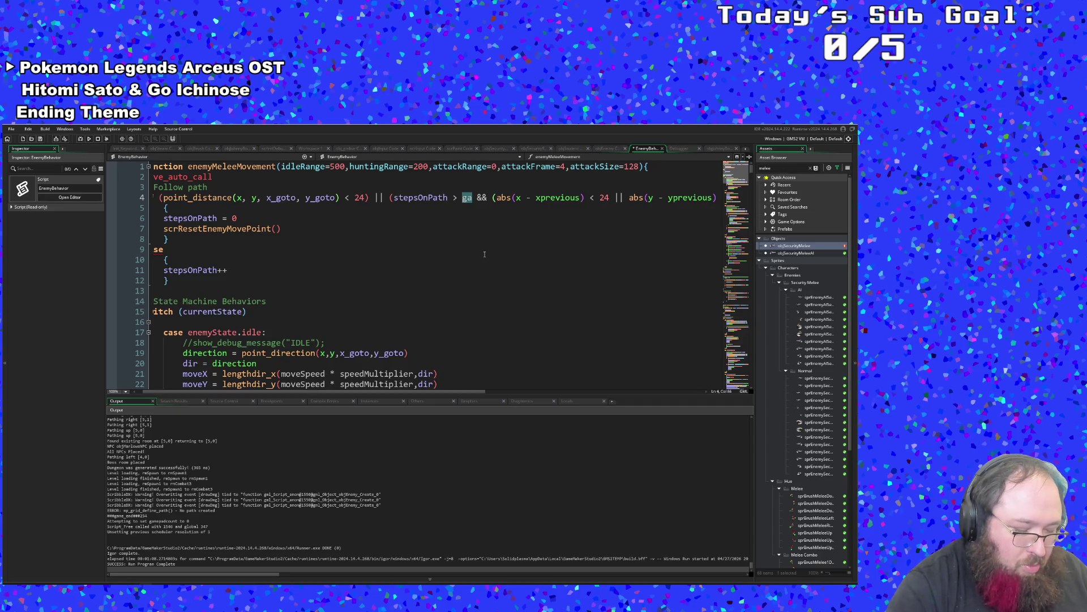
text(120)
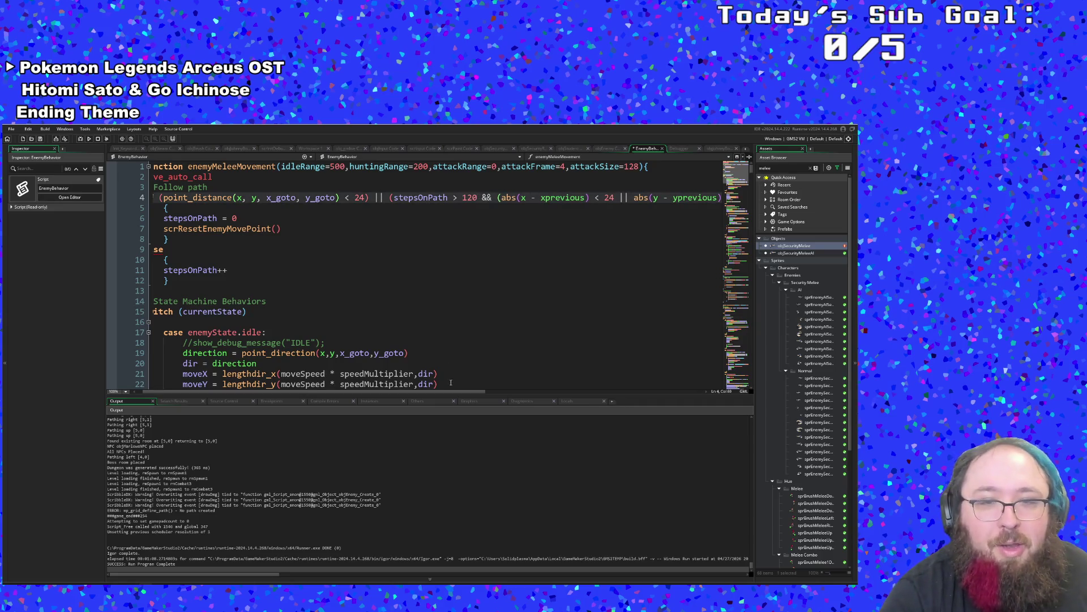
drag(454, 390, 611, 391)
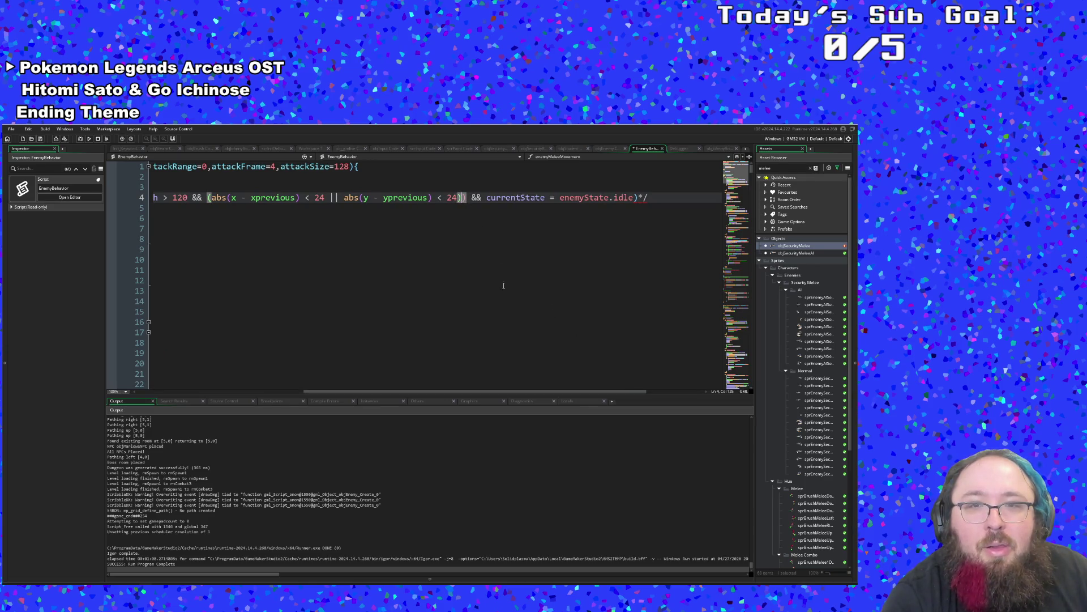
key(BackSpace)
key(BackSpace)
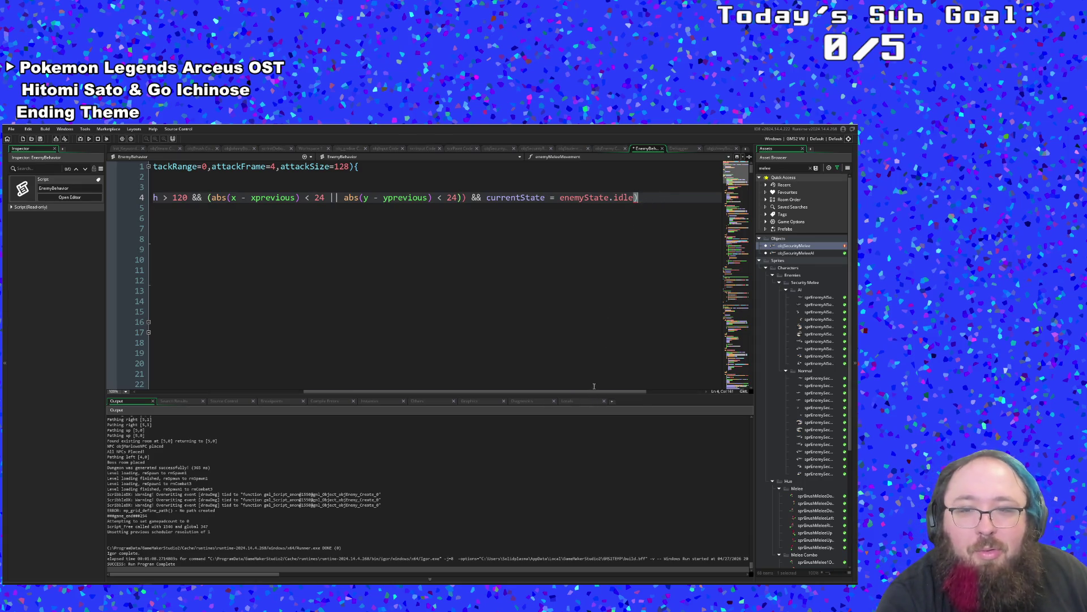
Add a closing parenthesis at the end of the line 4 condition.
mouse_move(587, 391)
mouse_down()
mouse_move(352, 402)
mouse_move(553, 411)
mouse_move(438, 404)
mouse_up()
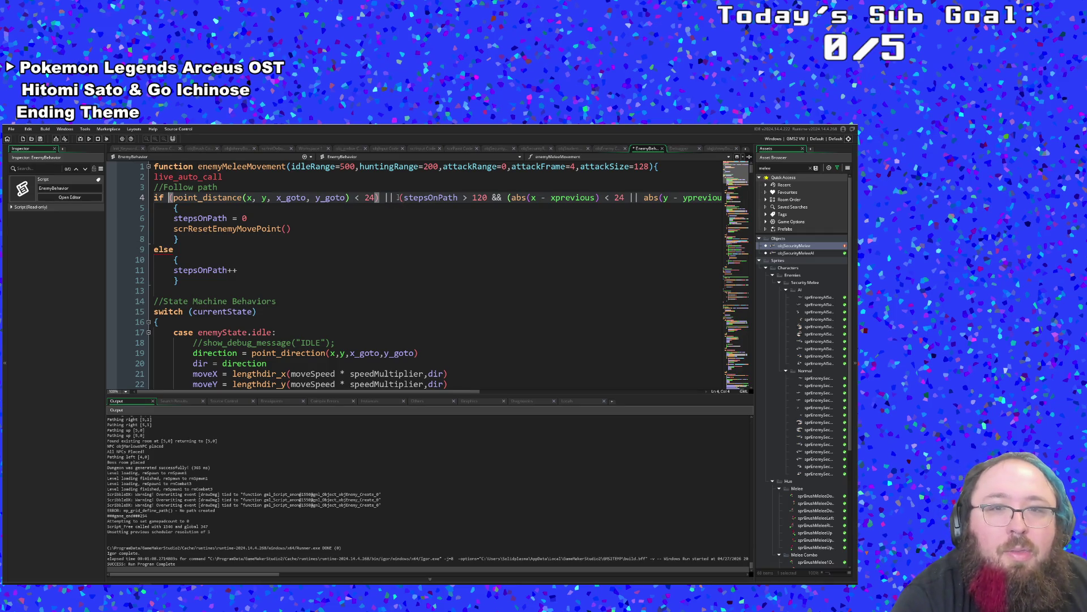
mouse_move(411, 389)
mouse_down()
mouse_move(596, 391)
mouse_move(585, 390)
mouse_up()
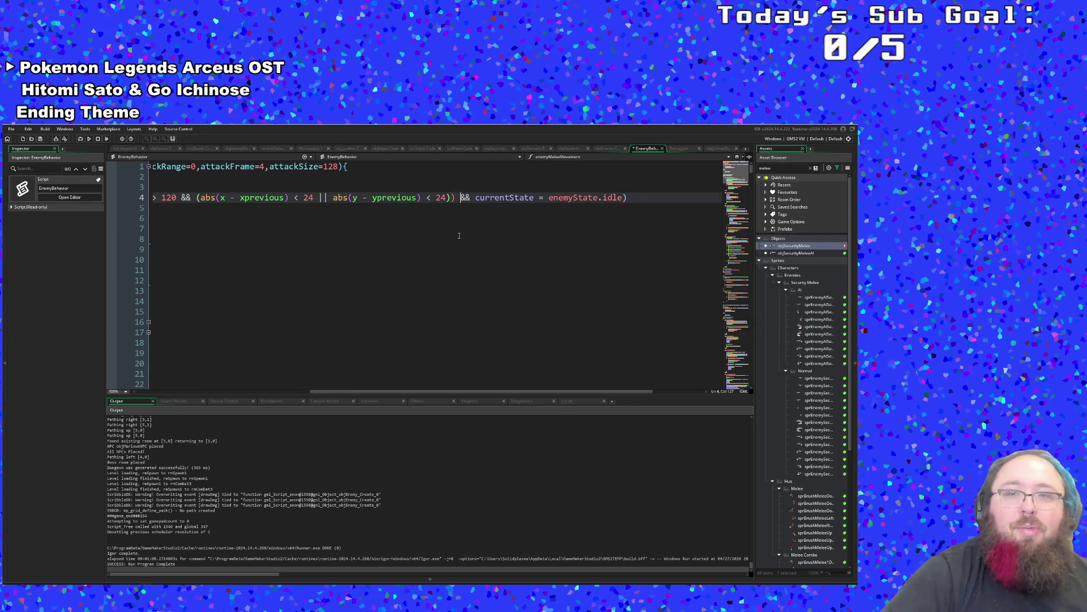
key(Home)
key(End)
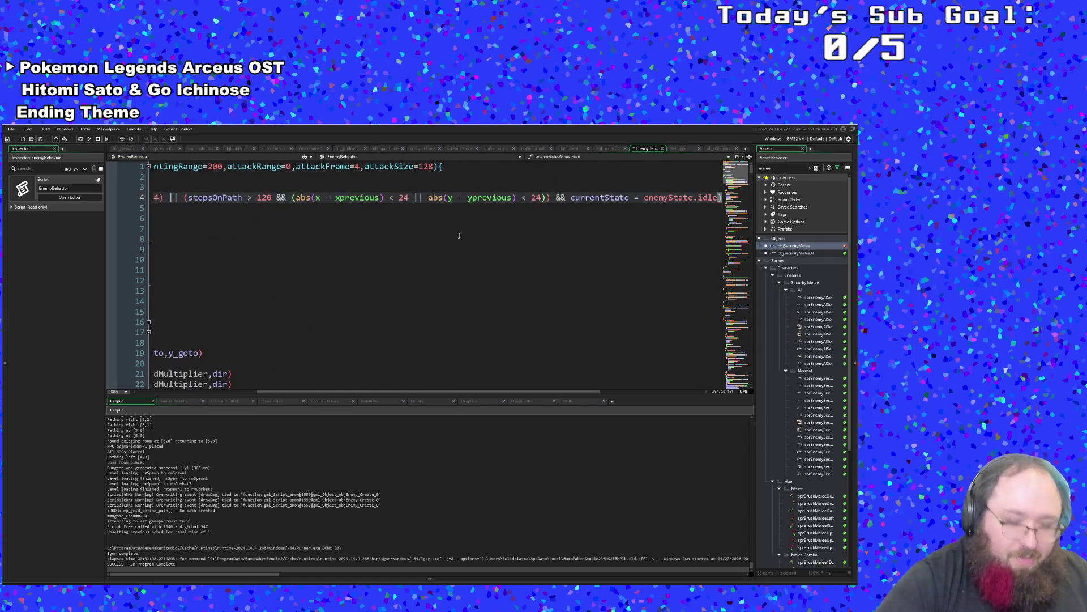
text())
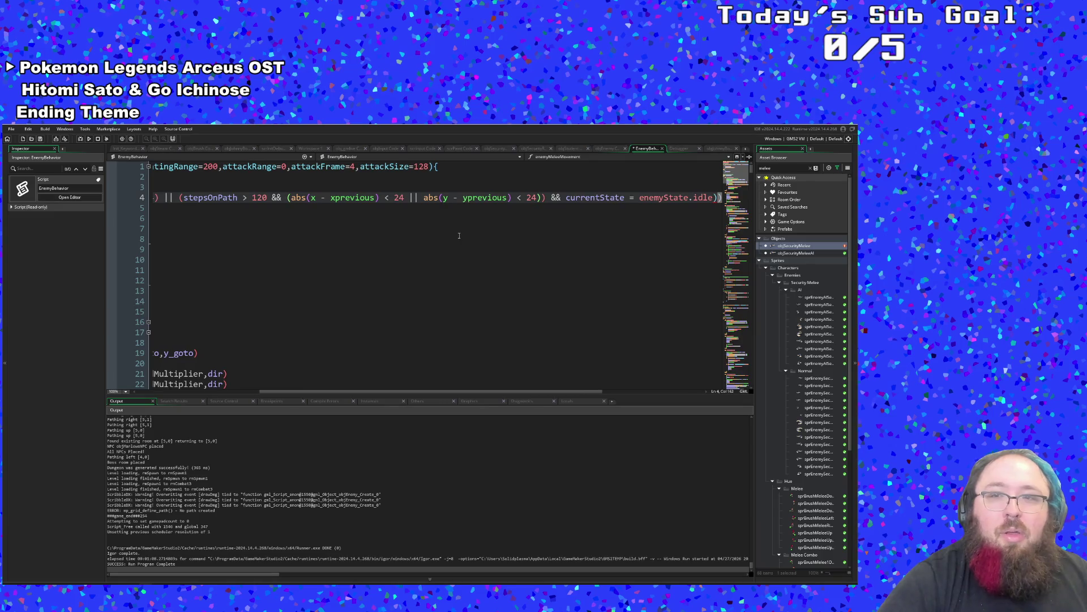
Add the matching opening parenthesis before stepsOnPath and review the full condition.
key(Down)
key(Home)
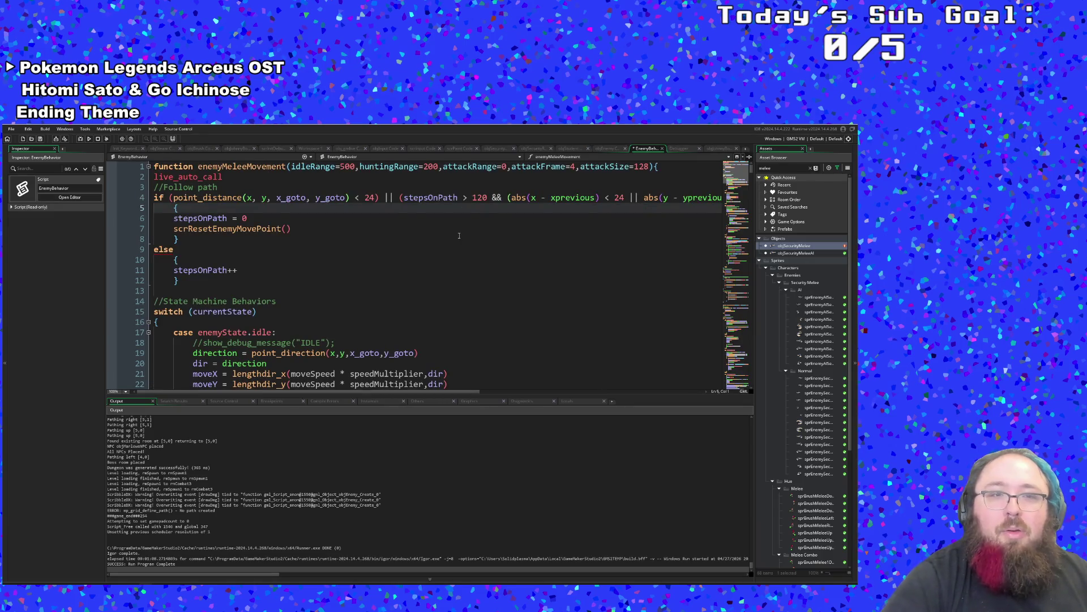
key(Left)
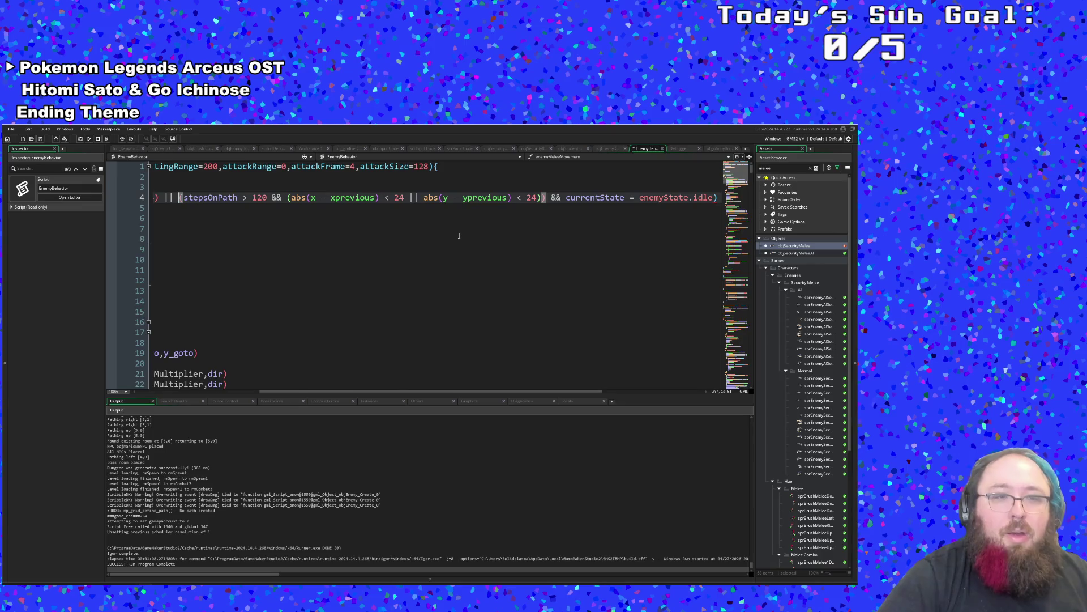
text(()
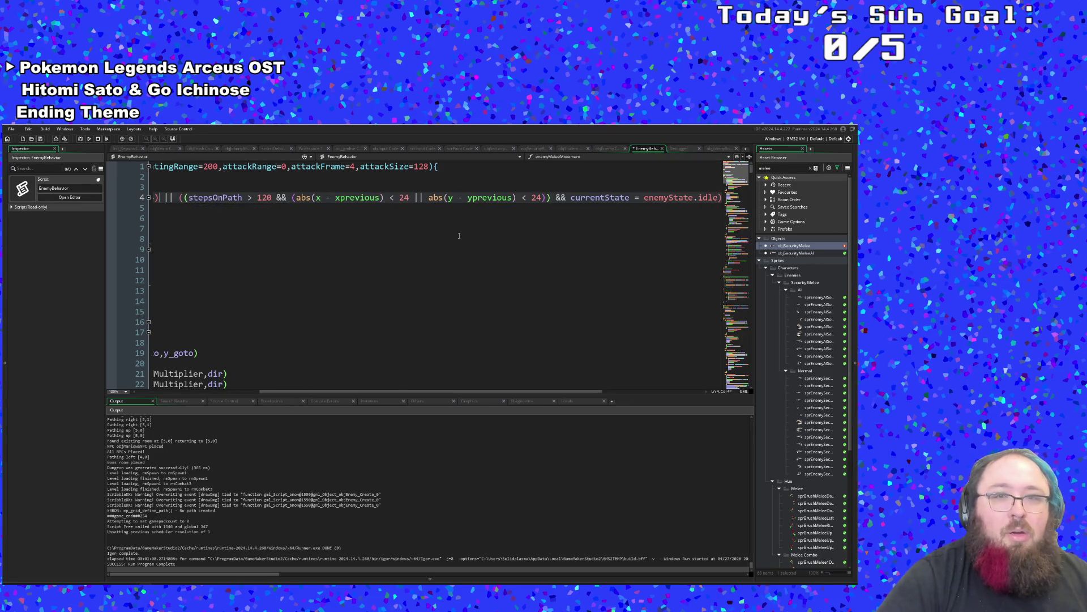
key(Left)
key(Left)
key(Left)
key(Up)
key(Down)
key(Down)
key(Down)
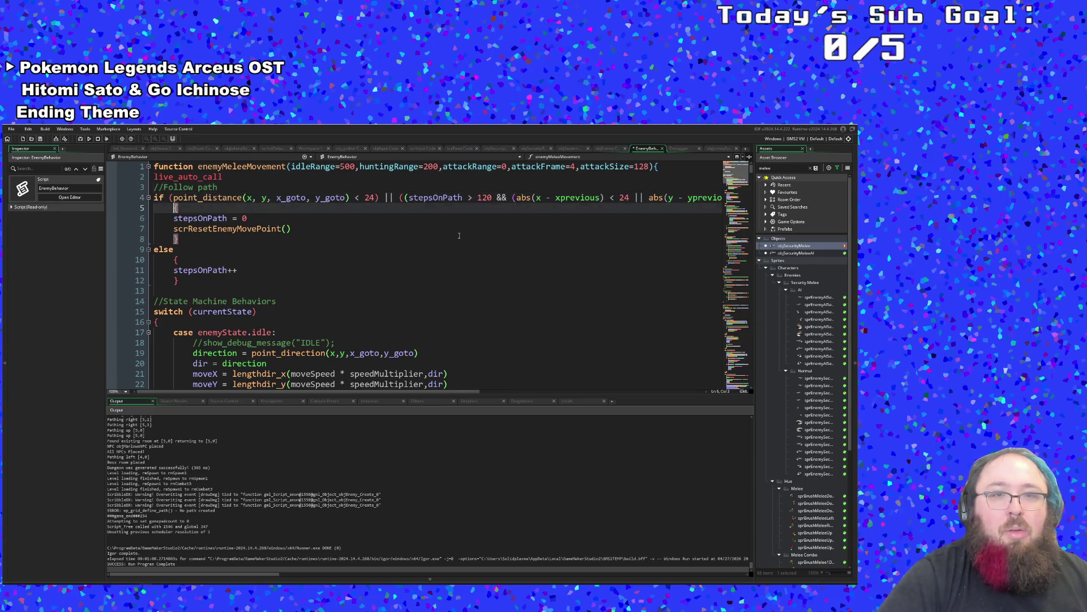
key(Up)
key(Up)
key(End)
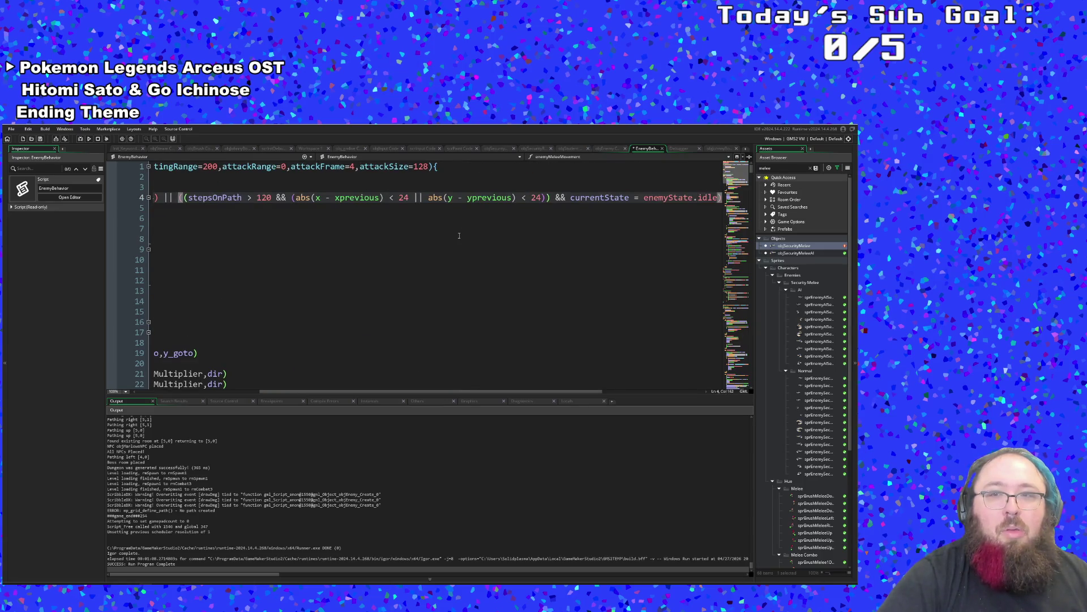
key(Home)
key(End)
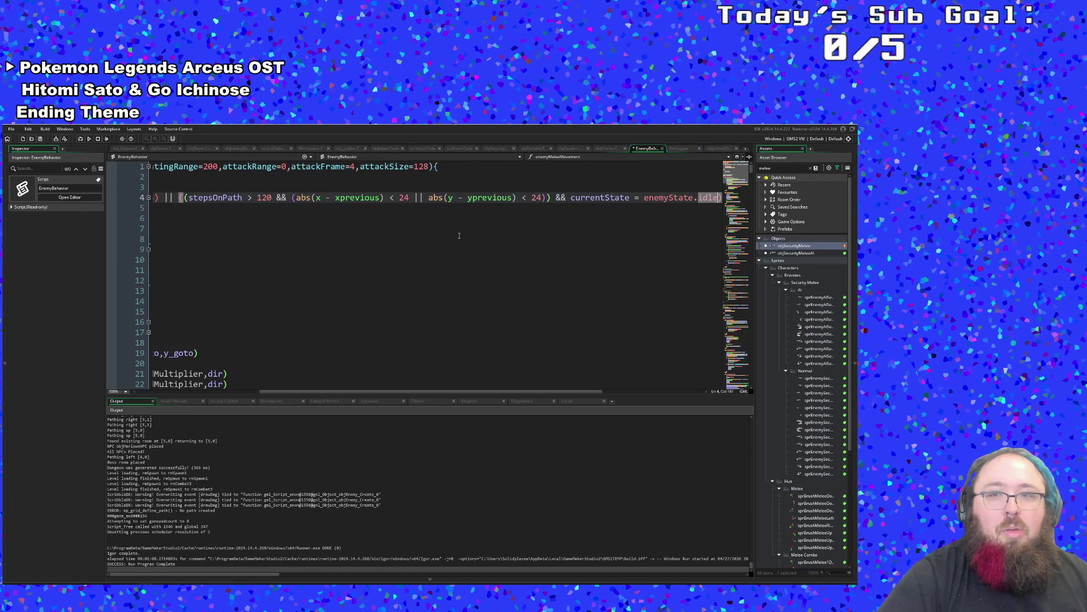
drag(468, 392, 320, 403)
Look through the idle state block, checking its hunting check and break line.
scroll(321, 351, down, 4)
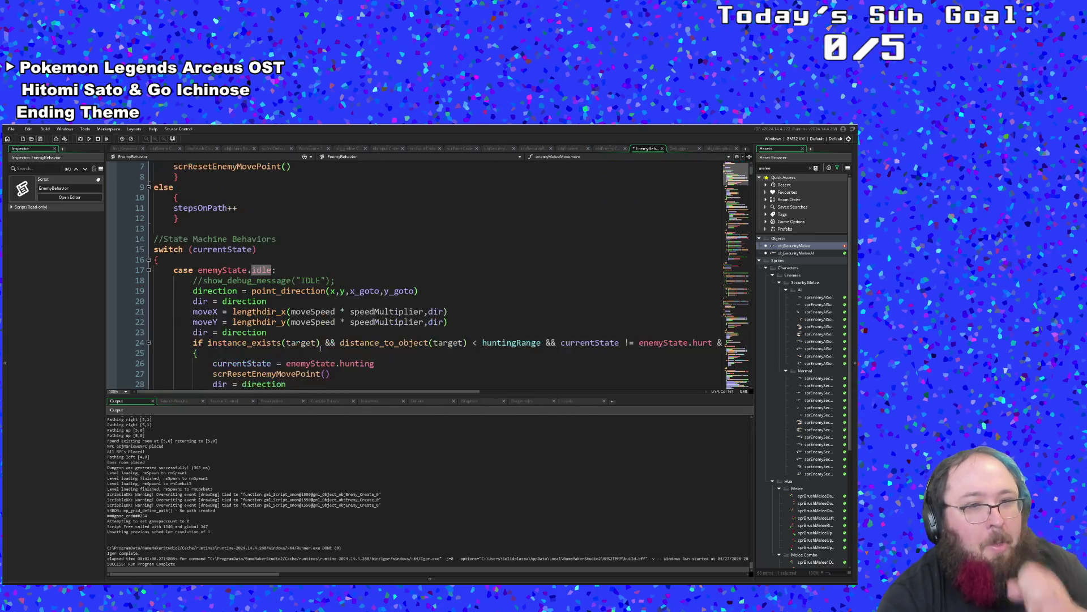
click(321, 332)
scroll(321, 332, down, 2)
scroll(317, 323, up, 6)
scroll(314, 315, down, 6)
click(312, 281)
scroll(312, 282, up, 4)
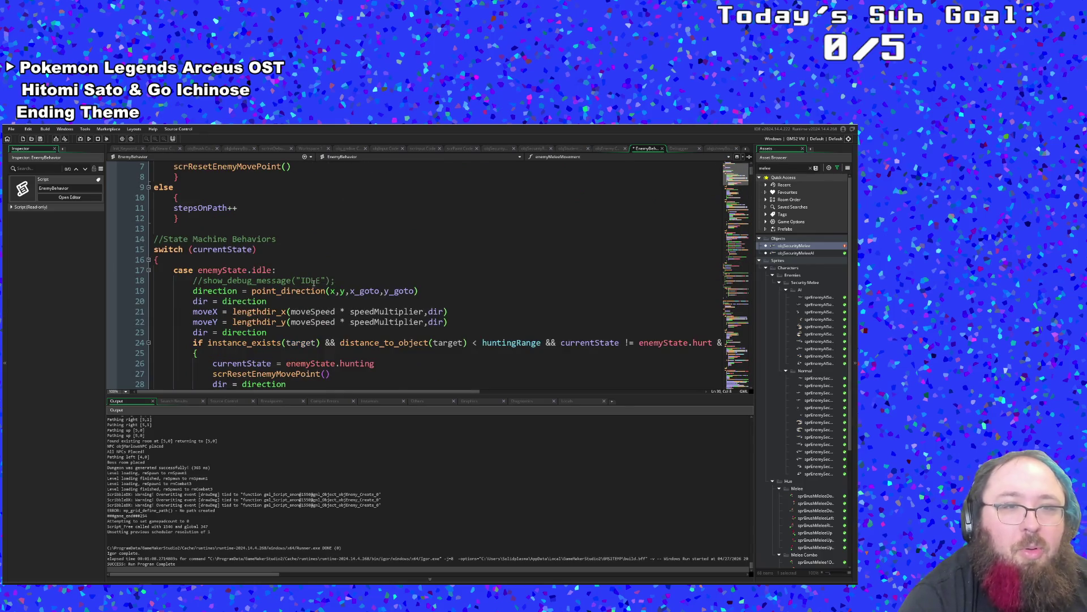
scroll(313, 282, down, 4)
scroll(314, 281, up, 2)
click(319, 280)
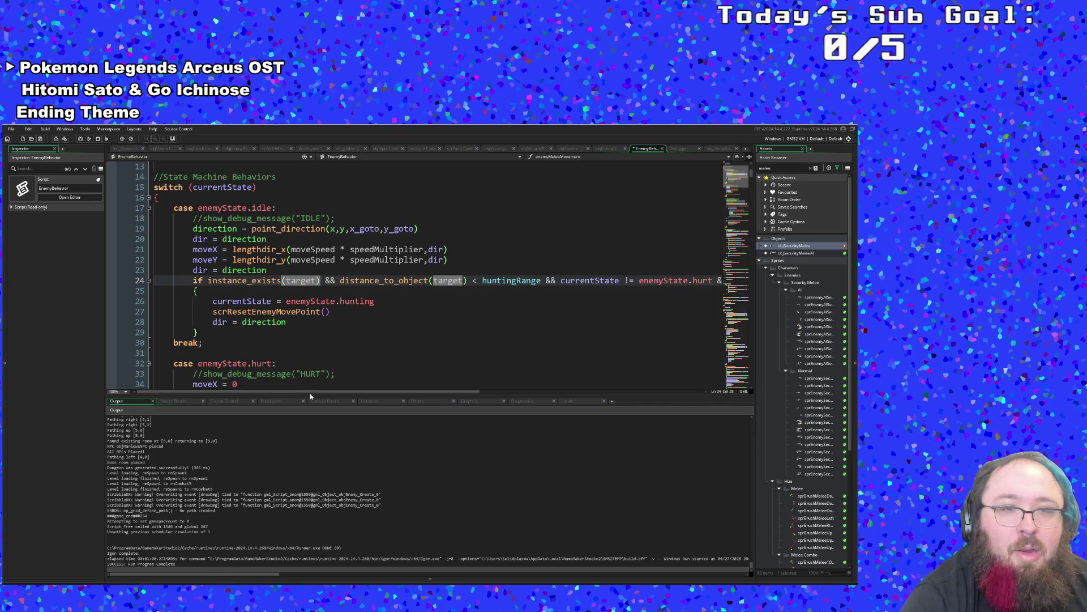
Jump from the idle block to the scrResetEnemyMovePoint function definition.
mouse_move(310, 393)
mouse_down()
mouse_move(324, 393)
mouse_move(328, 433)
mouse_move(361, 402)
mouse_move(426, 370)
mouse_move(432, 379)
mouse_move(290, 401)
mouse_up()
click(294, 342)
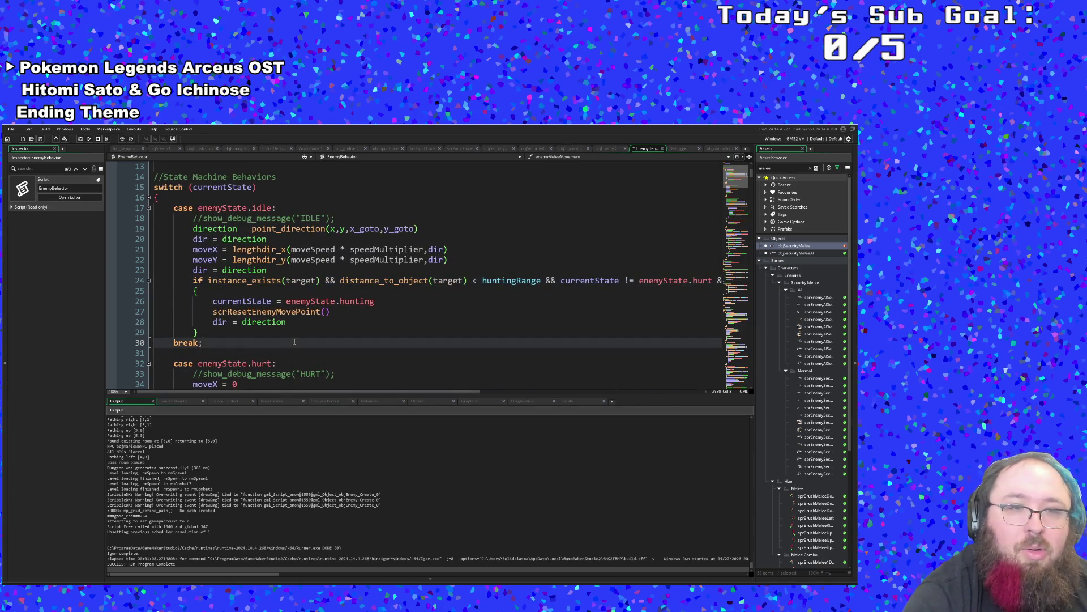
click(295, 331)
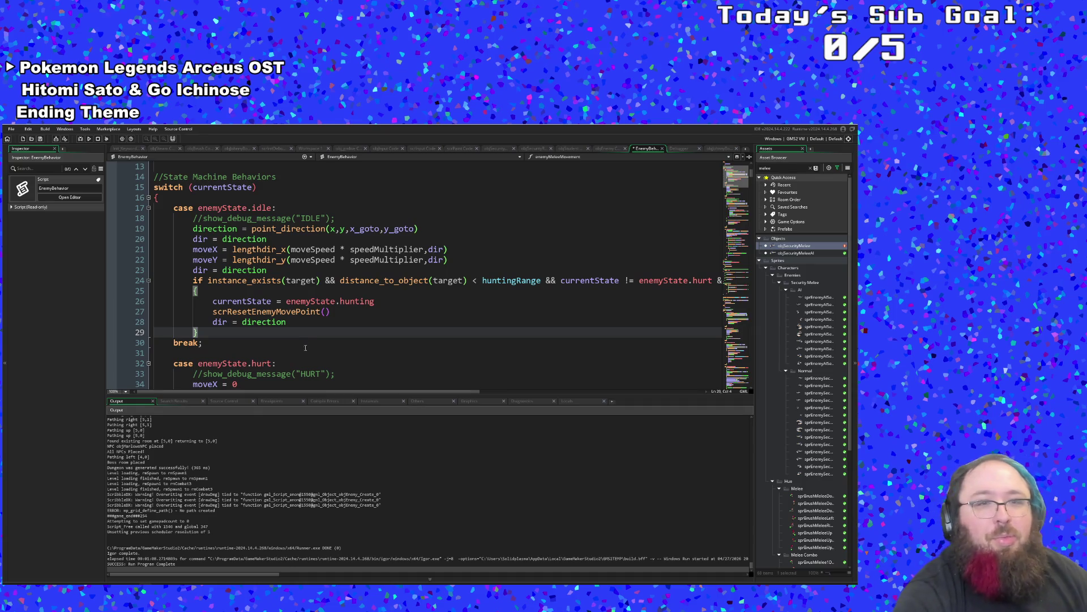
middle_click(294, 315)
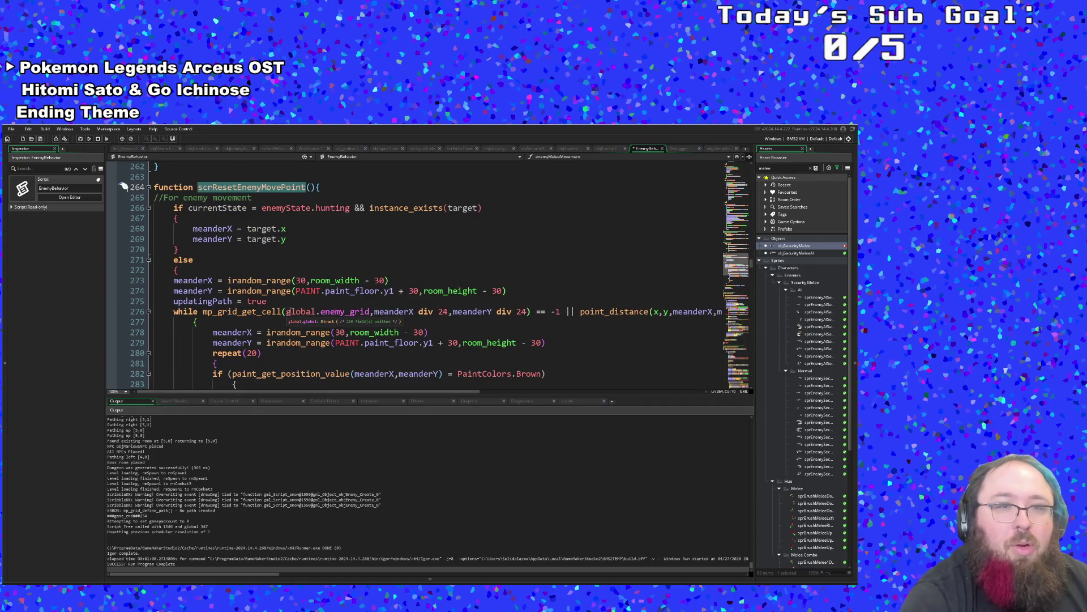
Review the scrResetEnemyMovePoint loop's grid cell check, updatingPath flag and irandom_range call.
click(290, 311)
double_click(268, 297)
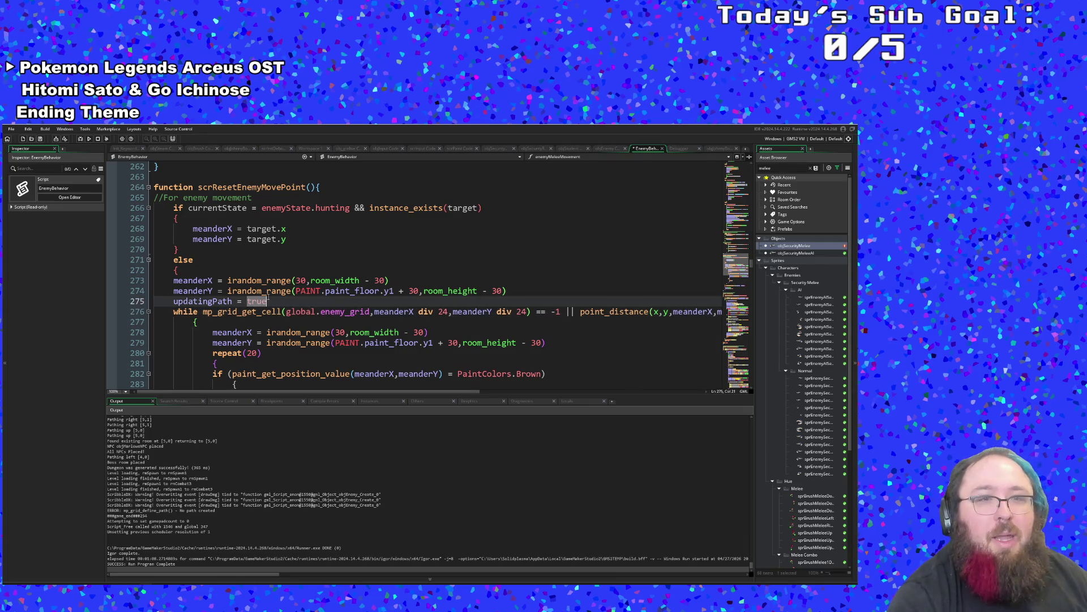
scroll(265, 292, down, 2)
click(259, 281)
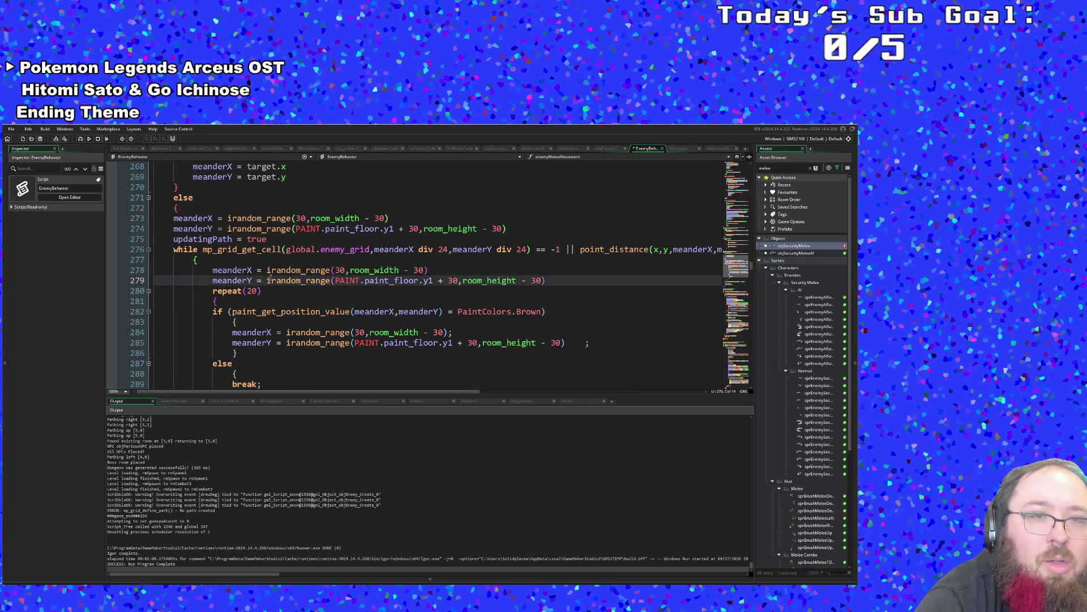
scroll(285, 270, down, 2)
scroll(285, 271, up, 2)
key(Up)
key(Up)
key(Up)
mouse_move(264, 247)
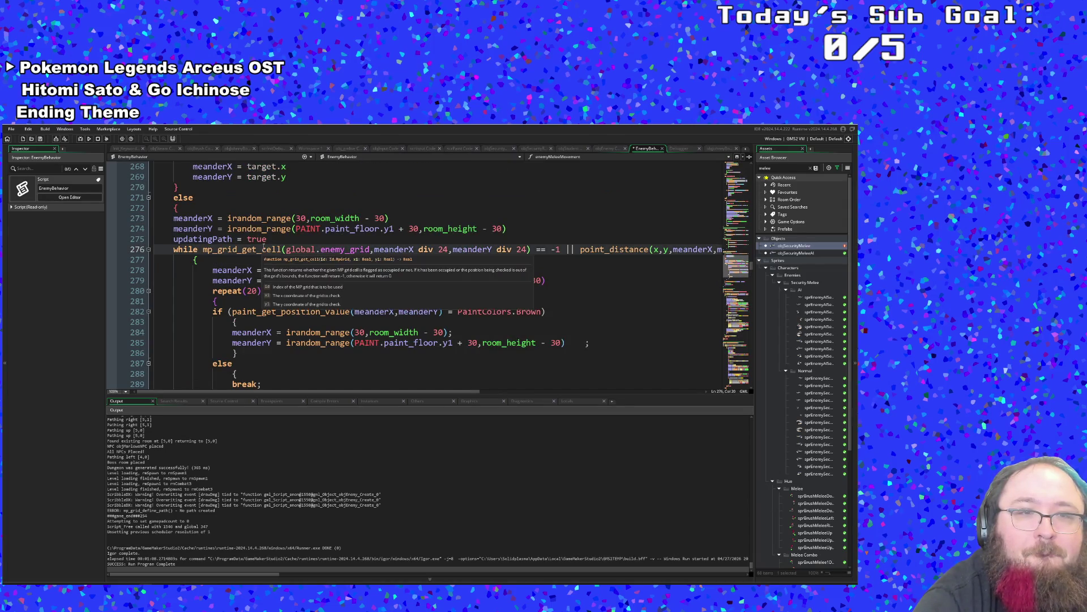
mouse_move(294, 285)
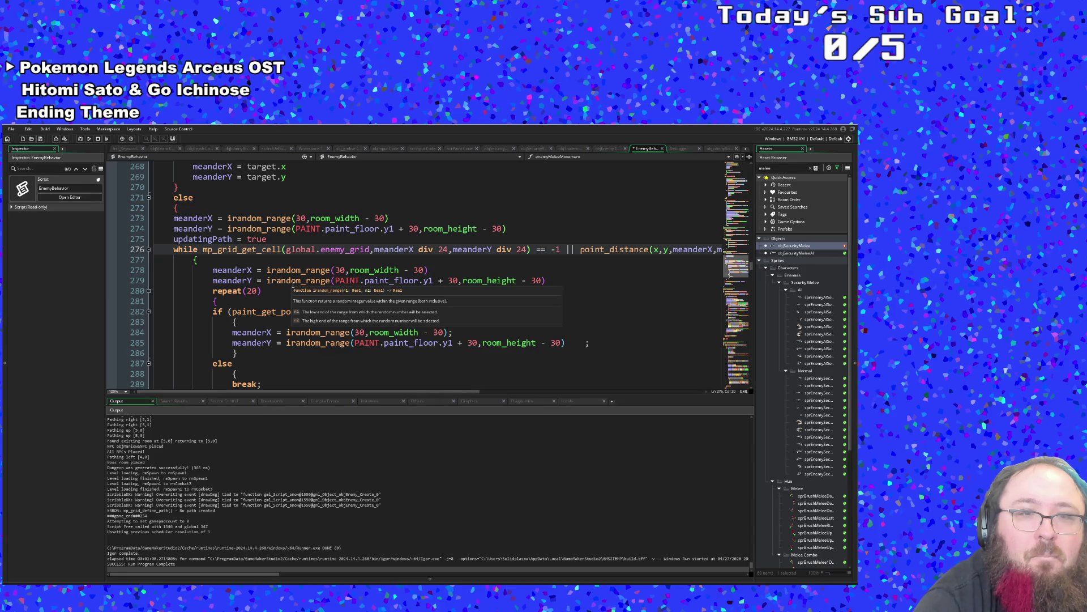
Check the friendly-fire attack code, save the project, and launch it in debug mode.
scroll(293, 286, down, 8)
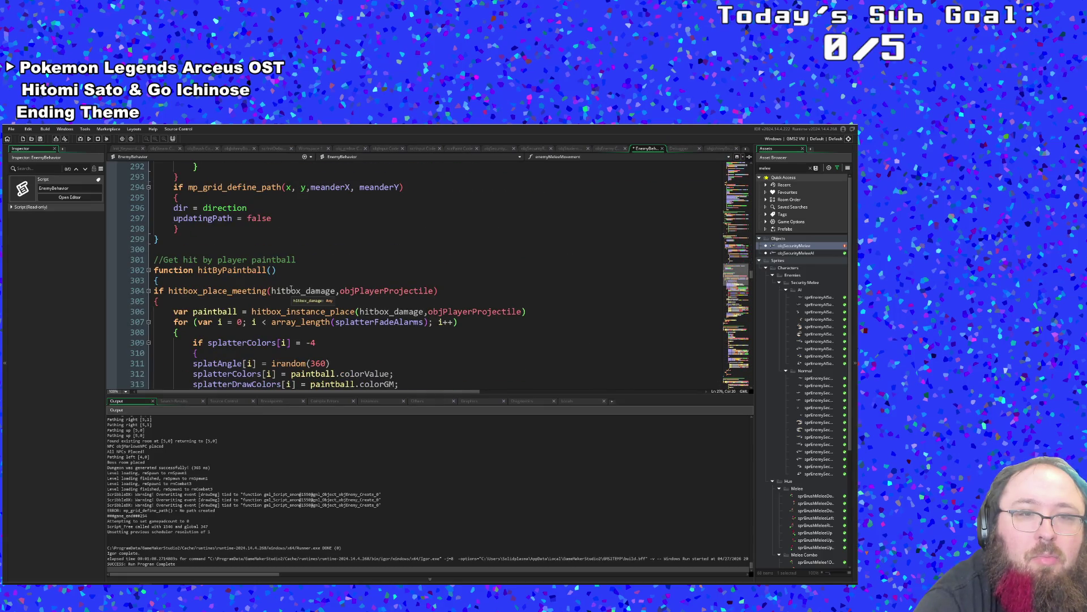
scroll(291, 290, down, 2)
scroll(292, 289, down, 16)
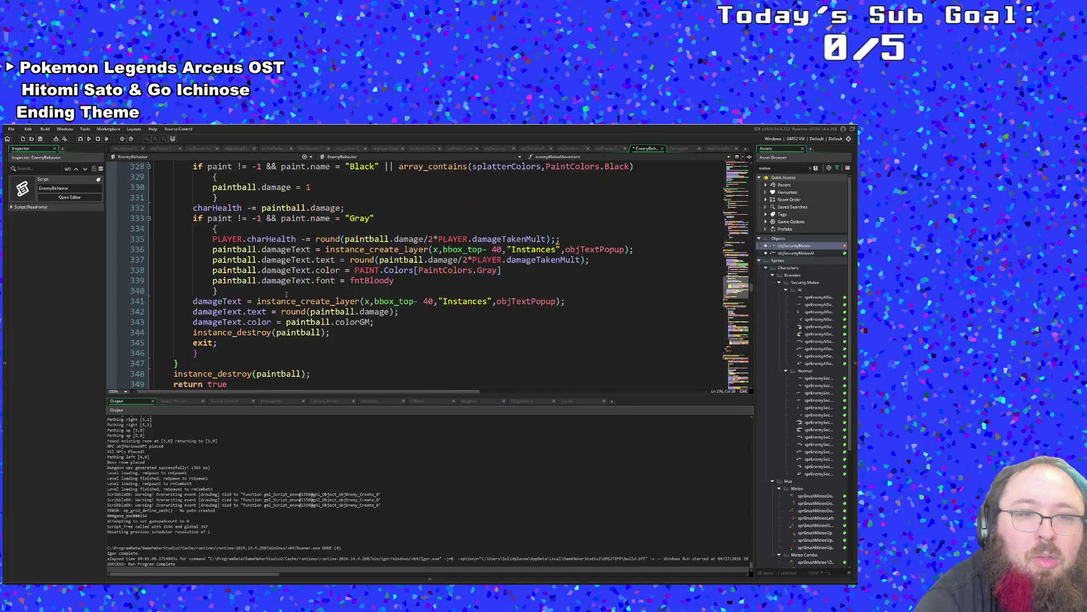
click(287, 292)
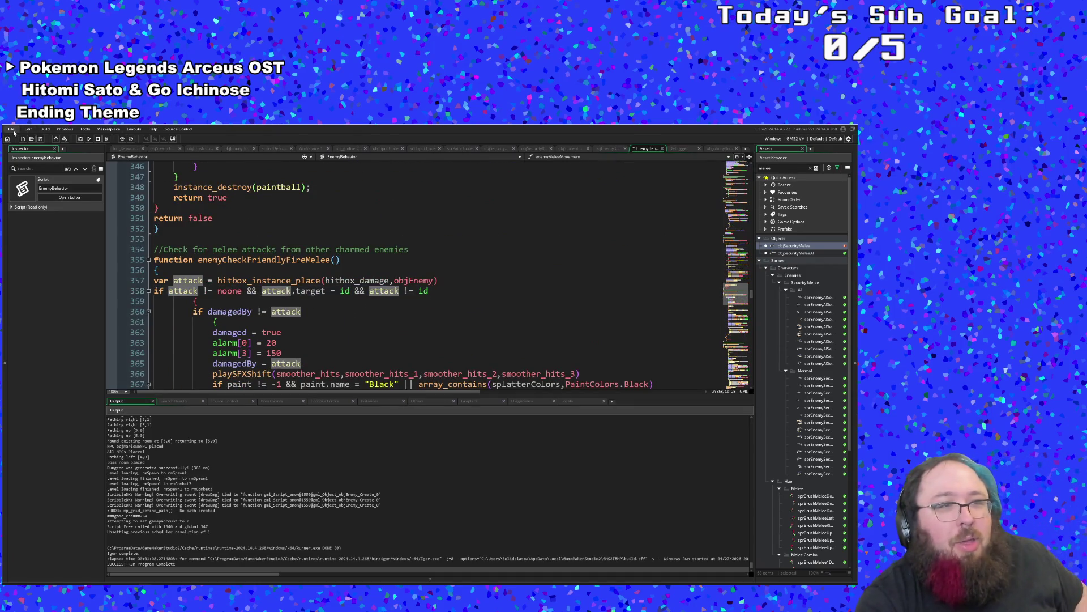
click(24, 167)
key(F6)
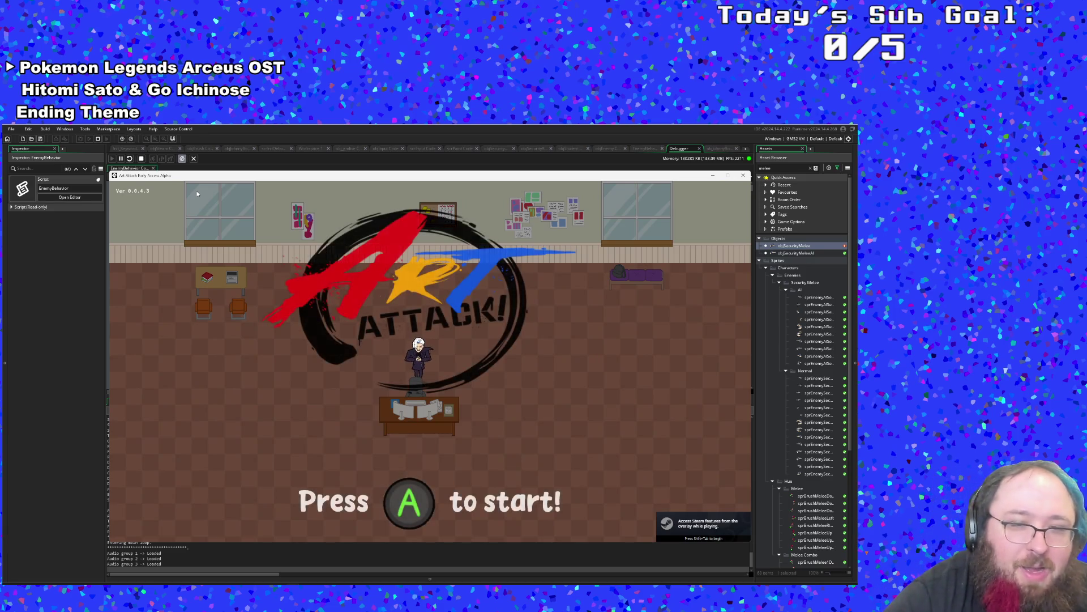
Dismiss the title screen, start a new run, and close the opening dialogue.
key(Return)
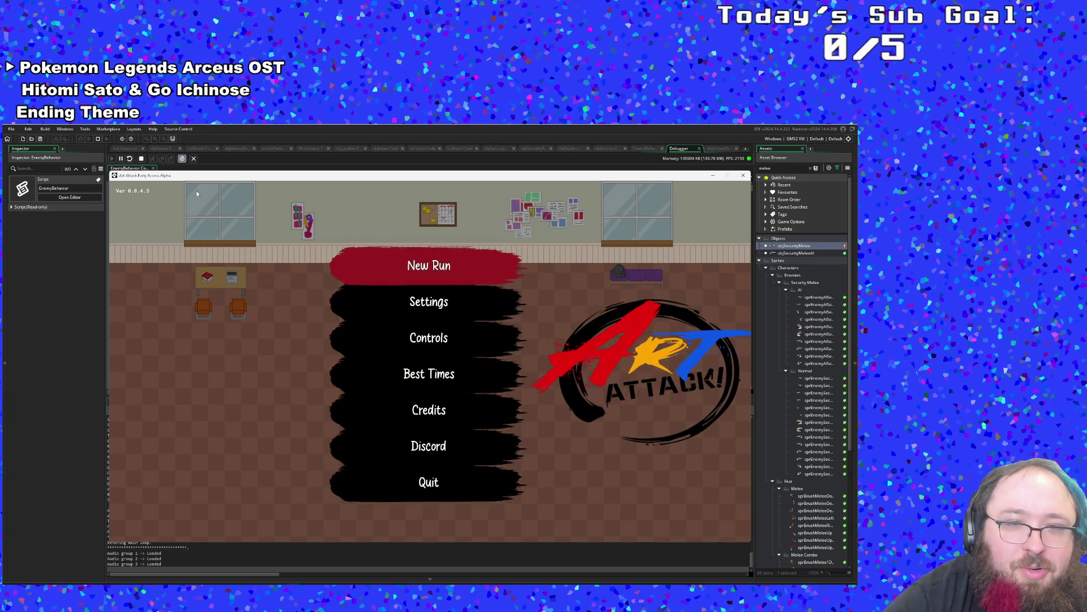
key(Return)
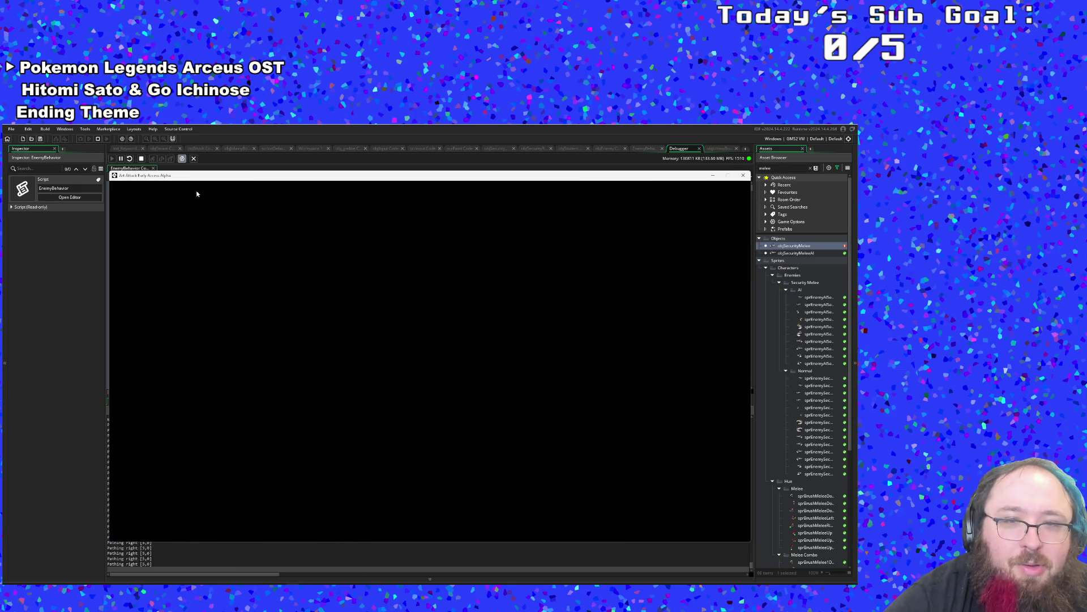
key(Return)
key(Return)
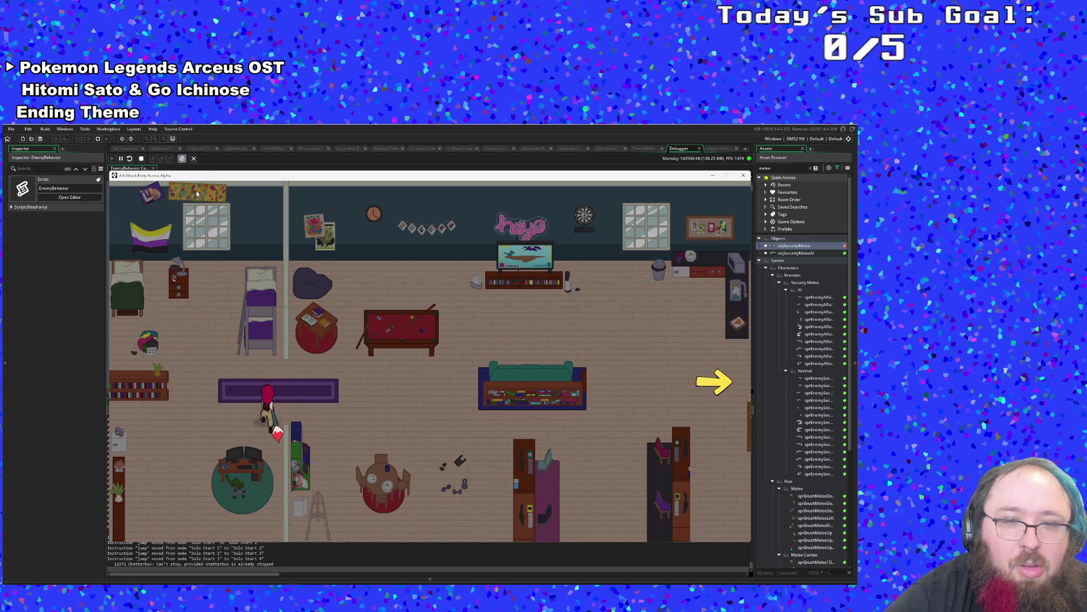
Walk right through the first rooms, cycling paint colours and mixing them into gold.
key(d)
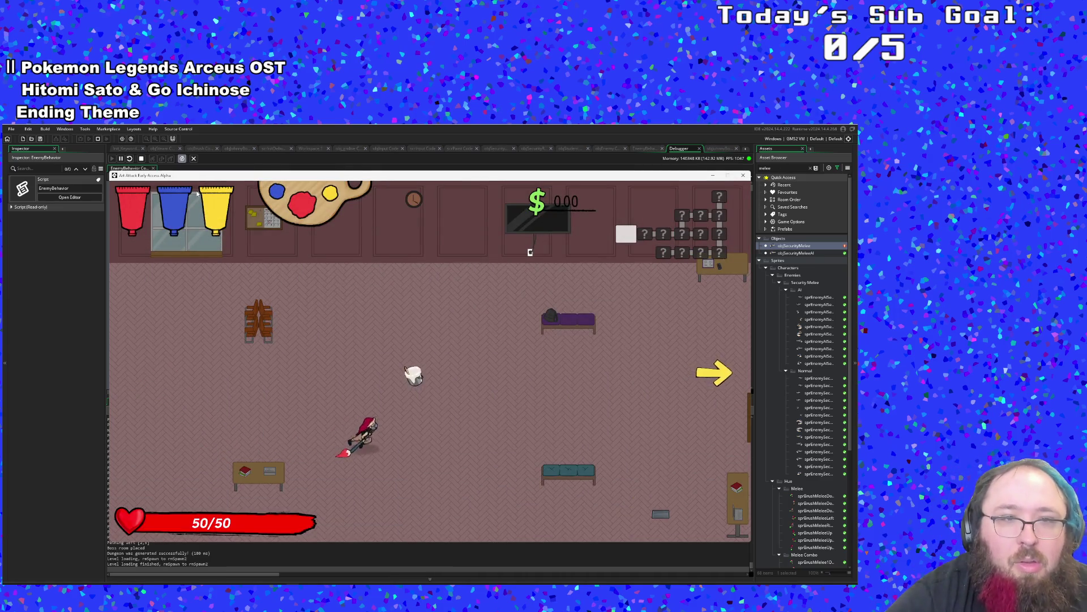
key(d)
key(e)
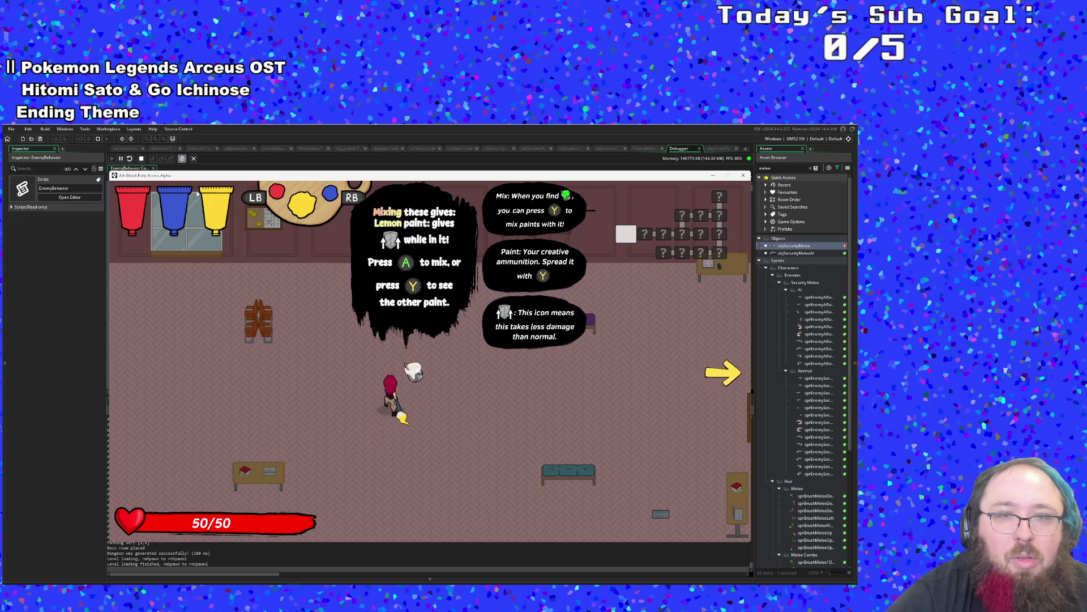
key(q)
key(d)
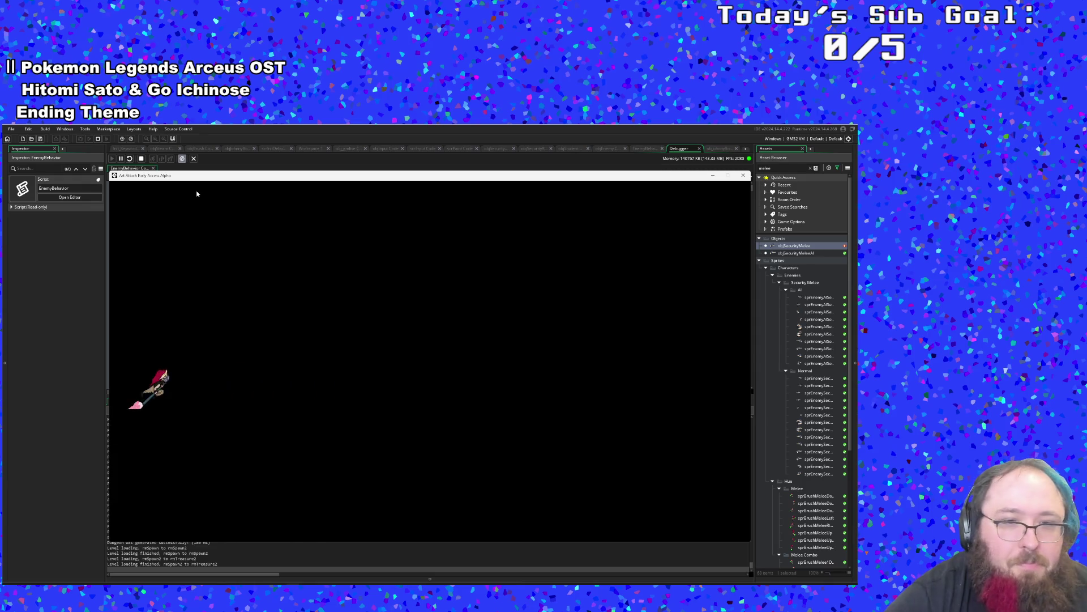
key(d)
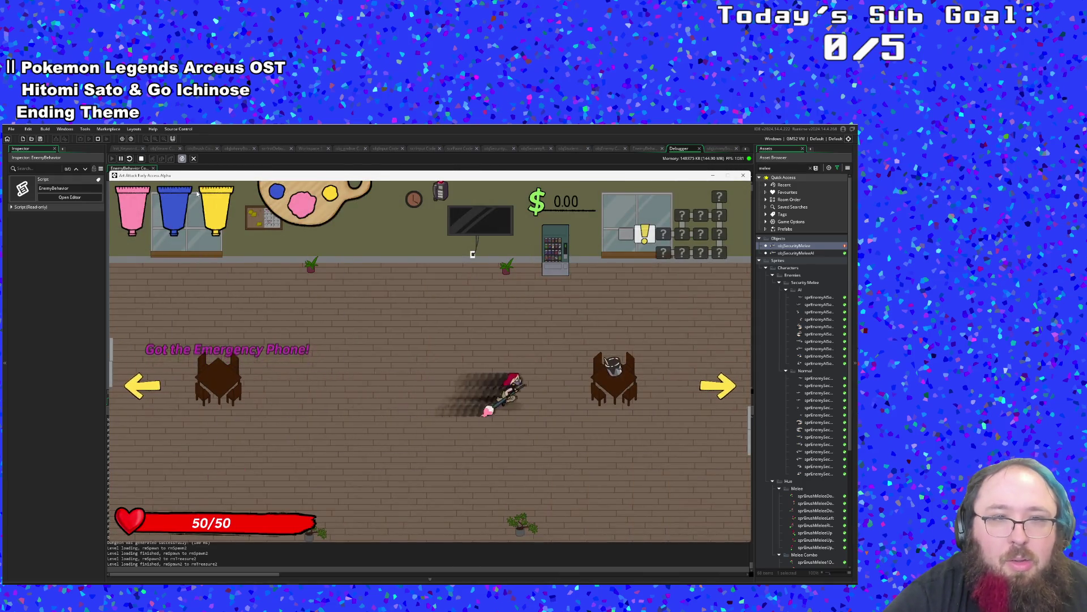
key(d)
key(q)
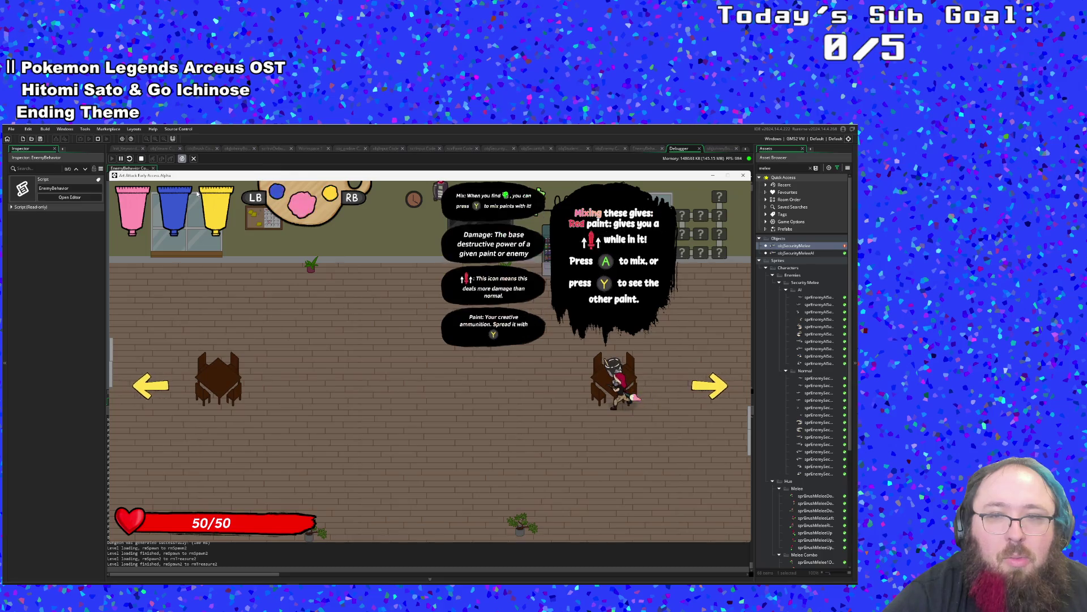
key(e)
key(a)
Enter the combat room, spray paint over the enemies, and show the debug path overlay.
key(w)
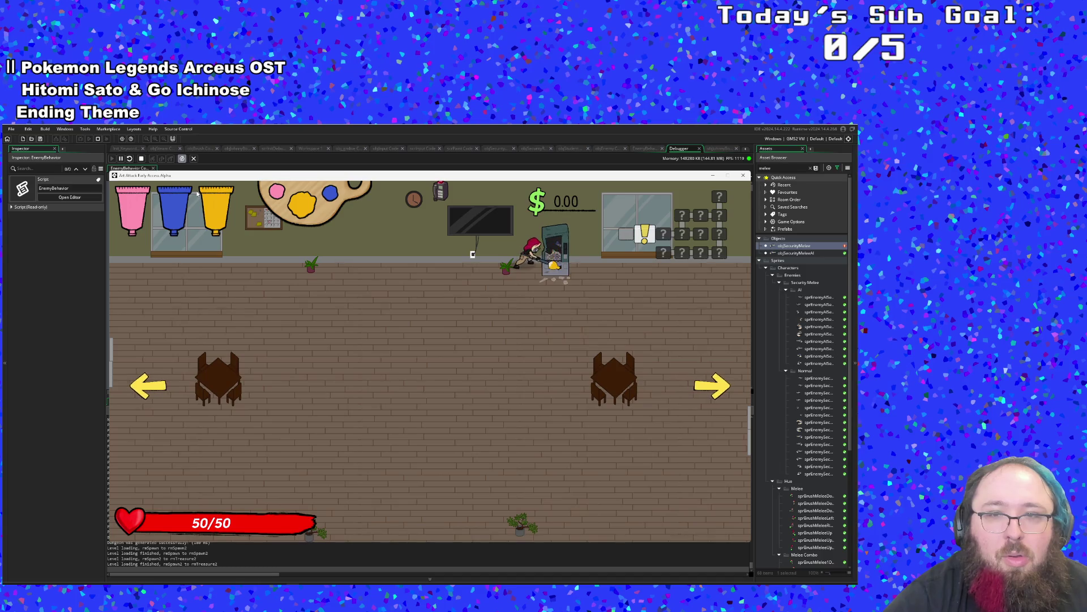
key(d)
key(s)
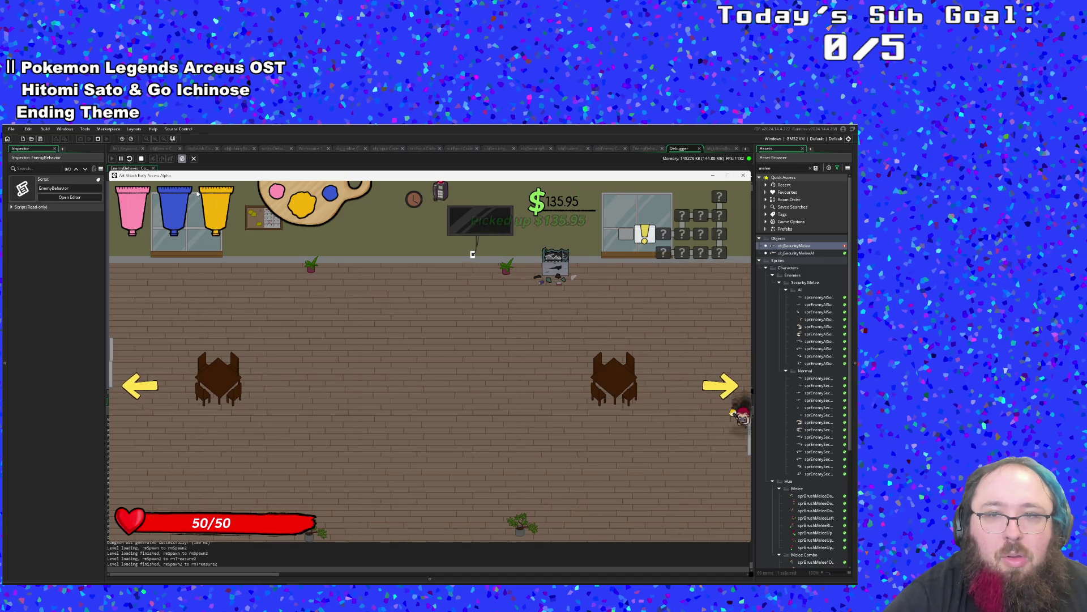
click(197, 194)
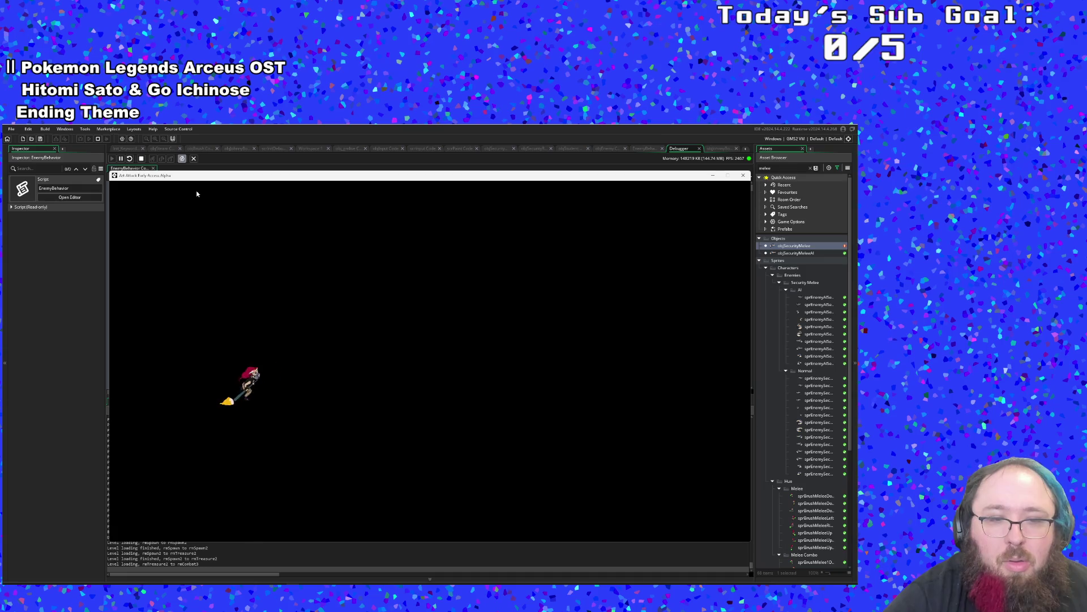
key(s)
key(d)
key(d)
click(197, 193)
key(a)
key(d)
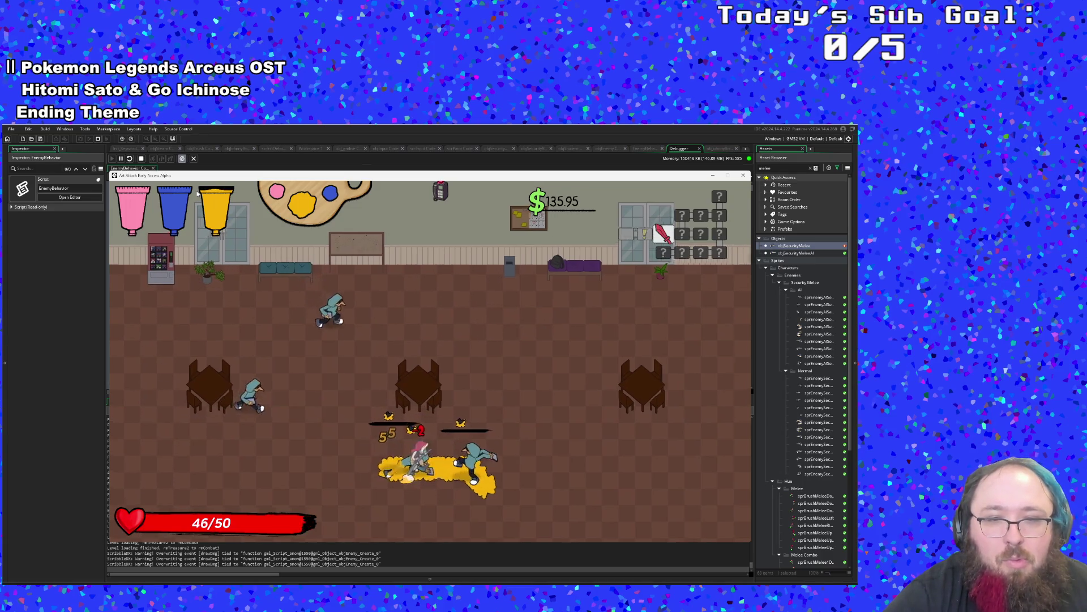
key(F1)
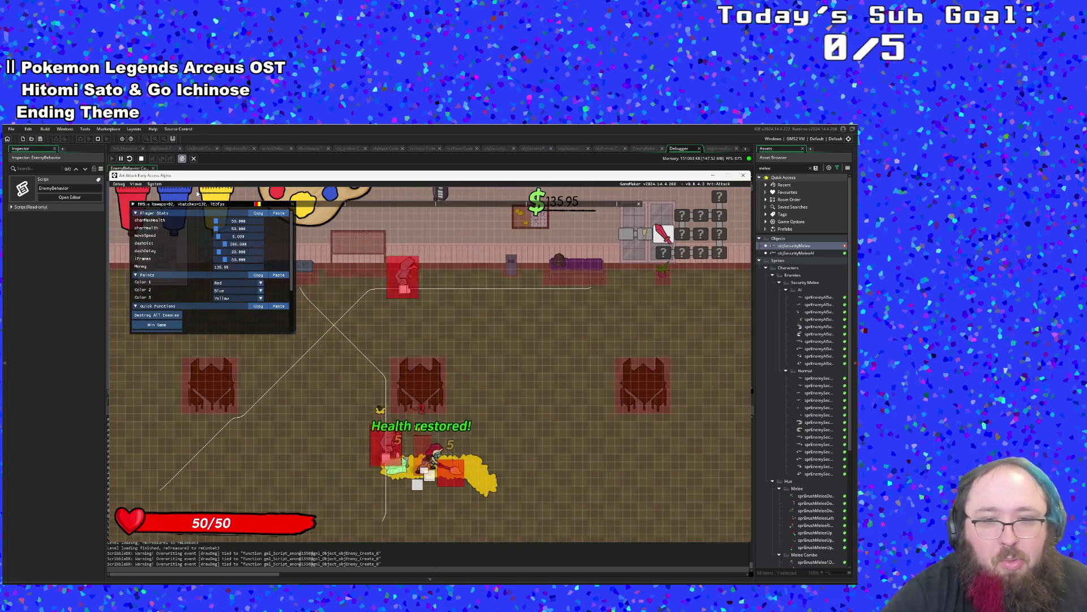
Move the player all around rmCombat3 to watch the enemies follow their path lines.
key(a)
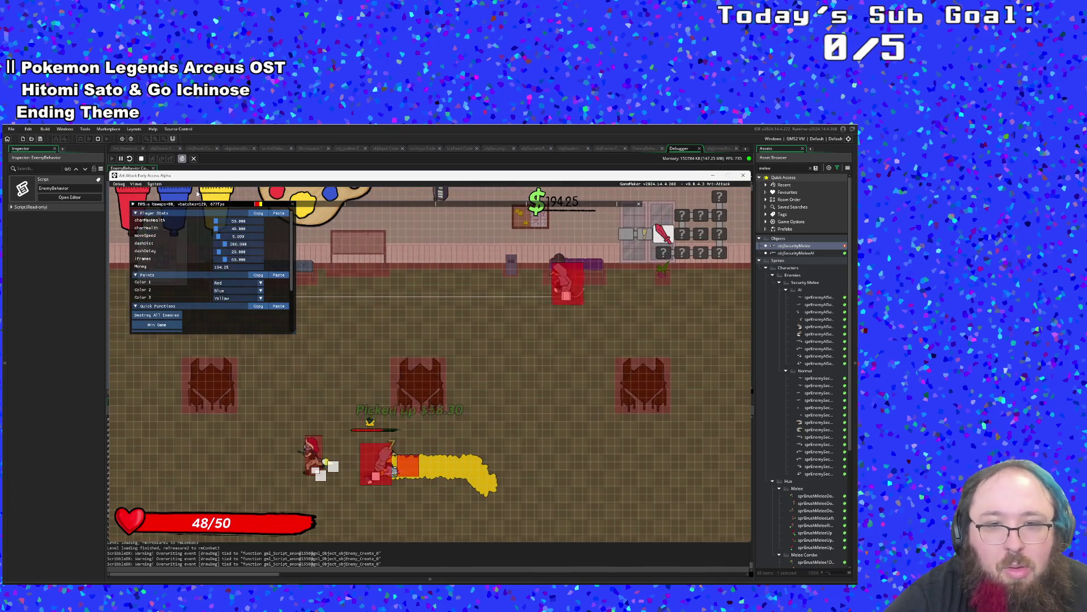
key(d)
key(w)
key(w)
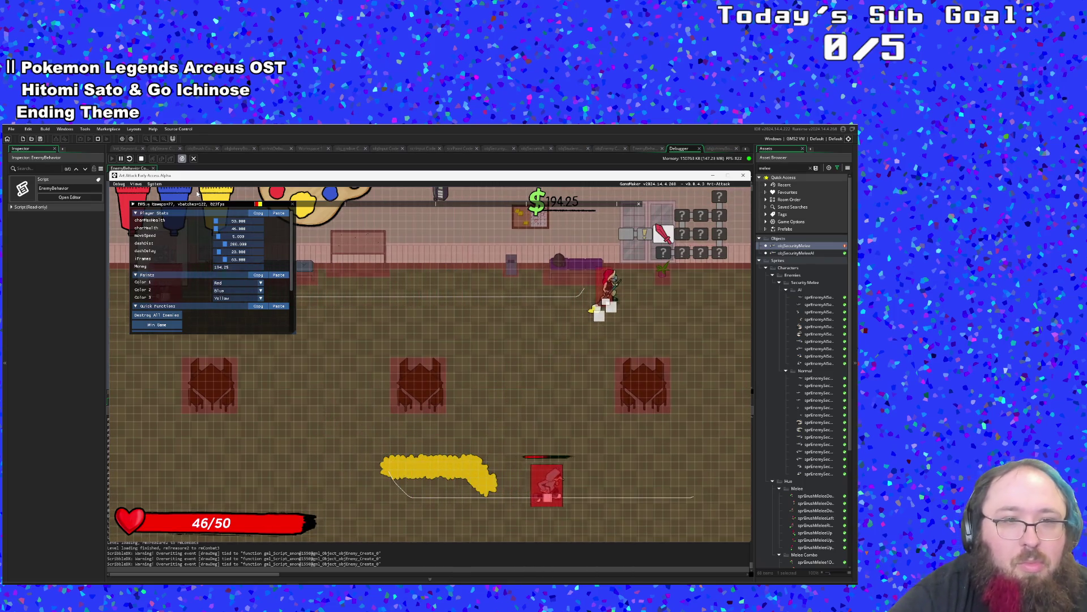
key(a)
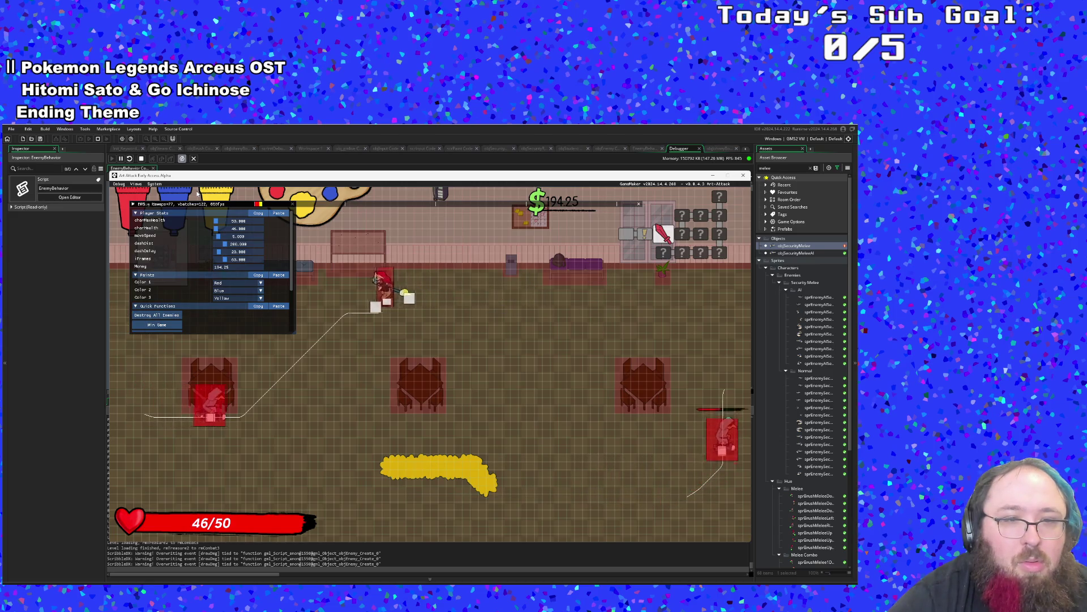
key(s)
key(d)
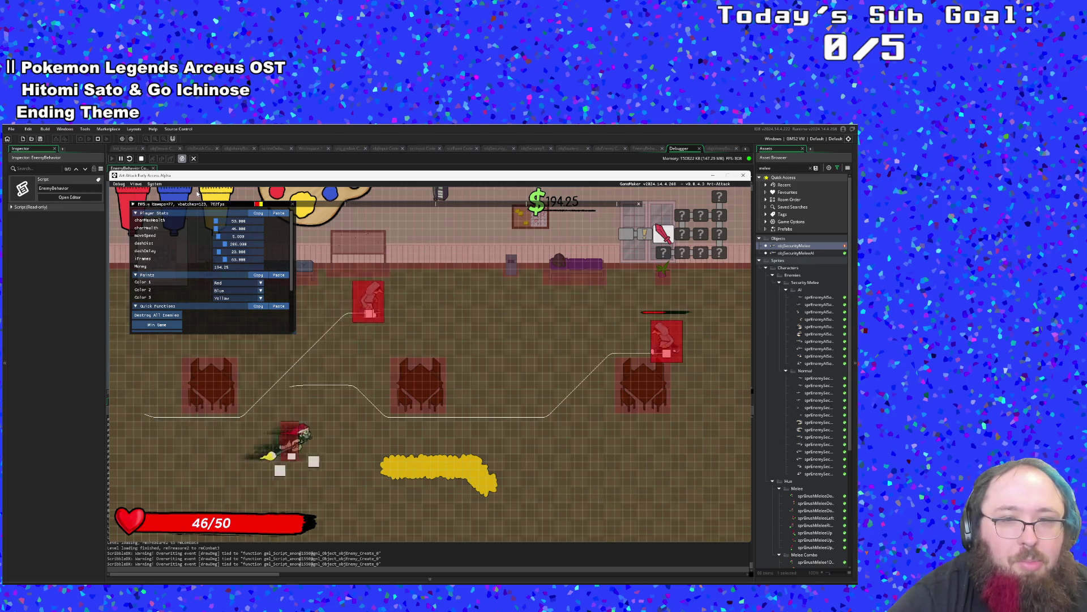
key(d)
key(a)
key(w)
key(w)
key(d)
key(a)
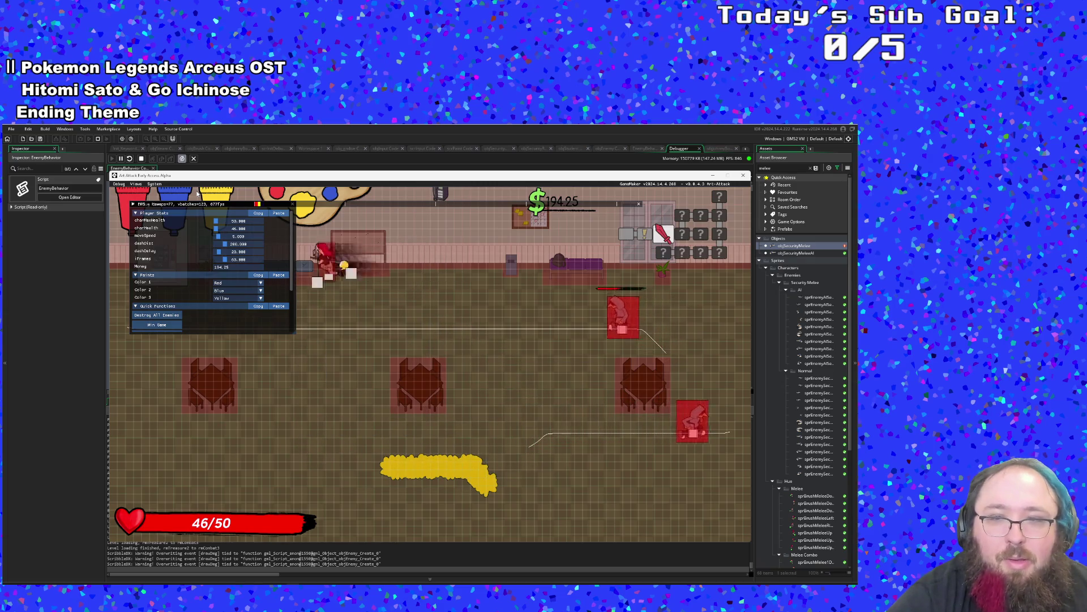
key(s)
key(a)
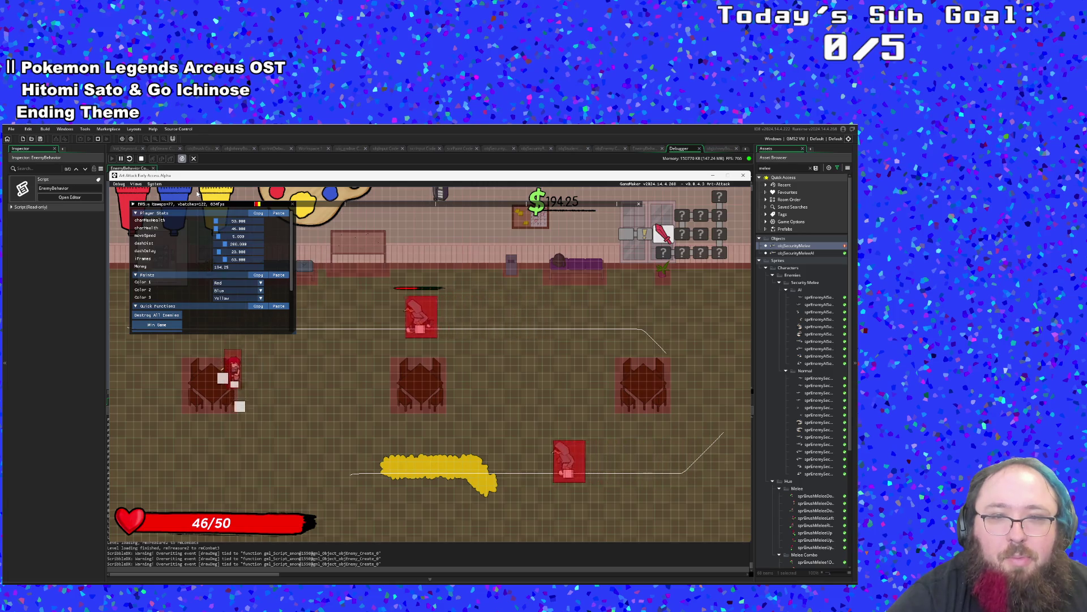
key(a)
key(w)
key(d)
key(d)
key(s)
key(a)
key(w)
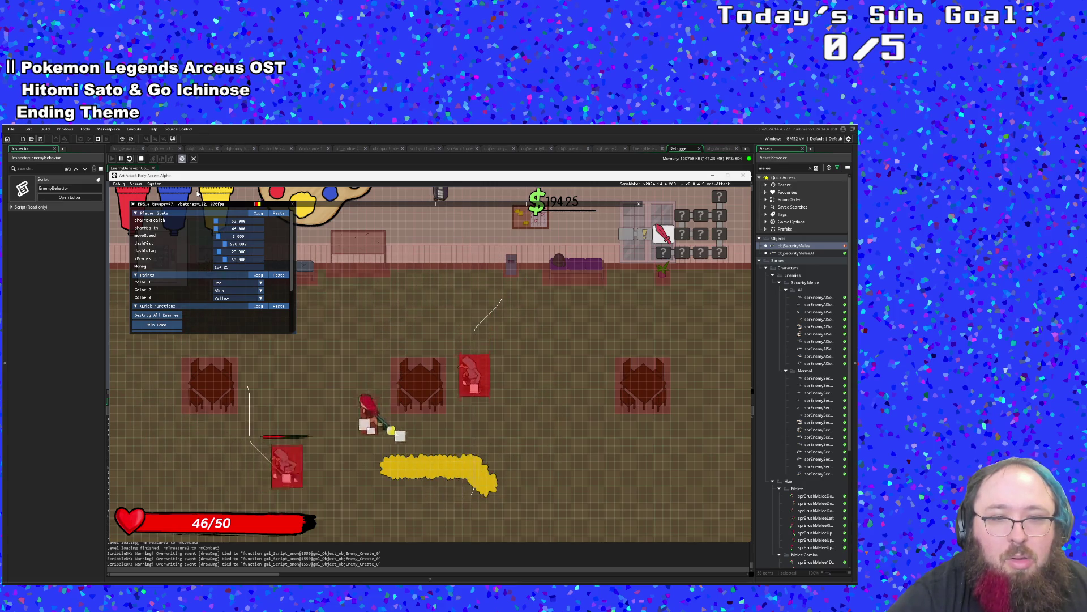
key(d)
key(s)
key(s)
key(a)
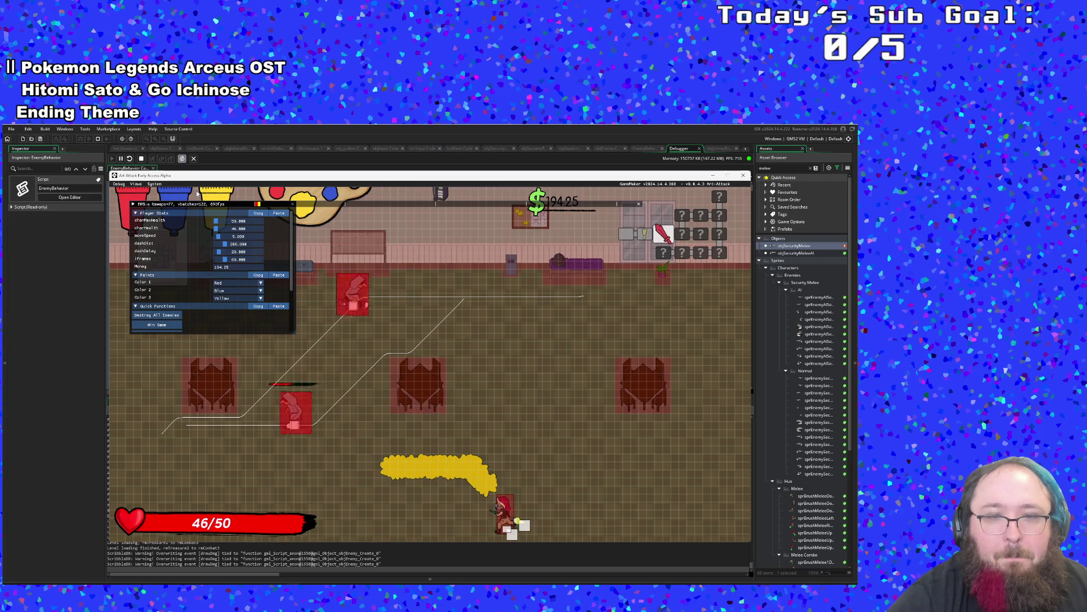
key(a)
key(w)
key(d)
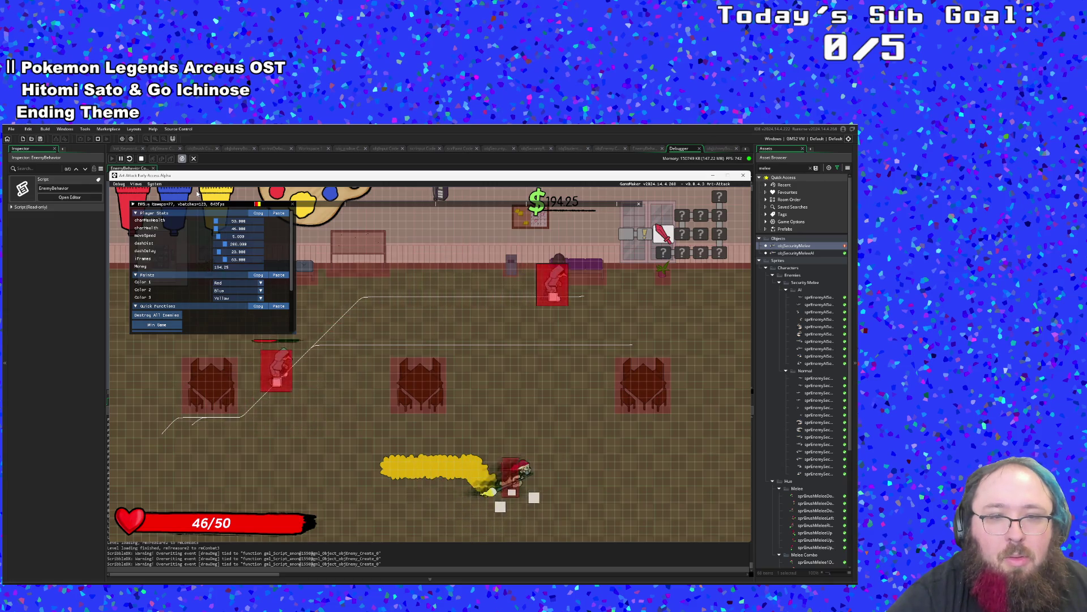
key(a)
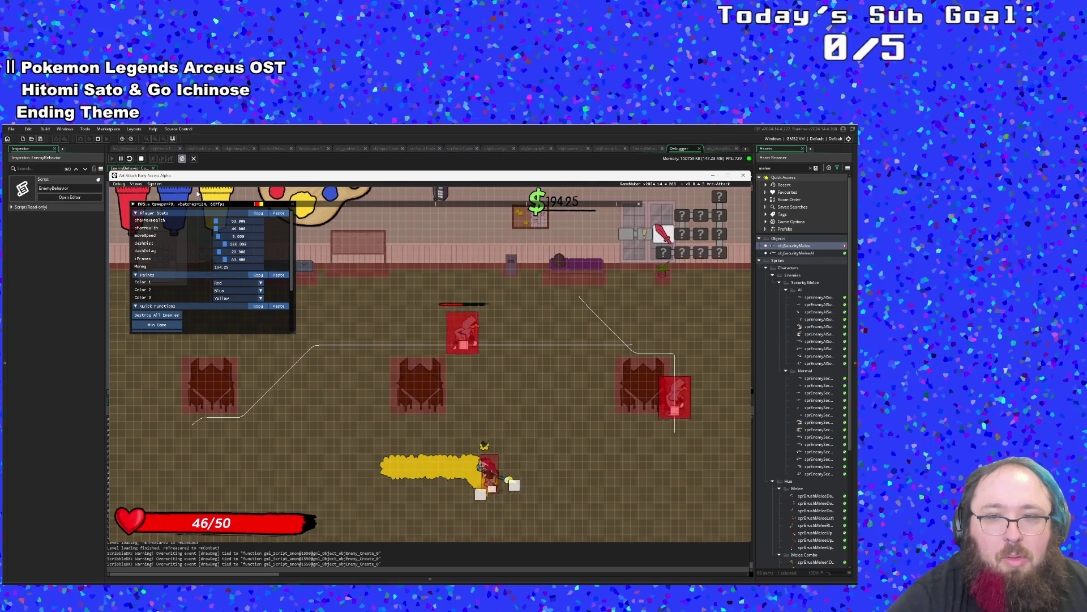
key(w)
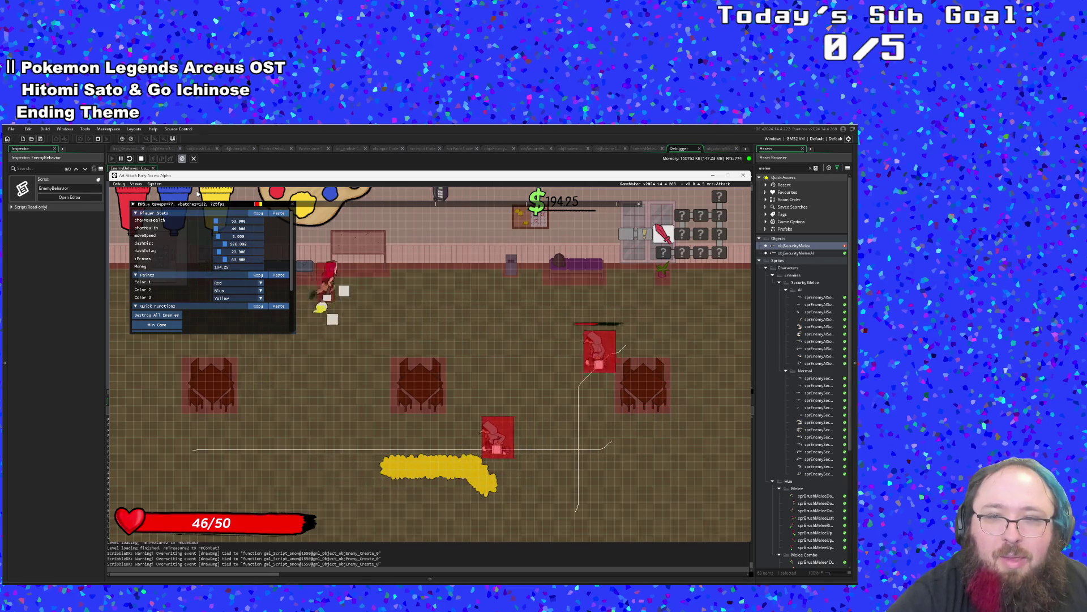
key(s)
key(d)
key(d)
key(w)
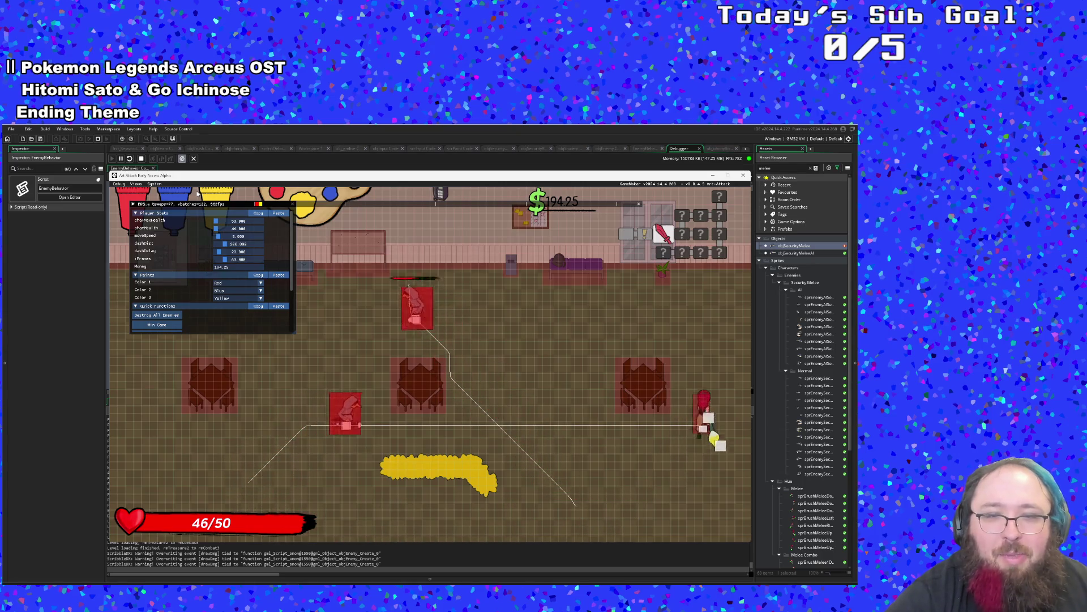
key(a)
key(s)
key(a)
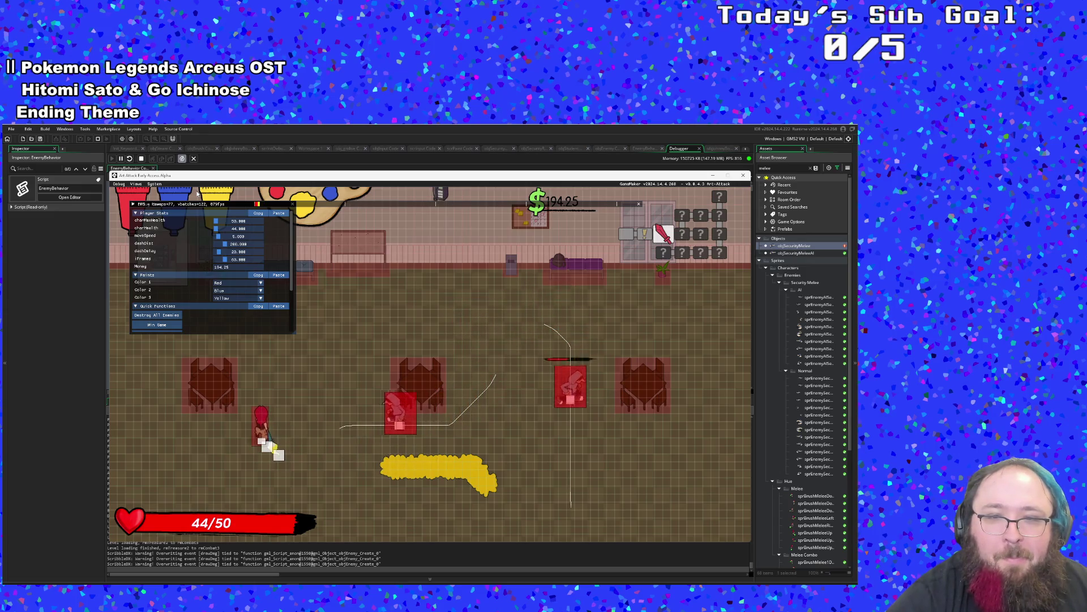
key(w)
key(d)
key(s)
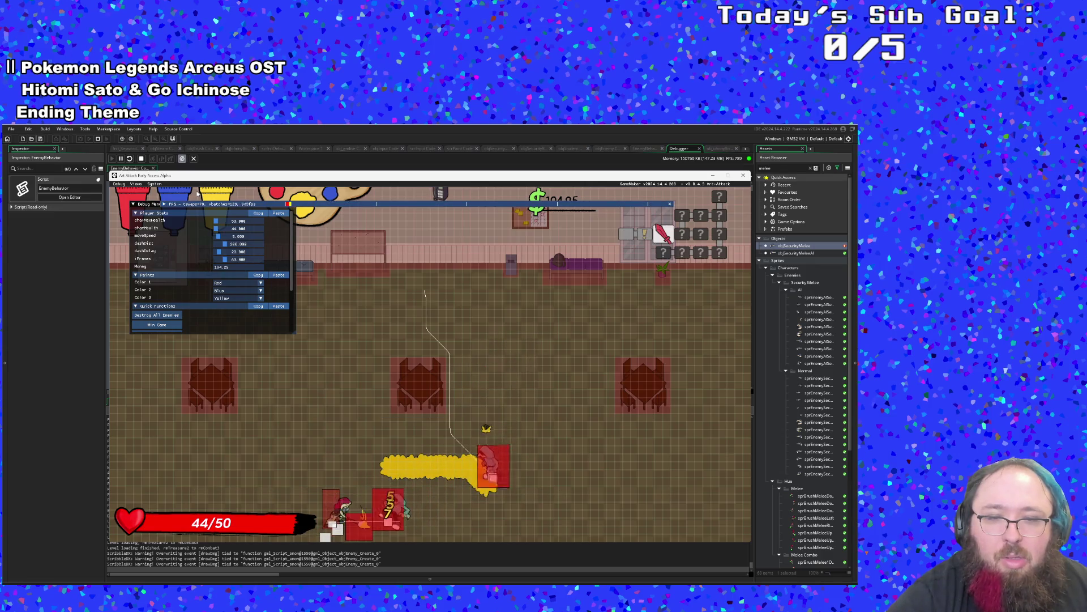
key(d)
key(w)
key(a)
Attack the nearby enemies with paint, hide the debug overlay, and exit right.
key(a)
key(w)
key(s)
key(a)
key(d)
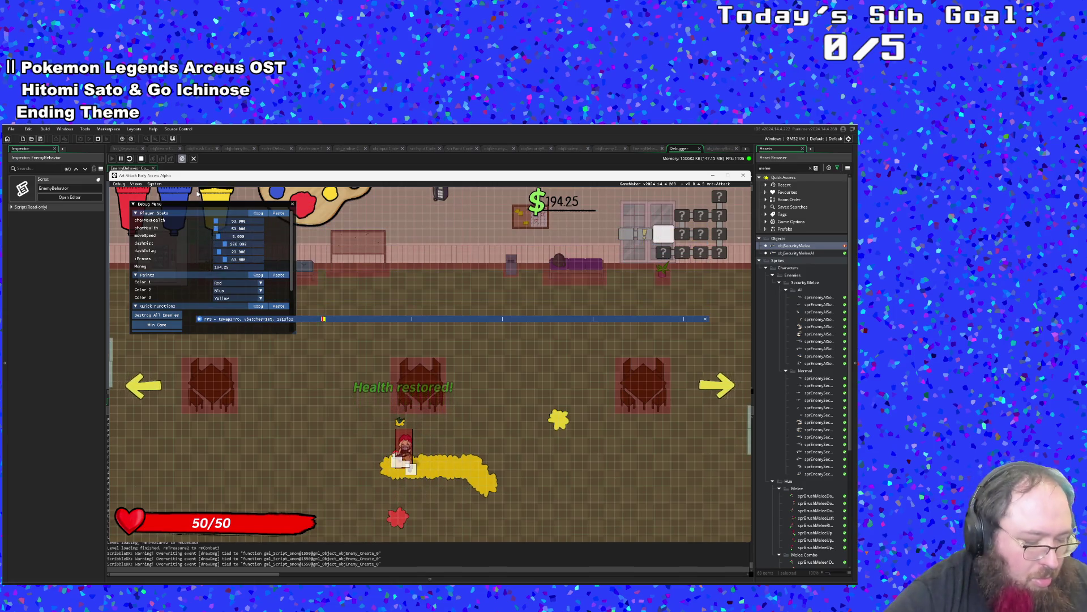
key(F1)
key(d)
key(d)
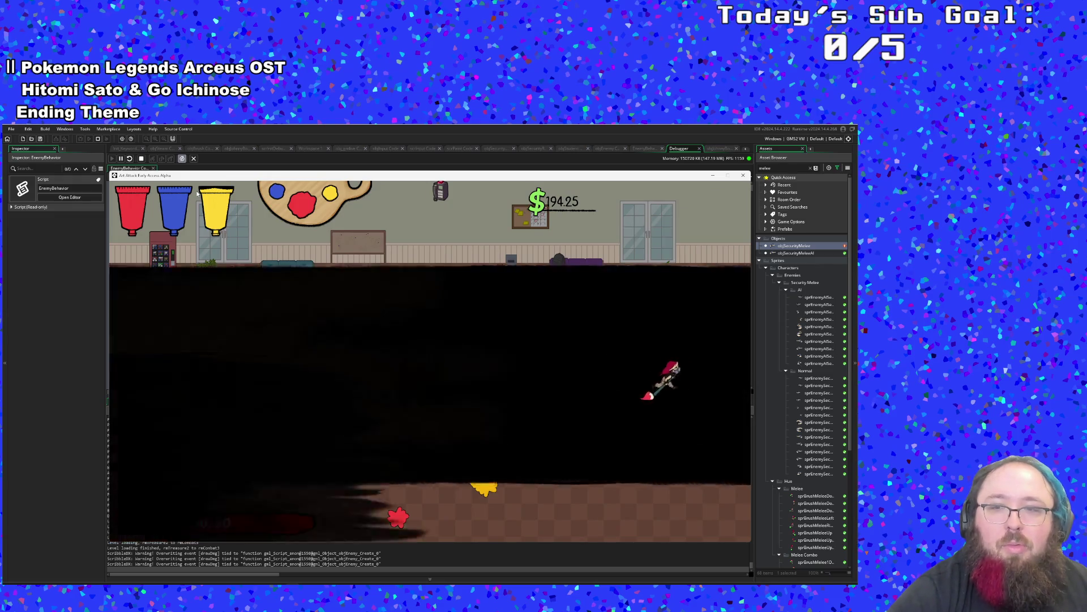
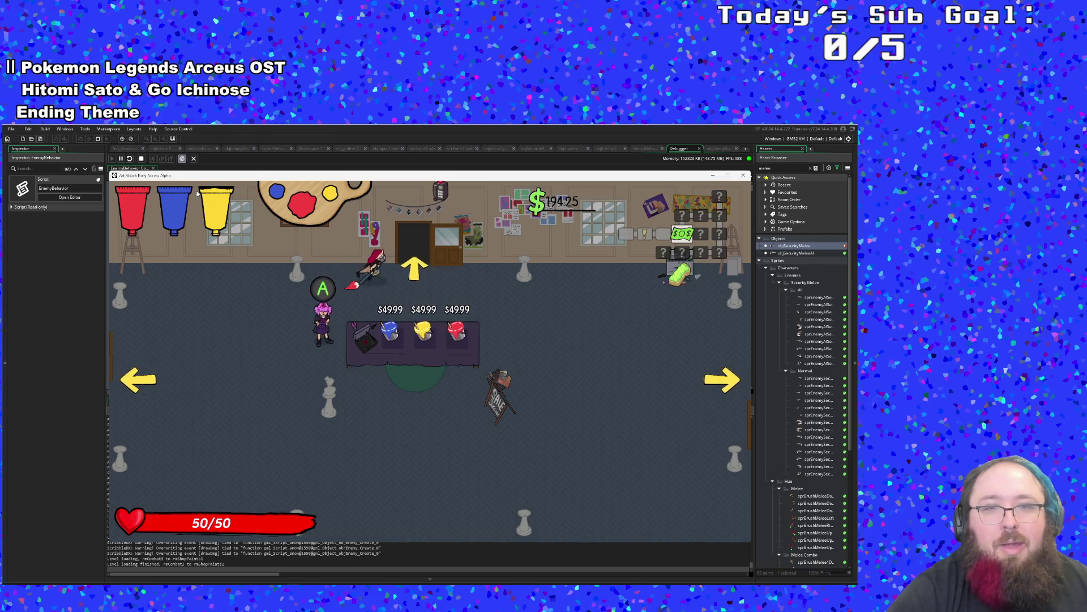
Enter the classroom and attack the enemies until they are all defeated.
key(w)
key(w)
click(197, 193)
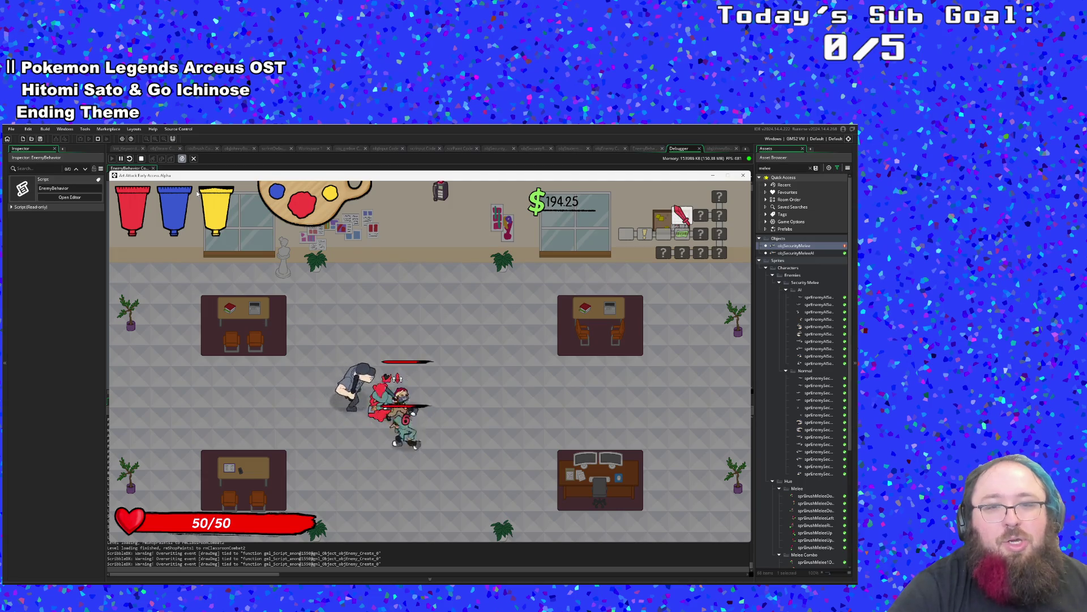
click(197, 193)
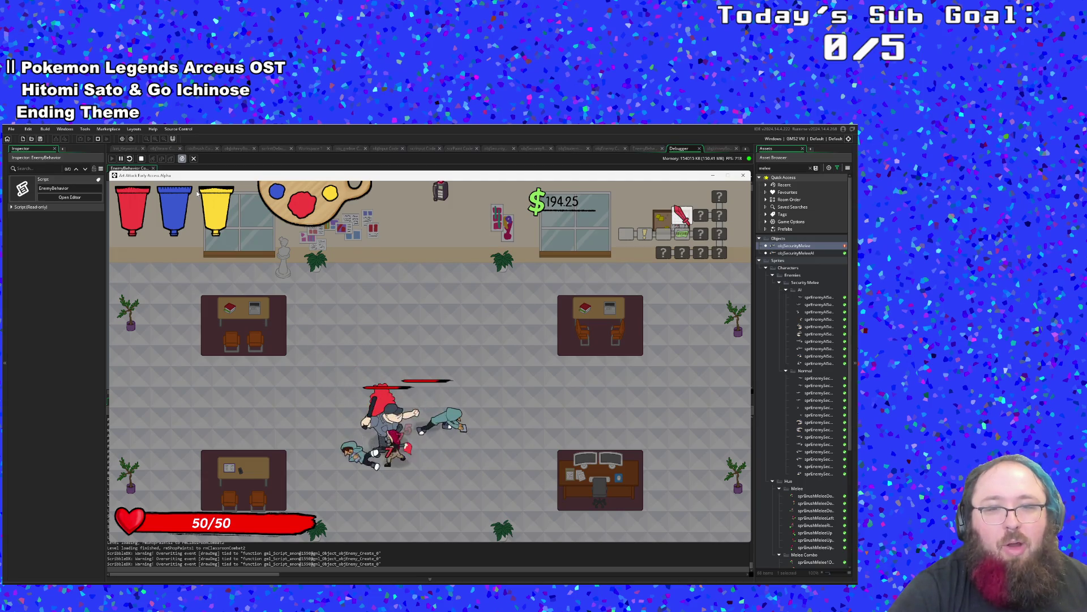
click(197, 193)
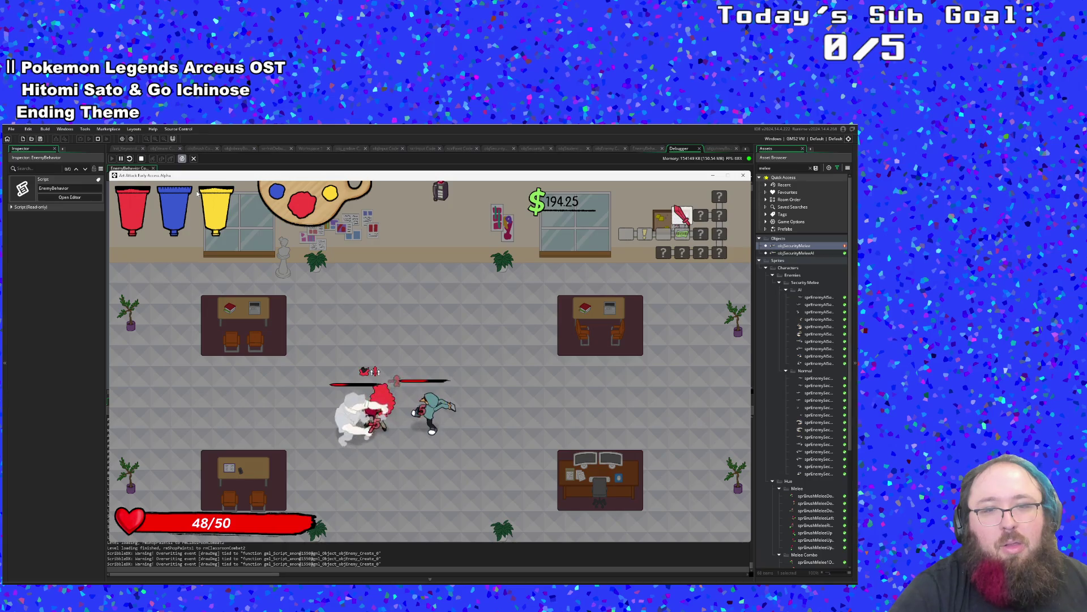
click(197, 194)
click(197, 193)
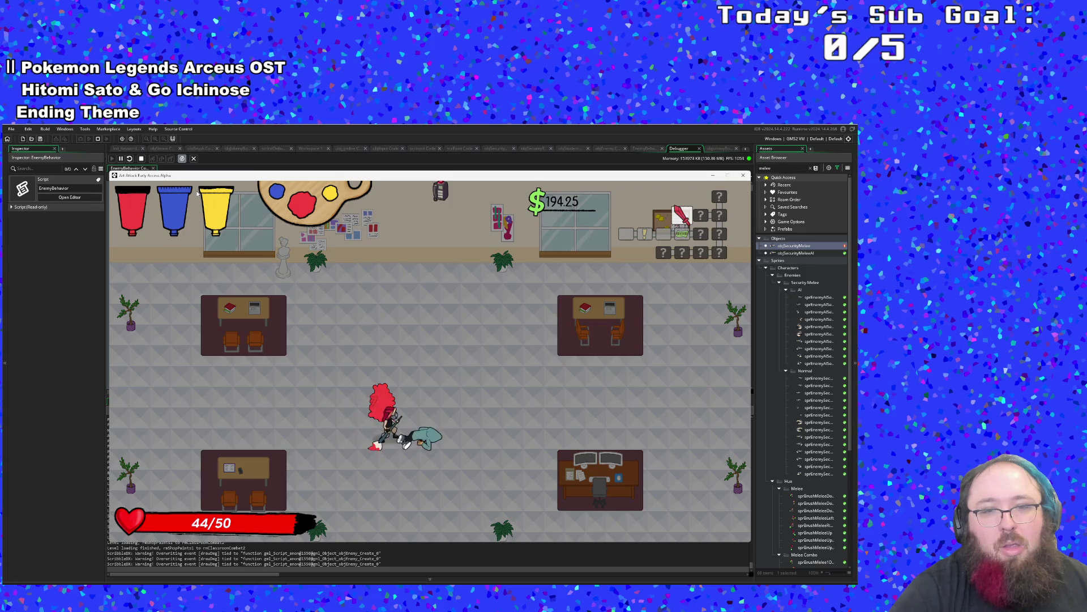
Walk back into the paint shop and leave through its right exit.
key(s)
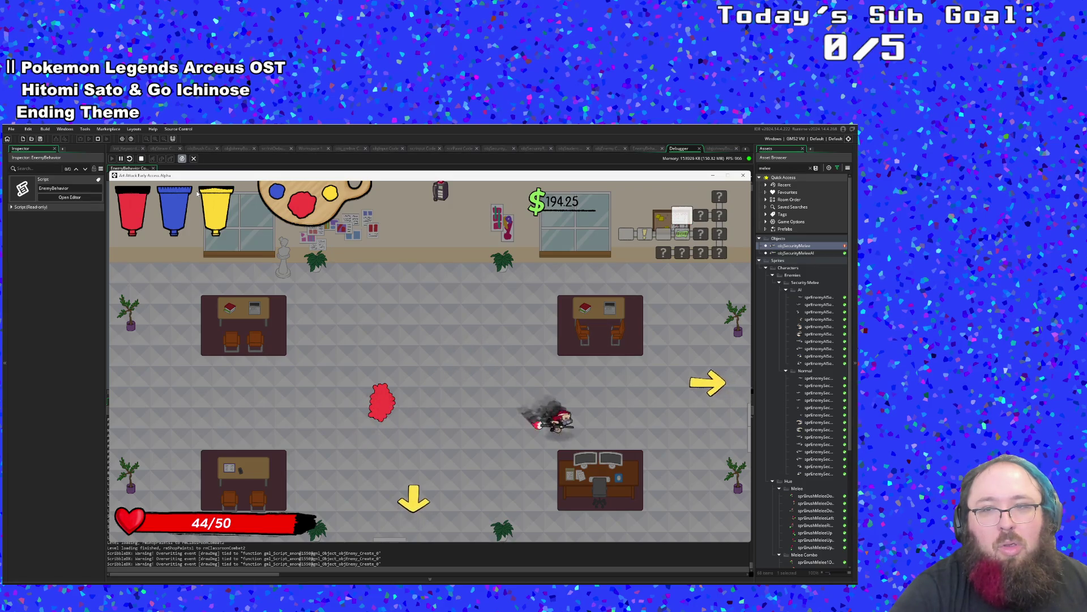
key(a)
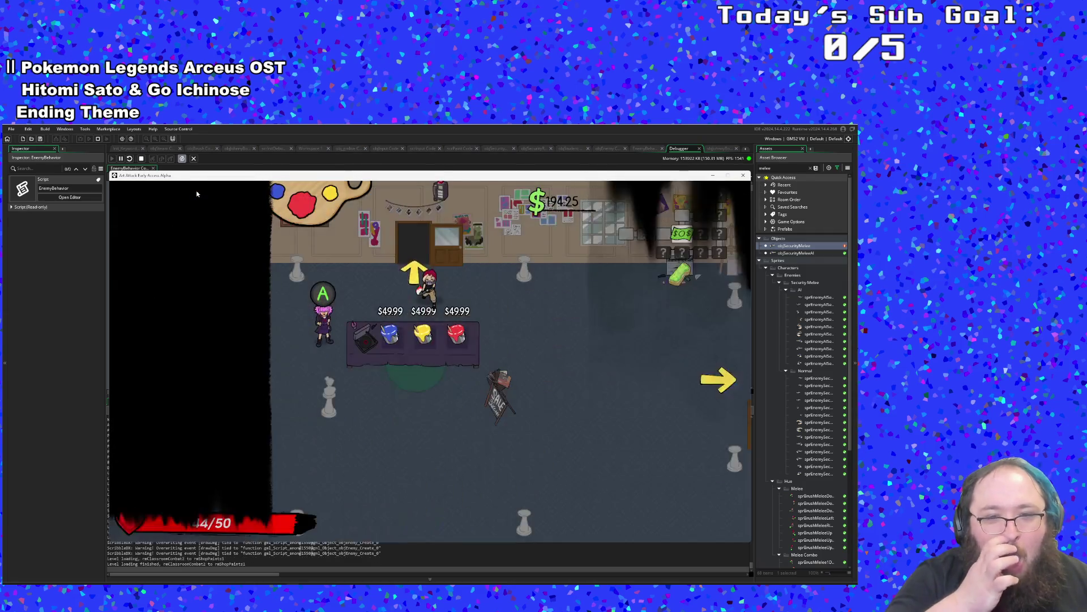
key(d)
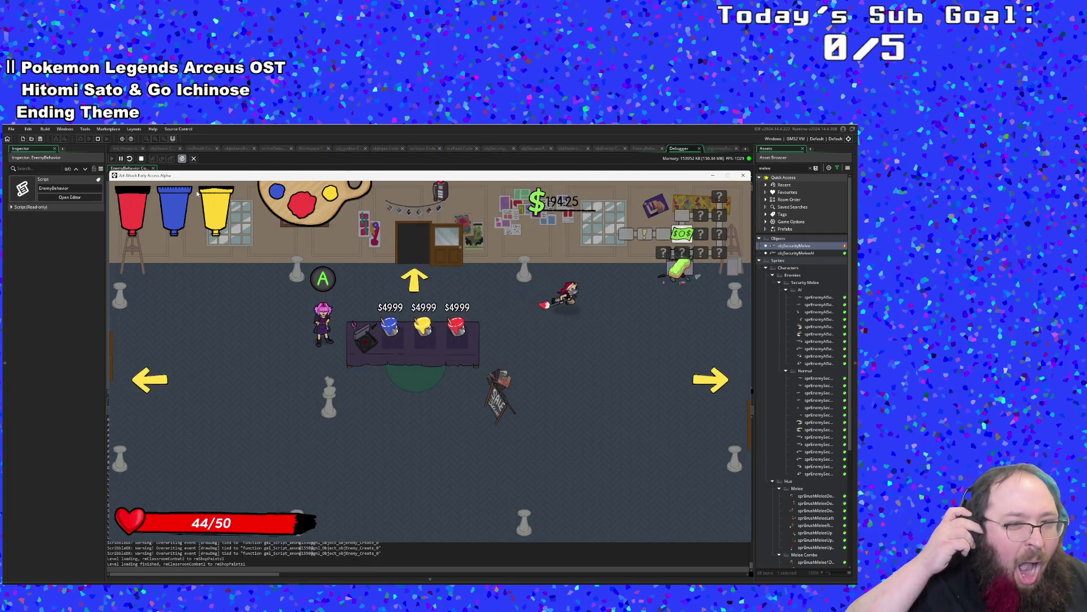
key(d)
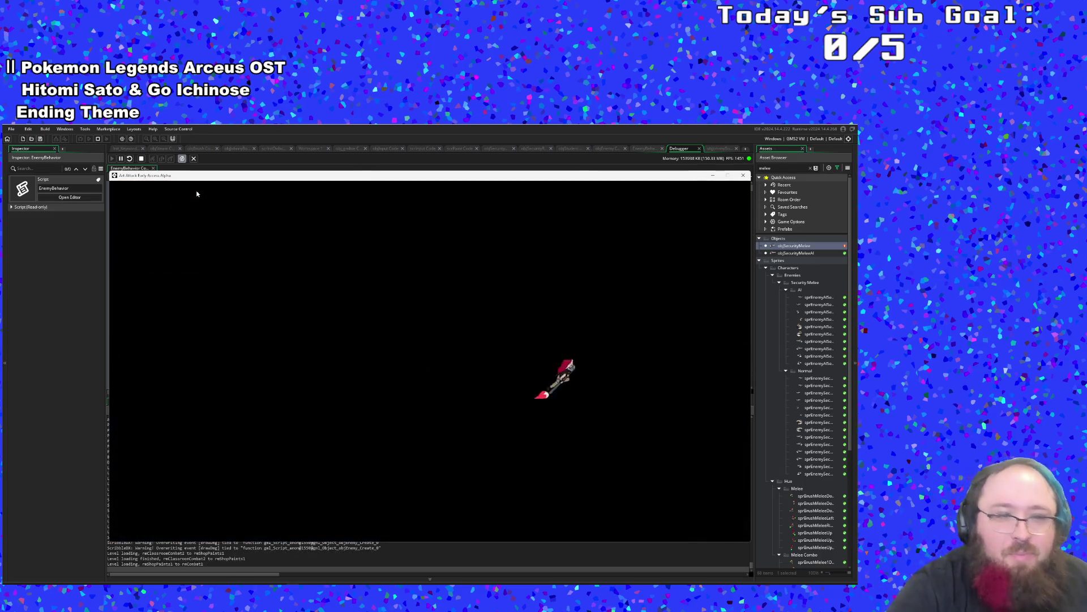
Switch to blue paint and attack the plaza enemies by the statue and benches.
key(w)
key(s)
key(e)
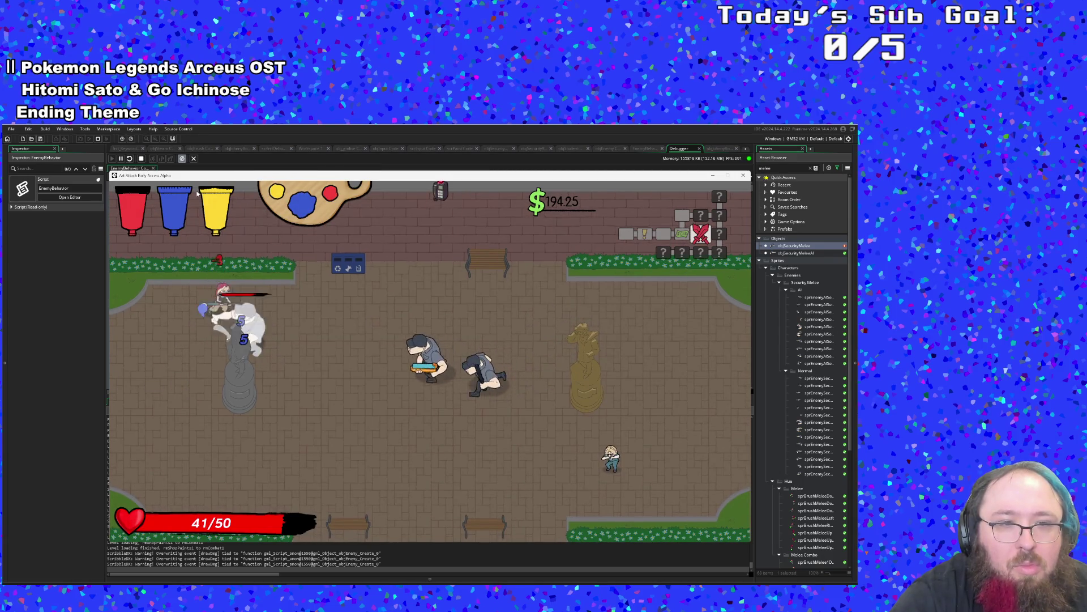
click(197, 193)
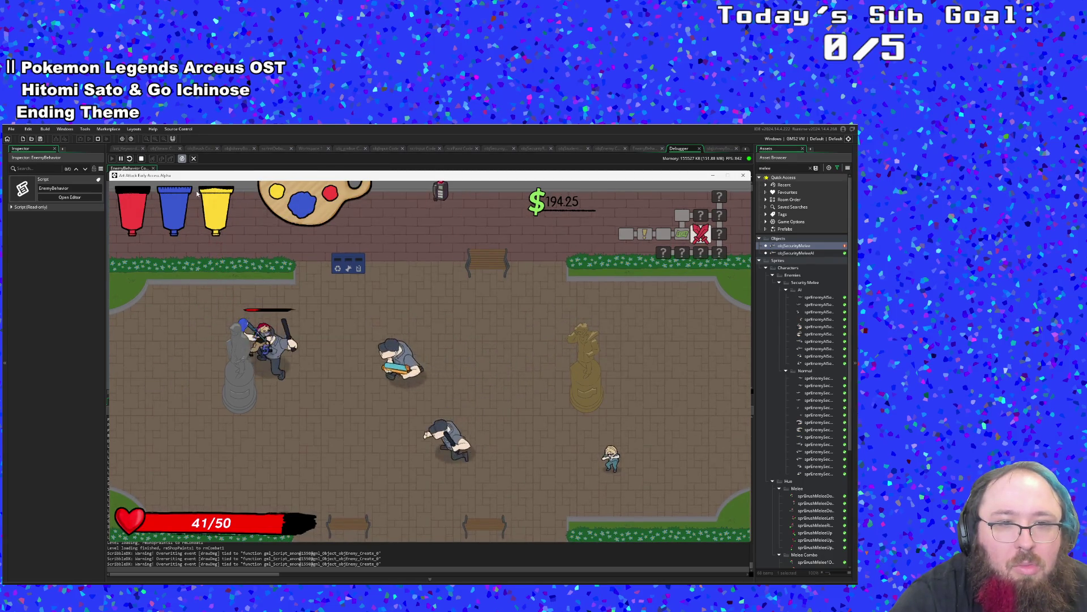
key(s)
key(d)
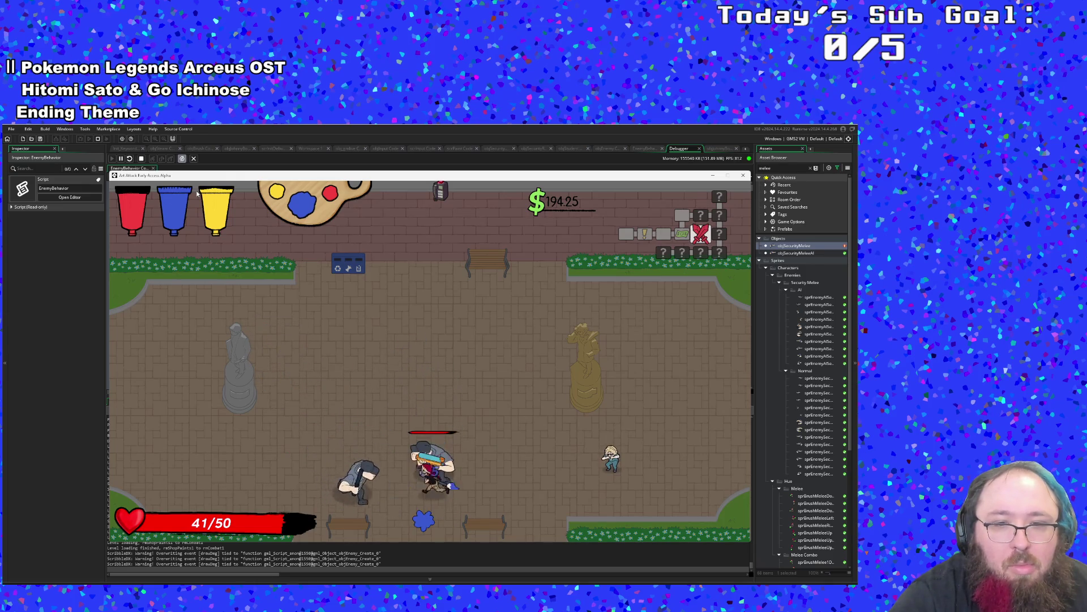
click(197, 194)
Cycle to yellow paint and finish off the remaining plaza enemies.
key(w)
scroll(197, 194, down, 1)
click(197, 193)
key(d)
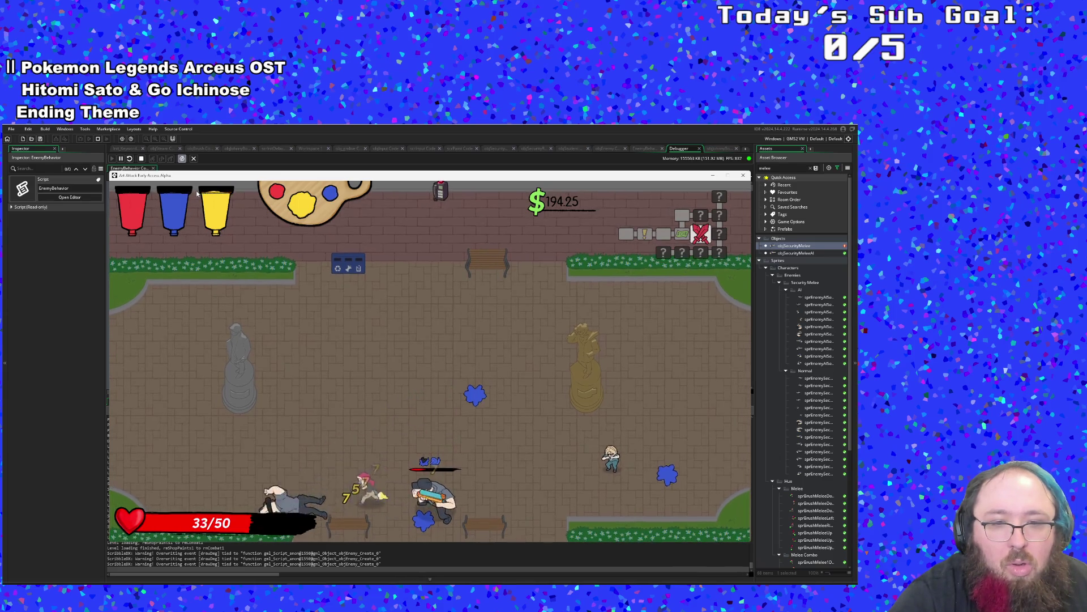
click(197, 194)
click(197, 194)
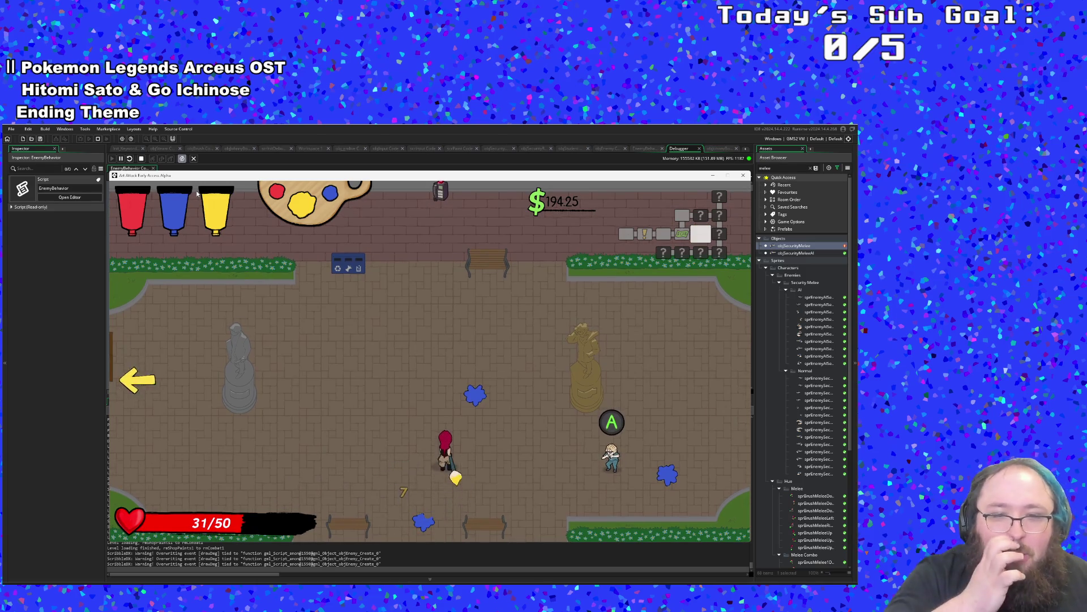
Talk through the plaza NPC's dialogue, then leave via the left exit.
key(d)
key(s)
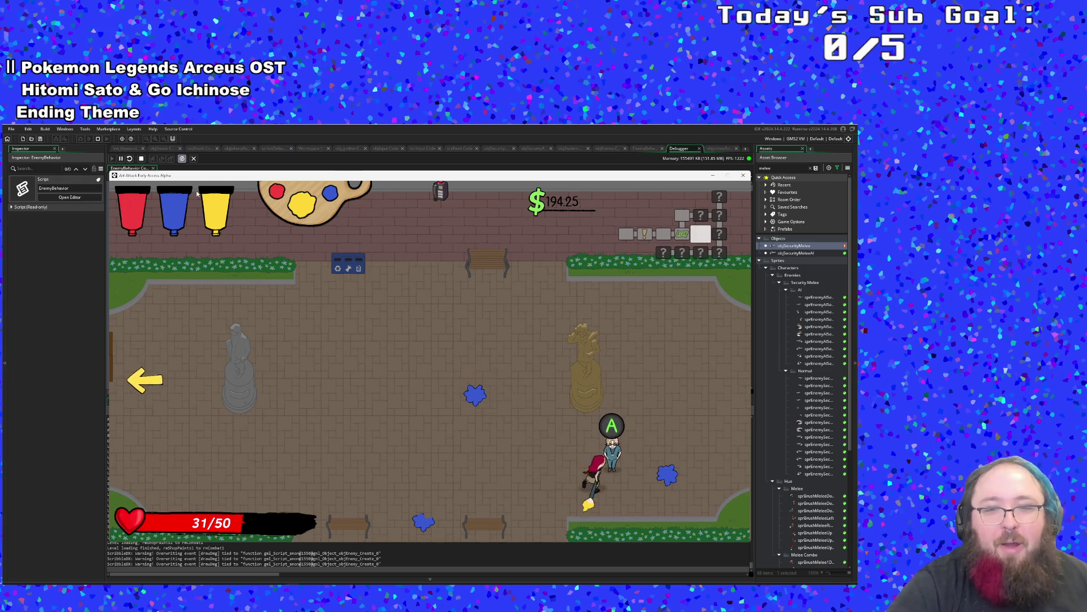
click(196, 190)
click(196, 192)
click(196, 192)
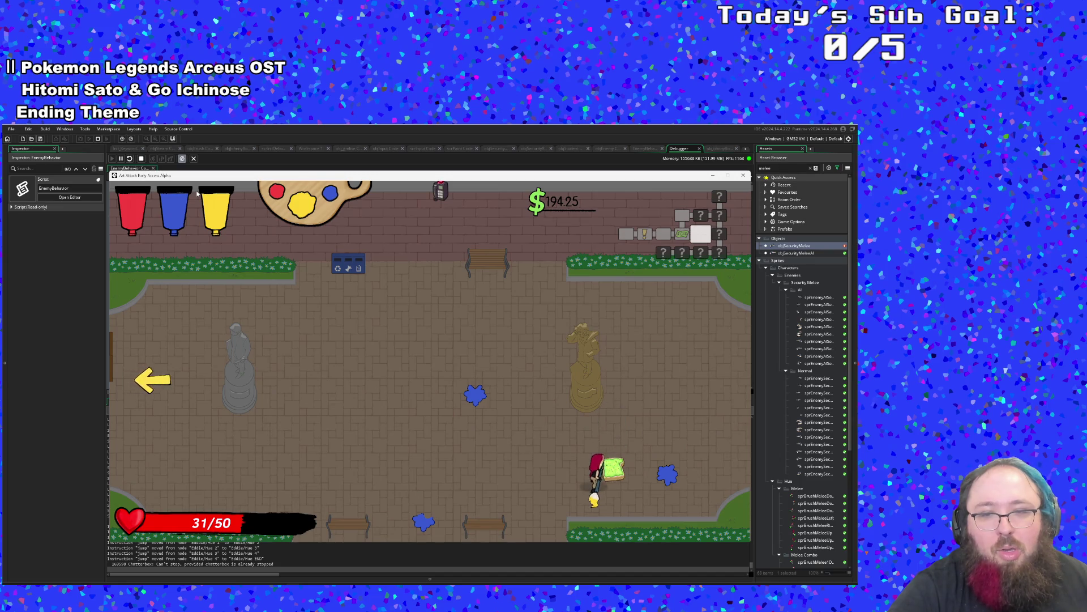
key(a)
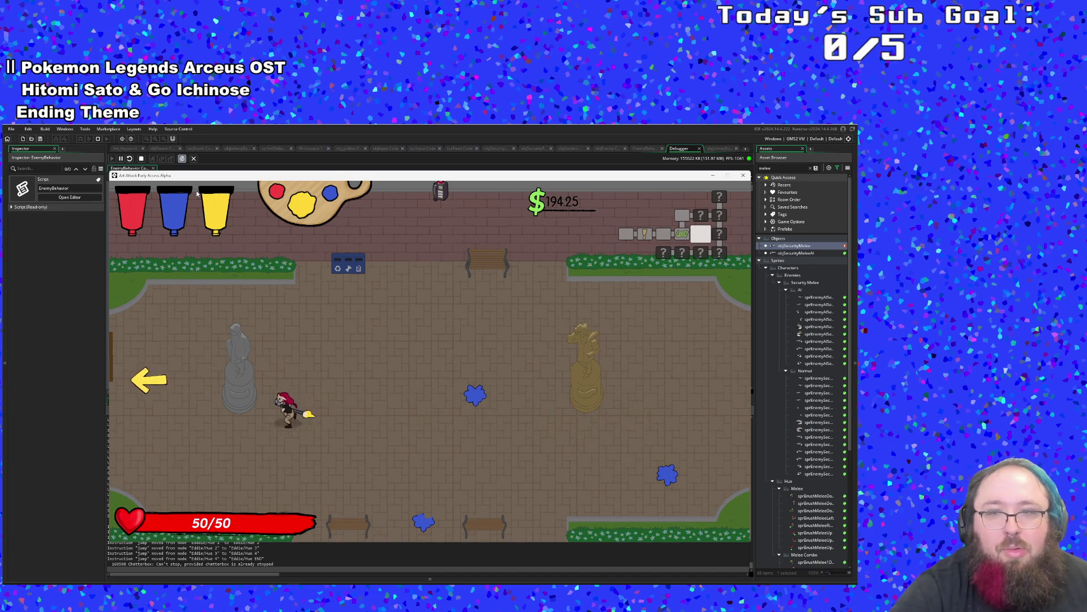
key(a)
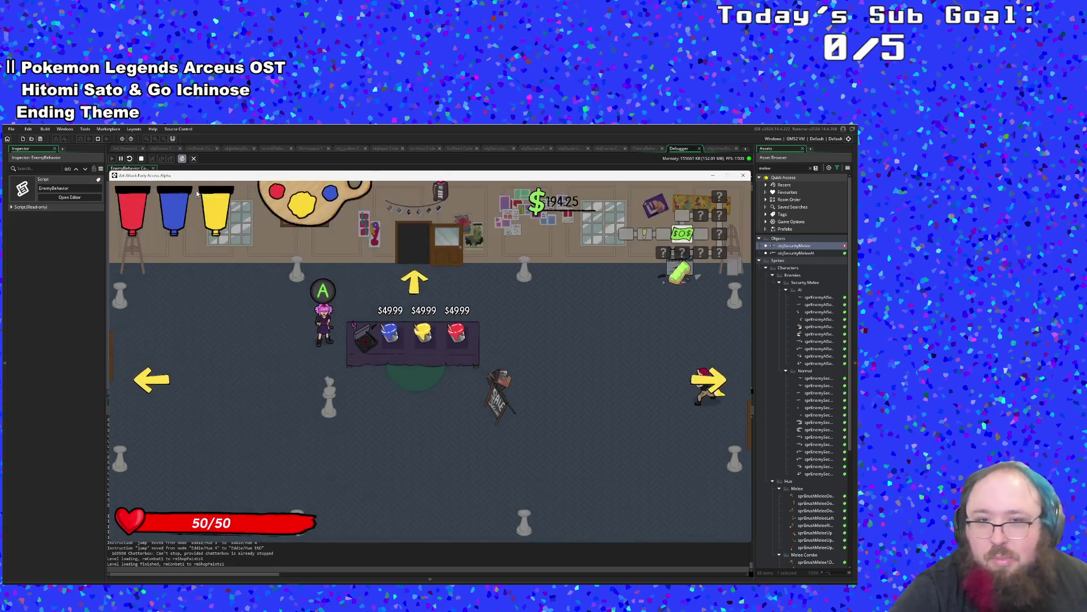
Walk from the shop through the classroom and out its right exit.
key(w+a)
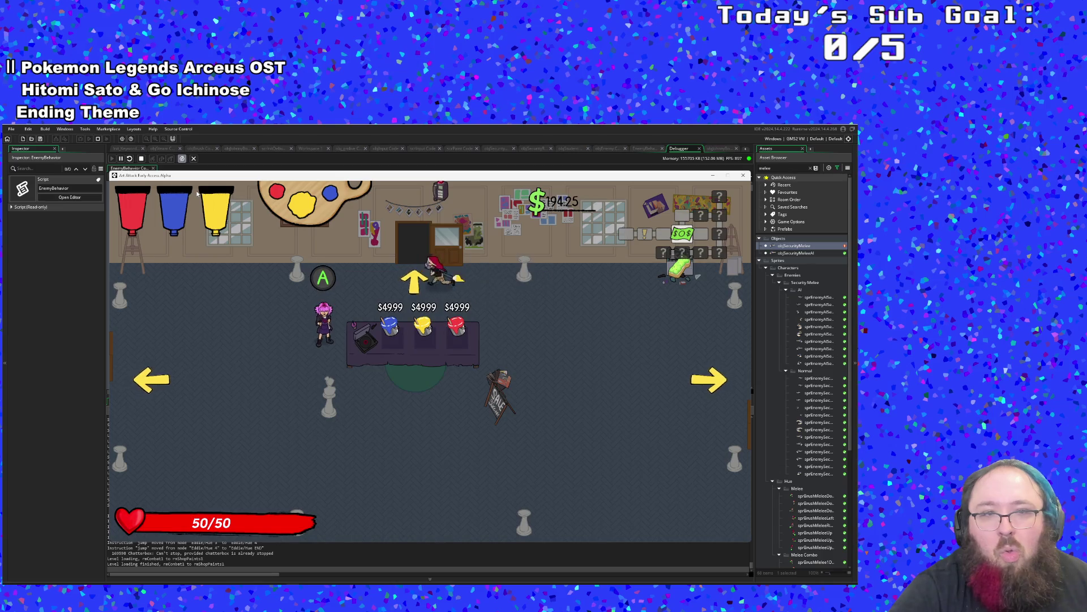
key(w)
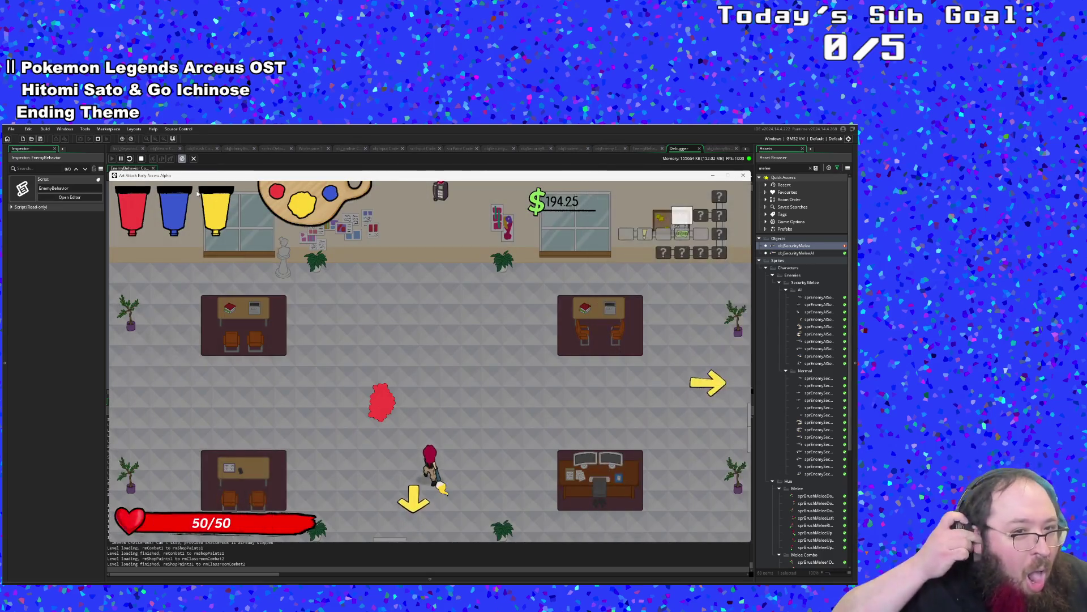
key(w+d)
key(d)
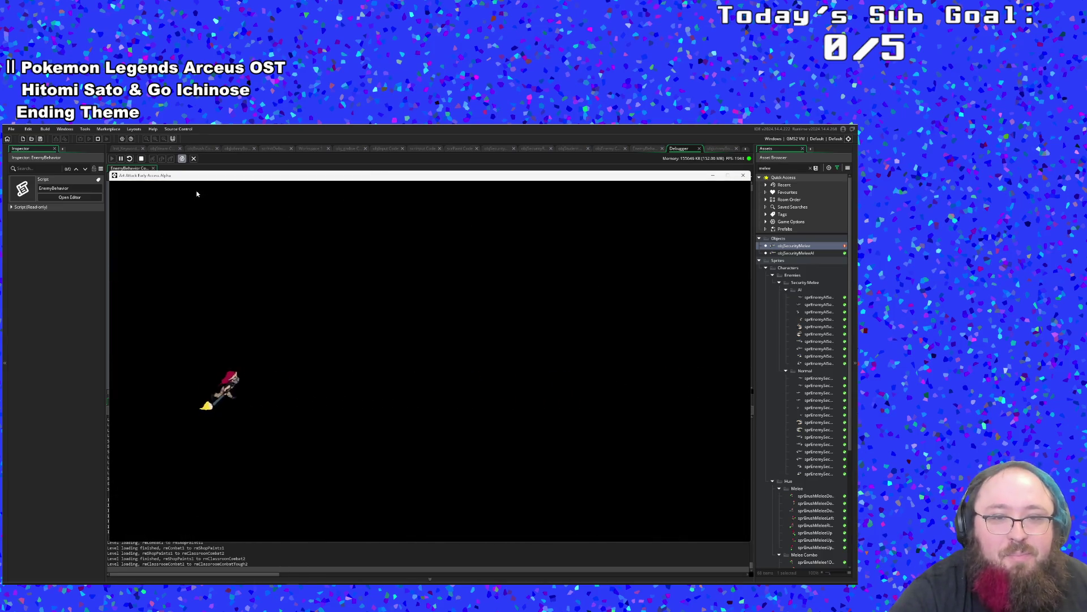
Fight the enemies in the tables room with J attacks until the last one falls.
key(j)
key(j)
key(d)
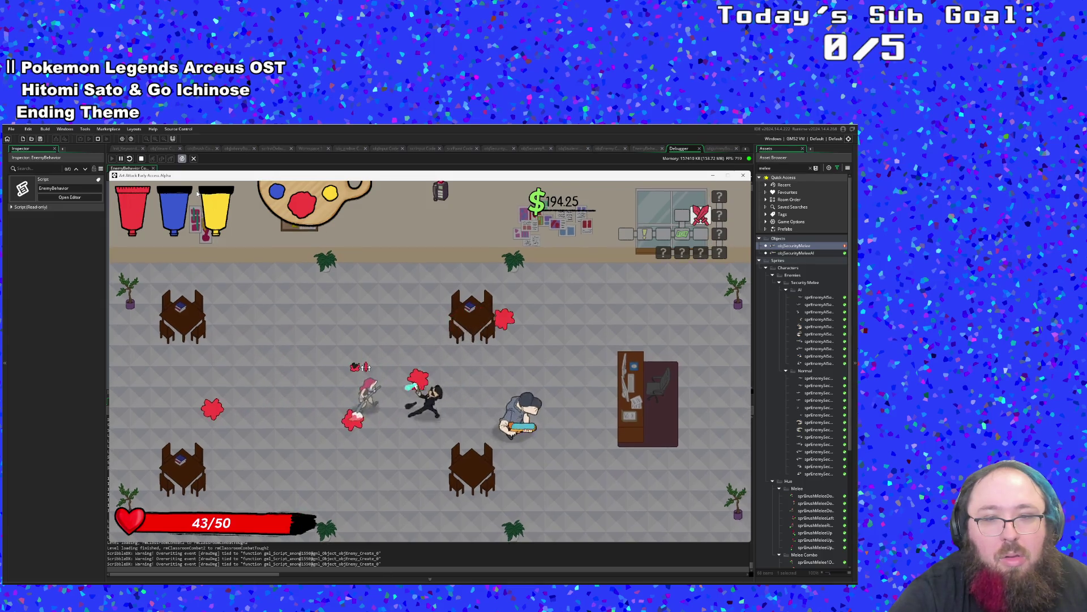
key(j)
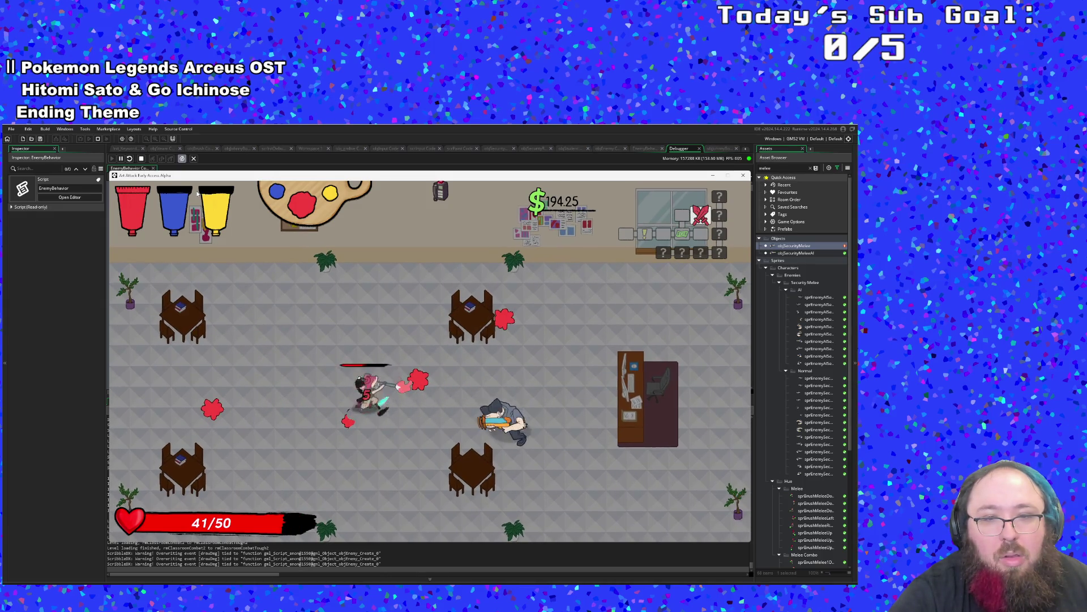
key(j)
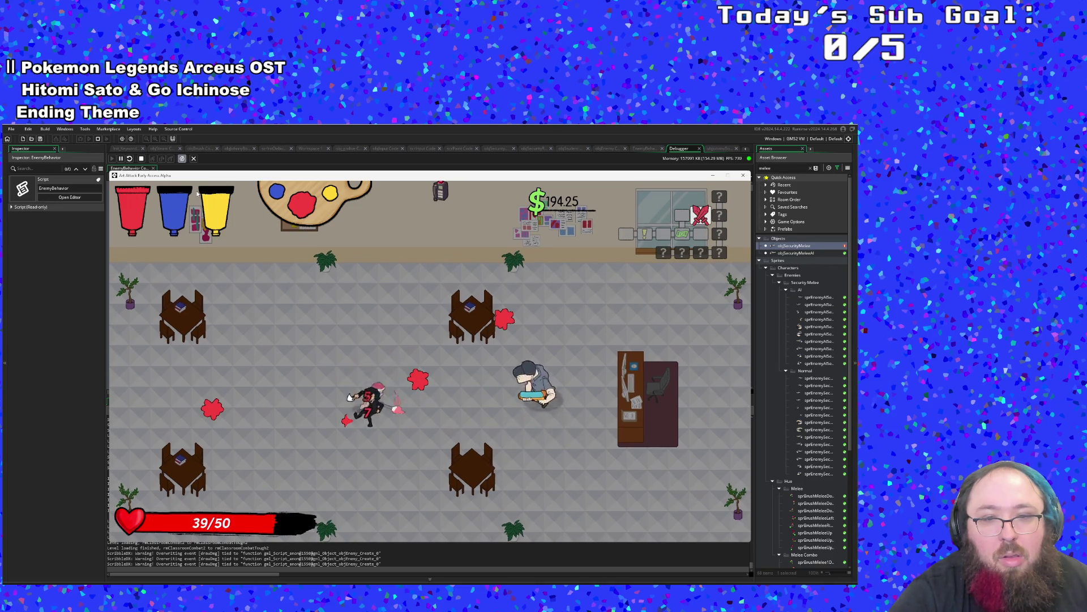
key(d)
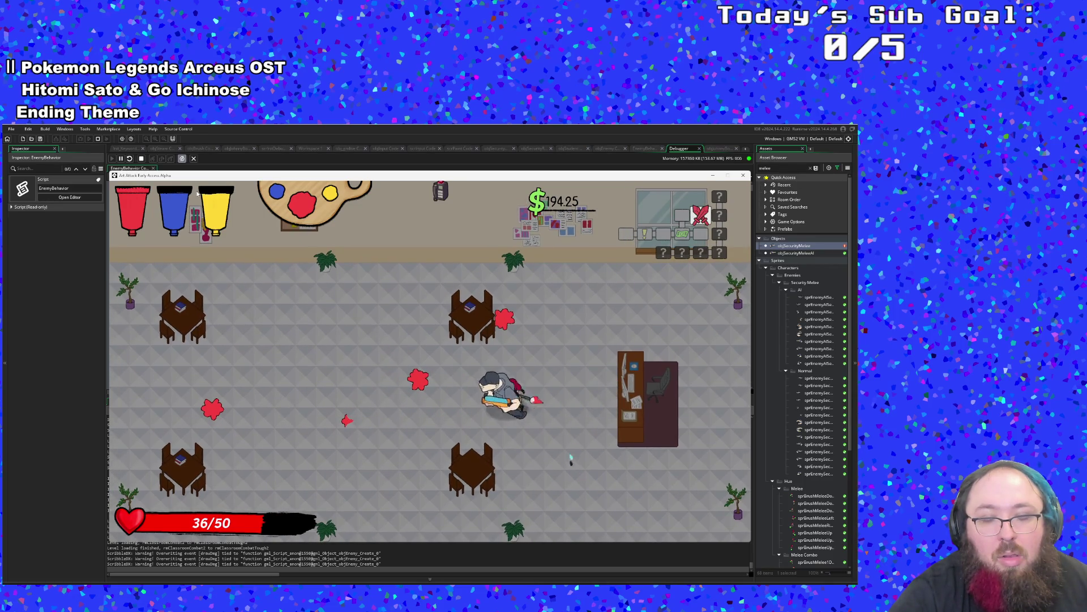
key(d)
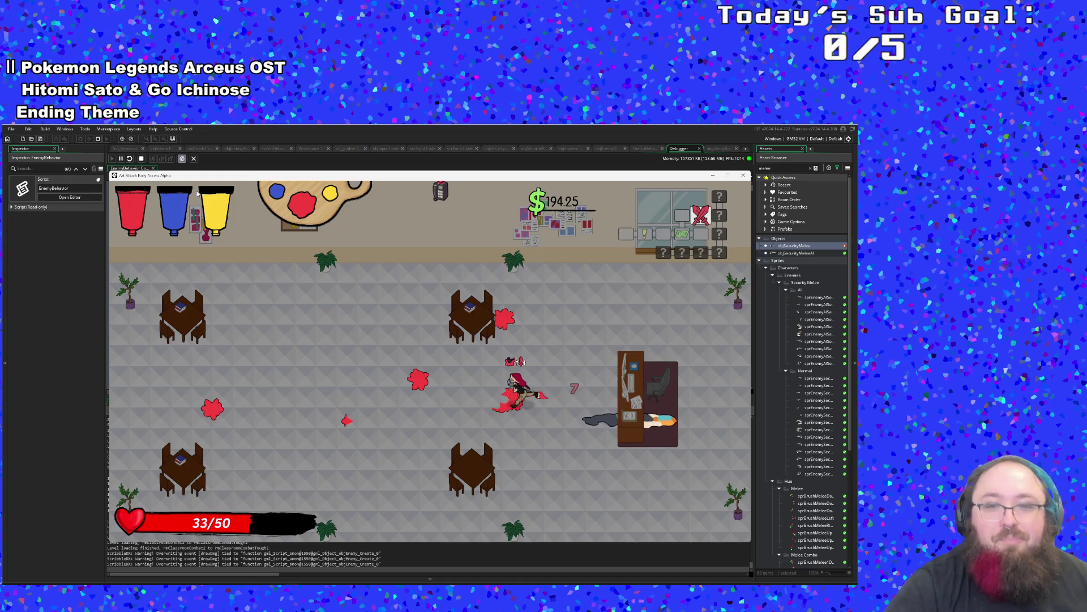
key(a)
key(a)
Cross the cleared room and leave through the right exit into the dark room.
key(s)
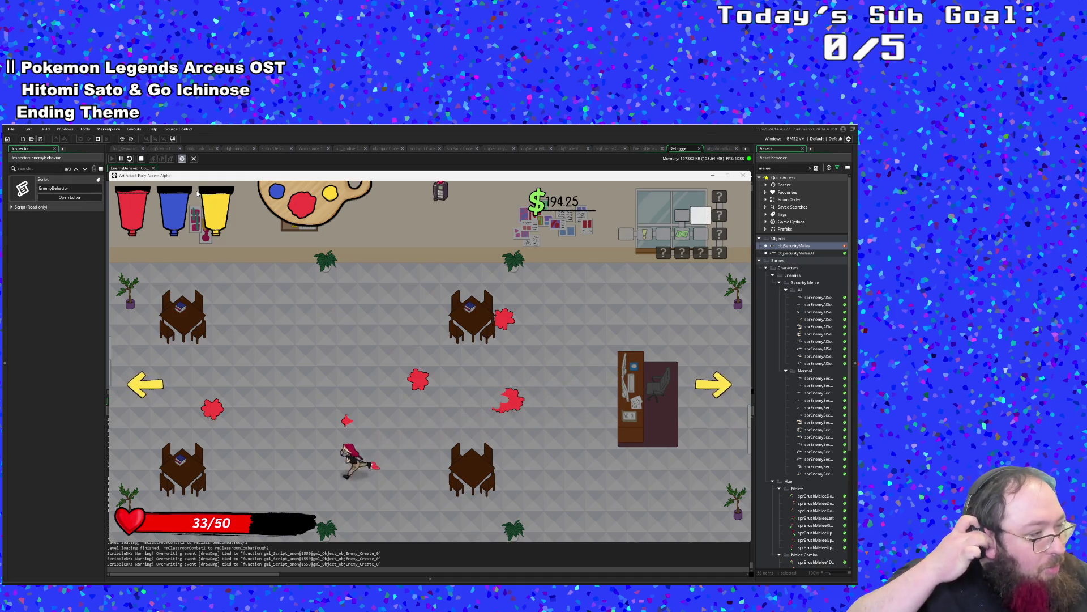
key(w)
key(d)
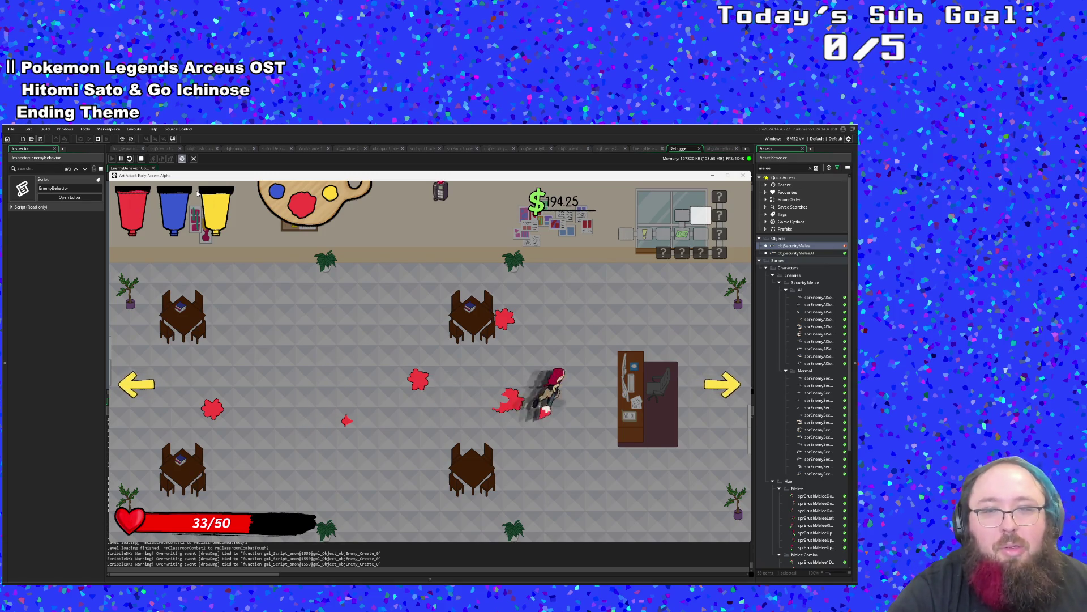
key(d)
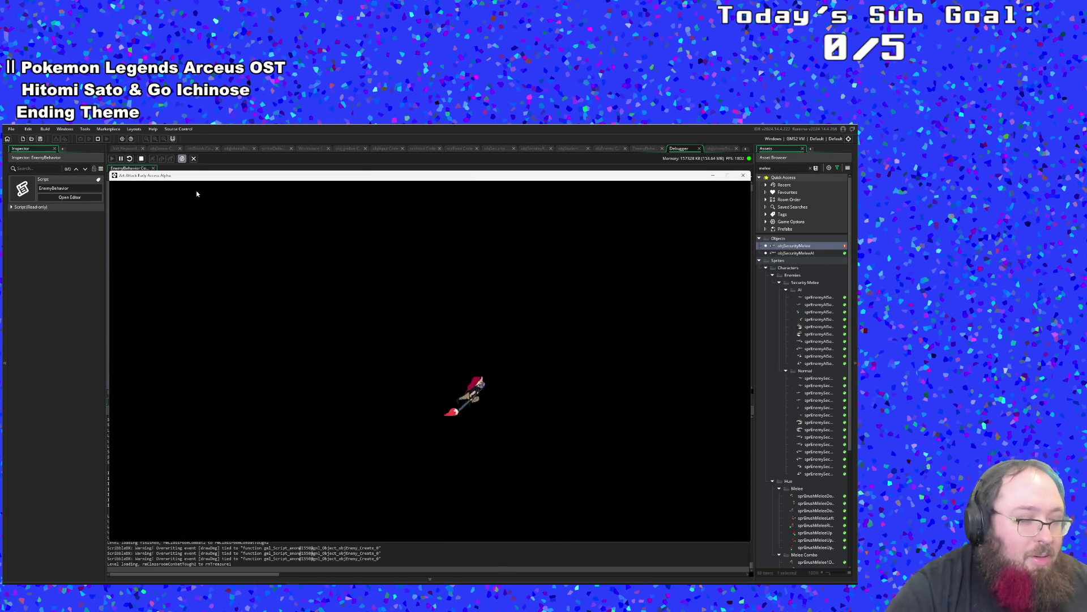
Walk to the paint bucket and mix a batch of Maroon paint.
key(d)
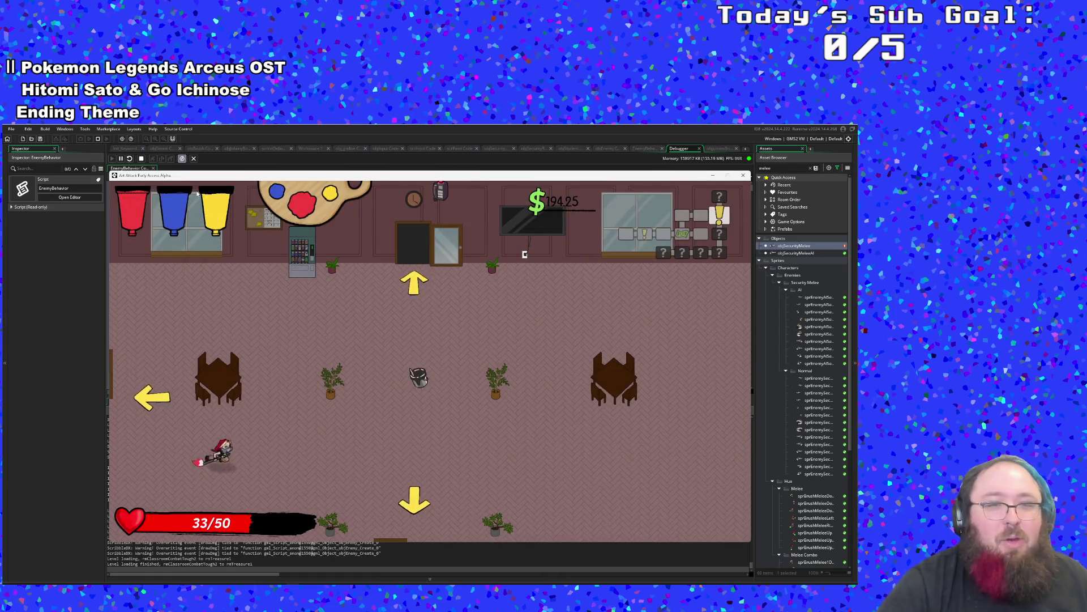
key(w)
key(d)
key(s)
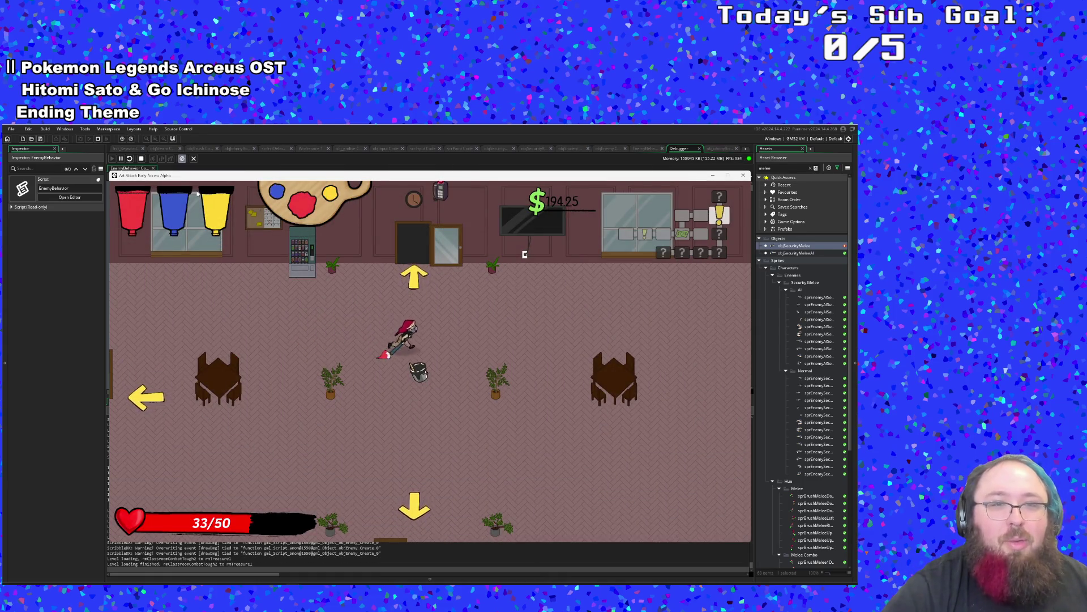
key(e)
Pass the vending machine and go through the upper door to the next room.
key(a)
key(w)
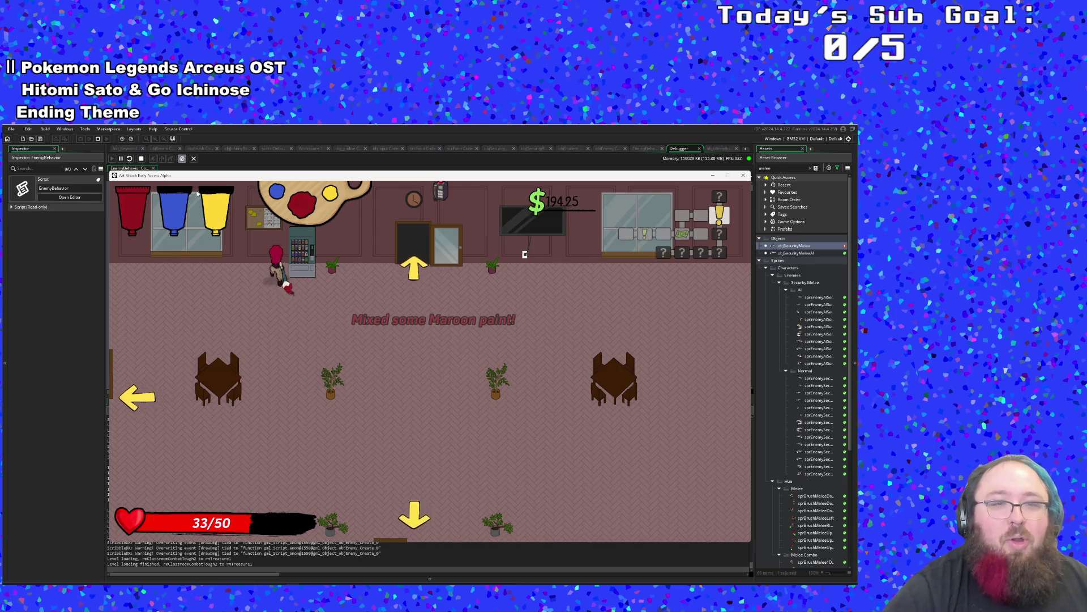
key(d)
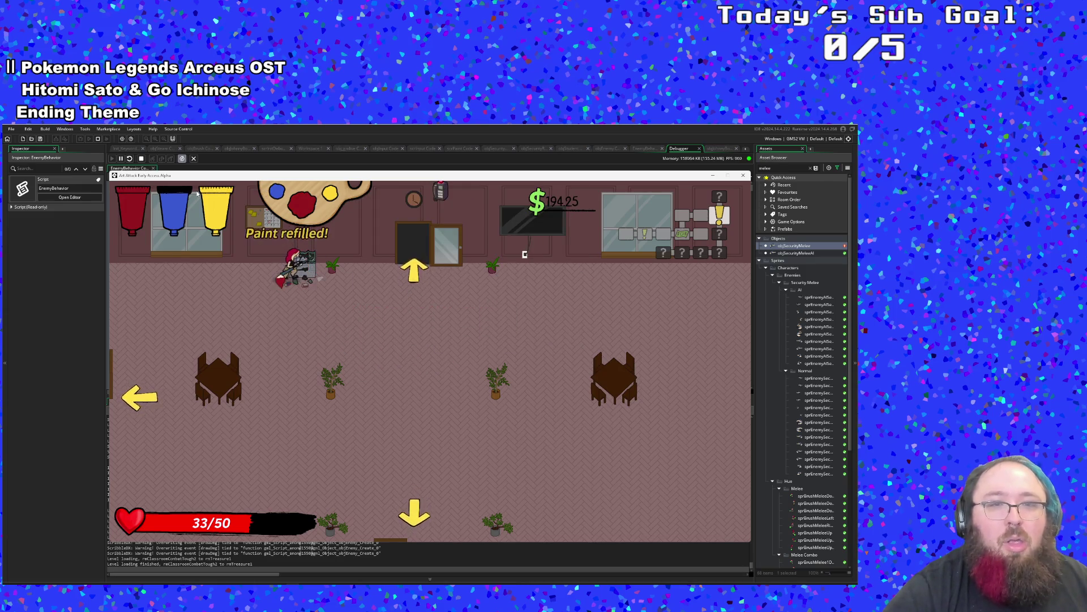
key(w)
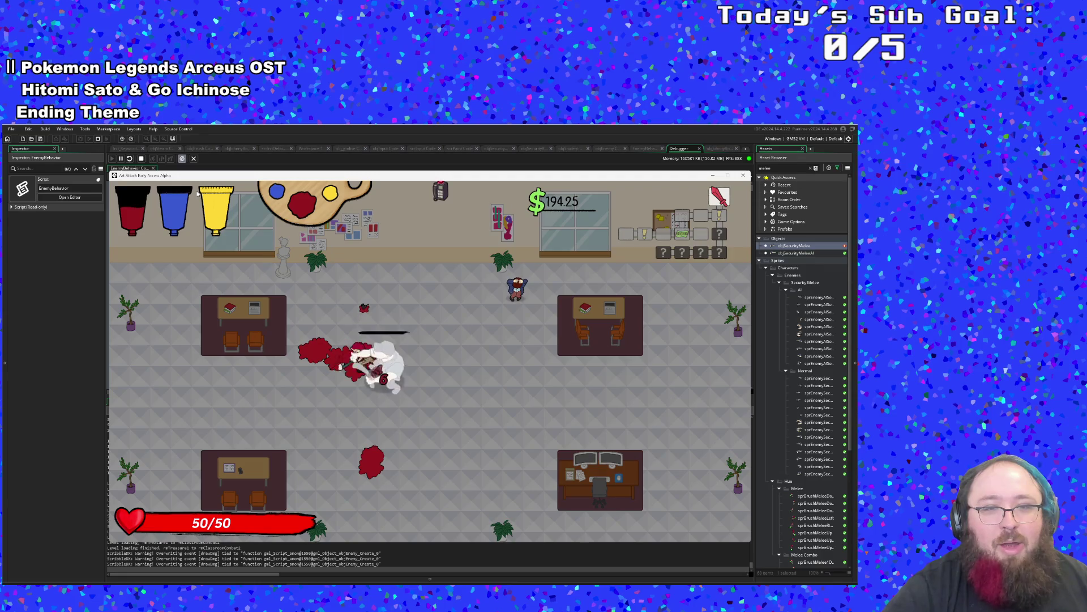
Walk up to Hue and talk through the whole dialogue.
key(w)
key(e)
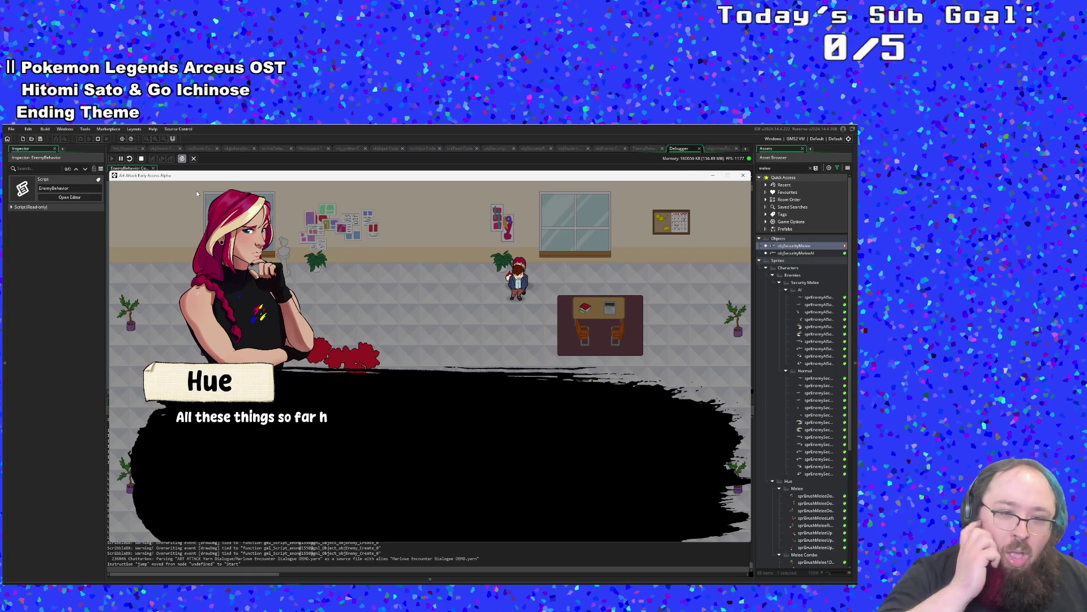
key(e)
key(e)
key(e)
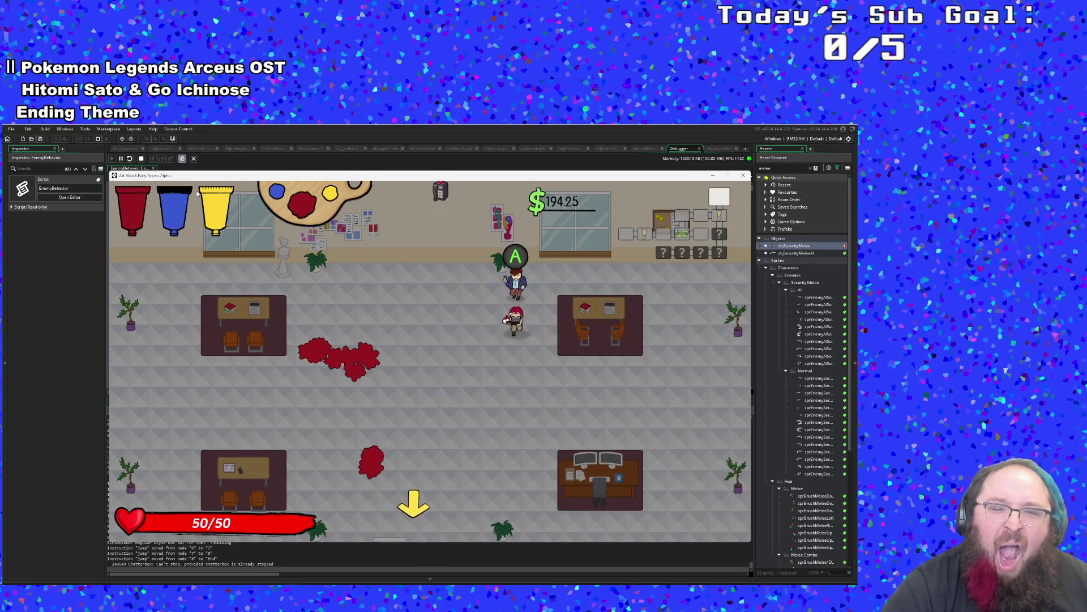
Collect the money drop and take the bottom exit into the next combat room.
key(w)
key(e)
key(s)
key(a)
key(s)
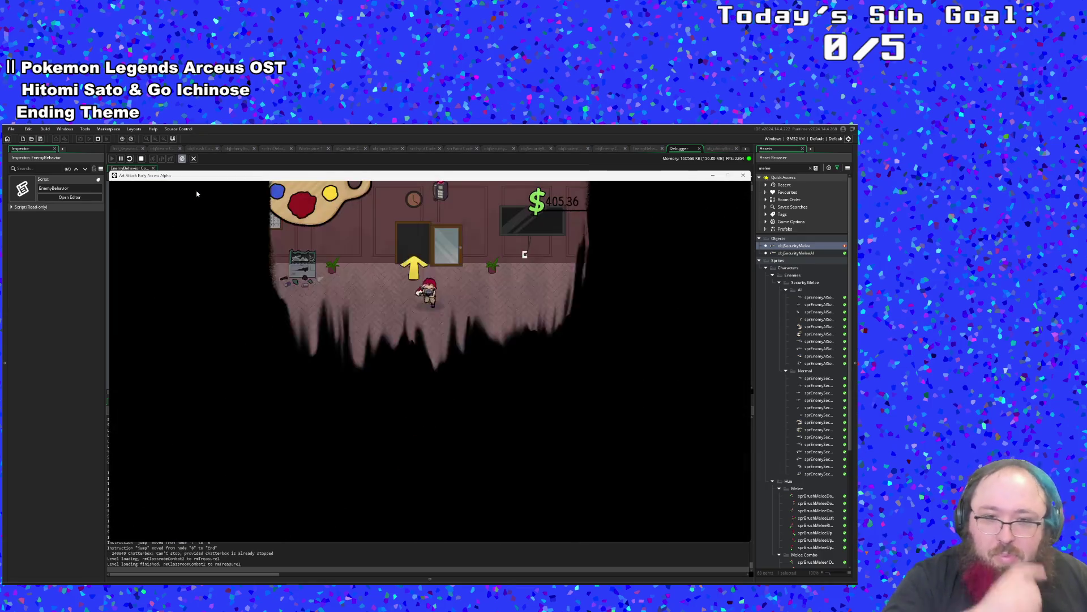
key(s)
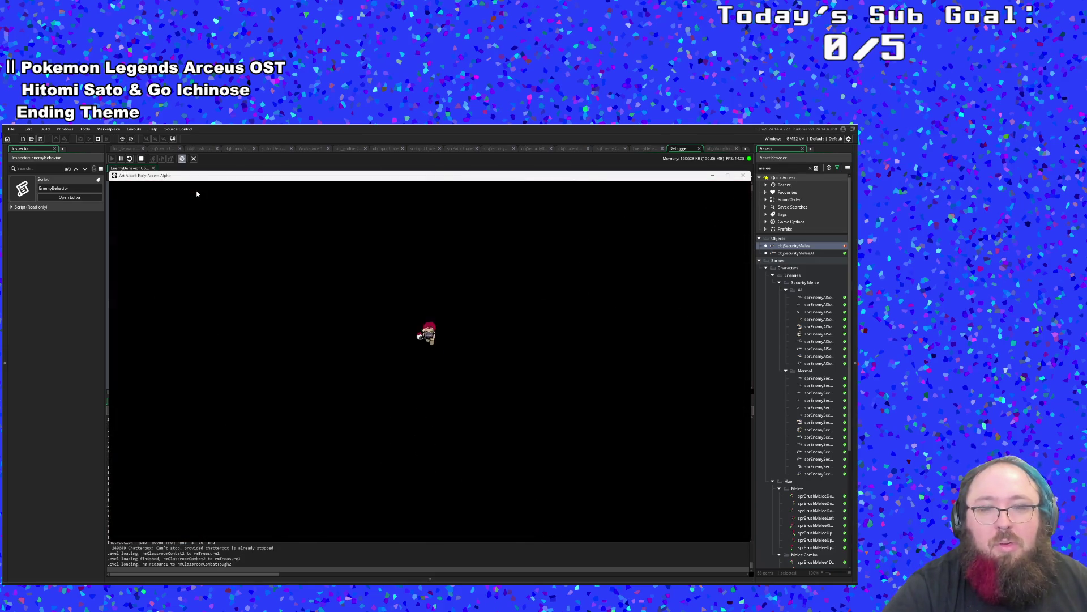
Fight through the enemy group until the combat room is cleared.
key(s)
key(a)
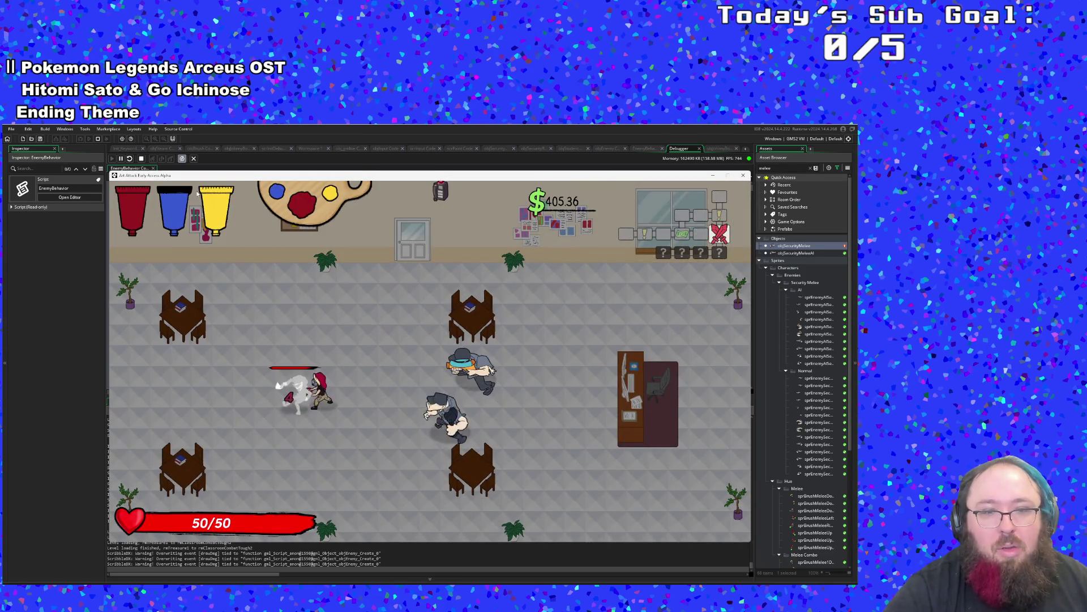
key(a)
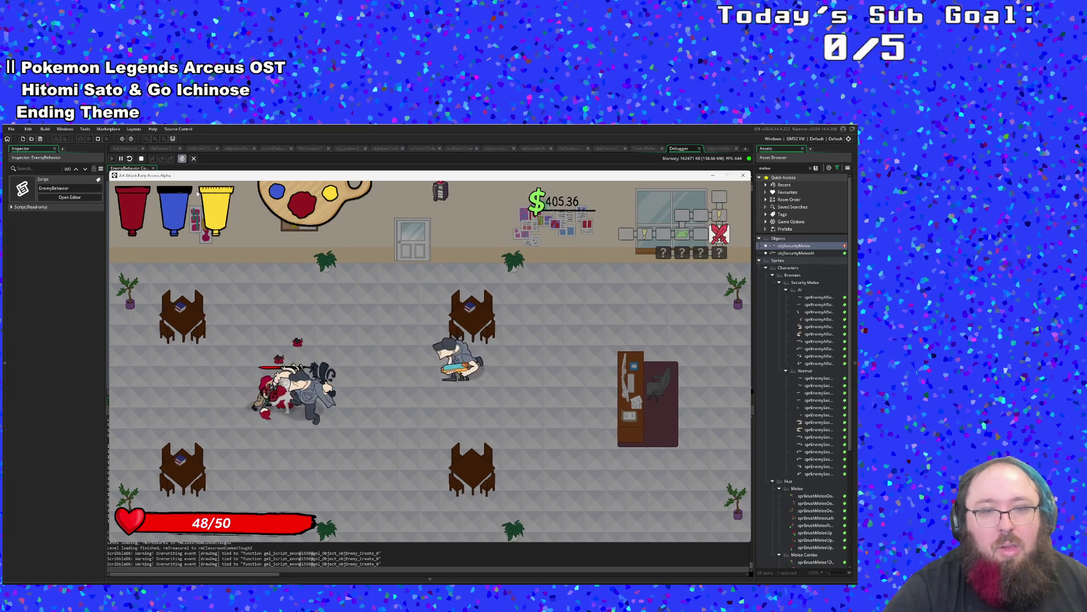
key(d)
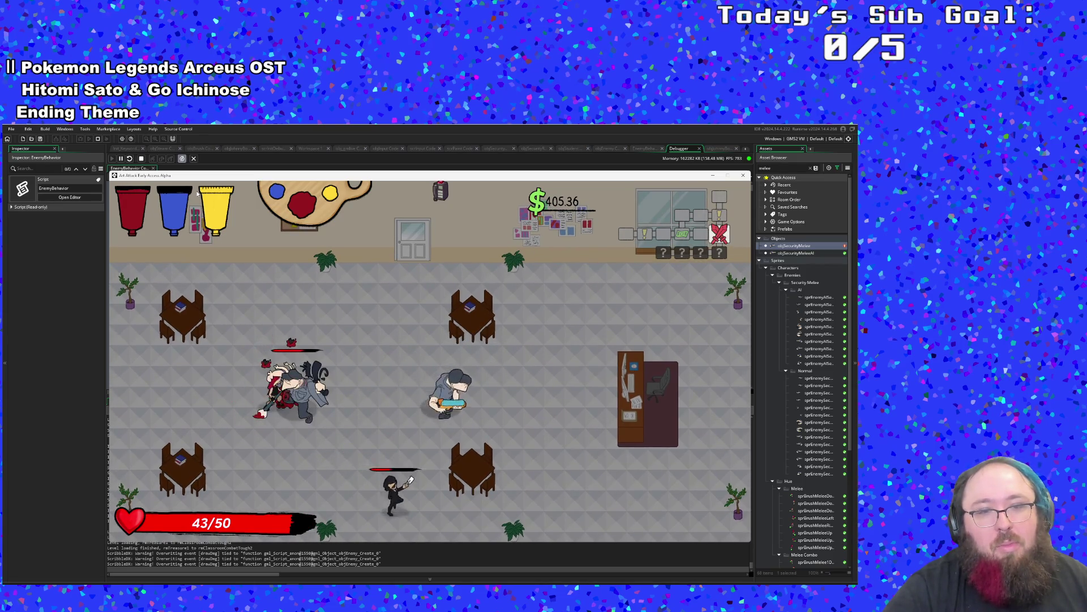
key(d)
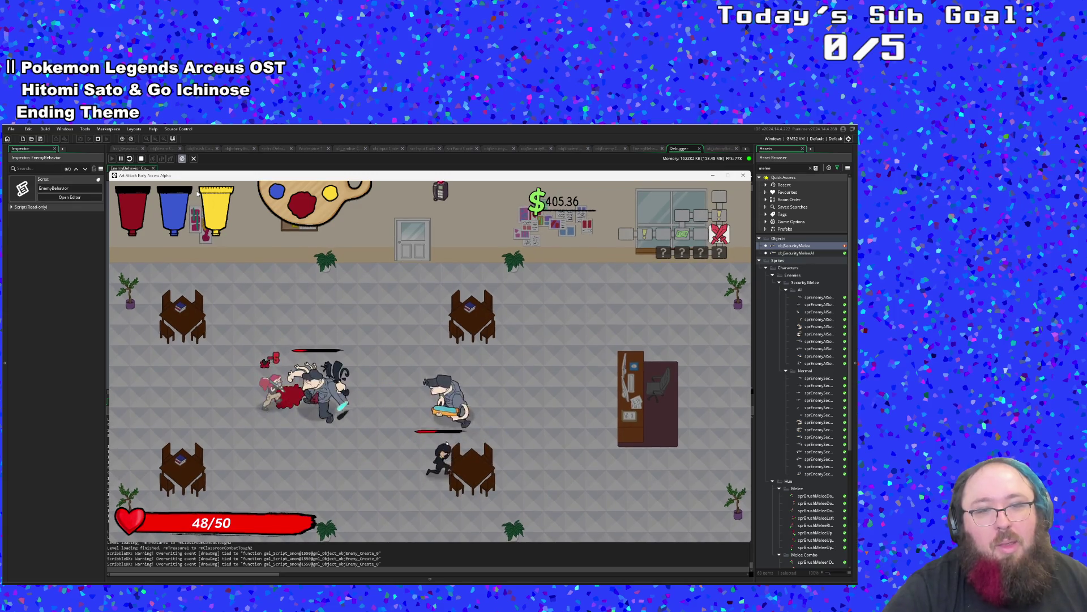
key(d)
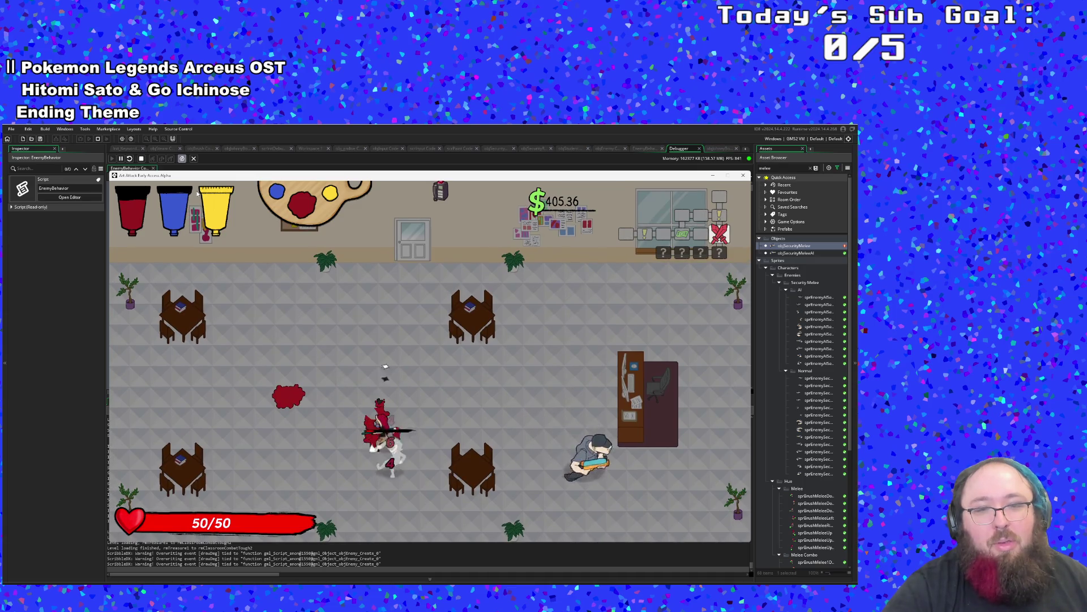
key(d)
key(a)
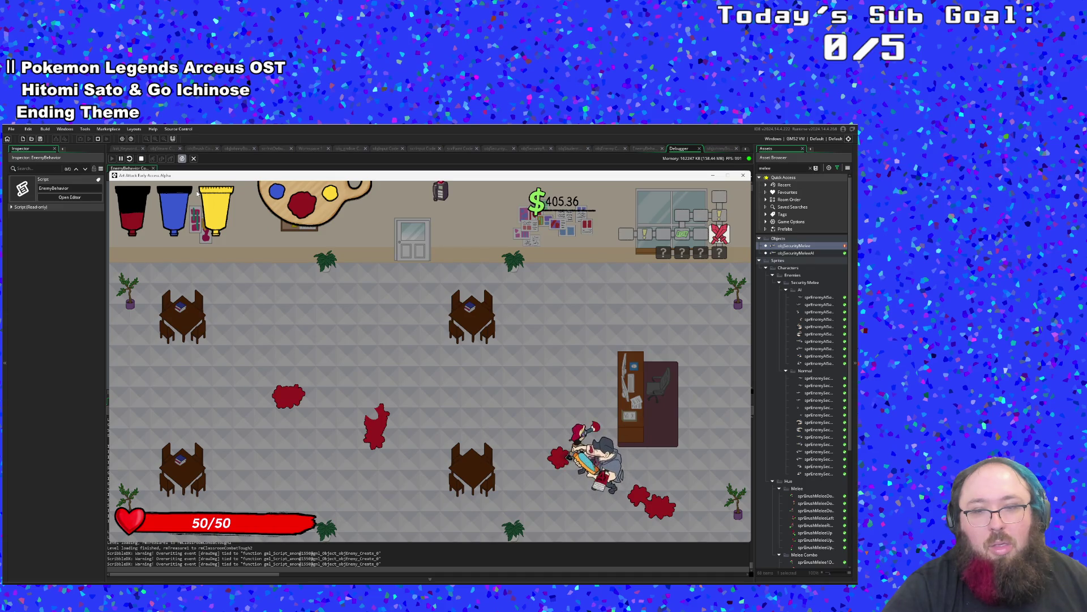
key(a)
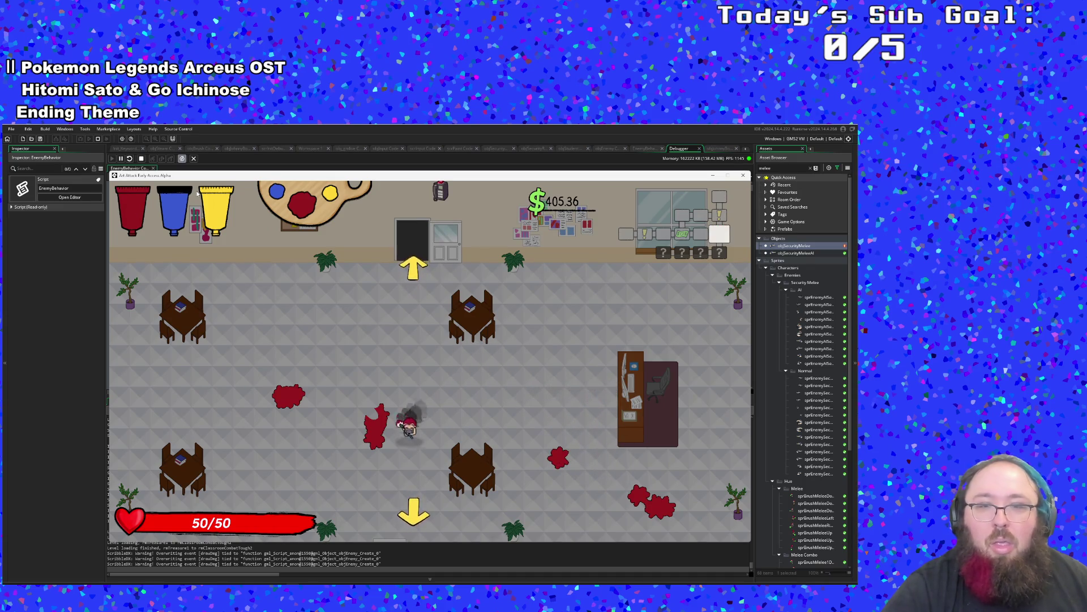
Go down to the classroom and defeat the enemy group there, collecting their money.
key(s)
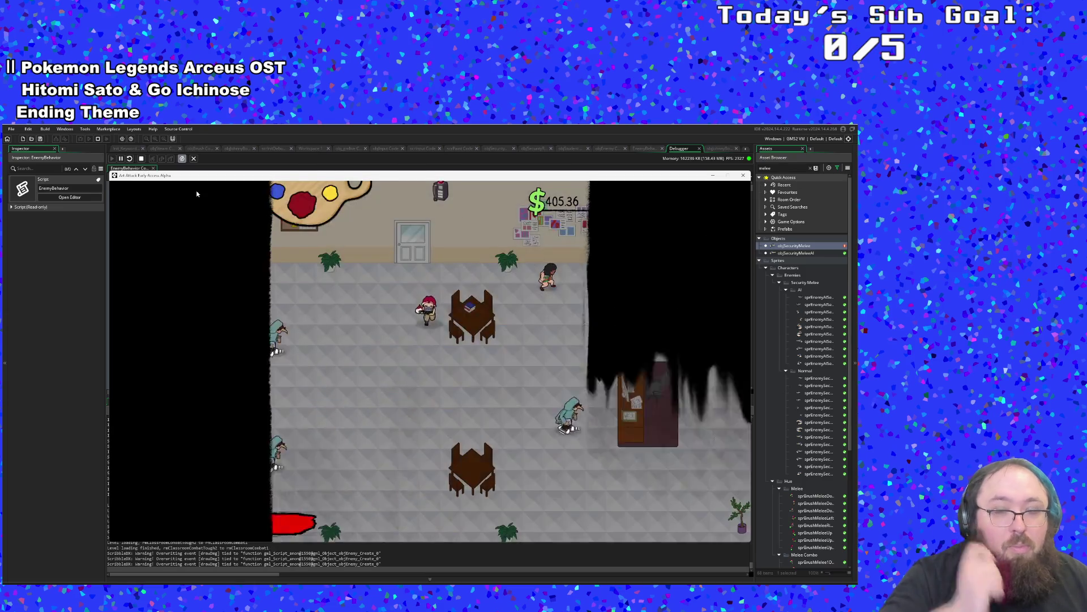
key(a)
key(s)
key(a)
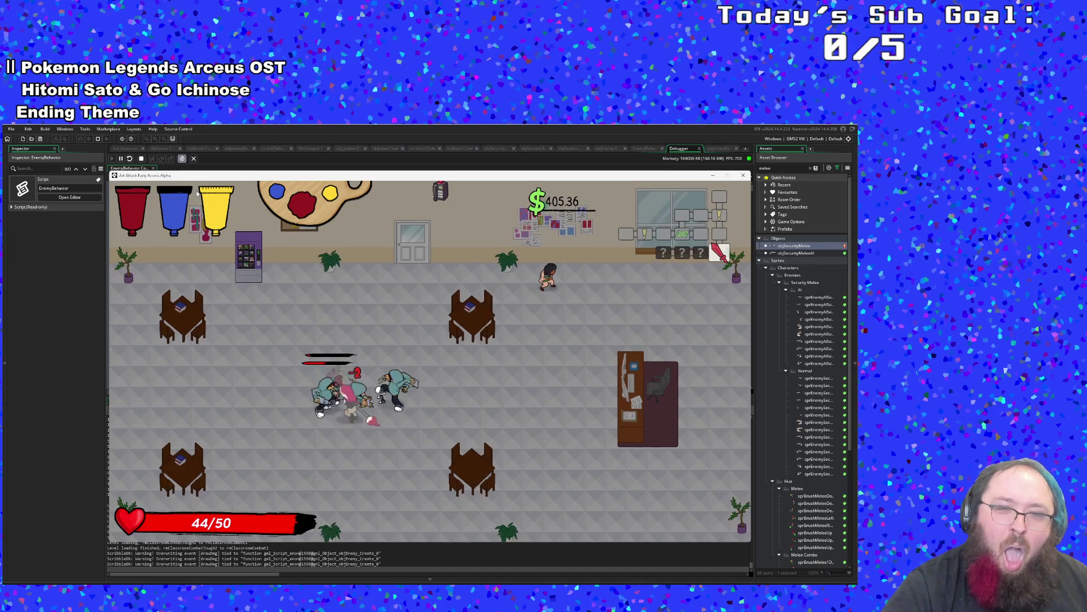
key(d)
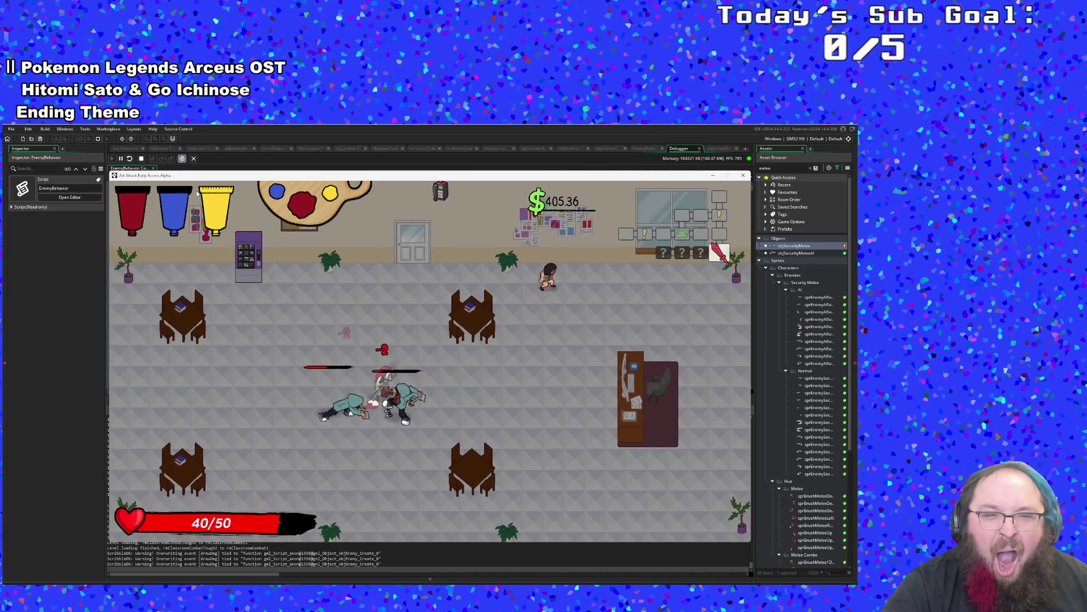
key(a)
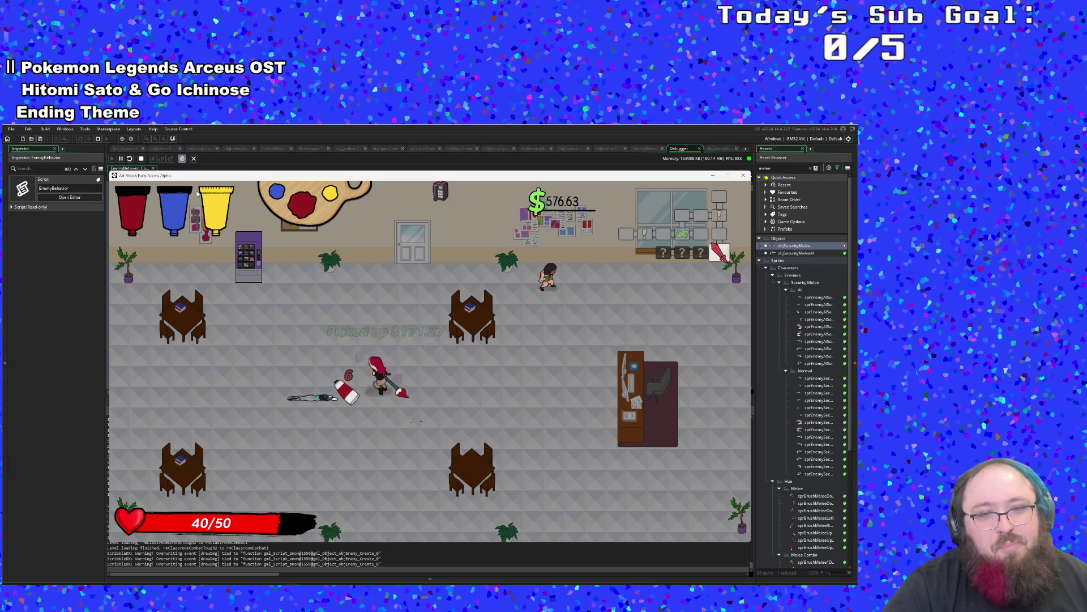
Walk to Paige by the back wall and go through her dialogue.
key(d)
key(w)
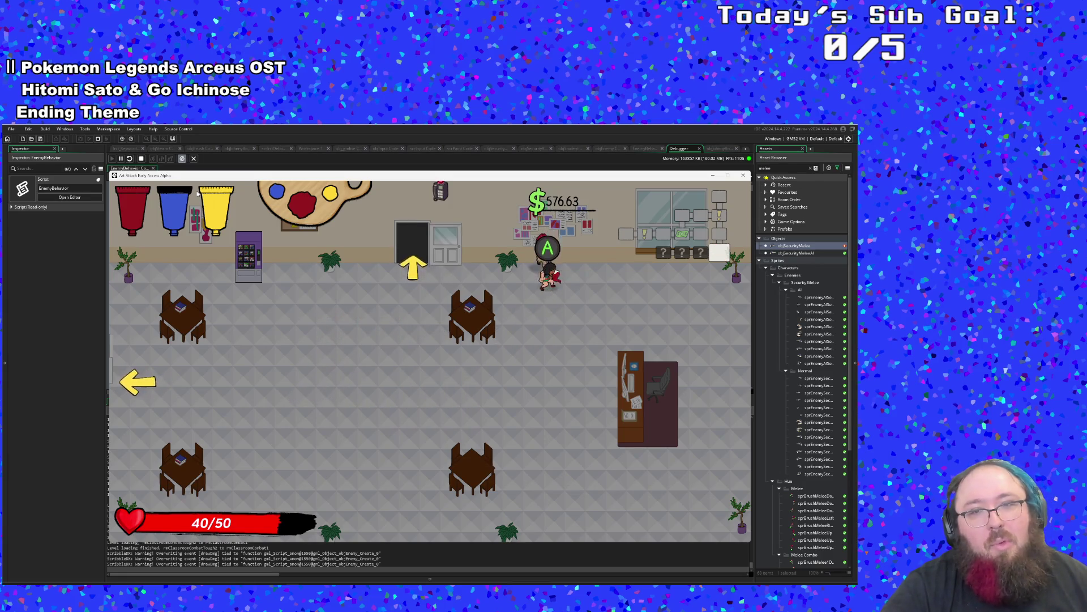
key(space)
key(space)
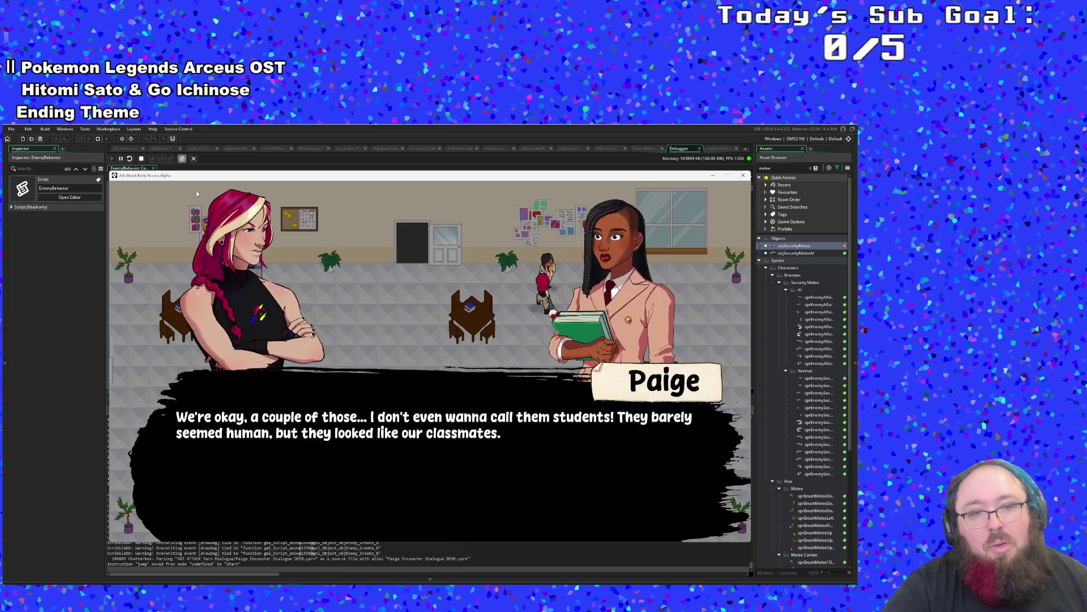
key(space)
key(space)
key(space)
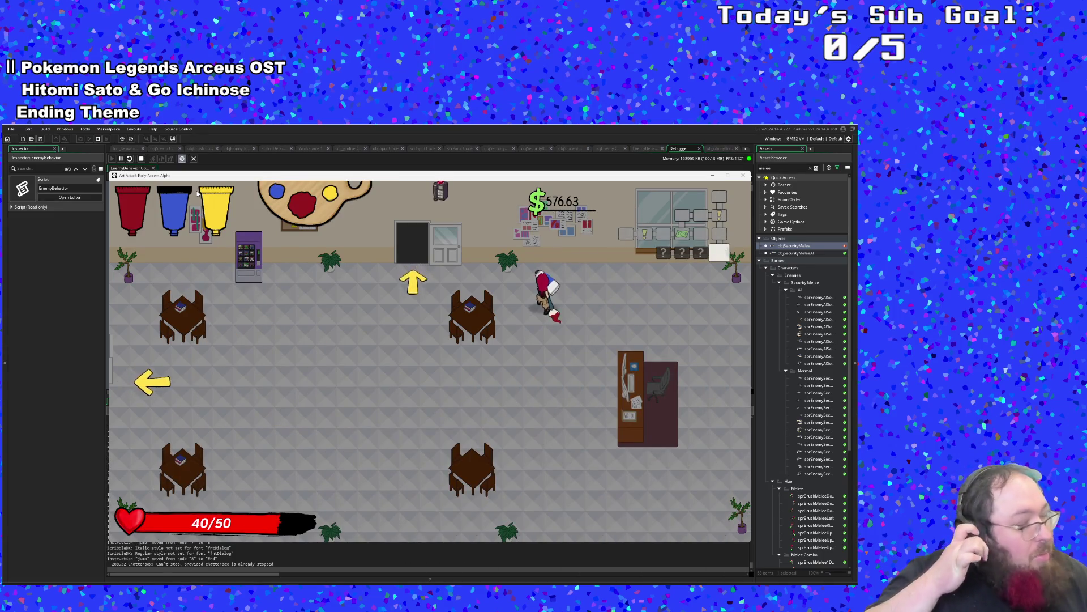
Refill paint at the machine and pick up the money drop, reaching $656.61.
key(w)
key(a)
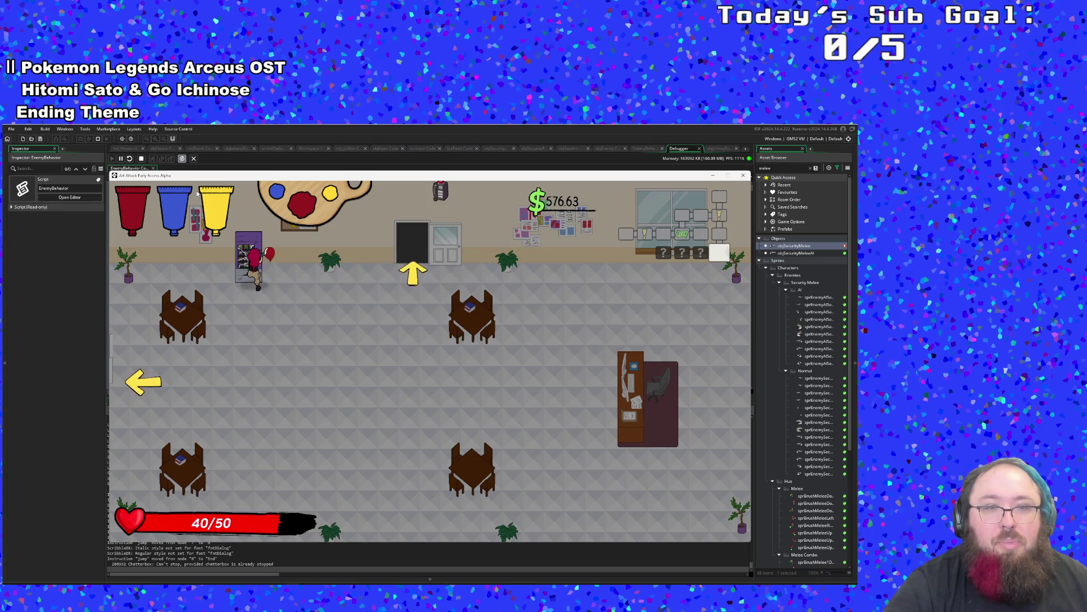
key(s)
key(a)
key(a)
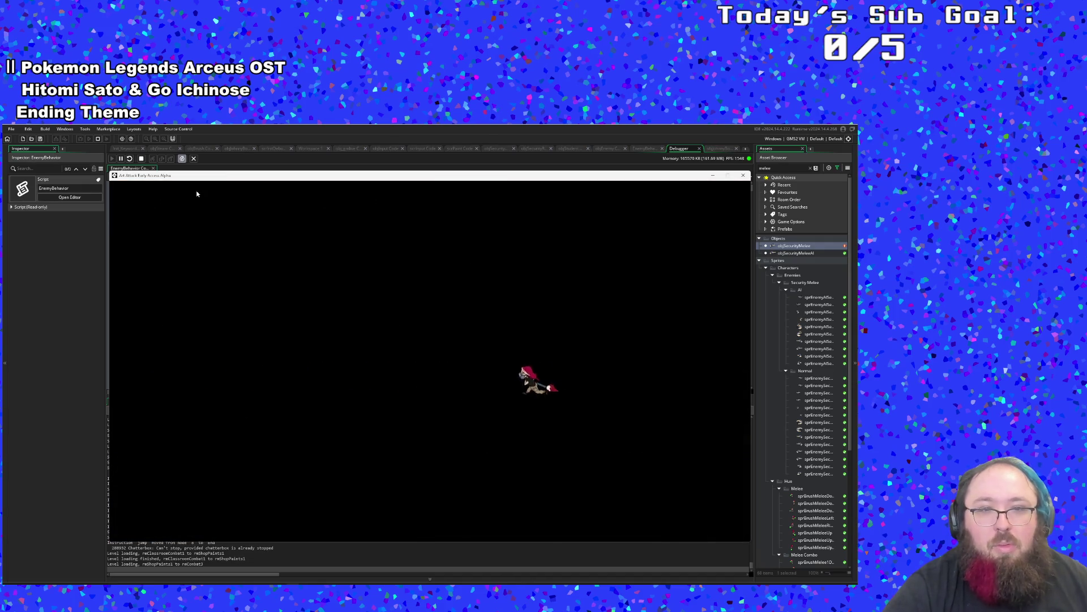
Fight the guards, land the finishing blow on the last one, and run to the left exit.
key(a)
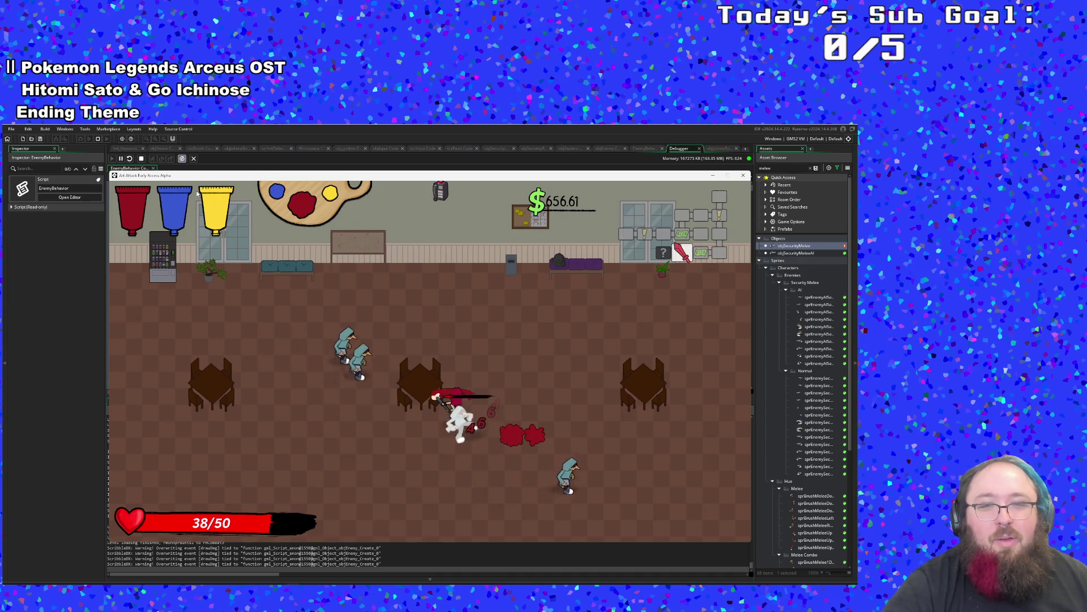
key(a)
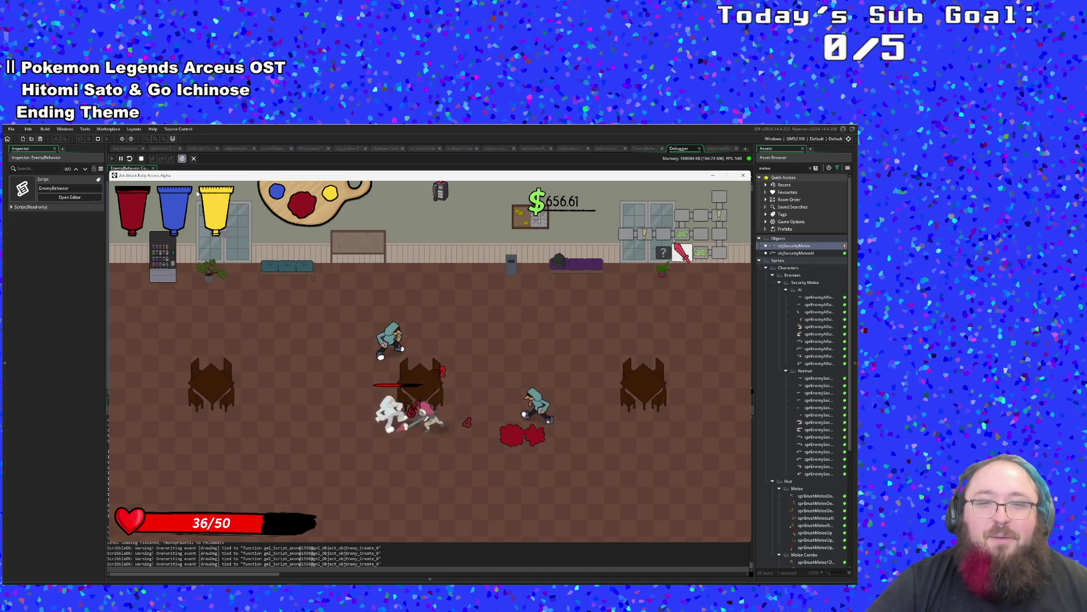
key(a)
key(a)
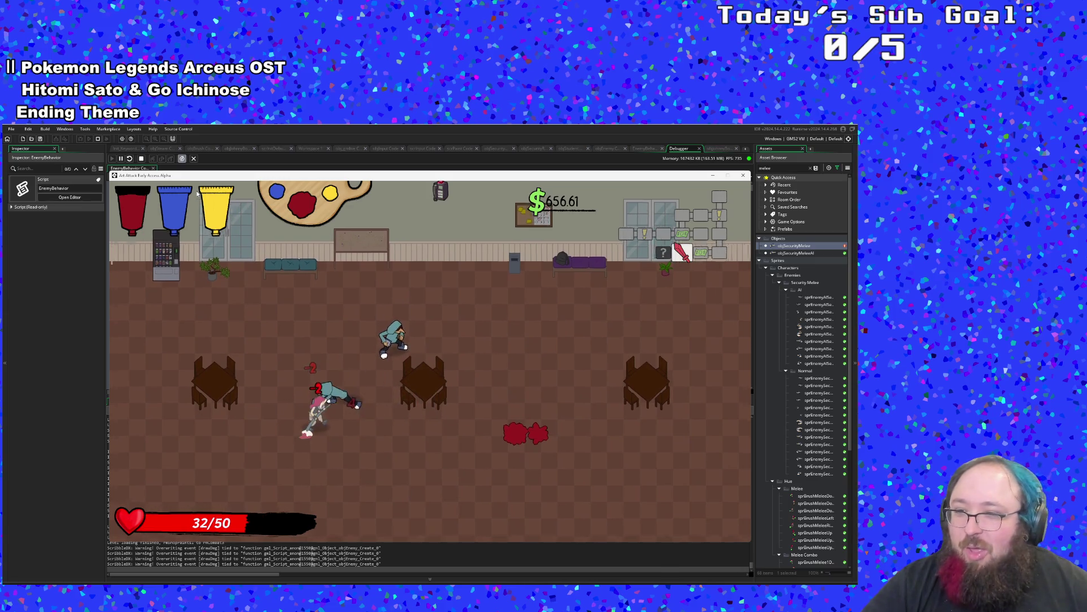
key(d)
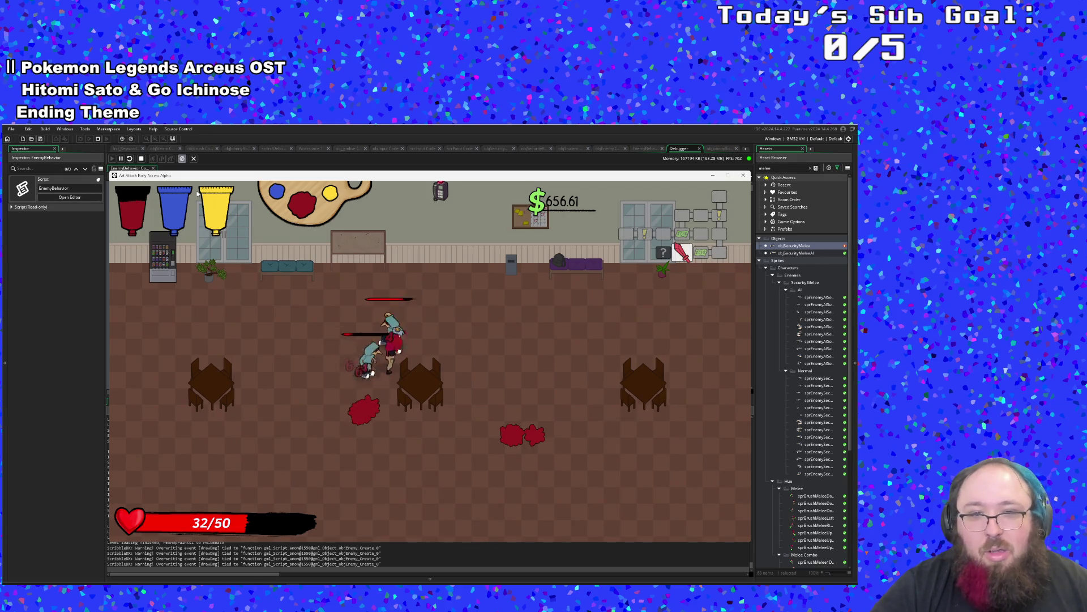
key(w)
key(d)
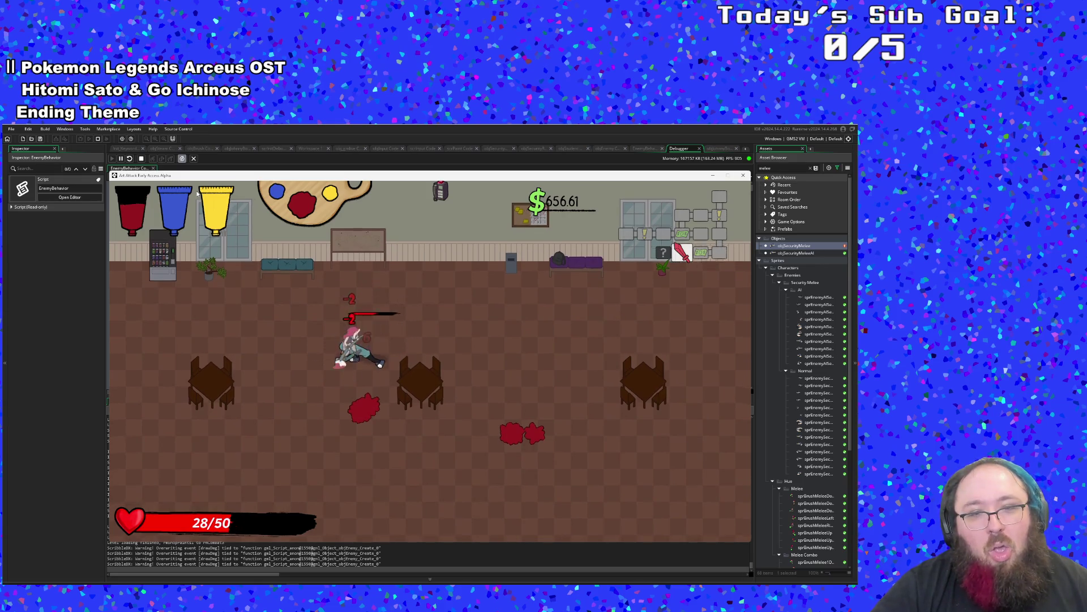
click(198, 194)
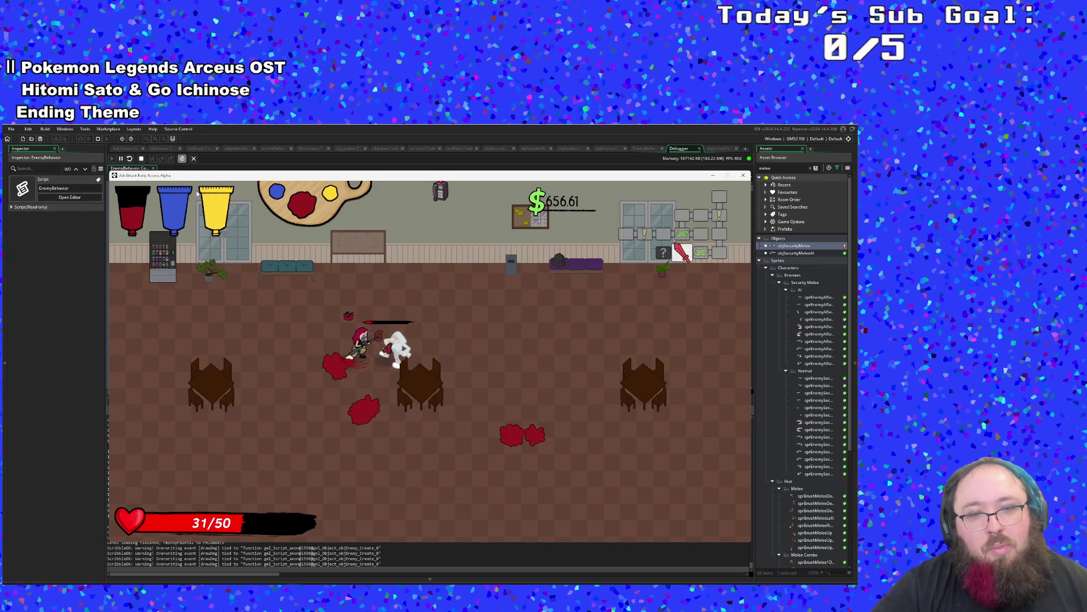
key(a)
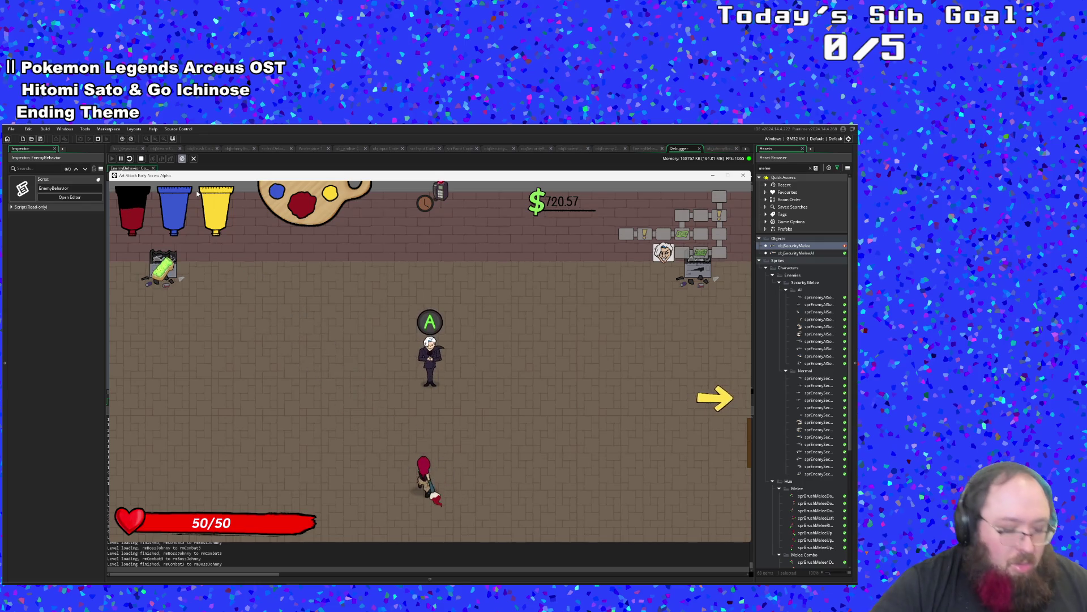
In the F1 debug menu, change Paints > Color 2 from blue to green.
key(F1)
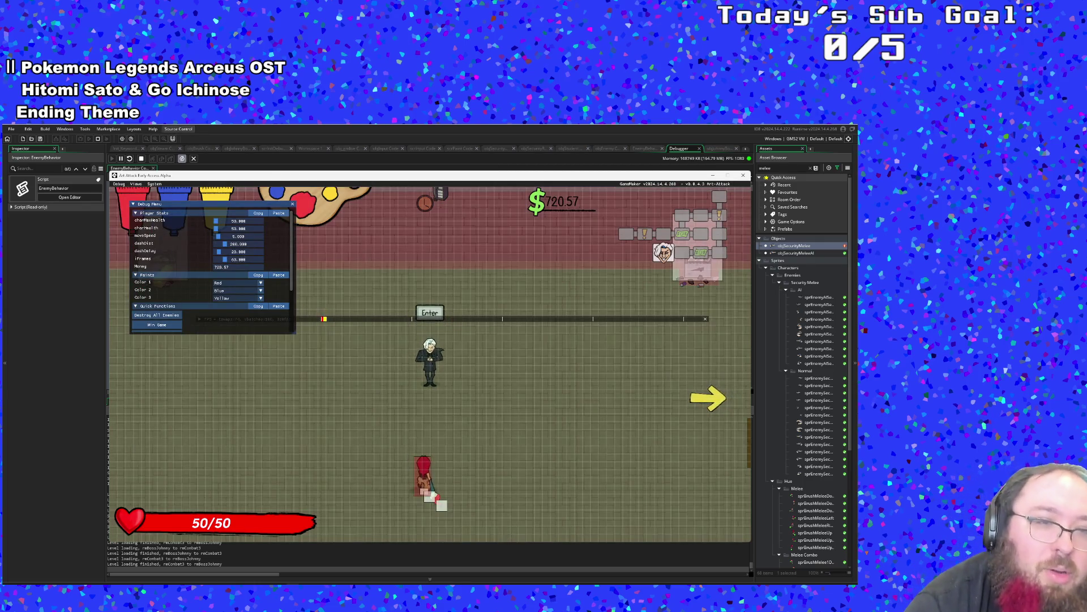
click(234, 291)
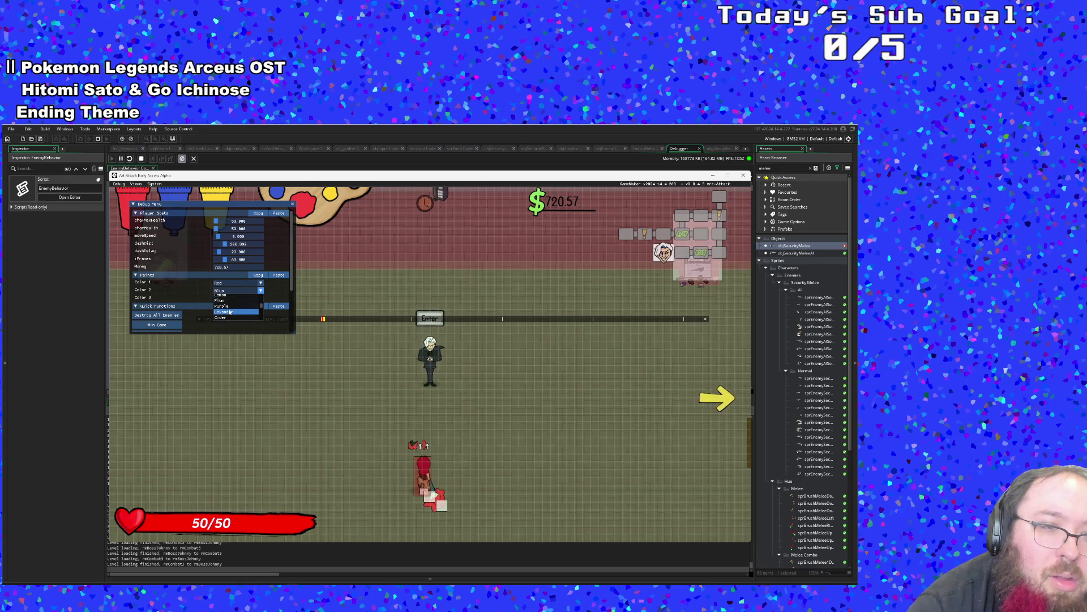
scroll(230, 312, down, 2)
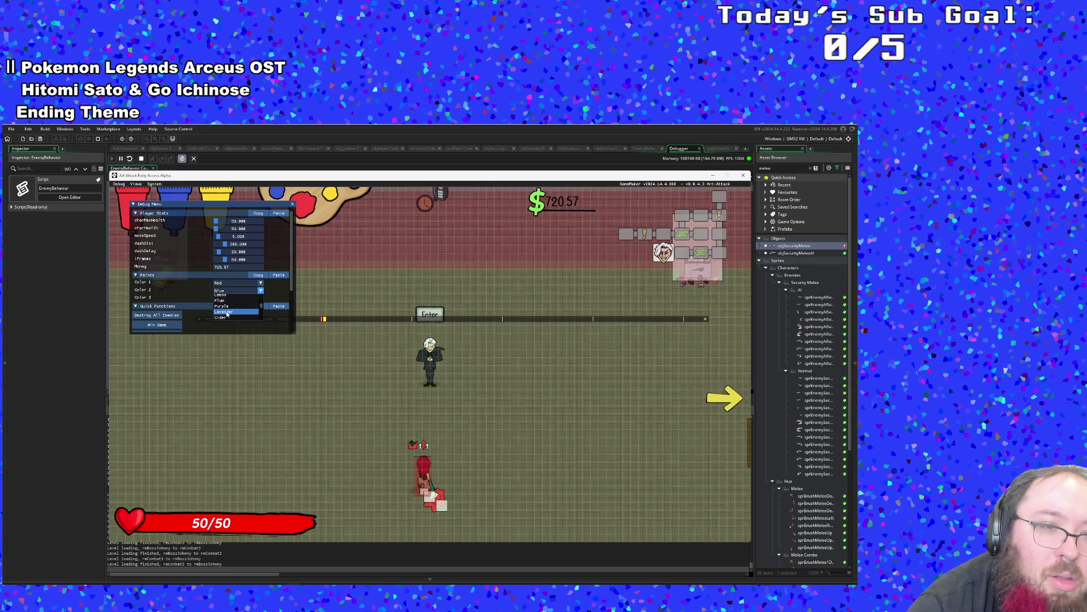
click(221, 318)
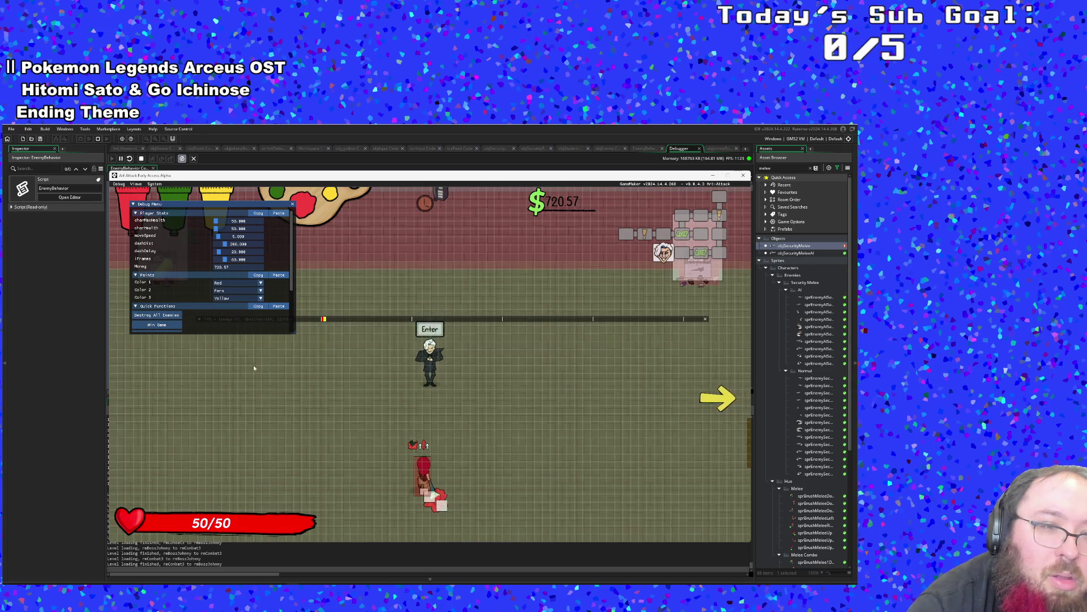
key(F1)
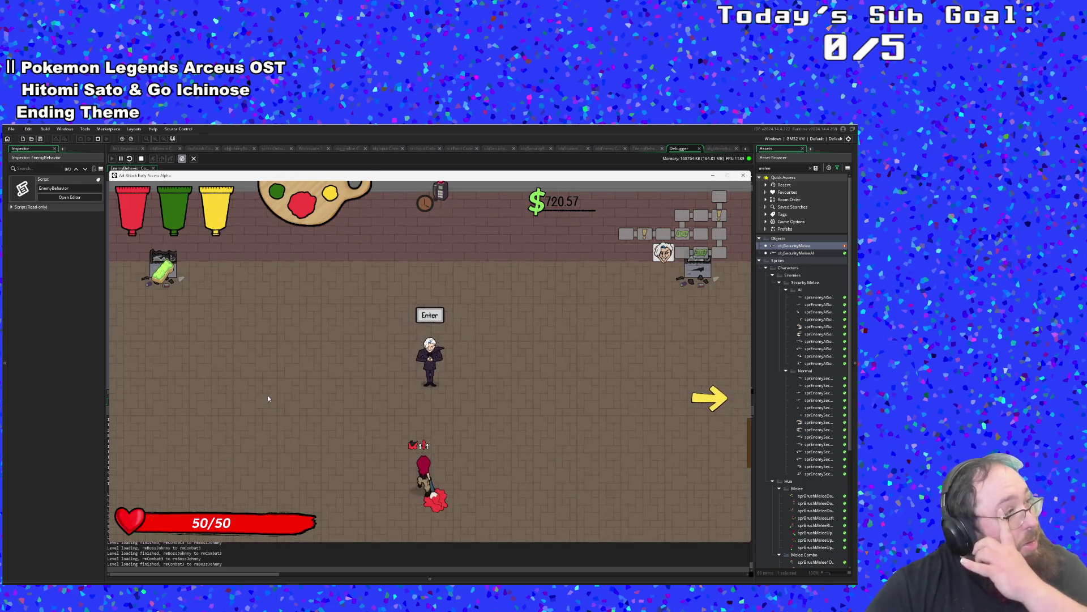
Cycle to green and splash green paint around the white-haired NPC.
key(w)
key(w)
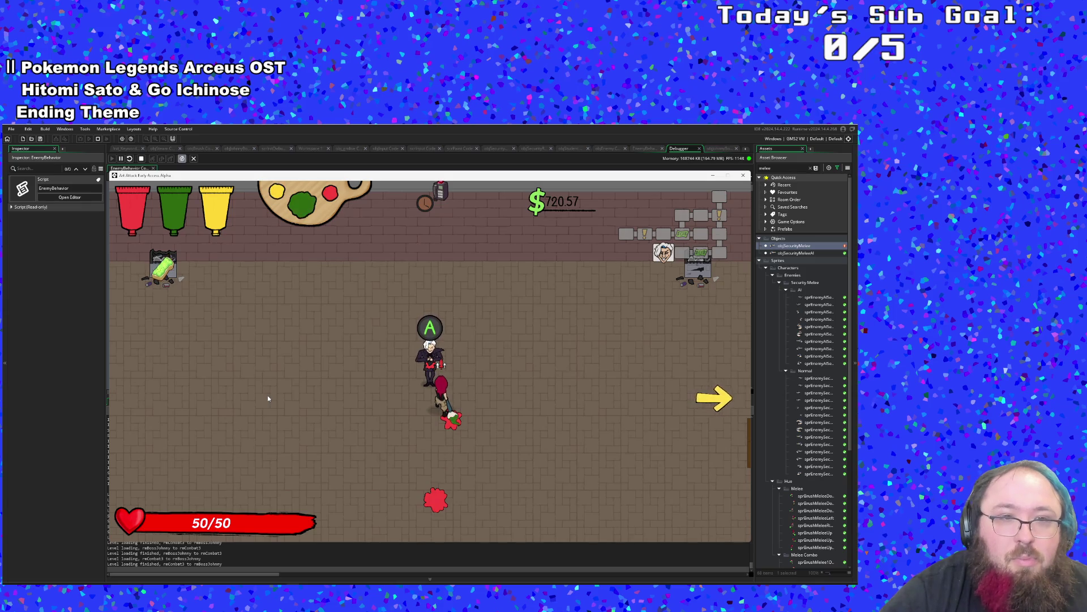
key(e)
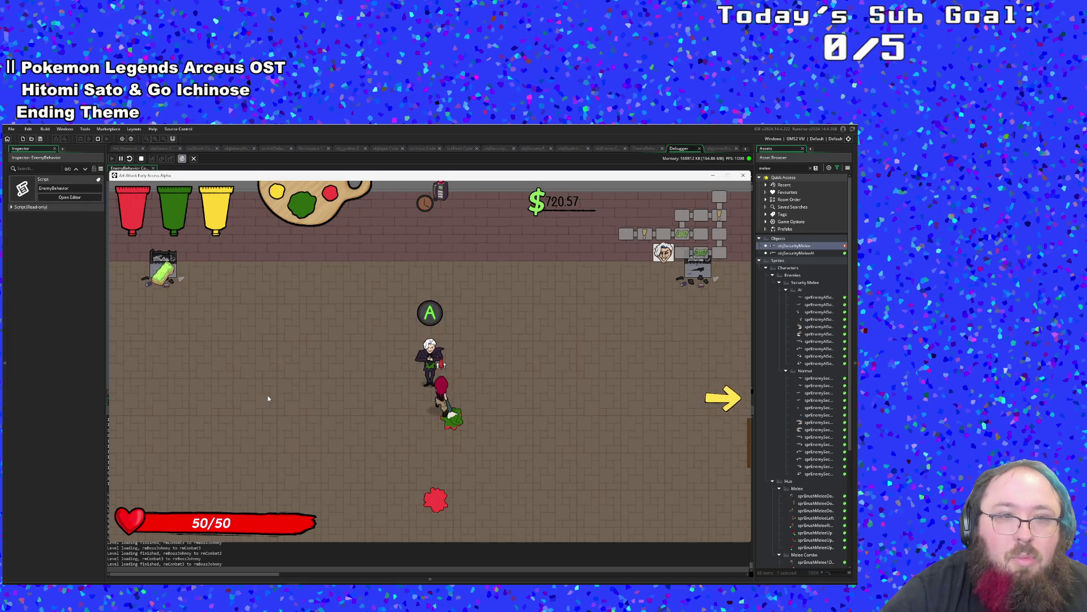
key(space)
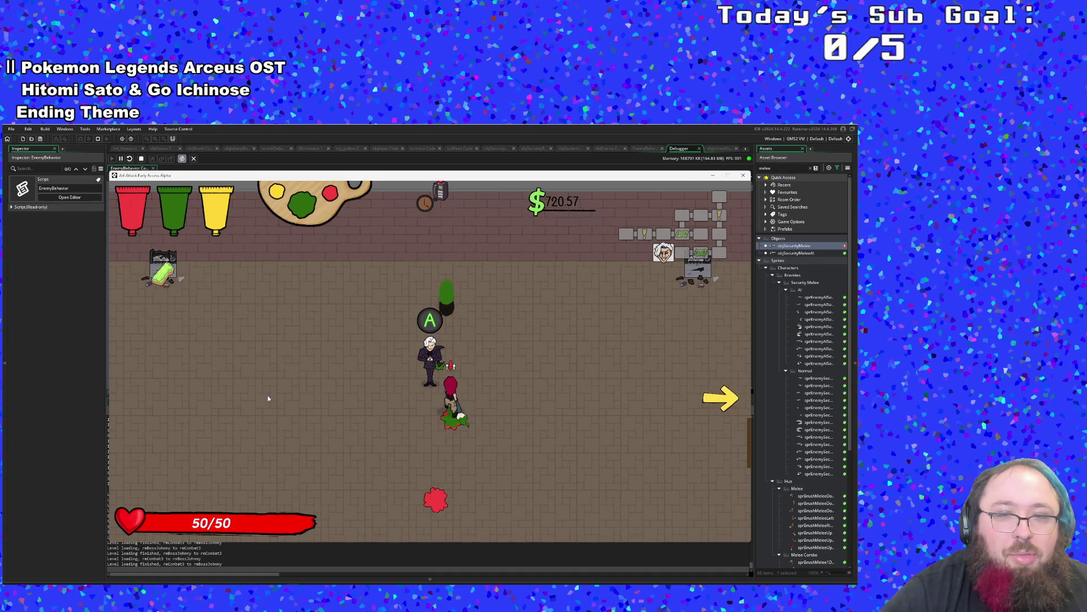
key(s)
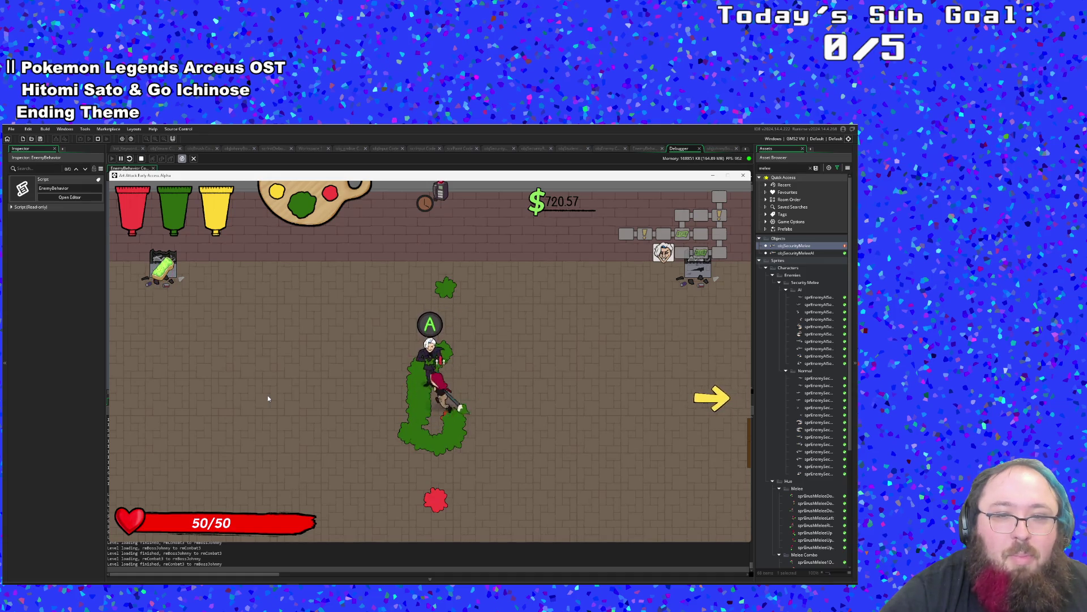
key(space)
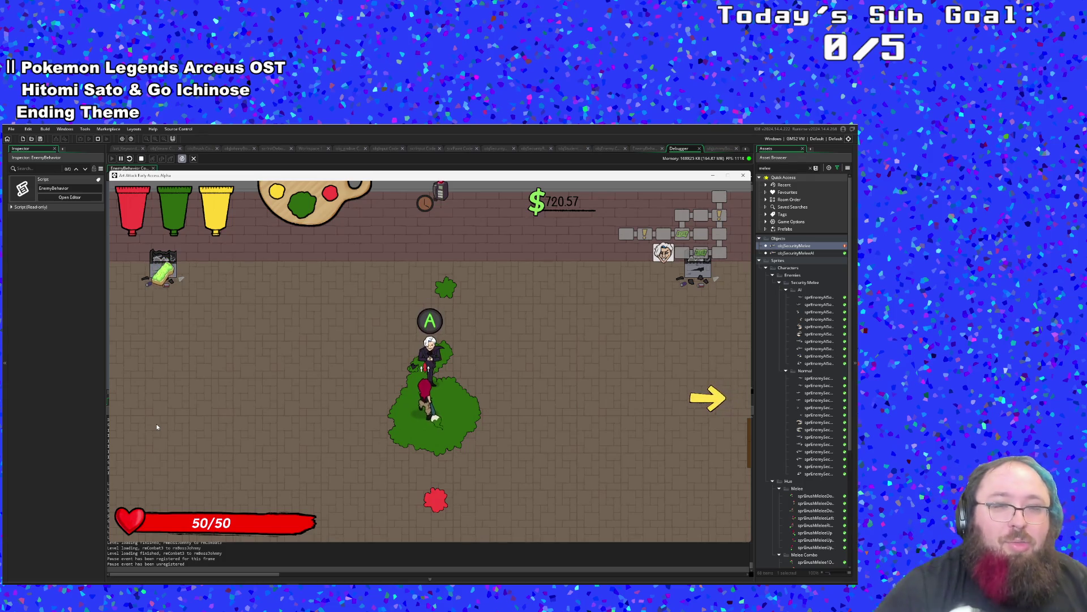
Talk to Hue and advance the intro lines until the Johnny Digits fight begins.
key(e)
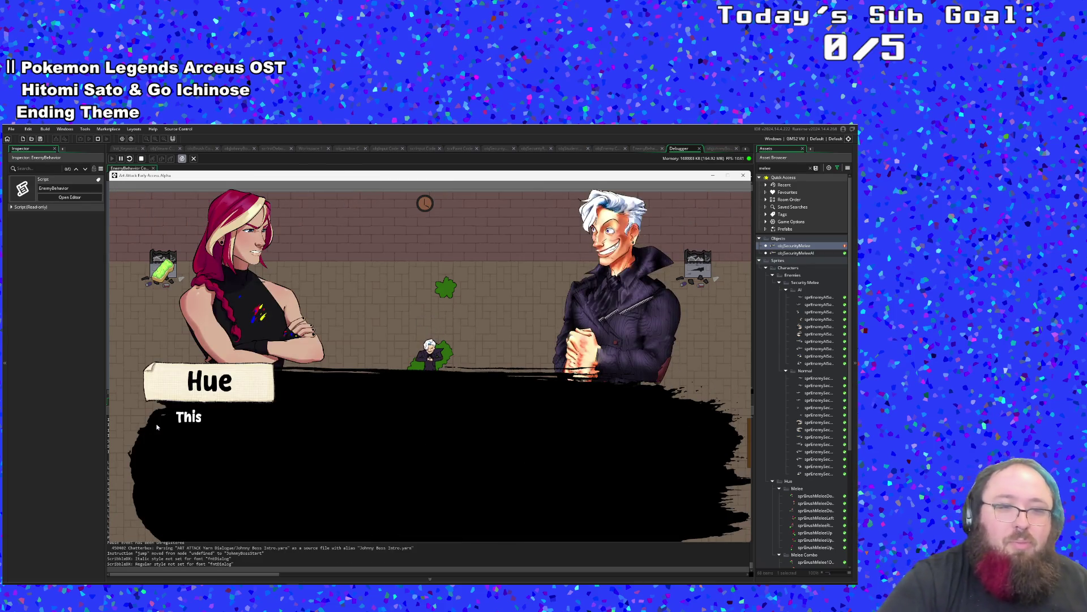
key(e)
key(e)
key(e)
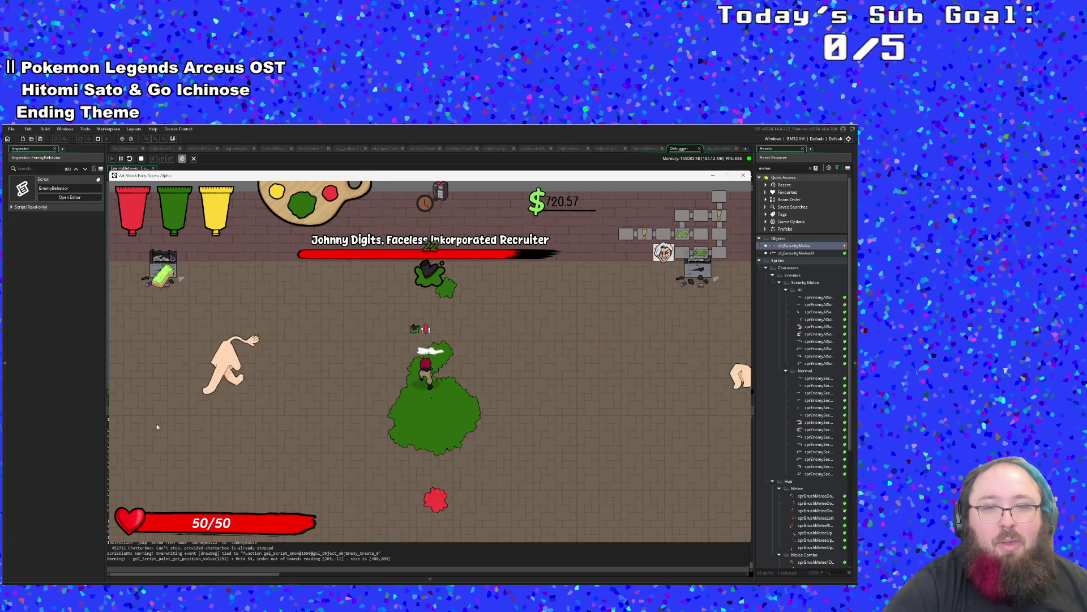
Dodge the boss's hand through the paint, then swing at Johnny Digits moving up-right.
key(s)
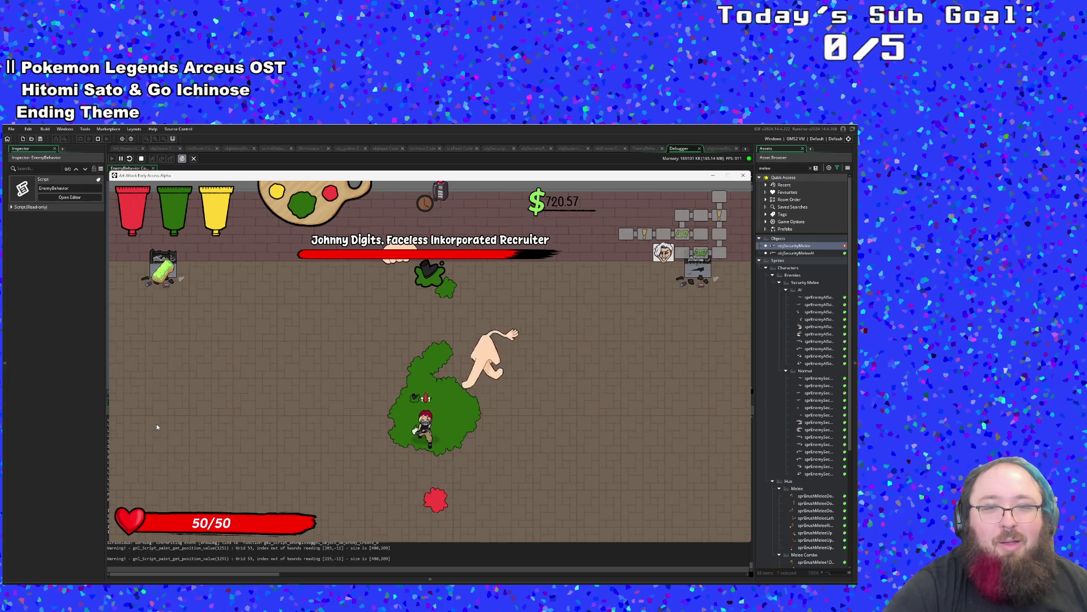
key(w)
key(d)
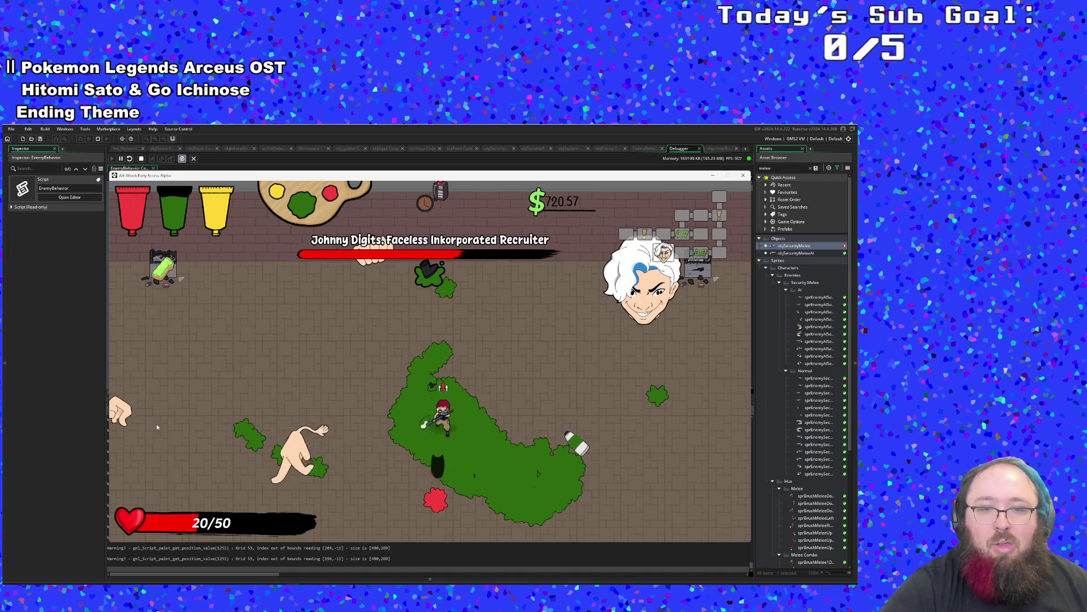
Dodge Johnny Digits' hands with short weapon swings, retreating to the room's upper-left.
key(a)
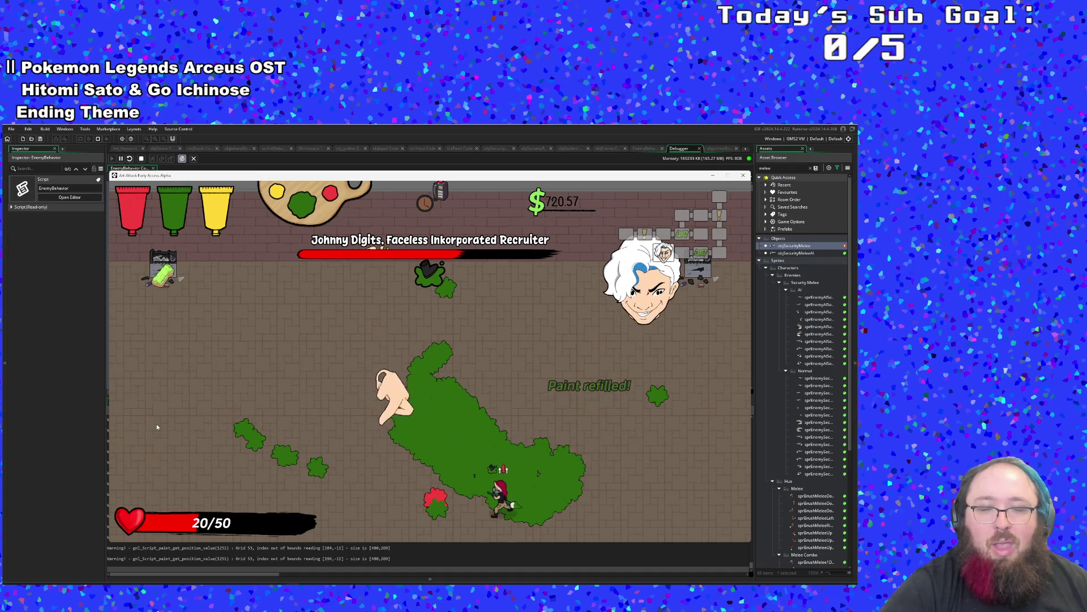
key(w)
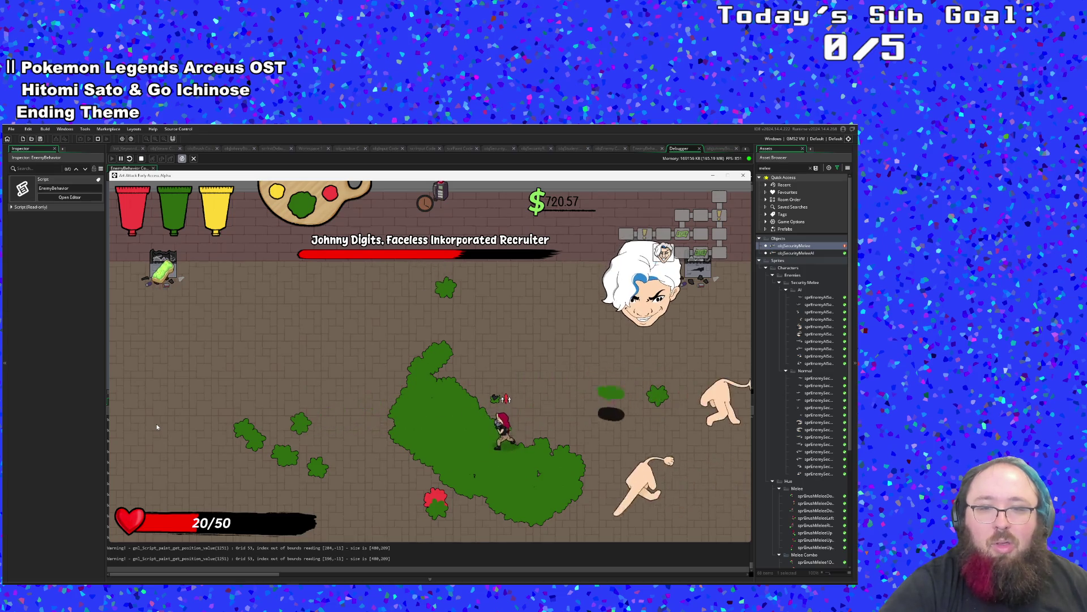
key(d)
key(s)
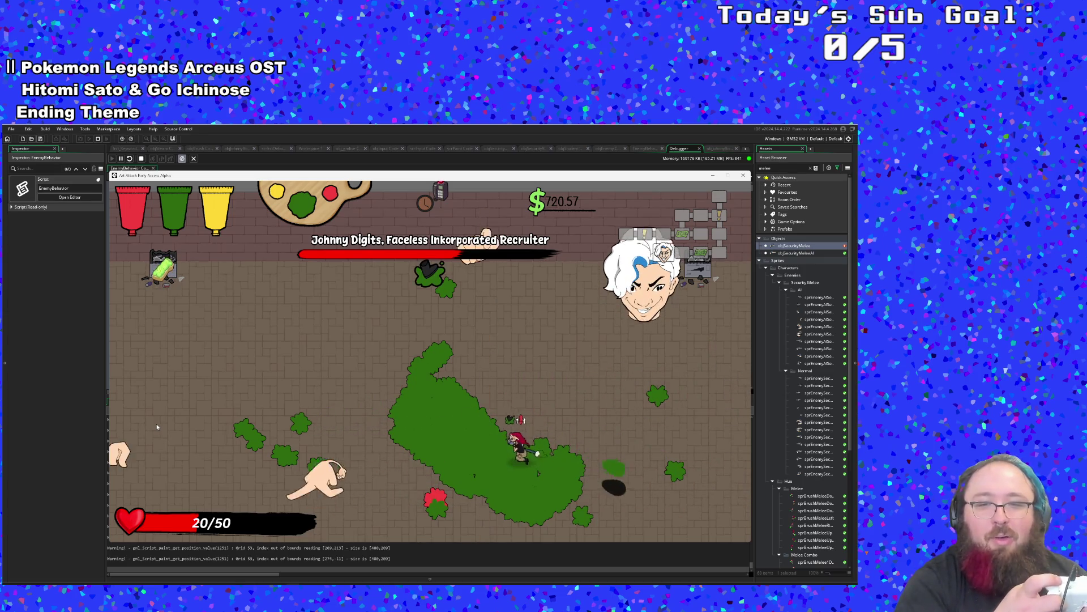
key(a)
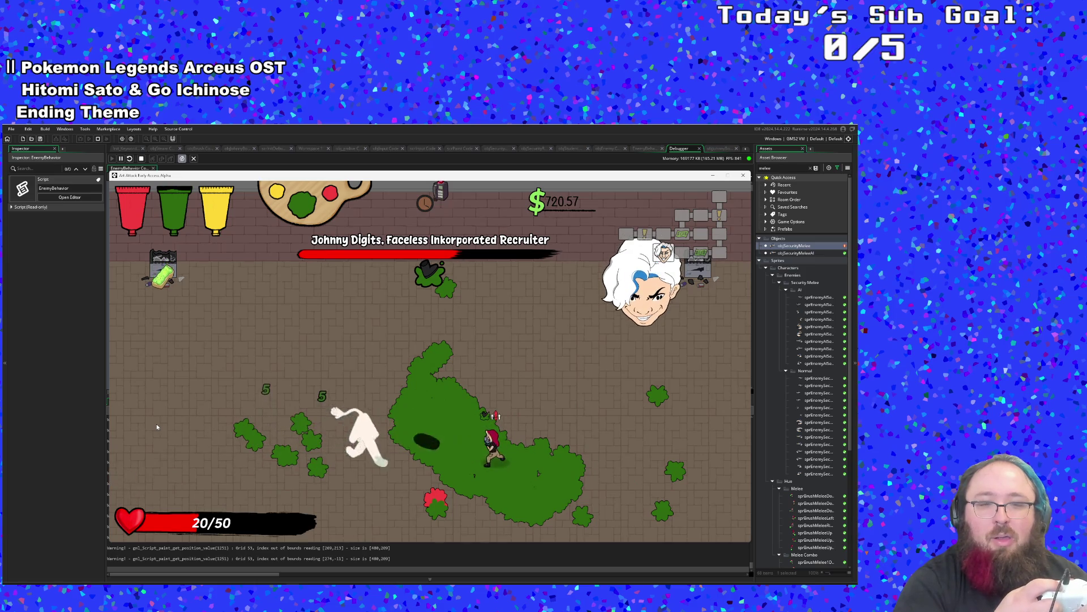
key(a)
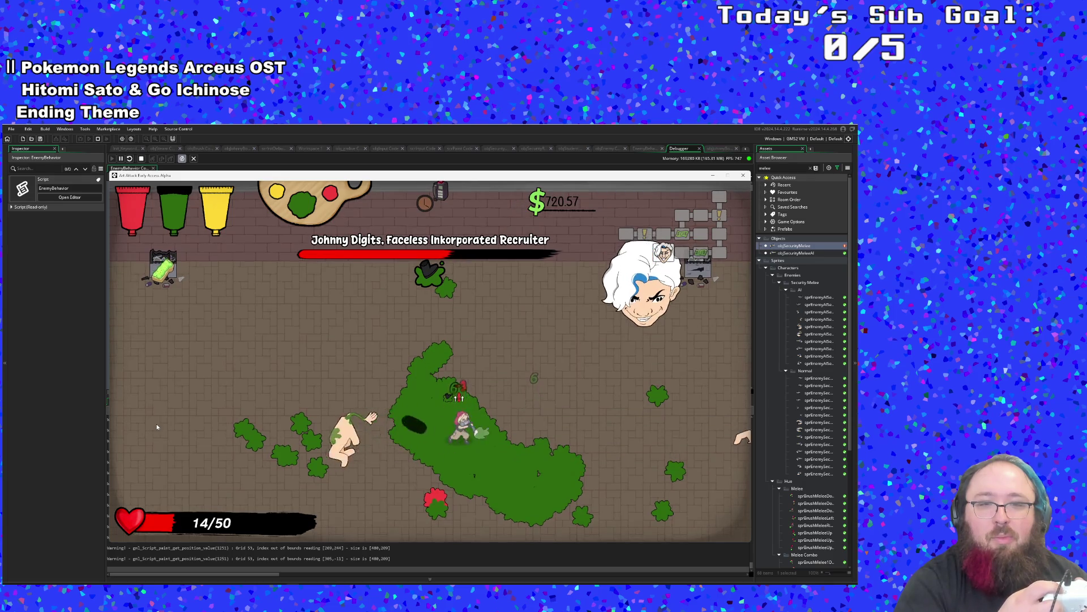
key(w+a)
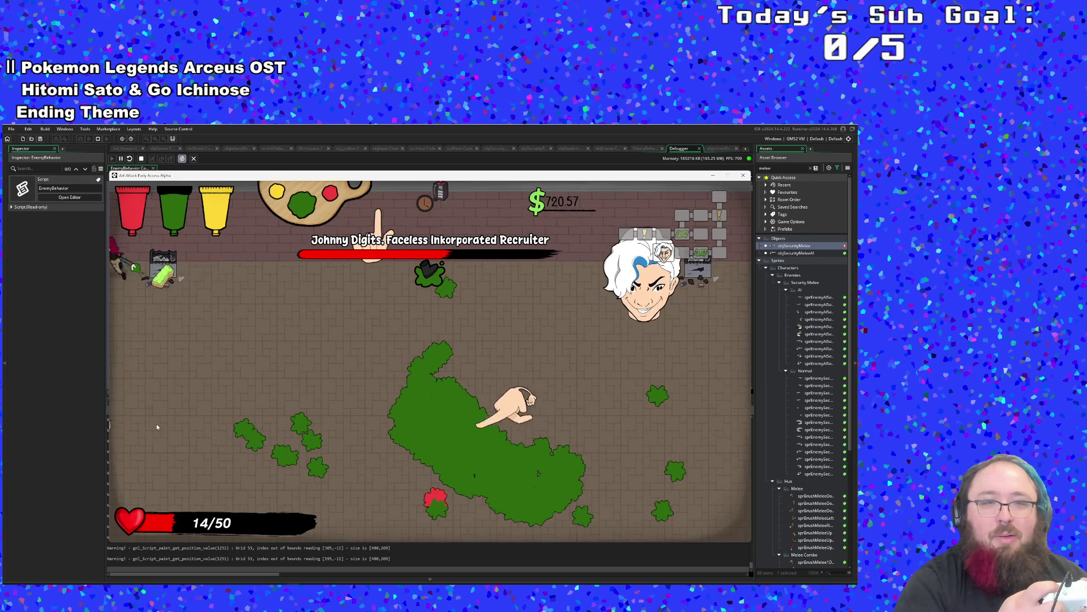
Grab the health pickup, sidestep the bottle projectile, and refill paint at the refill spot.
key(s+d)
key(s+d)
key(a)
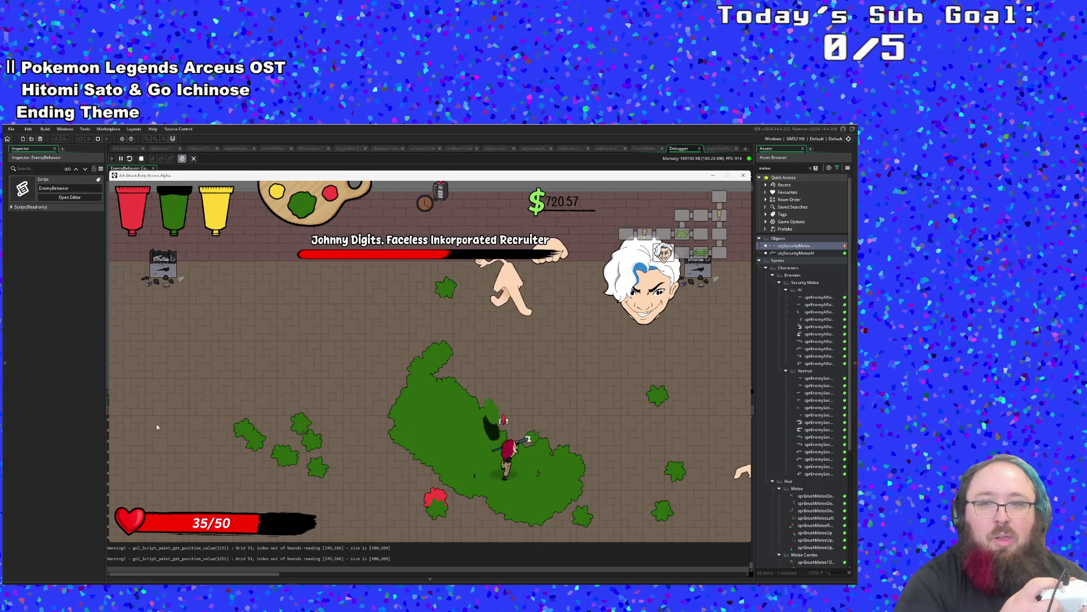
key(w+a)
key(d)
key(d)
key(w+d)
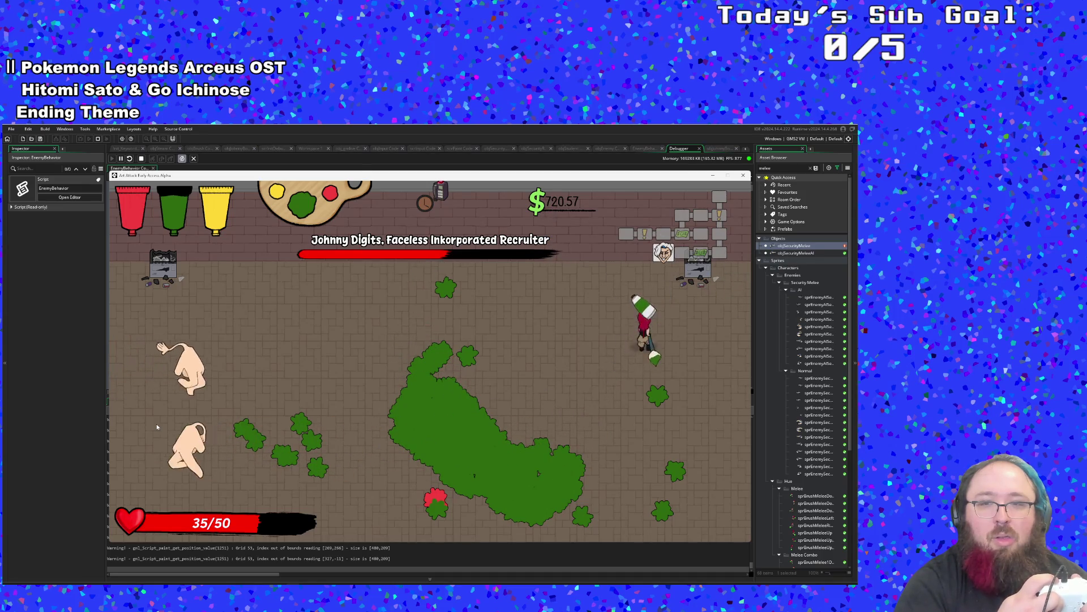
key(w)
key(s)
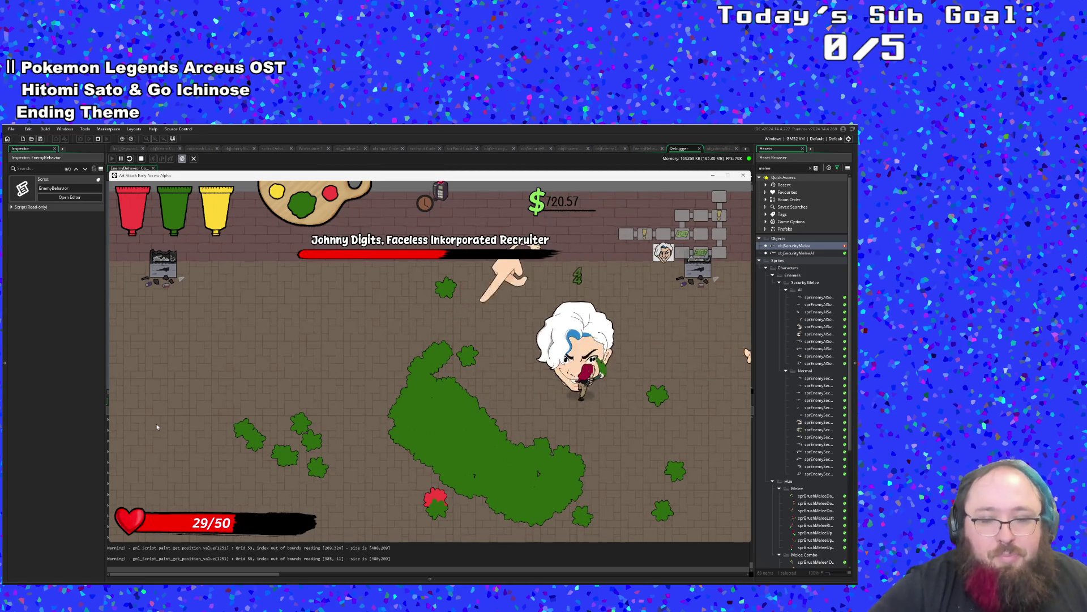
Weave around the arena across the green paint, staying clear of the boss's hands.
key(w+d)
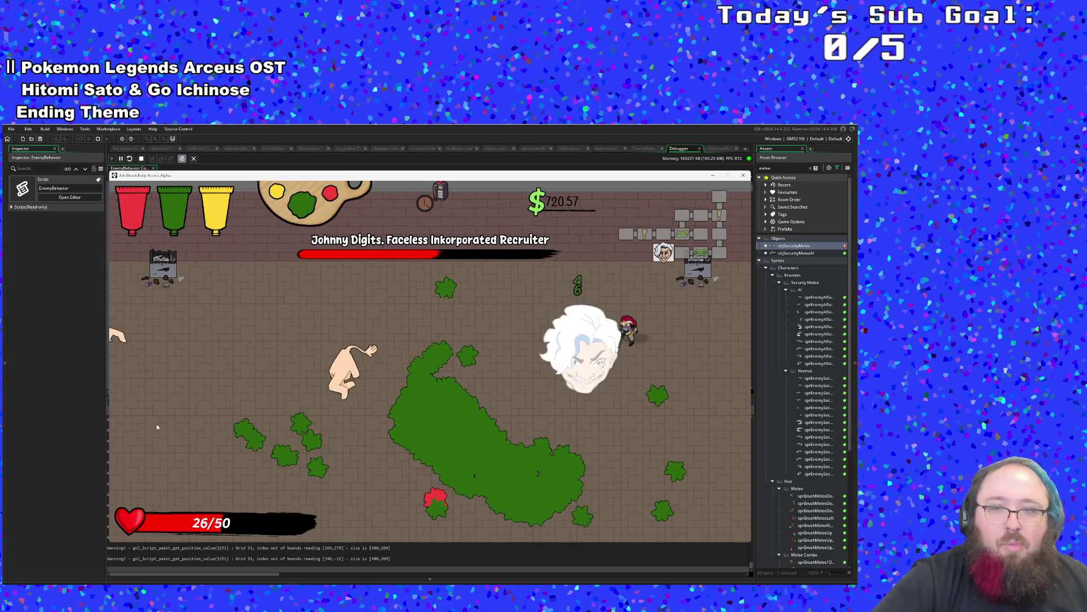
key(s+d)
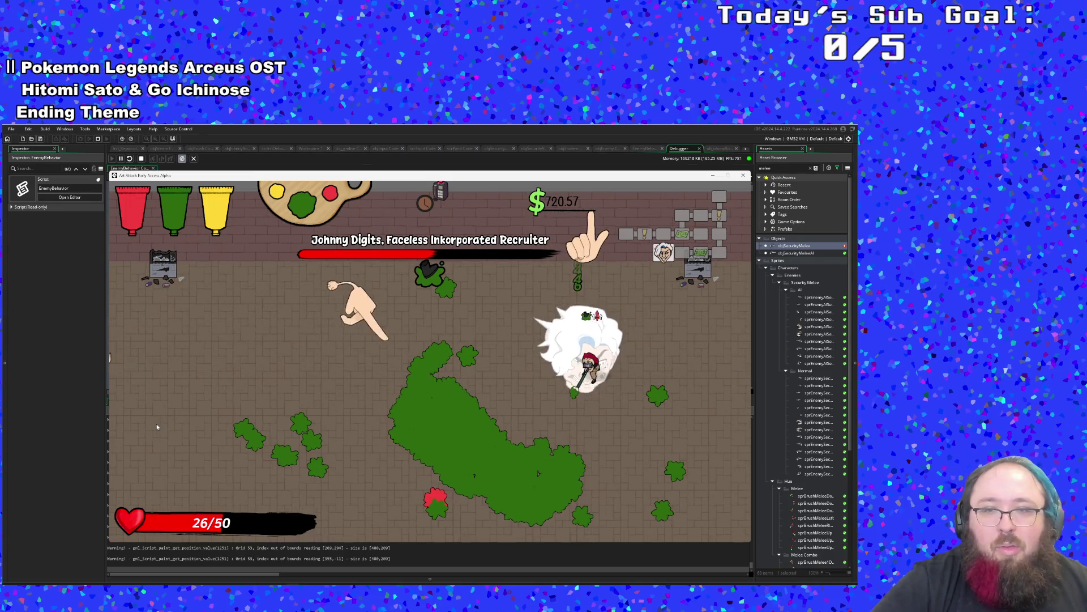
key(s)
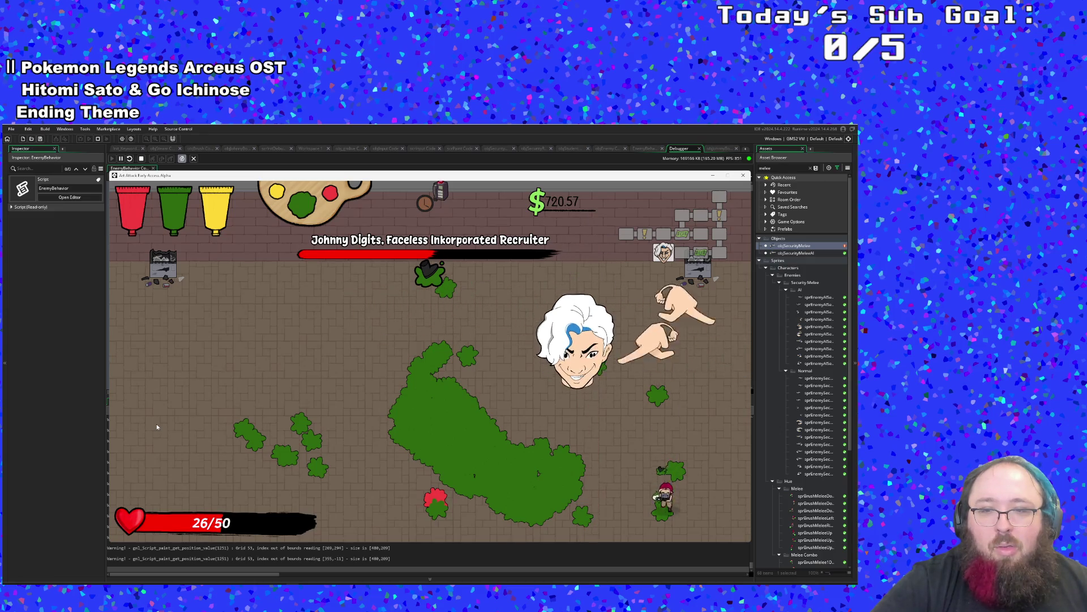
key(a)
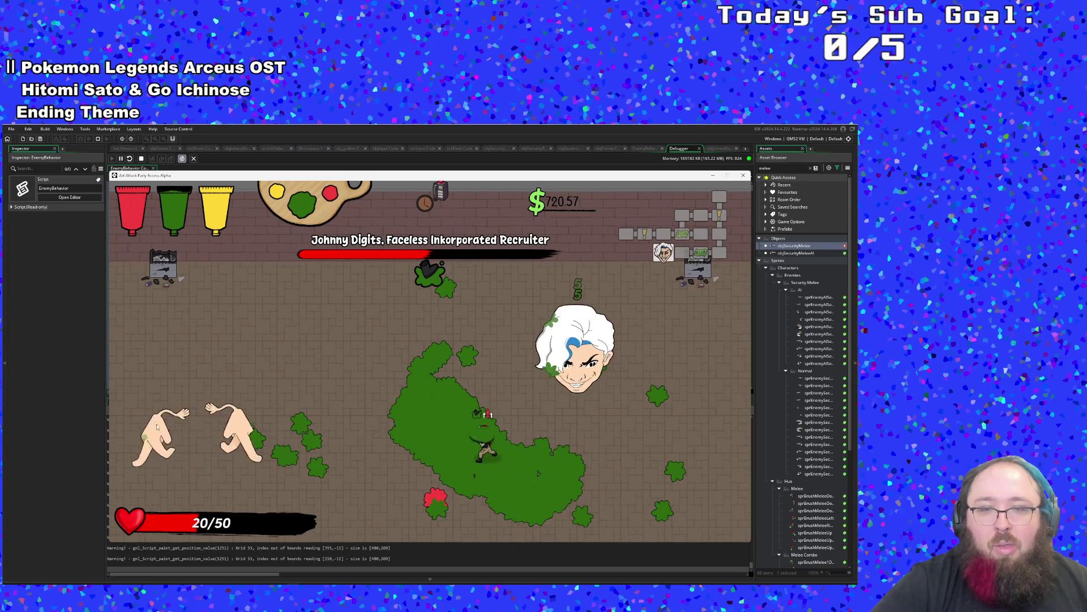
key(d)
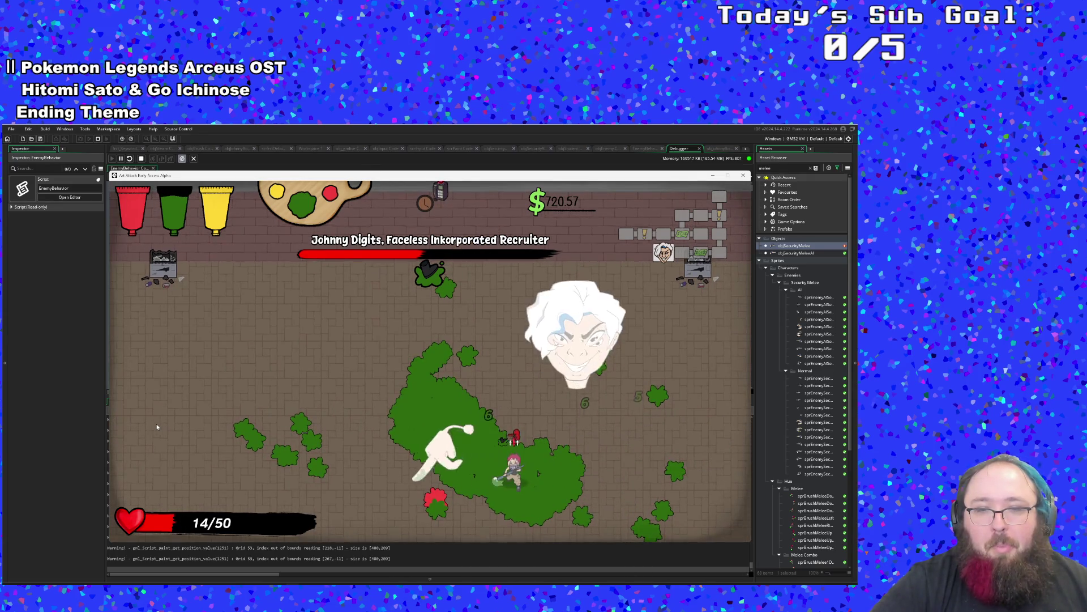
key(s)
key(w)
key(a)
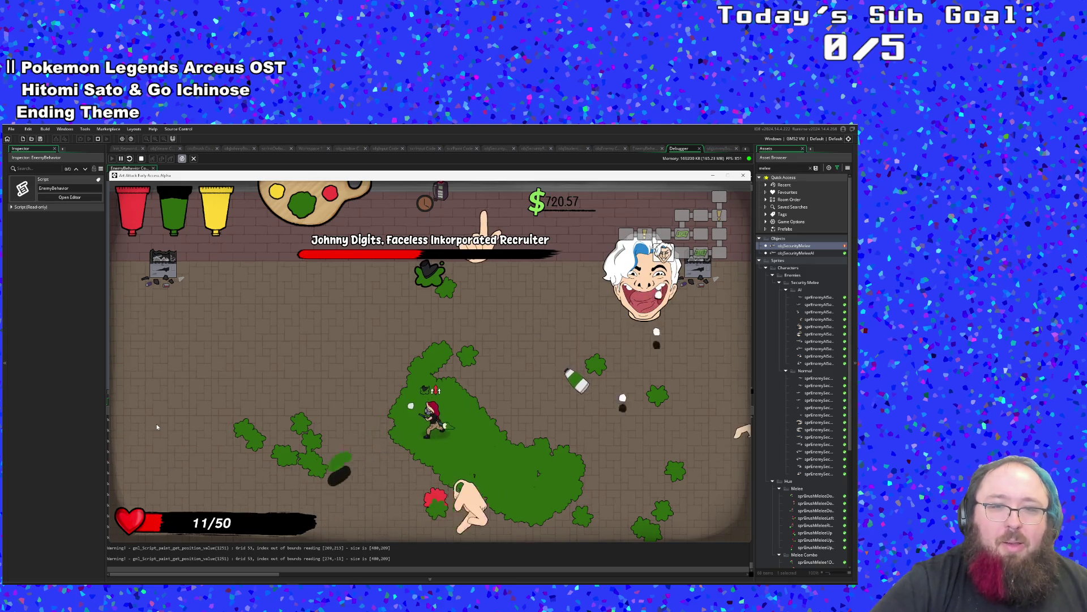
Reach the paint bottle to refill, then dart in to attack the boss and retreat.
key(d)
key(w)
key(d)
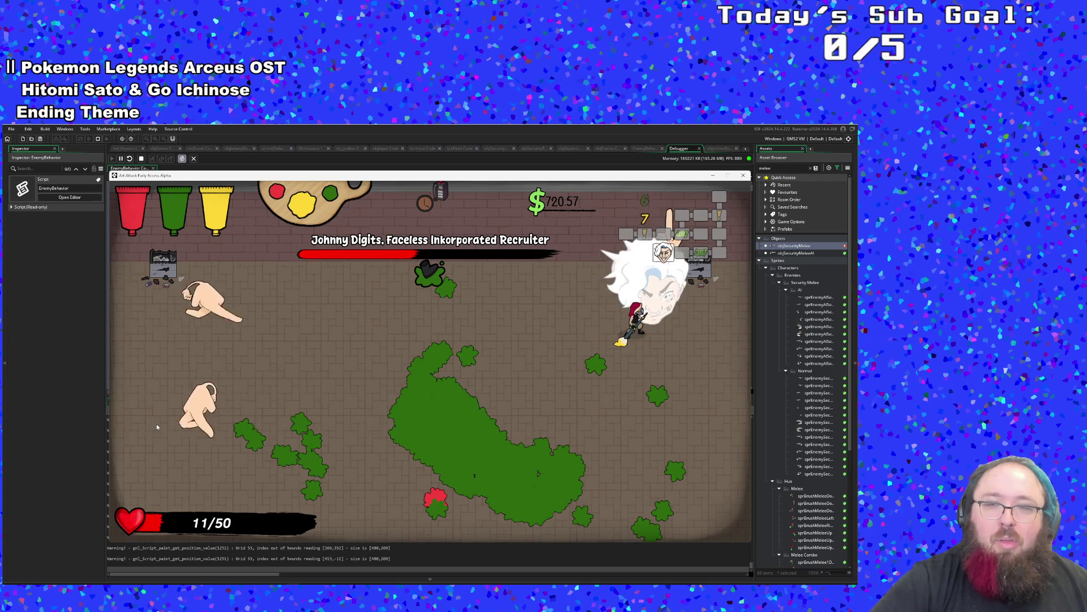
key(s)
key(a)
key(w)
key(d)
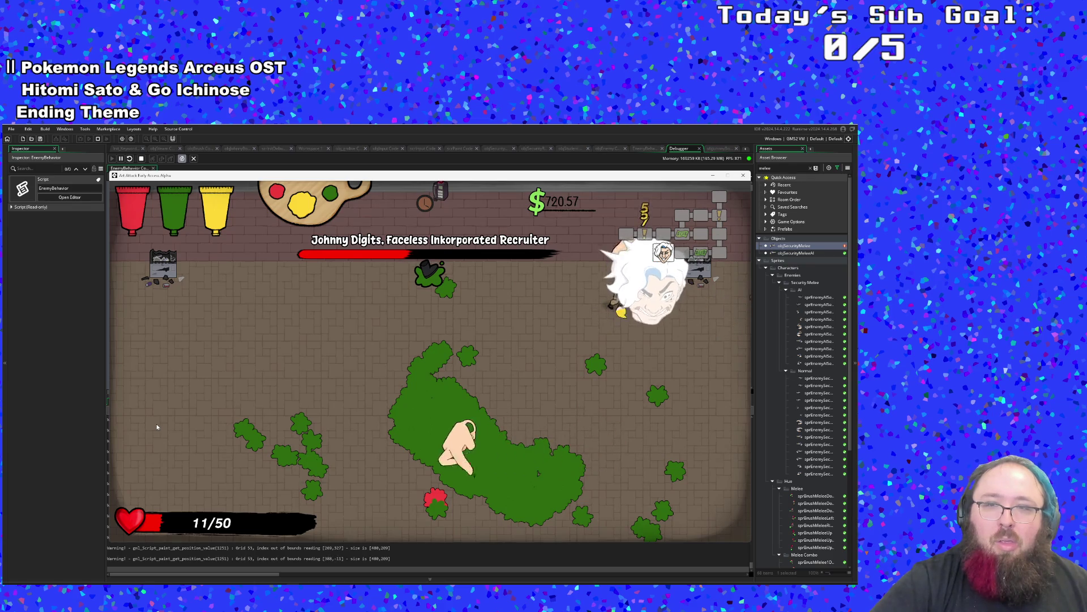
key(s)
key(a)
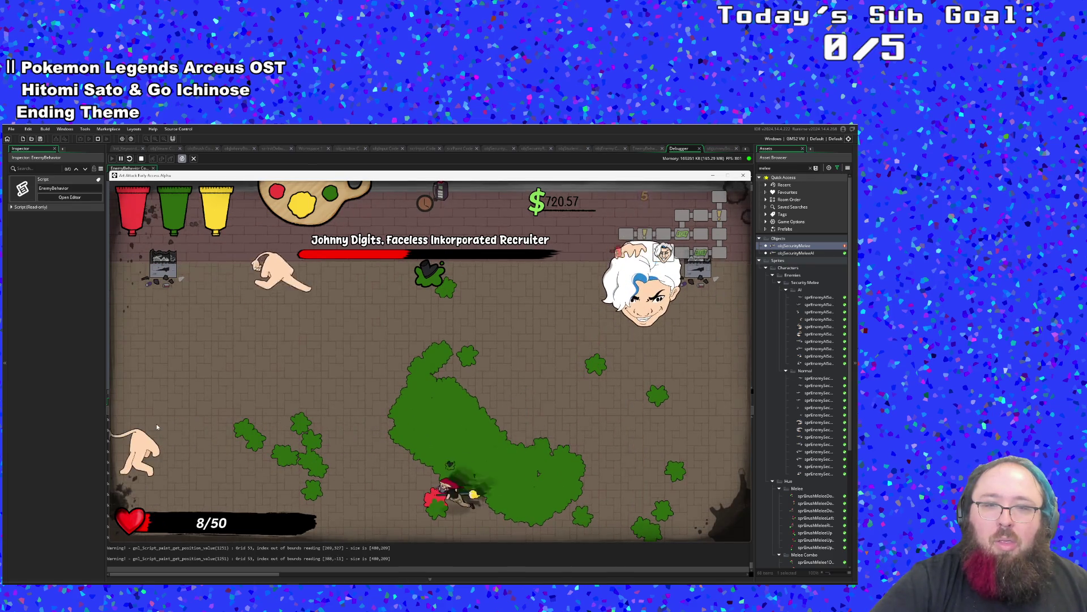
Dodge the sweeping hand attacks, then push right toward the boss before running left.
key(w)
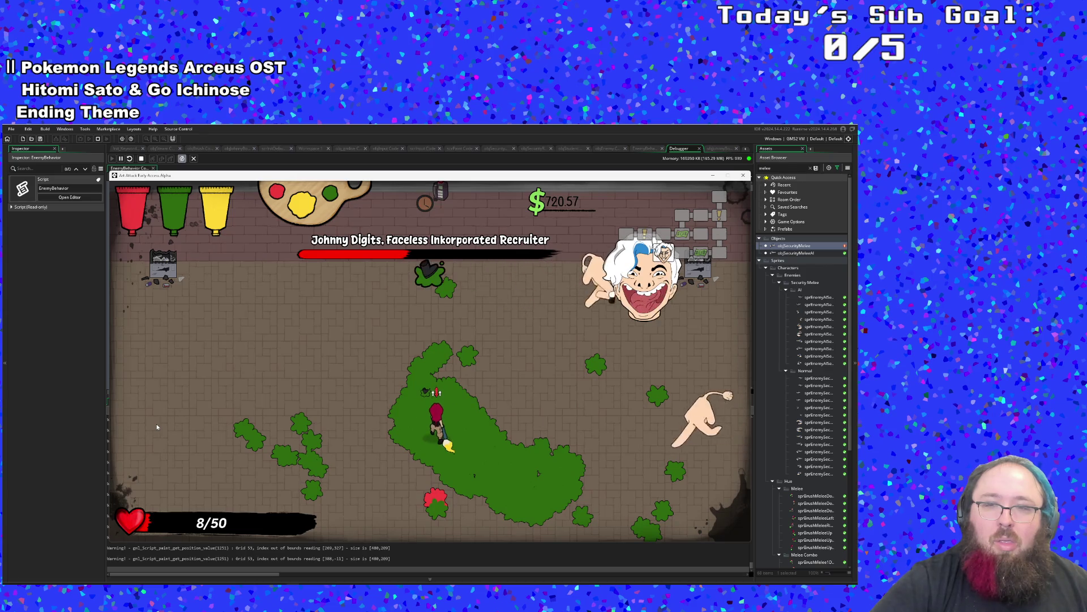
key(w)
key(d)
key(s)
key(a)
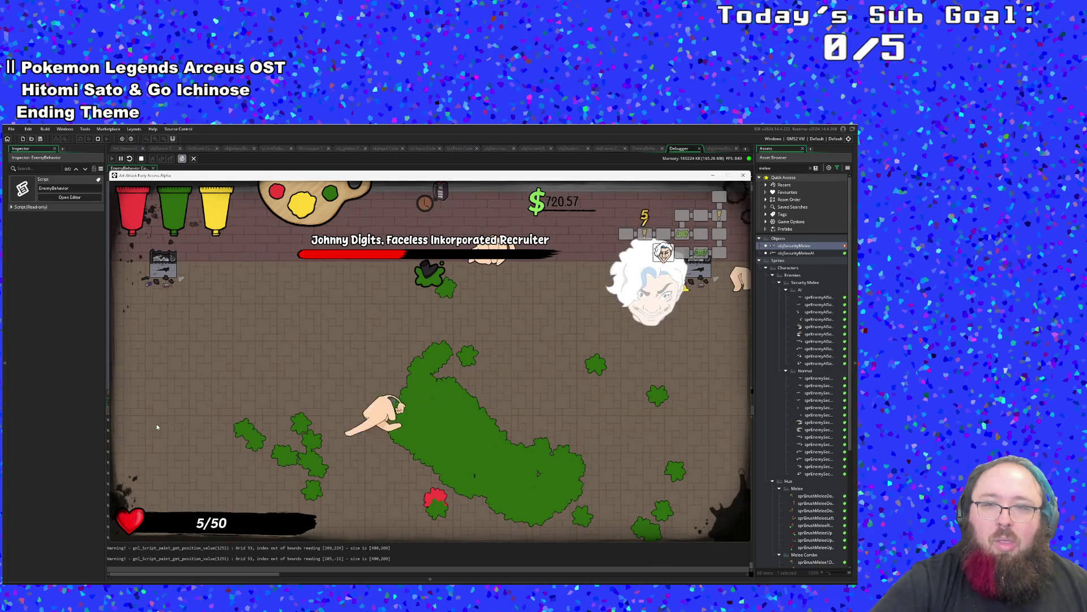
key(s)
key(d)
key(w)
key(d)
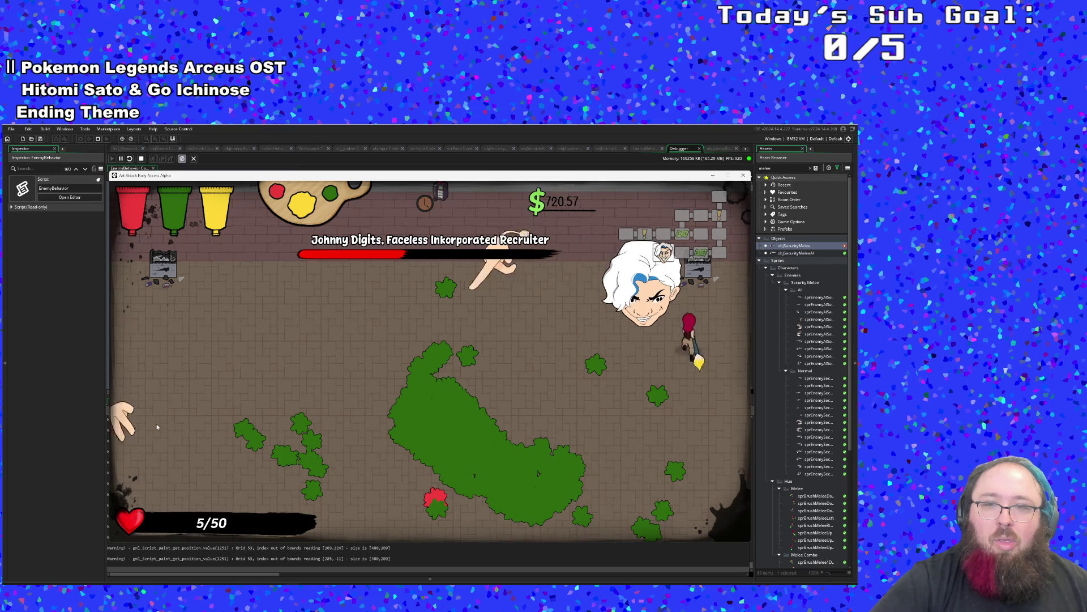
key(a)
key(s)
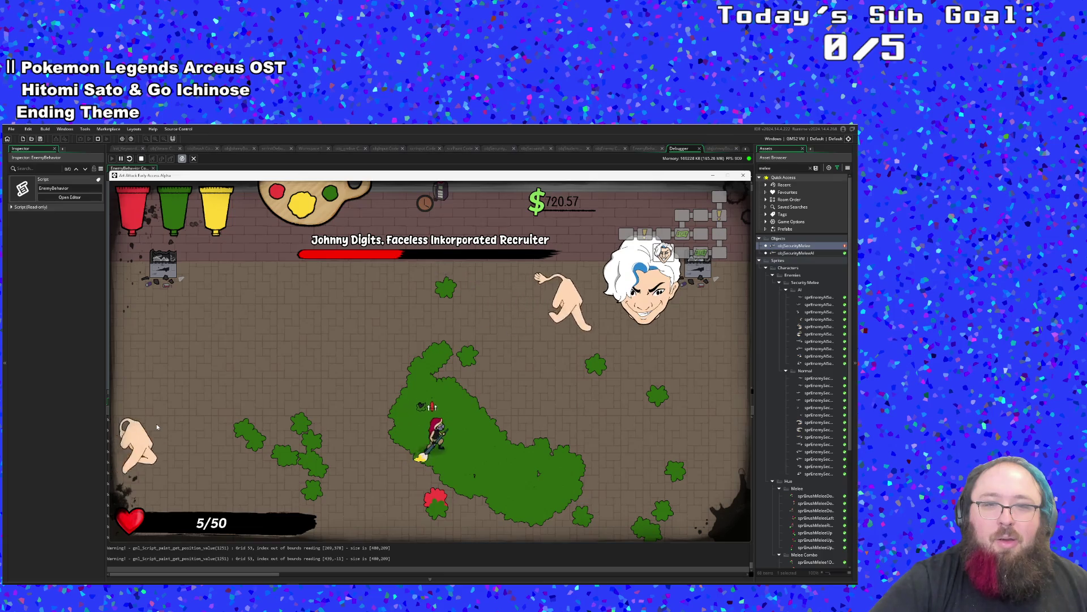
Strafe around the arena and charge the boss while health falls to 2/50.
key(w)
key(a)
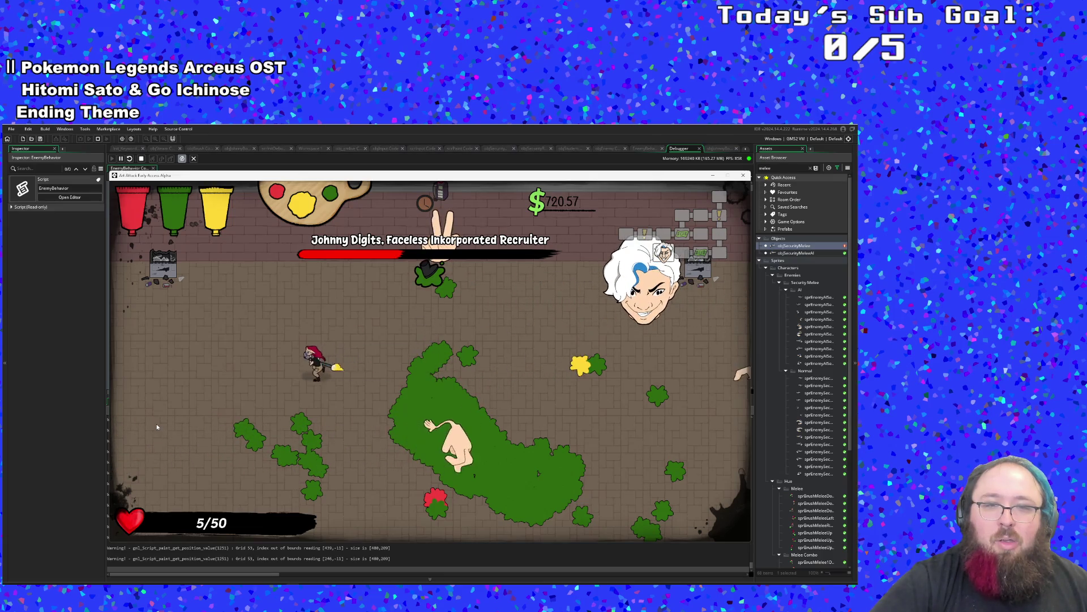
key(d)
key(d)
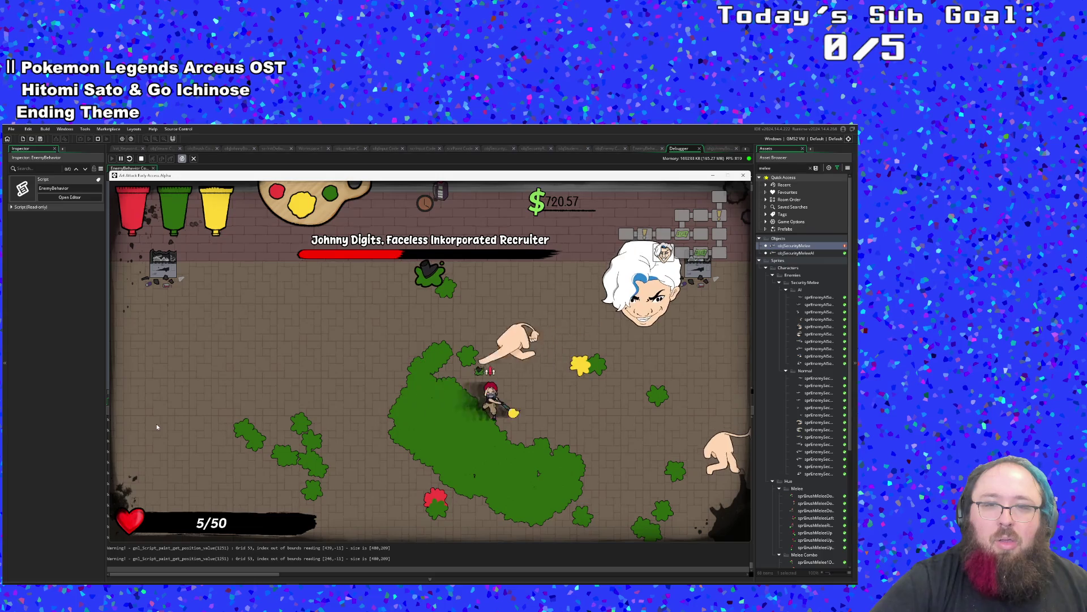
key(s)
key(w)
key(d)
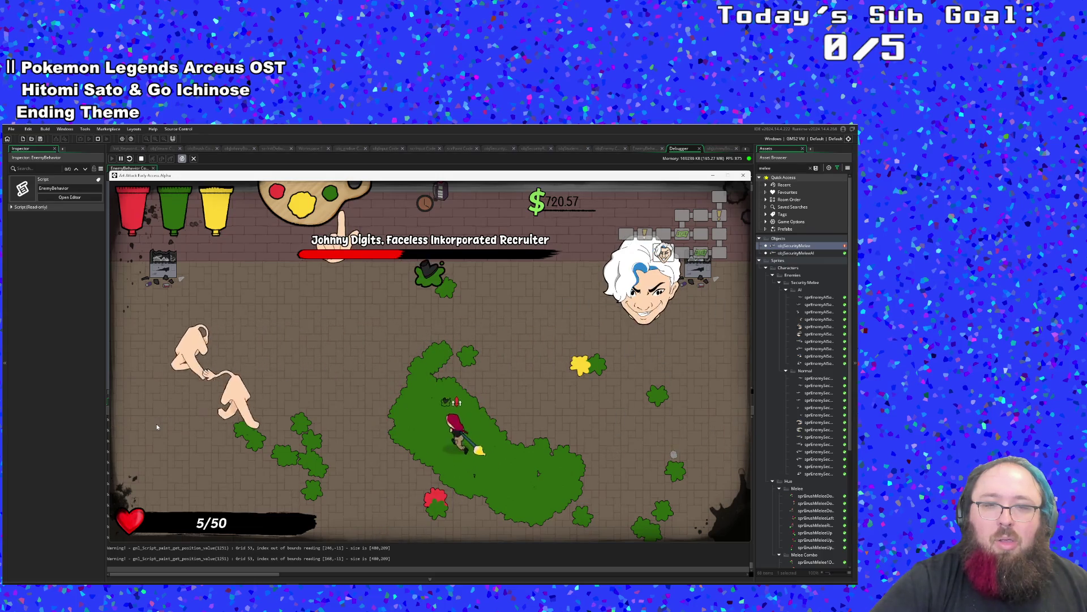
key(d)
key(w)
key(a)
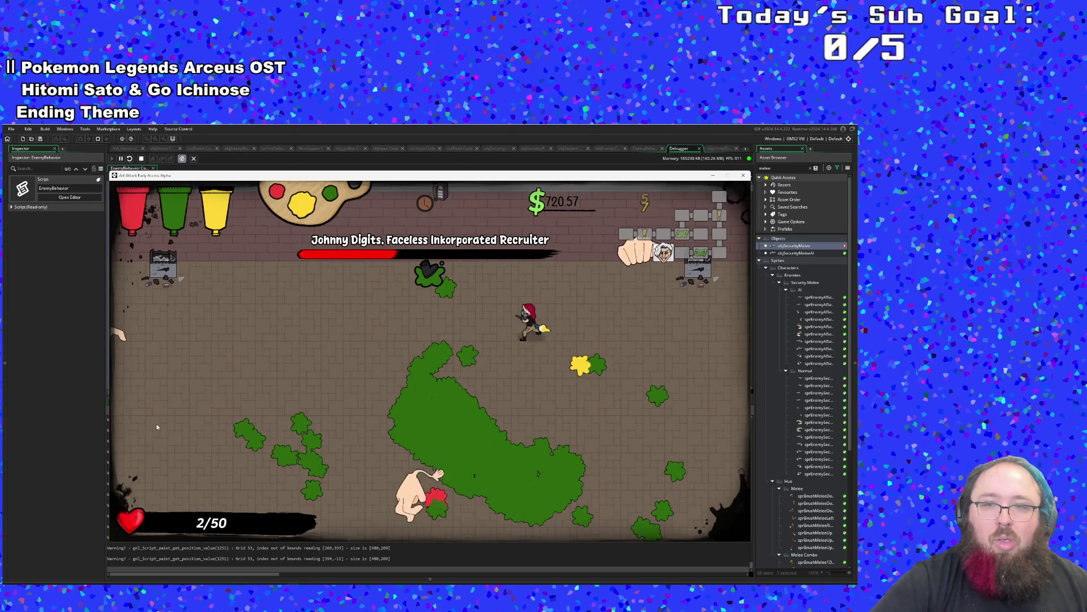
key(s)
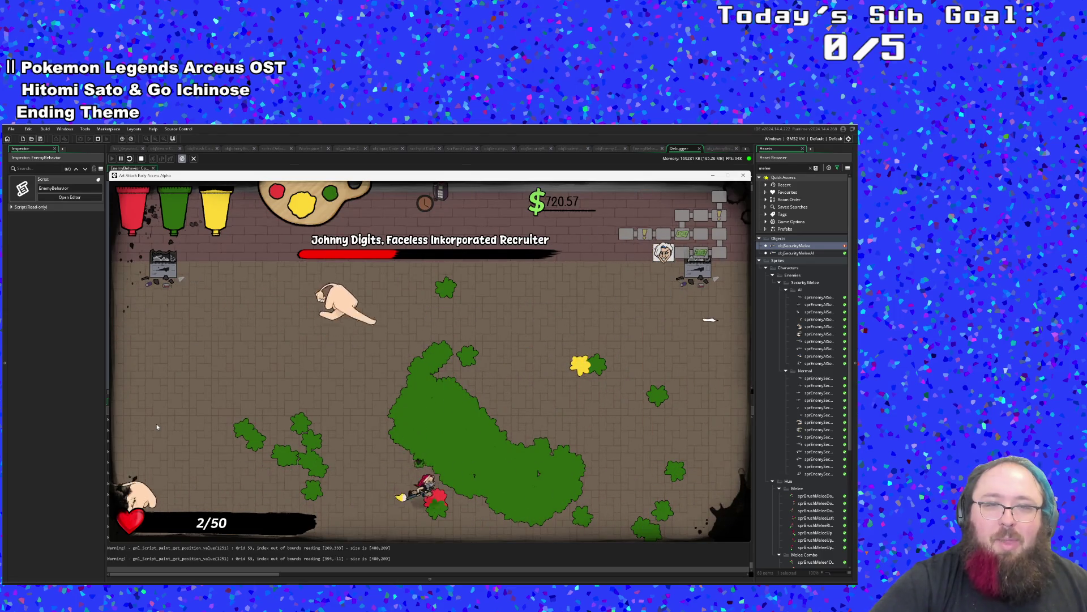
After dying, leave the respawn room by its left exit and re-enter the Johnny Digits fight at 50/50.
key(w)
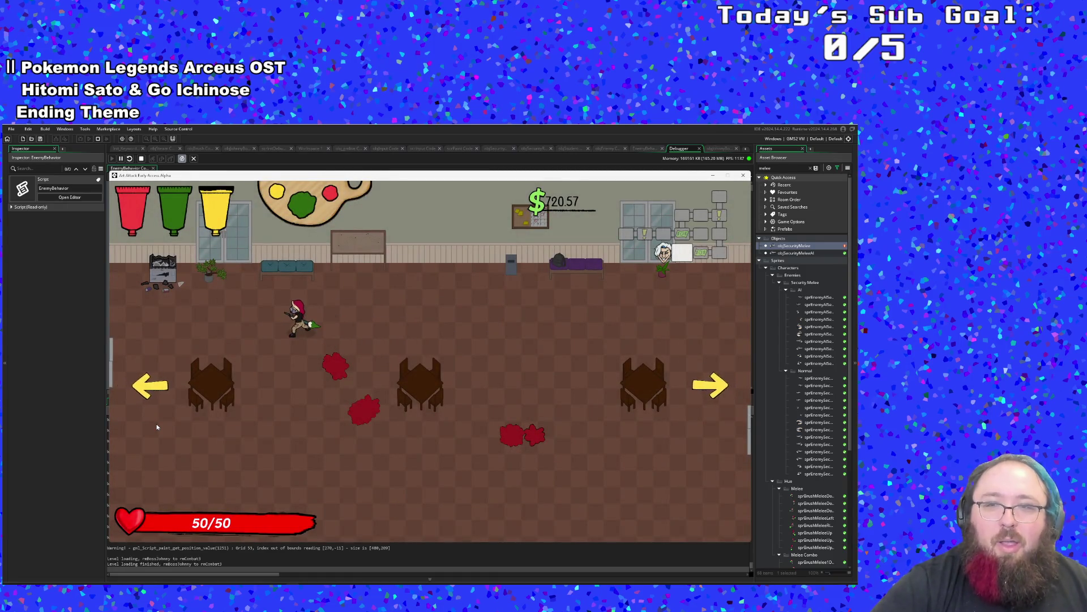
key(a)
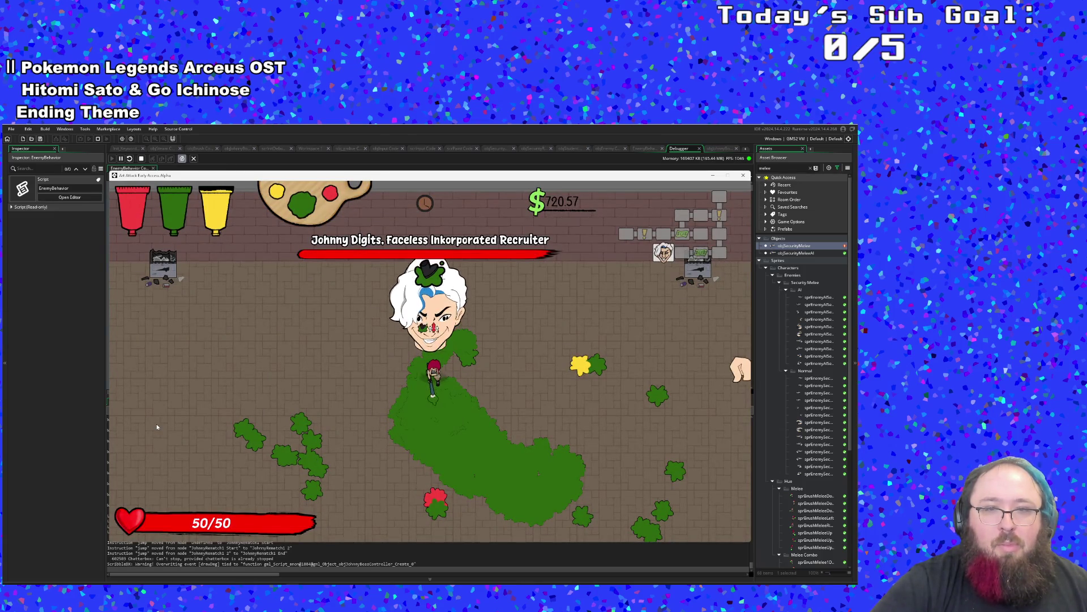
key(s)
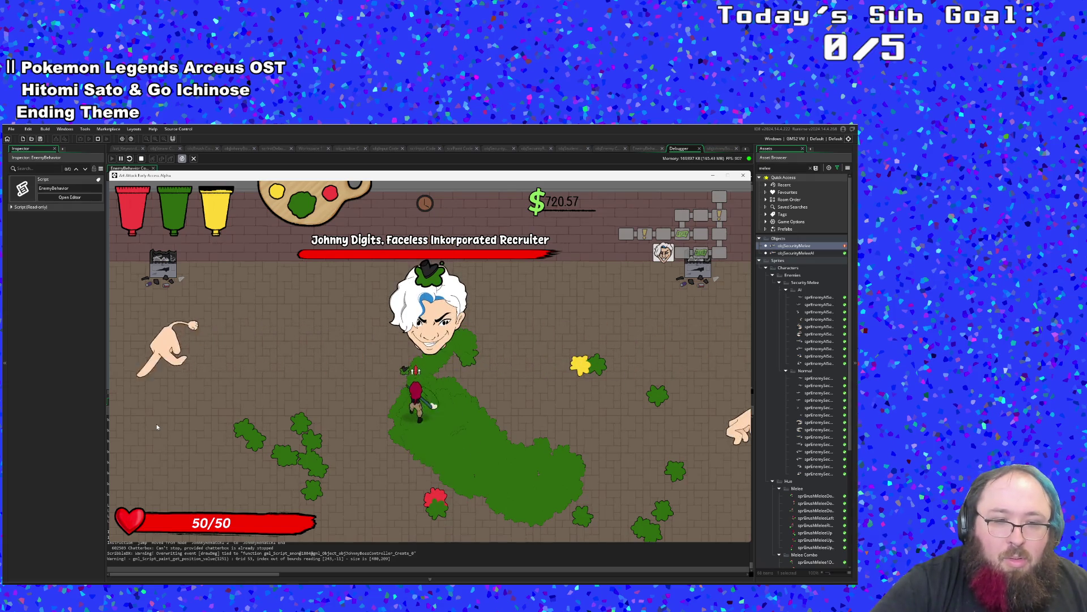
Move in to strike Johnny Digits, then back off across the green paint.
key(w)
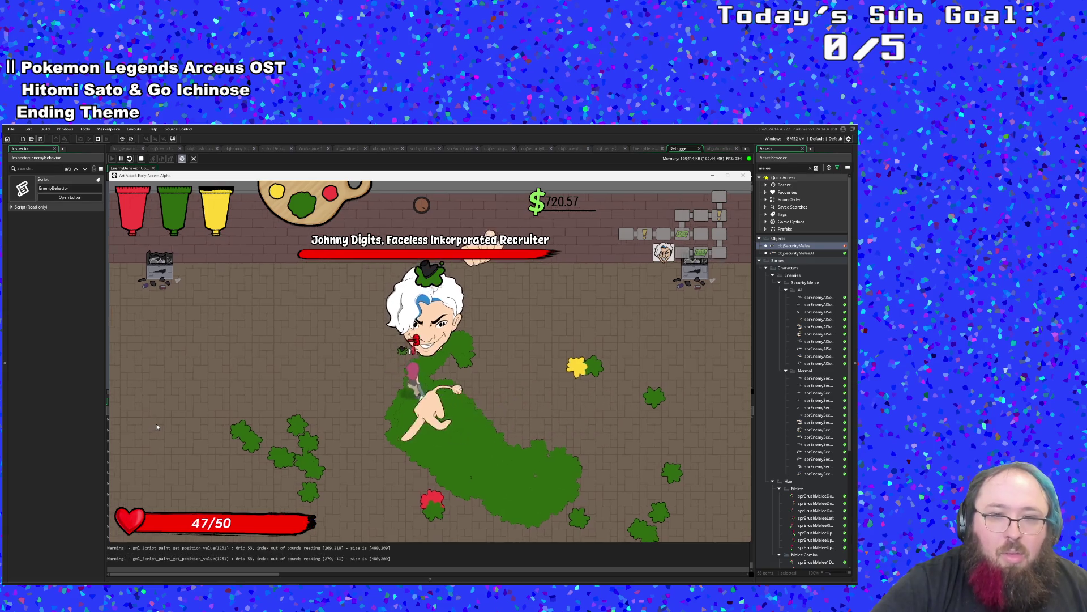
key(w)
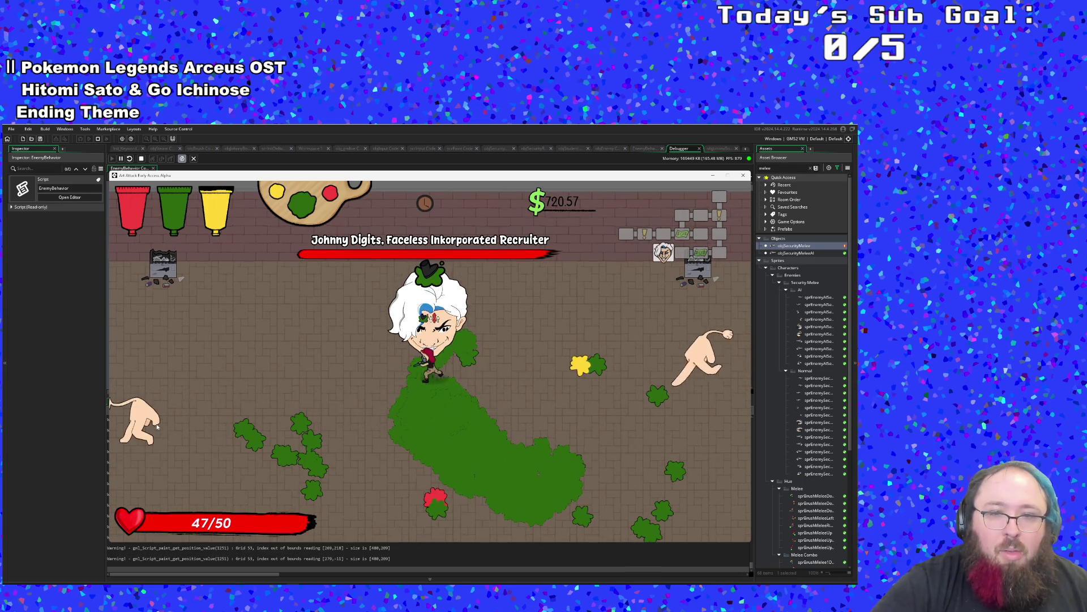
key(s)
key(d)
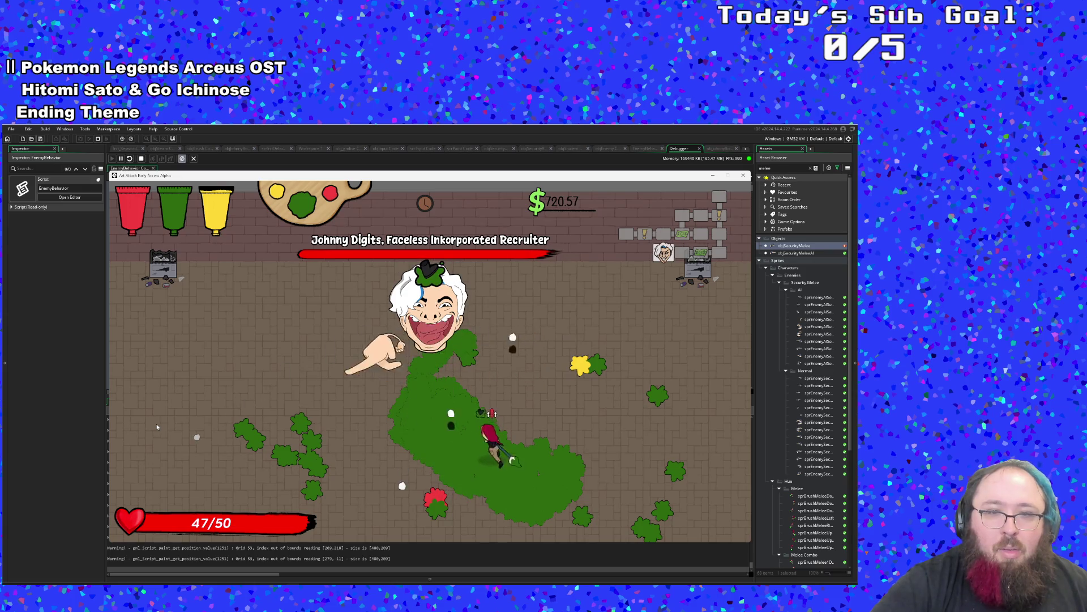
key(w)
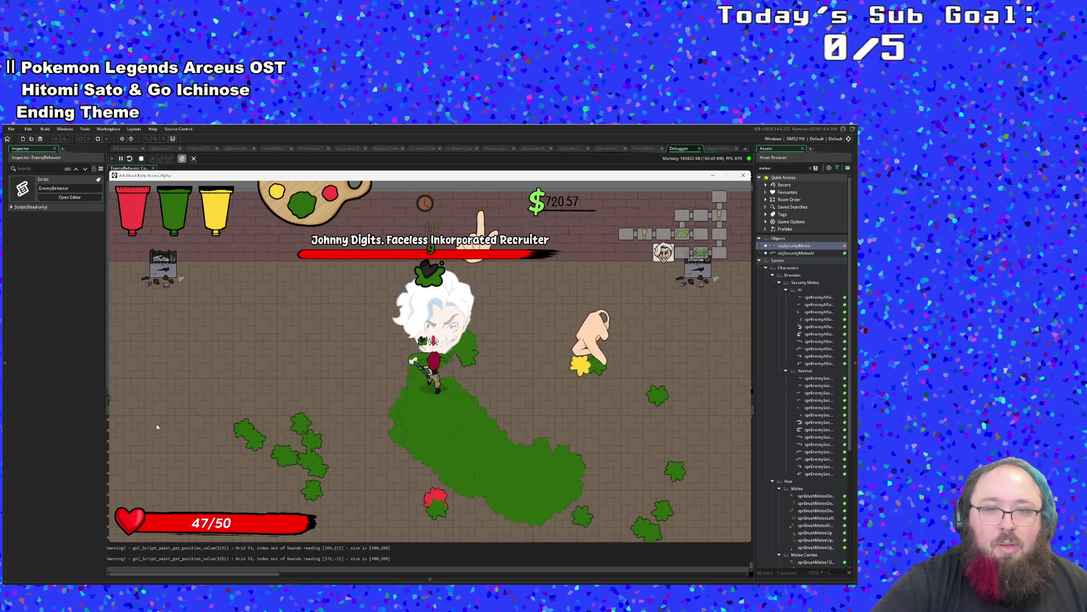
key(s)
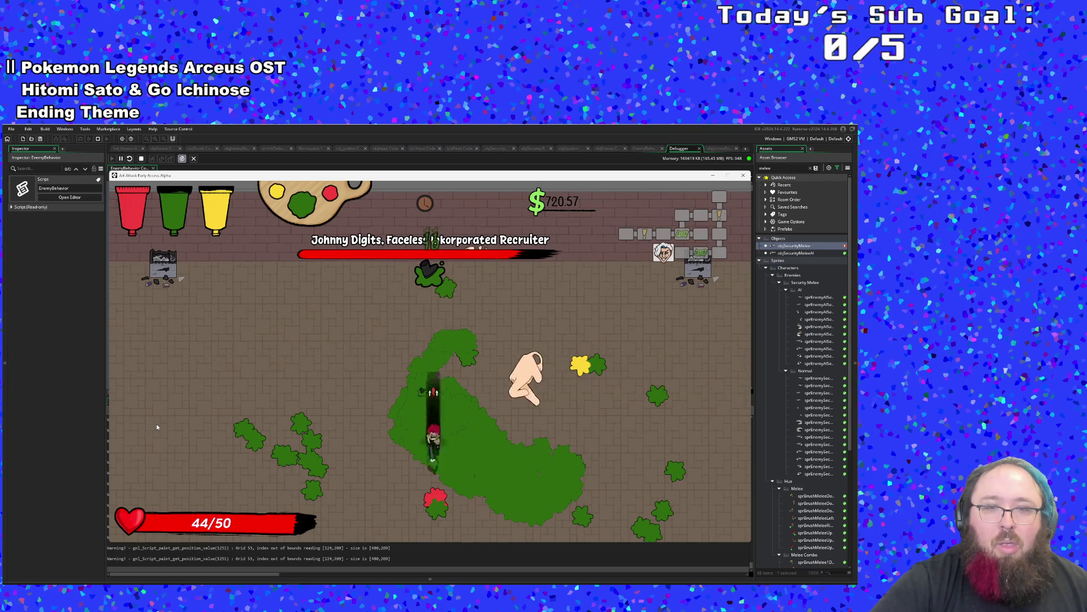
key(d)
Lay more green paint around the arena and swing the brush at the boss.
key(w)
key(a)
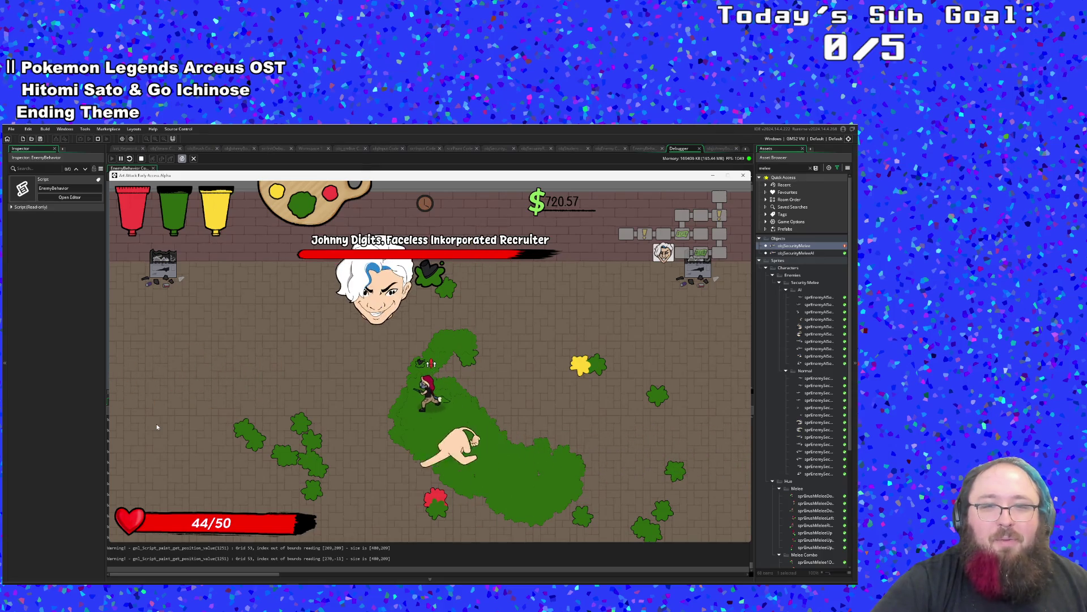
key(s)
key(a)
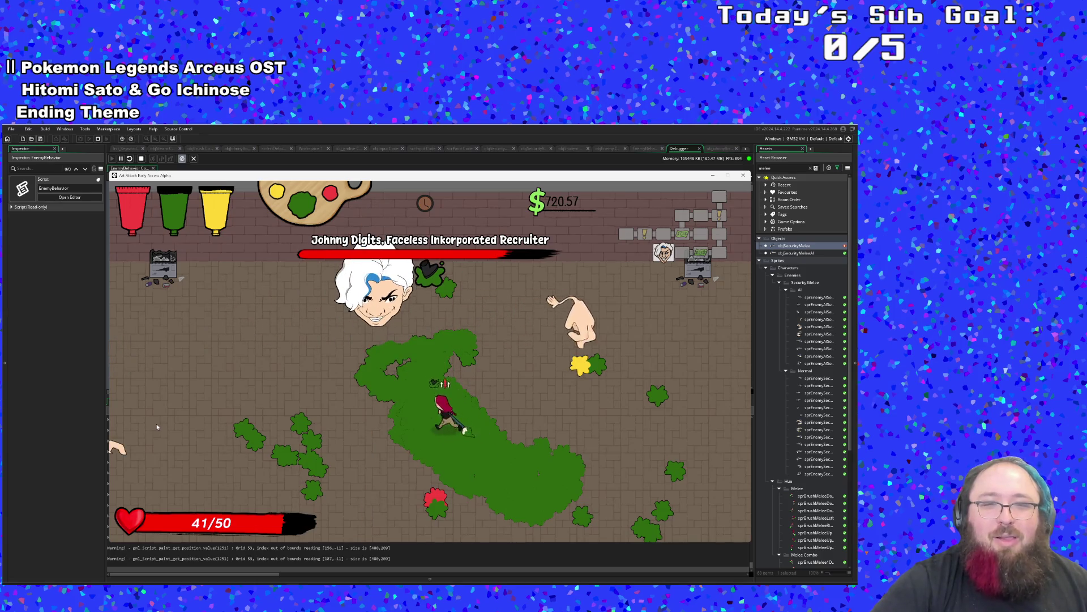
key(w)
key(a)
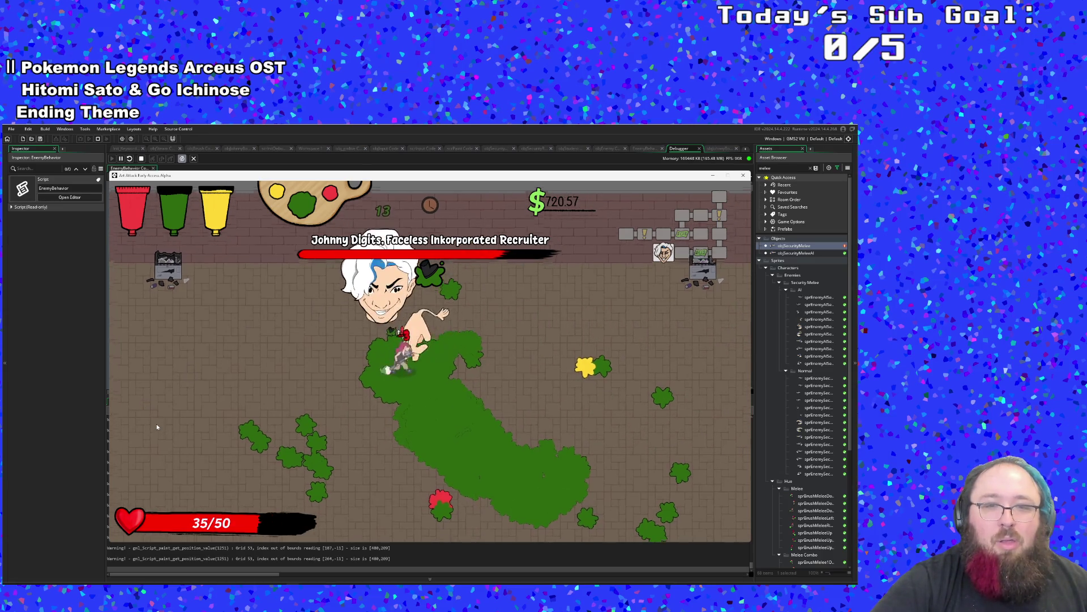
click(157, 426)
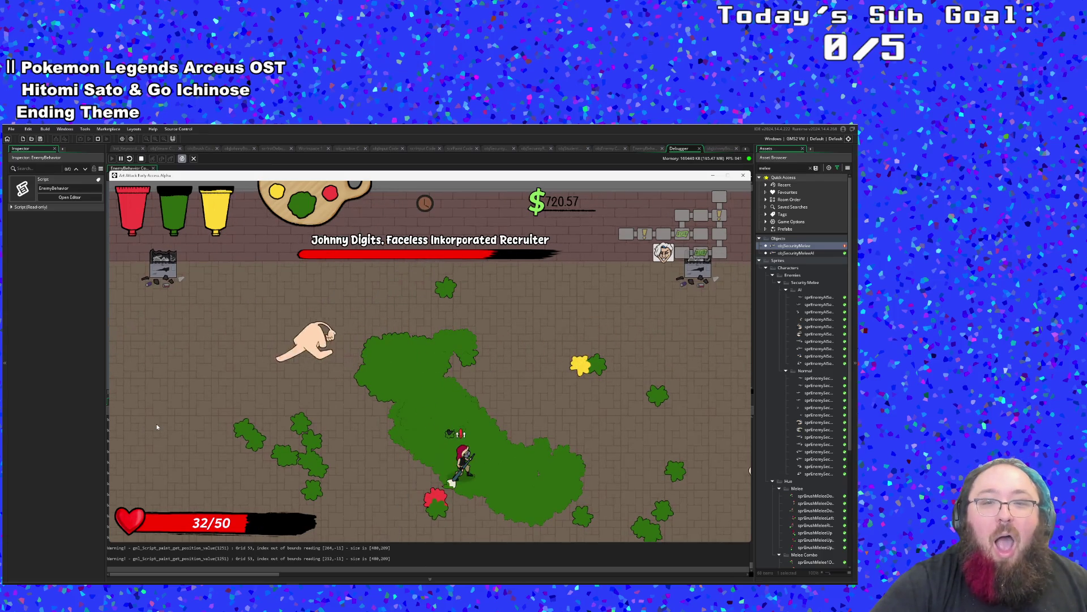
key(w)
key(a)
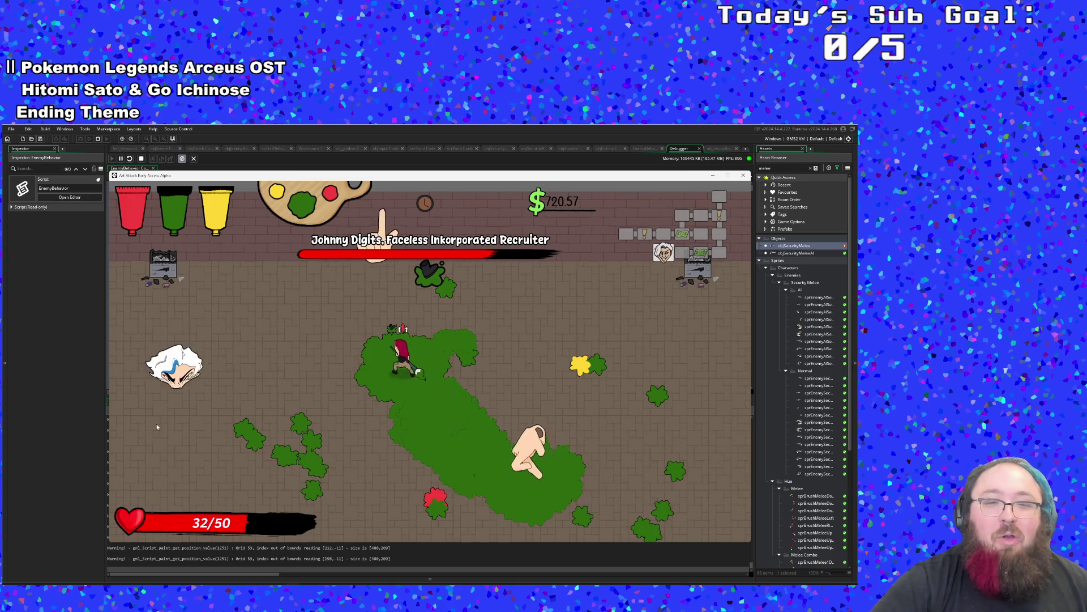
Pause the game, look over the music volume in Settings, and resume the fight.
key(Escape)
key(Down)
key(Return)
key(Down)
key(Down)
key(Down)
key(Escape)
key(Escape)
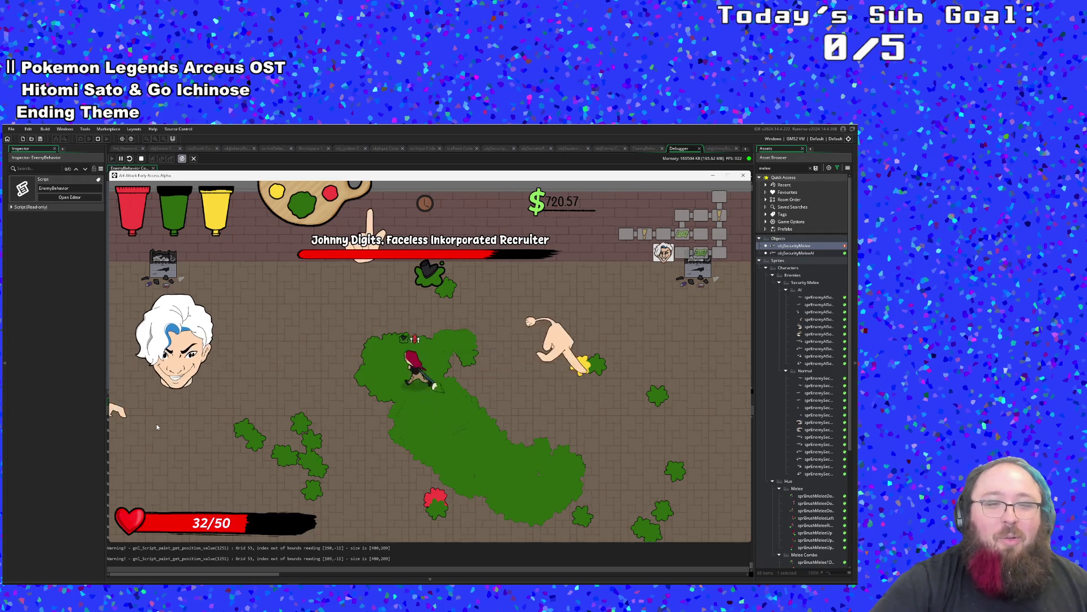
Extend the green paint trail leftward across the arena.
key(s)
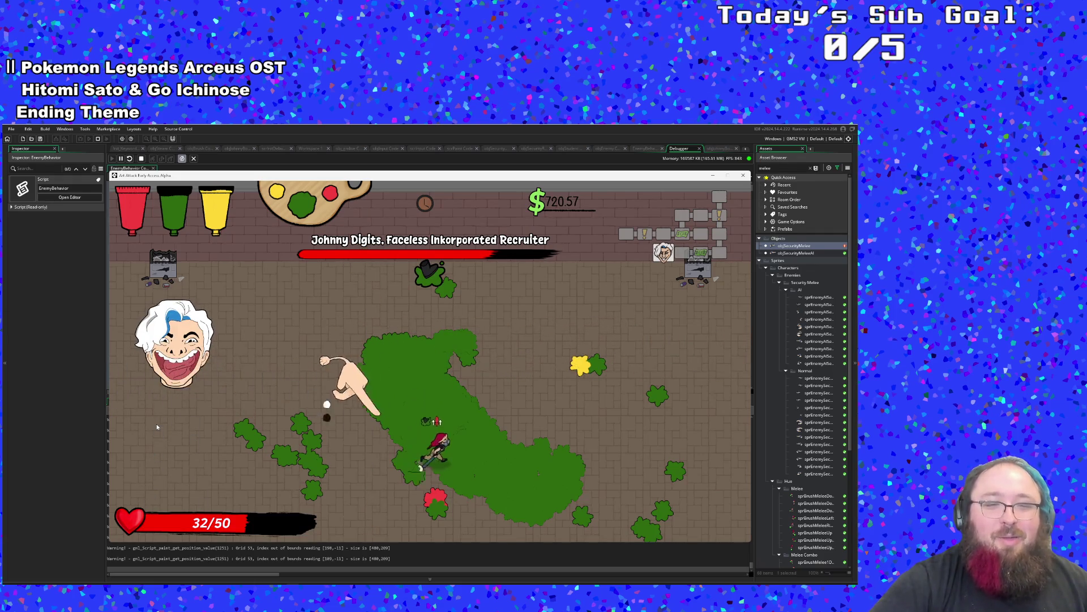
key(w)
key(a)
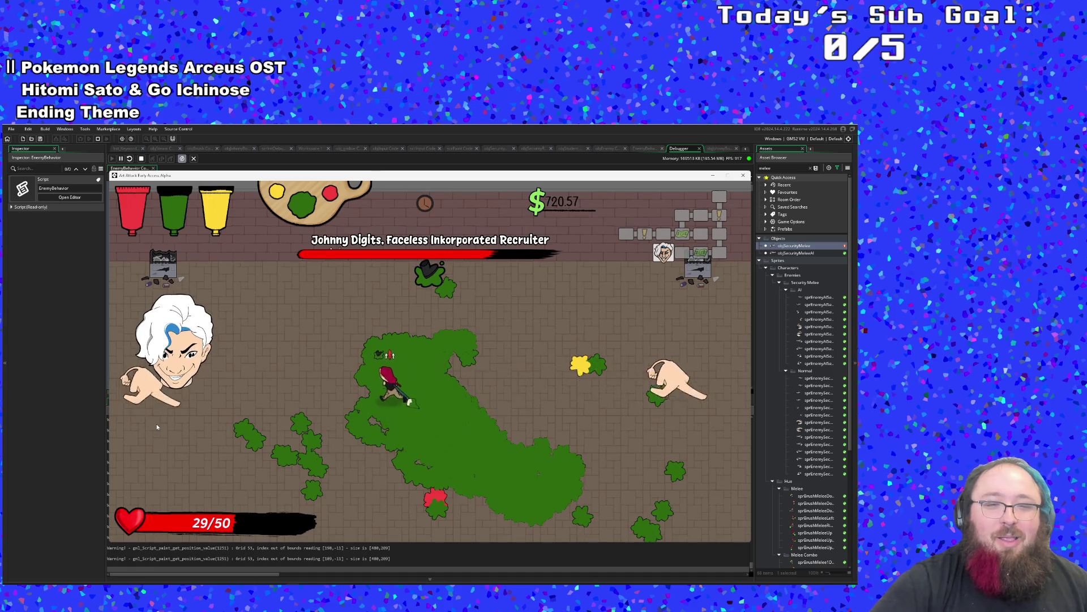
key(w)
key(a)
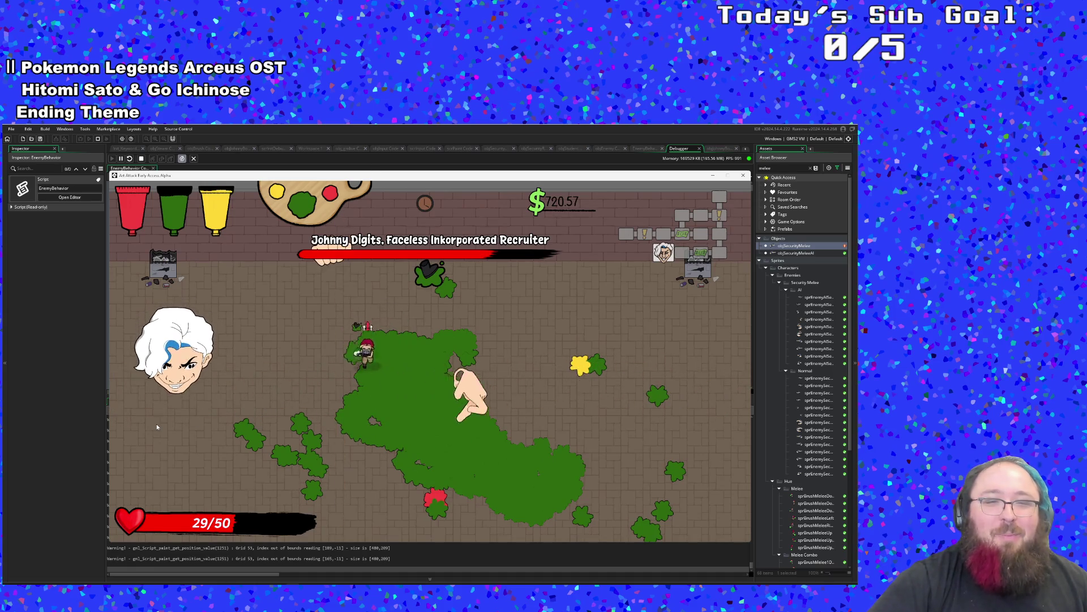
key(a)
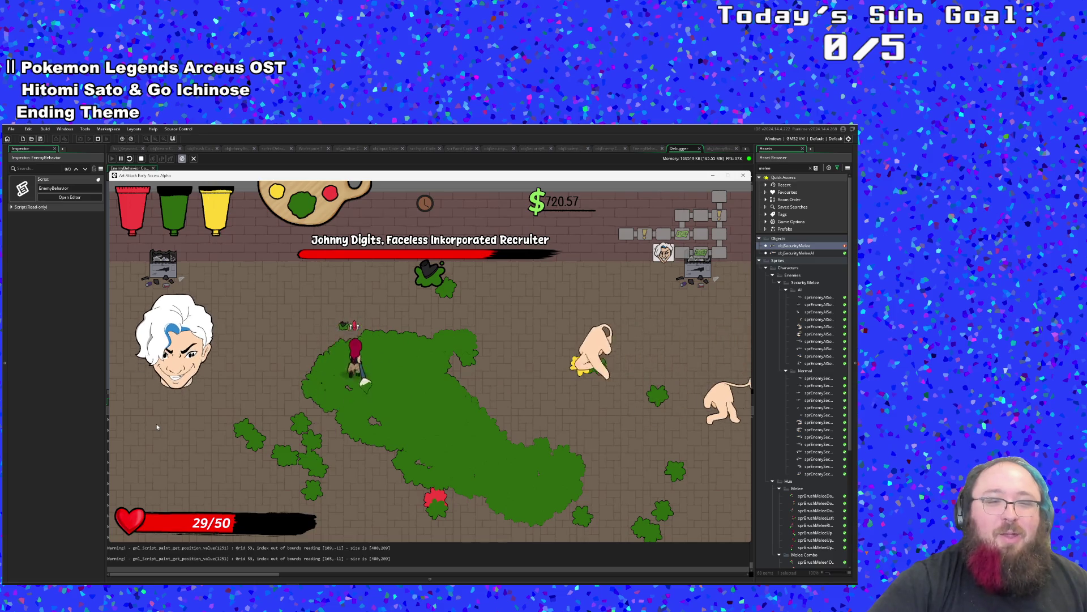
key(a)
key(s)
key(a)
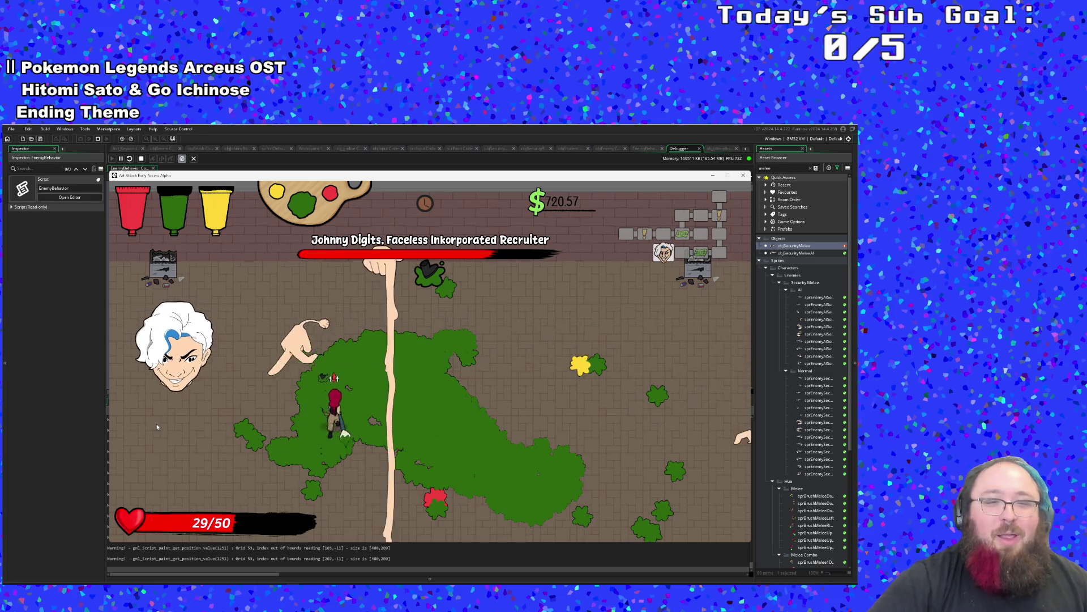
Close in to attack the boss's face, then retreat and run up-right.
key(a)
key(w)
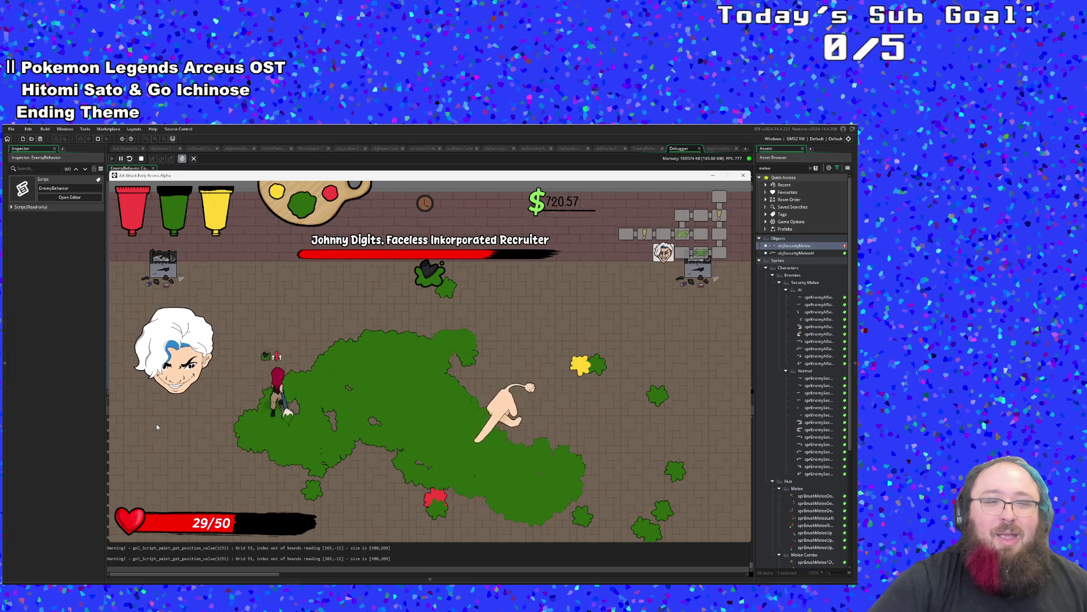
key(a)
key(s)
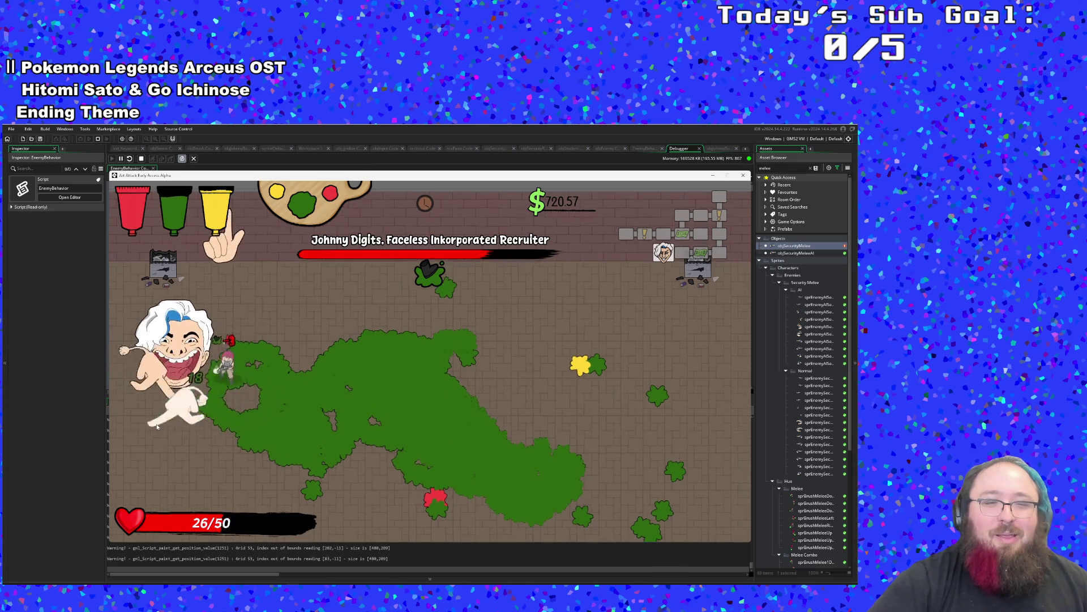
key(a)
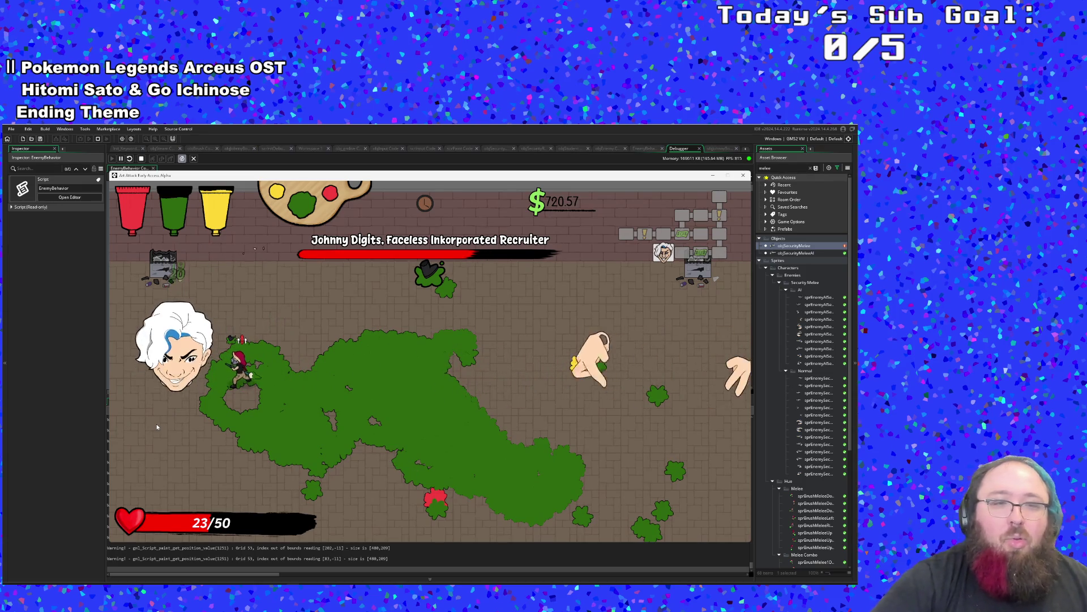
key(s)
key(d)
key(w)
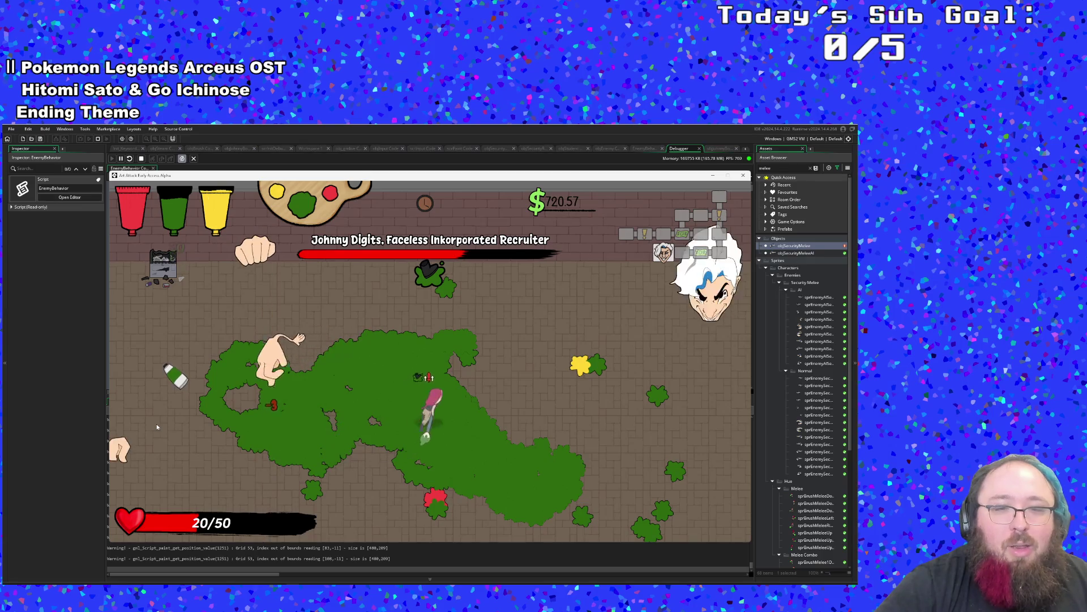
key(a)
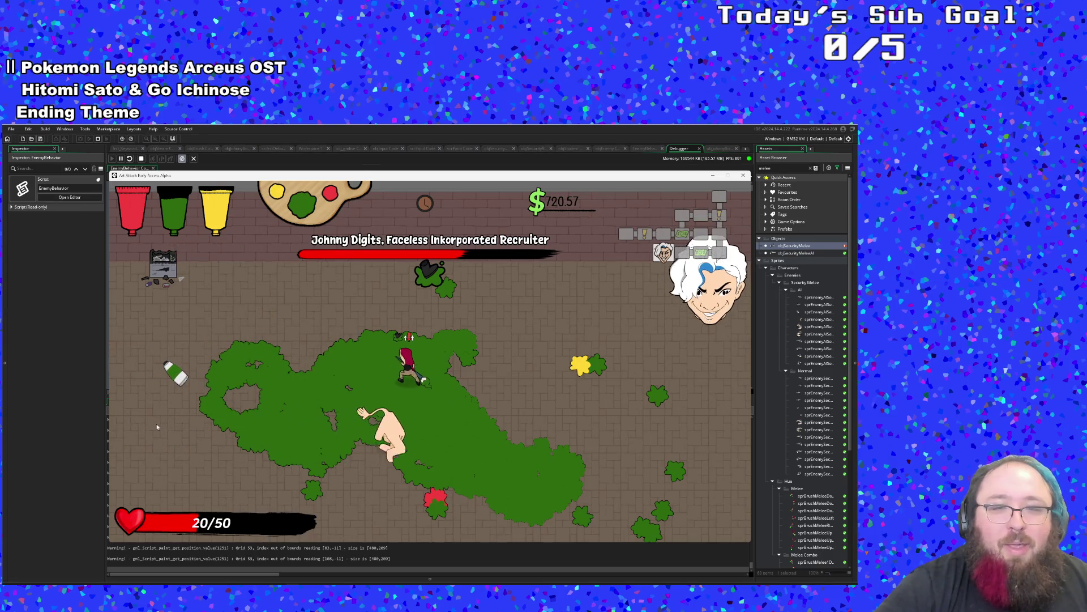
Paint green around the boss's face, stepping away from the hand swipes.
key(d)
key(w)
key(d)
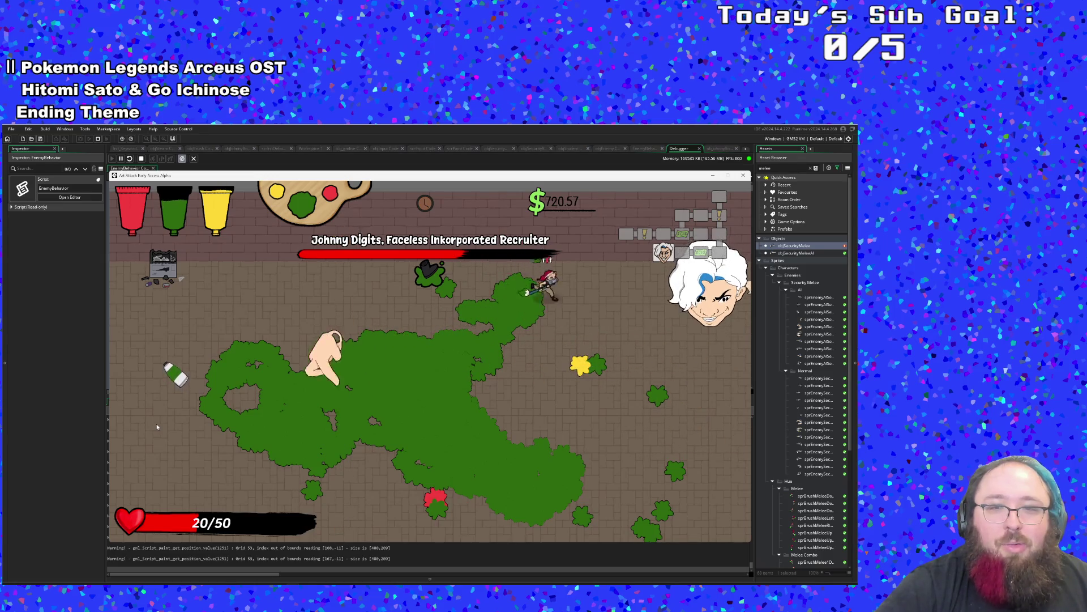
key(d)
key(s)
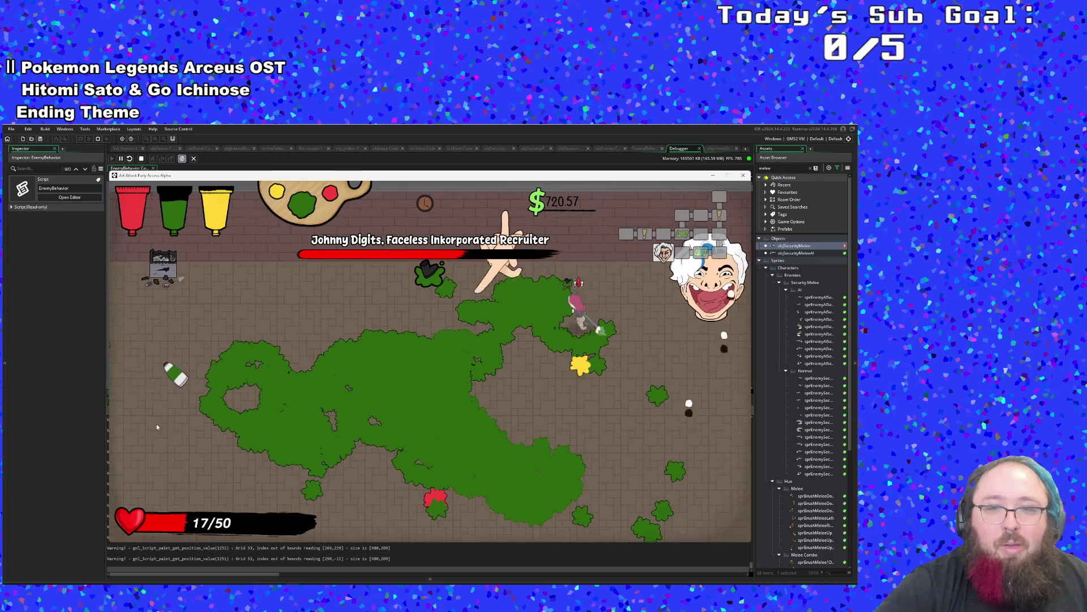
key(s)
key(a)
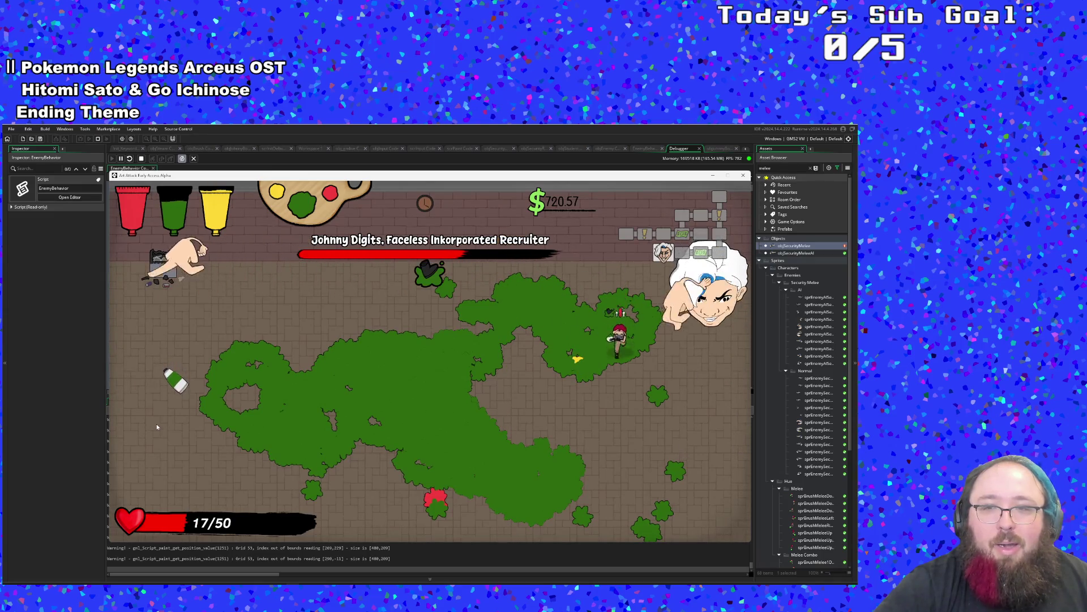
key(w)
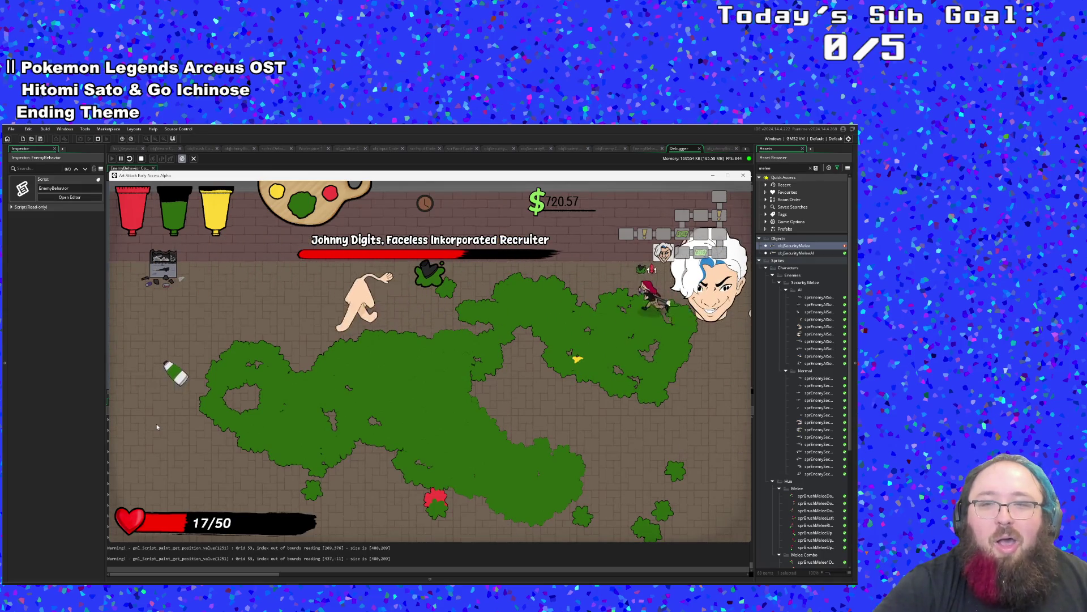
key(s)
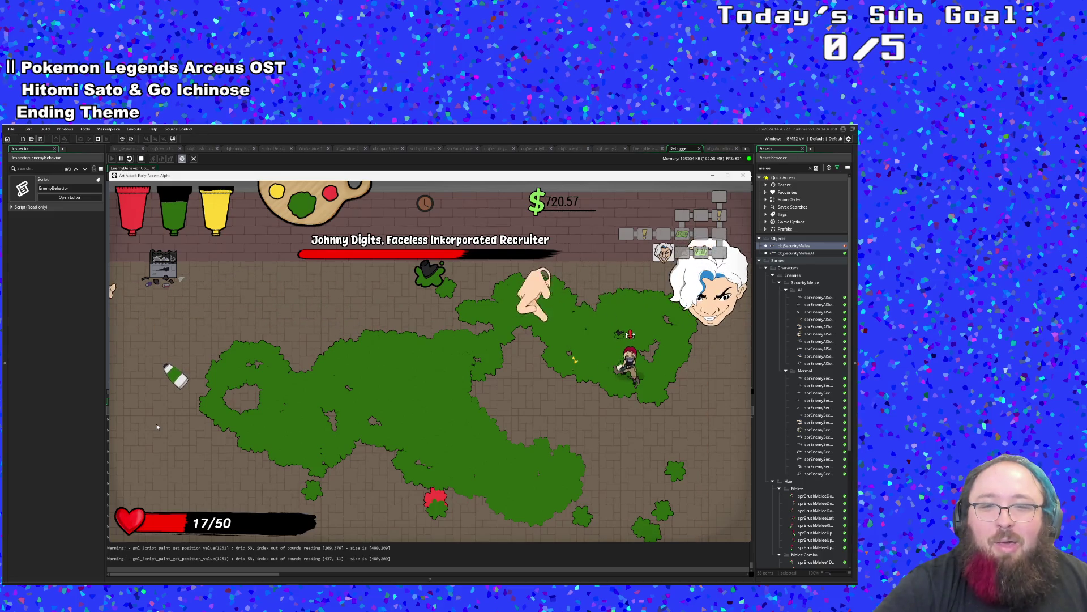
key(a)
key(s)
Run back to the boss's face, attack with the brush, and cross the arena.
key(w)
key(d)
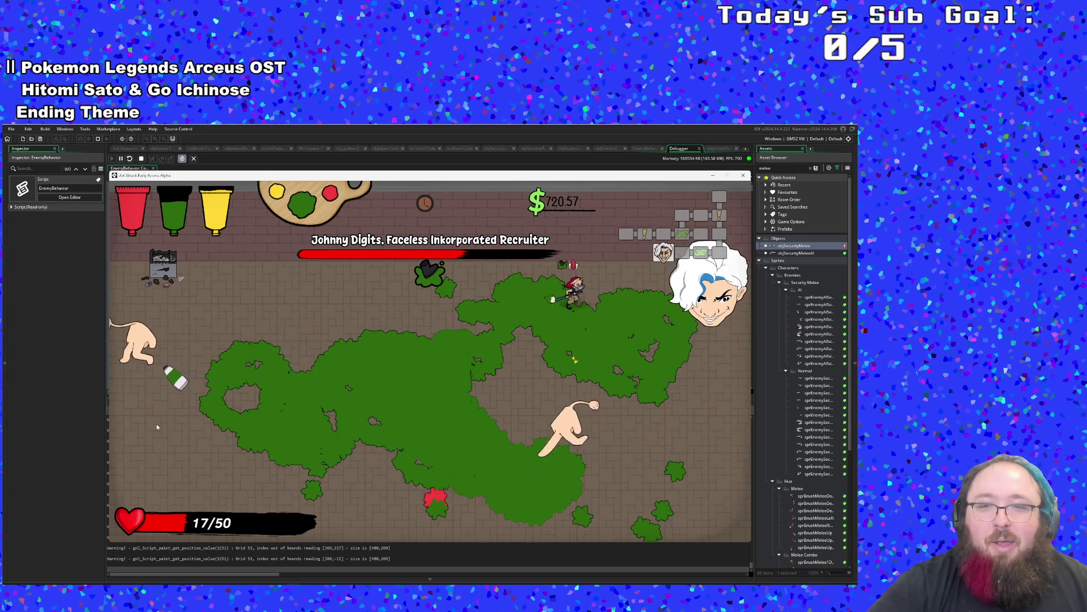
key(s)
key(a)
key(s)
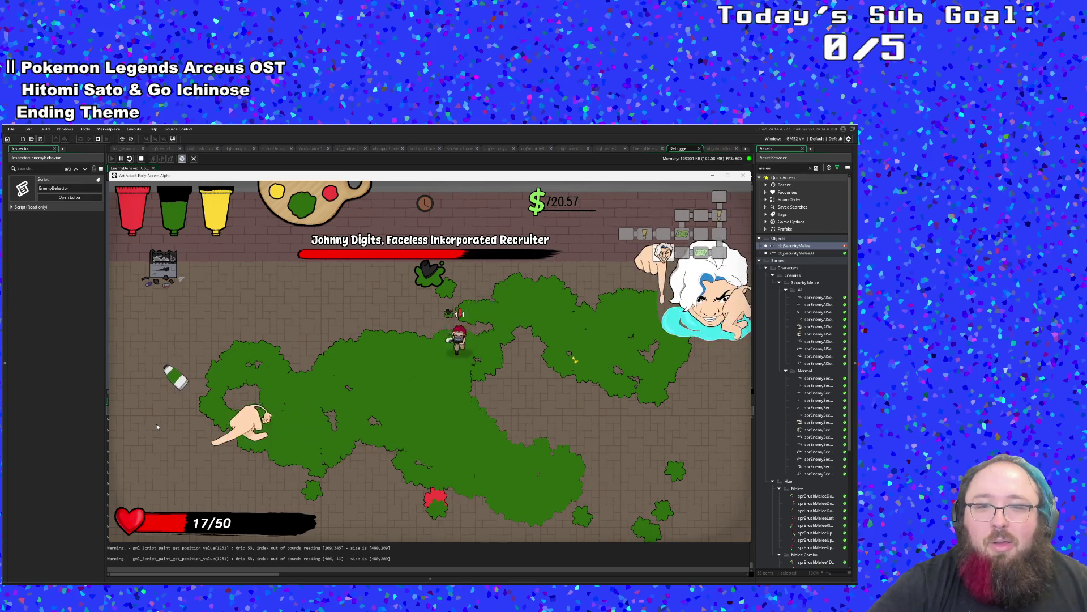
key(w)
key(w)
key(a)
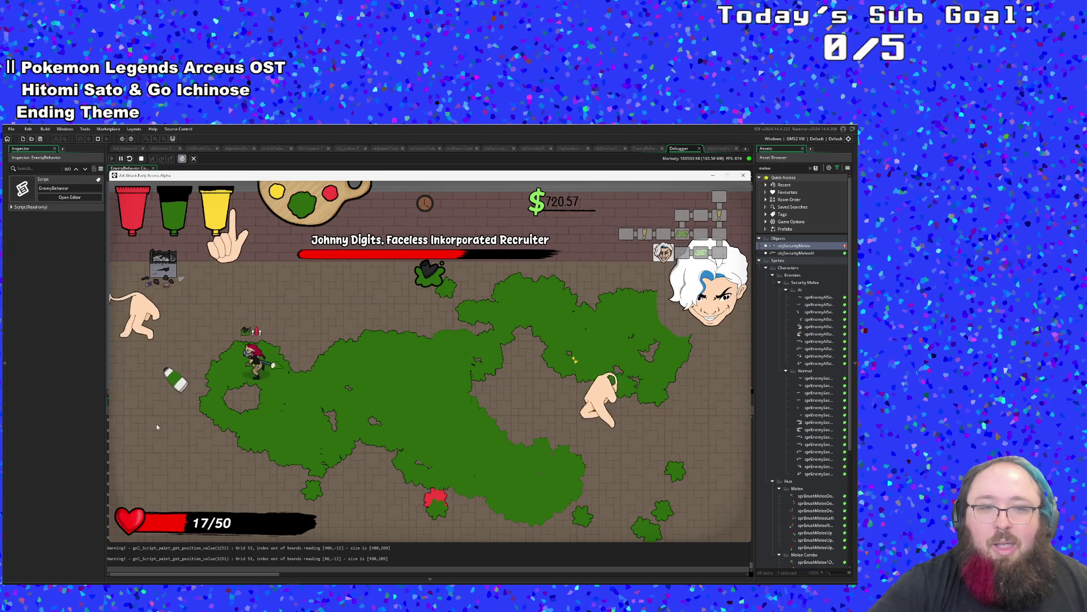
key(d)
Dodge down-right, then run at the boss's face and spray green paint on it.
key(d)
key(s)
key(w)
key(a)
key(d)
key(w)
key(d)
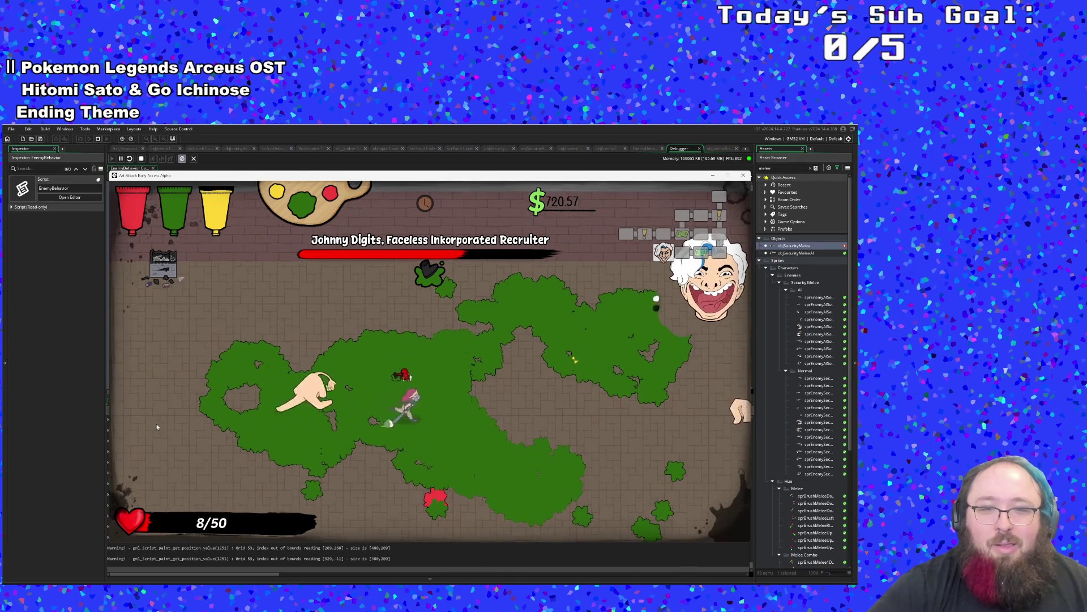
key(d)
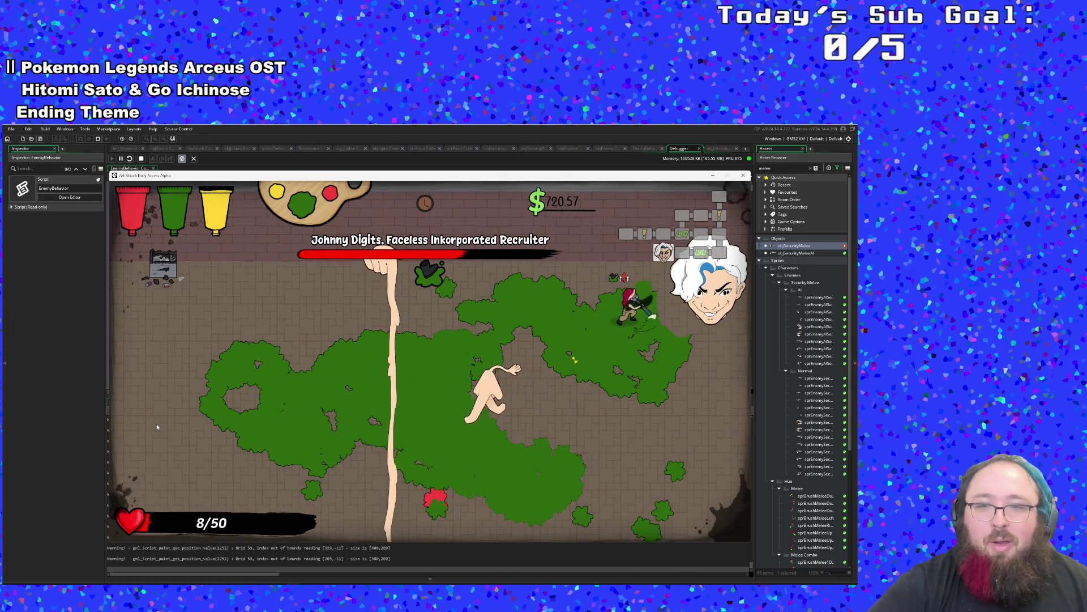
key(space)
Keep dodging the boss's hands near his face as health drops to 5/50.
key(w)
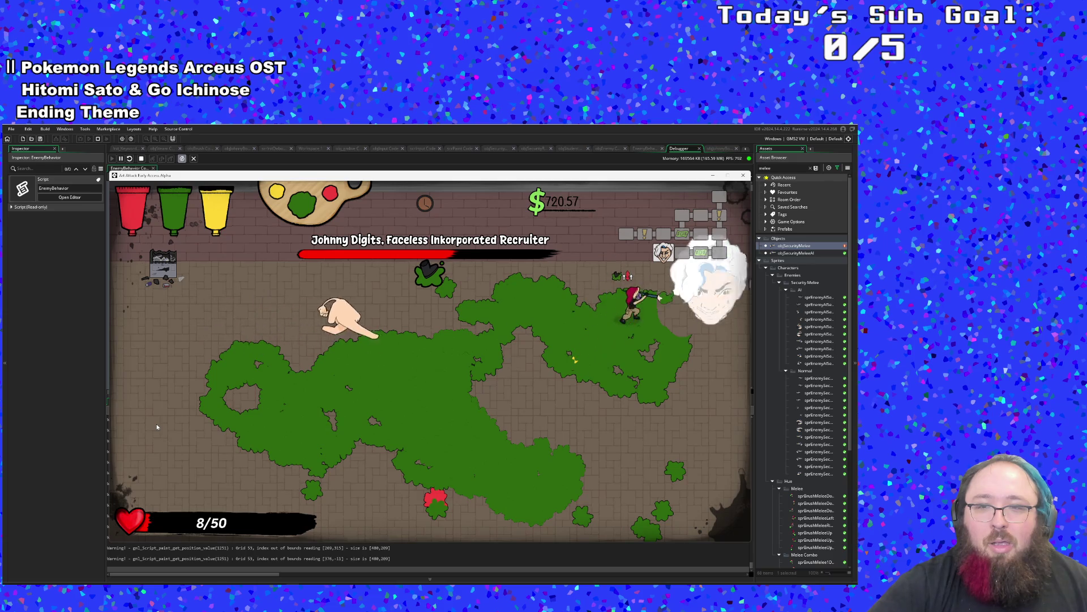
key(a)
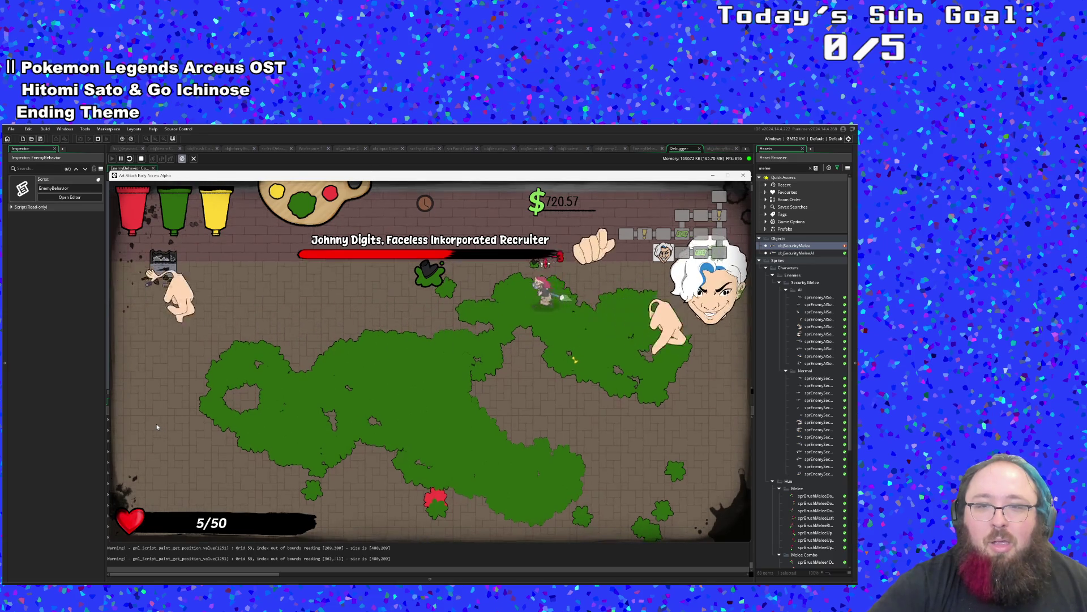
key(s)
key(d)
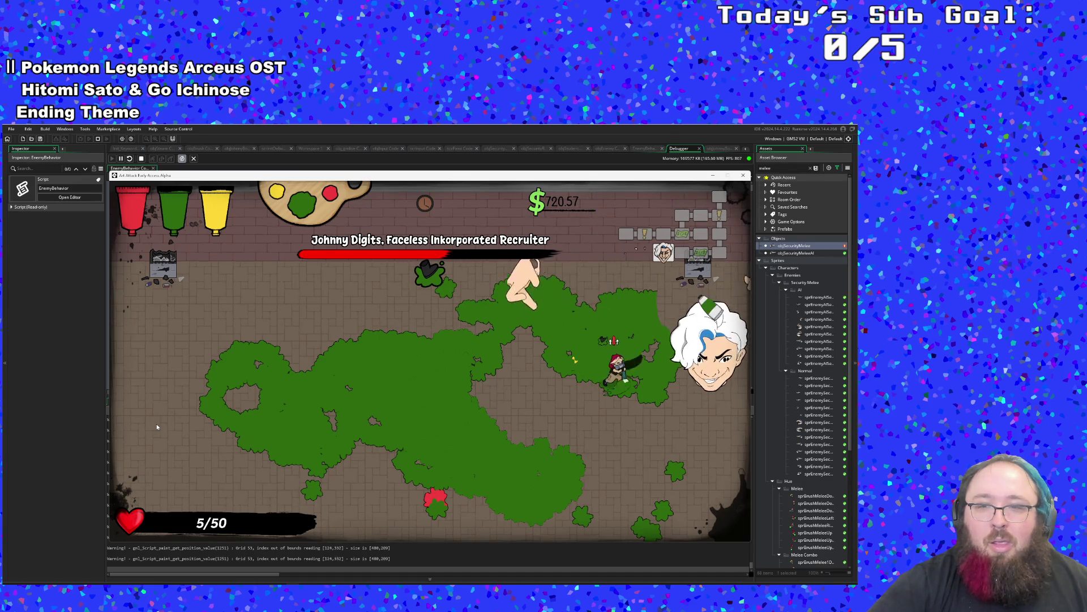
key(a)
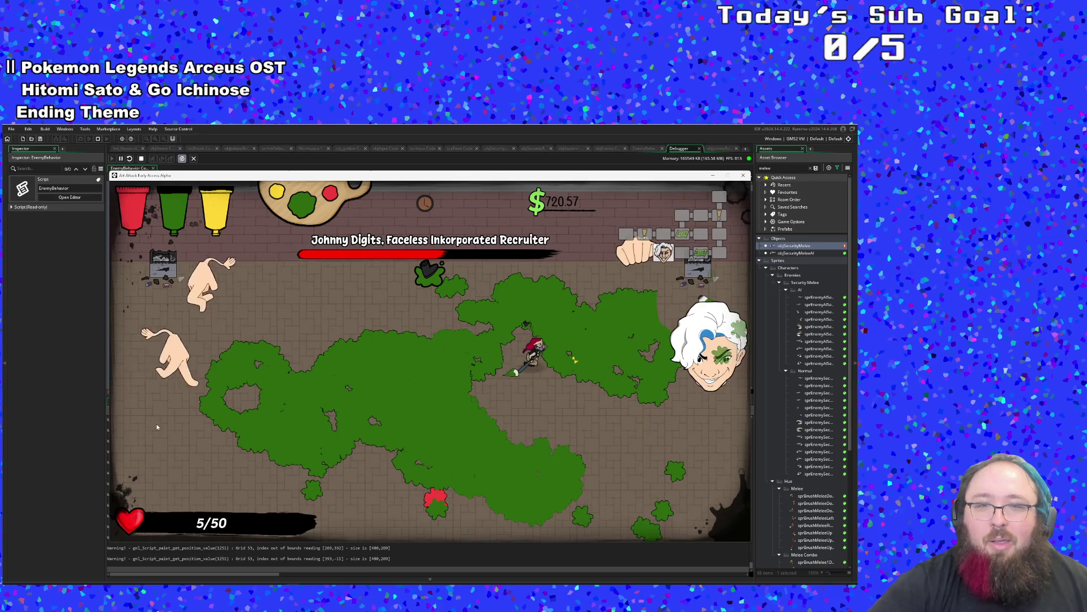